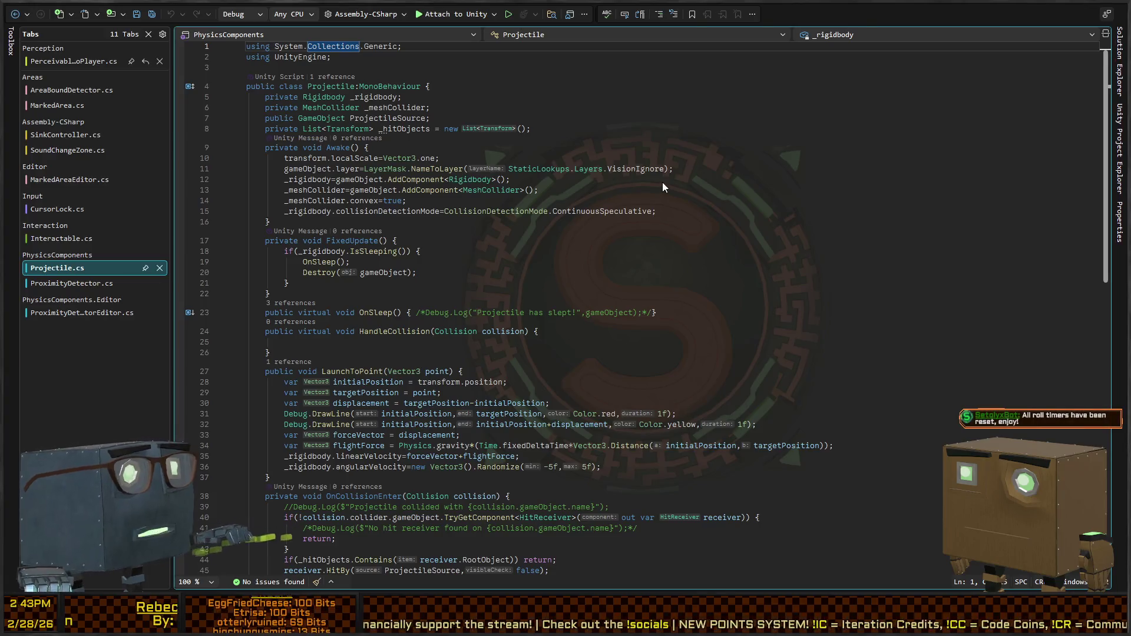
Select the Exterior_Window_Double_B window in the Scene and inspect its Hit Receiver.
click(809, 200)
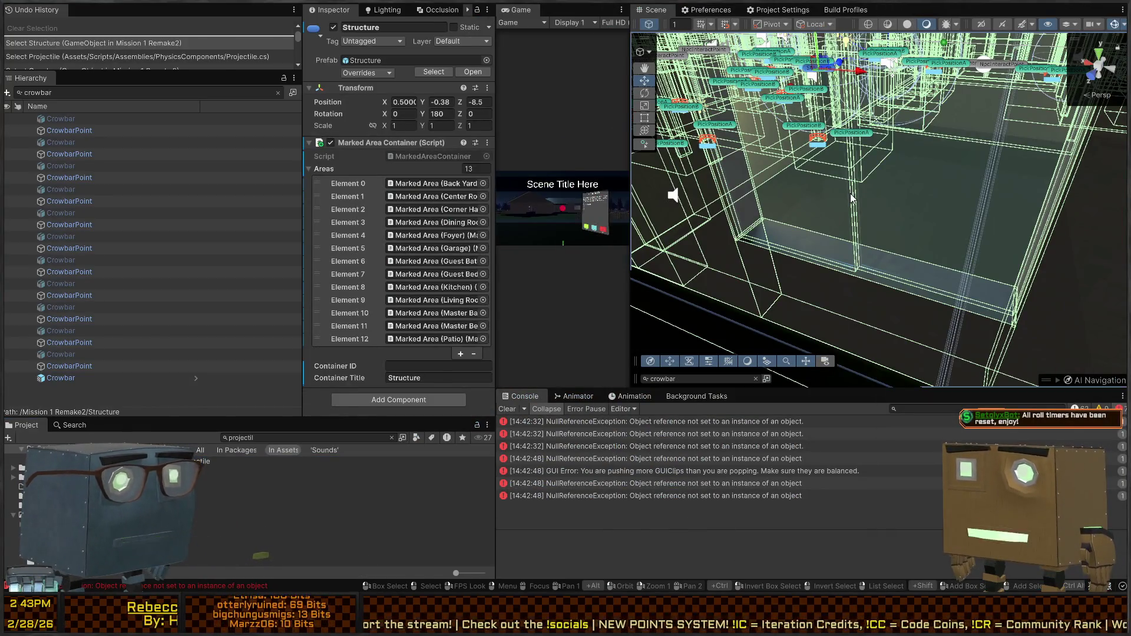
click(850, 199)
scroll(345, 206, down, 10)
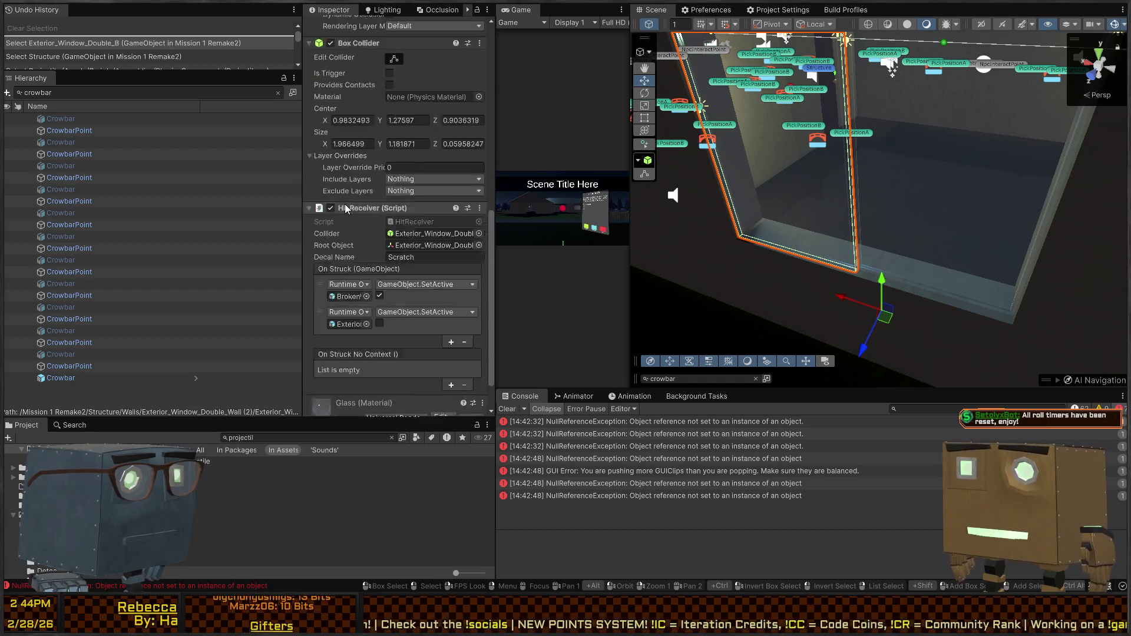
scroll(344, 204, down, 2)
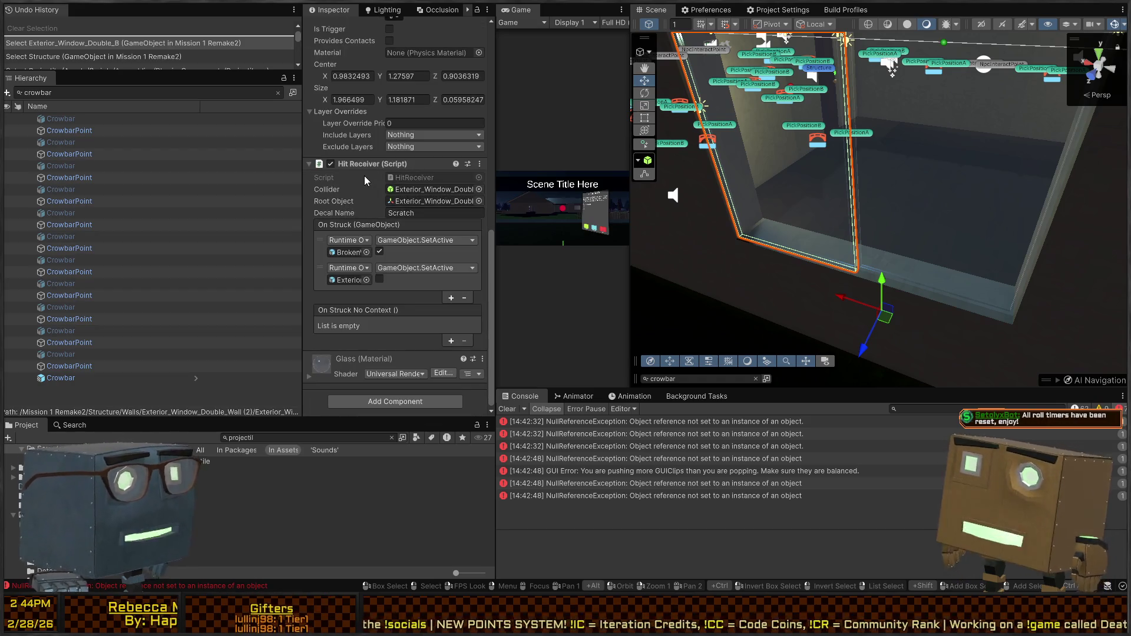
Clear the Hierarchy search and open Exterior_Window_Double_Wall in Prefab Mode.
click(278, 92)
scroll(168, 224, up, 3)
scroll(175, 250, down, 10)
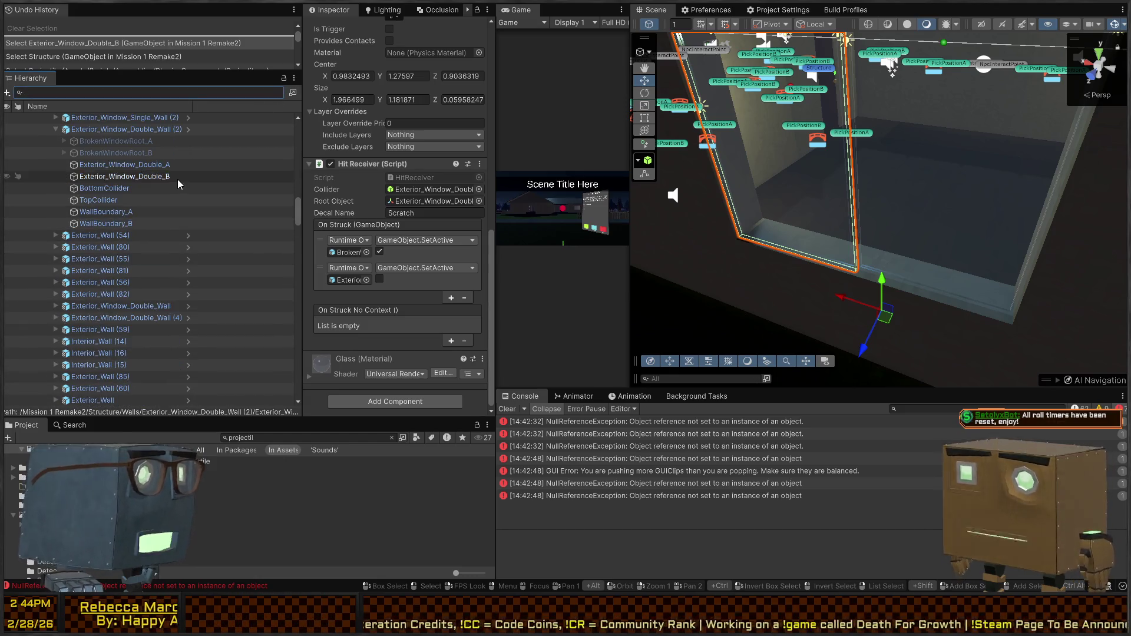
click(188, 161)
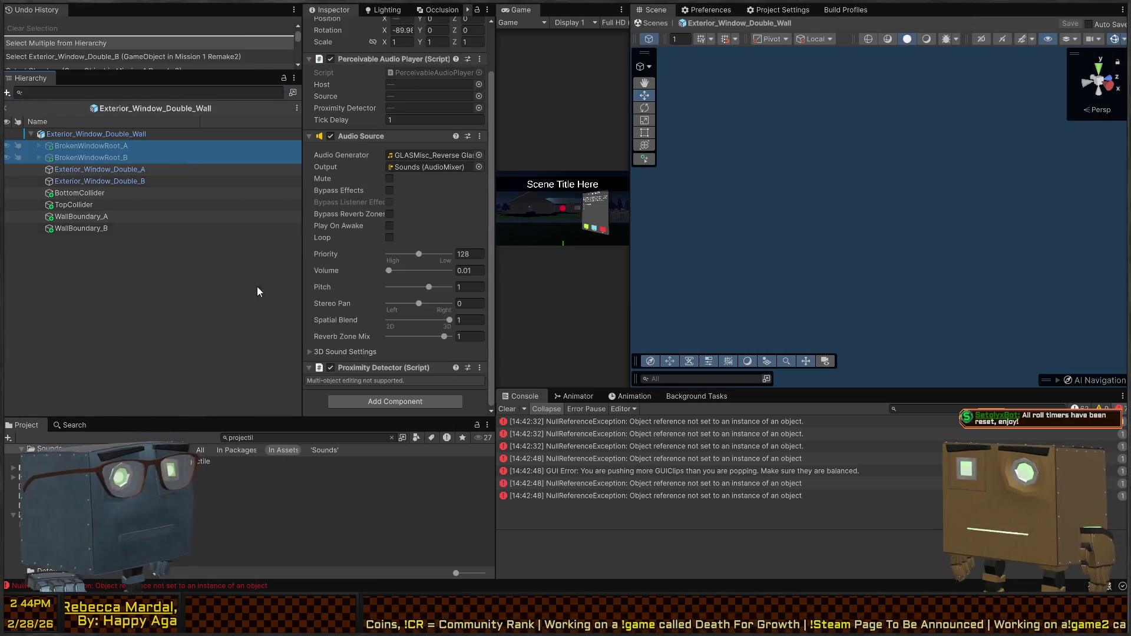
Collapse the Proximity Detector and select BrokenWindowRoot_A under Exterior_Window_Double_A.
click(369, 368)
click(96, 169)
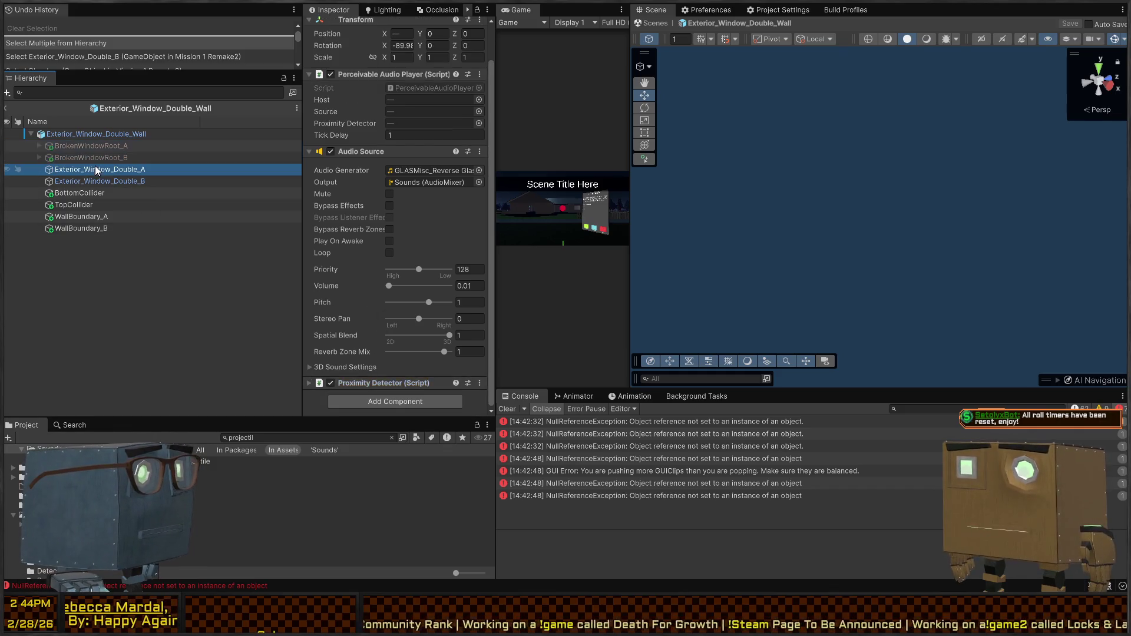
scroll(330, 188, down, 10)
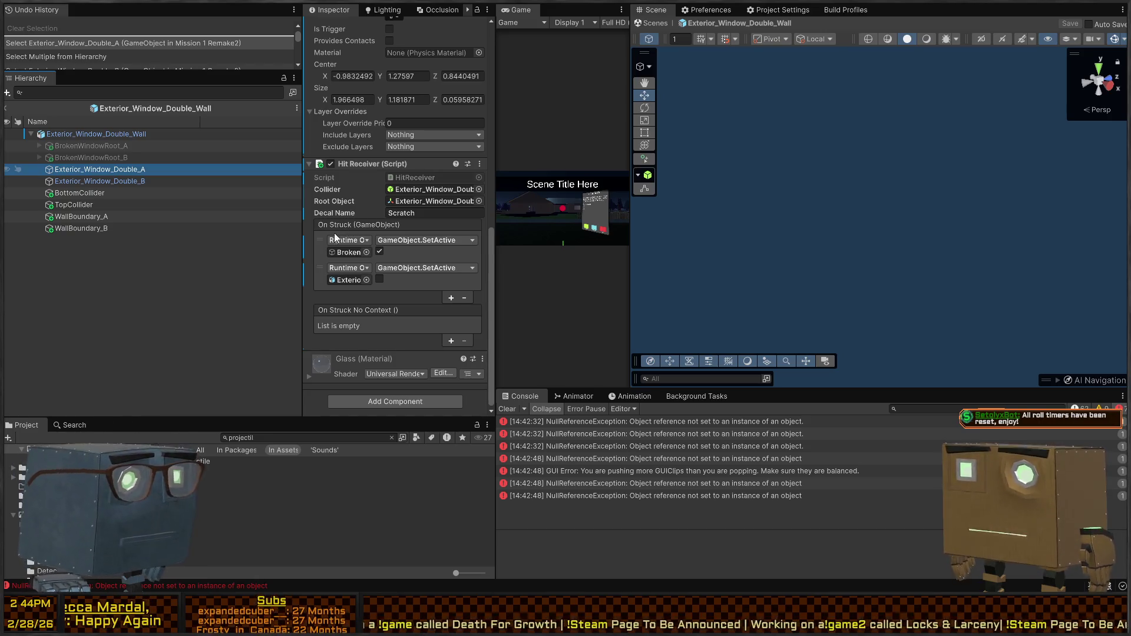
click(92, 217)
click(104, 171)
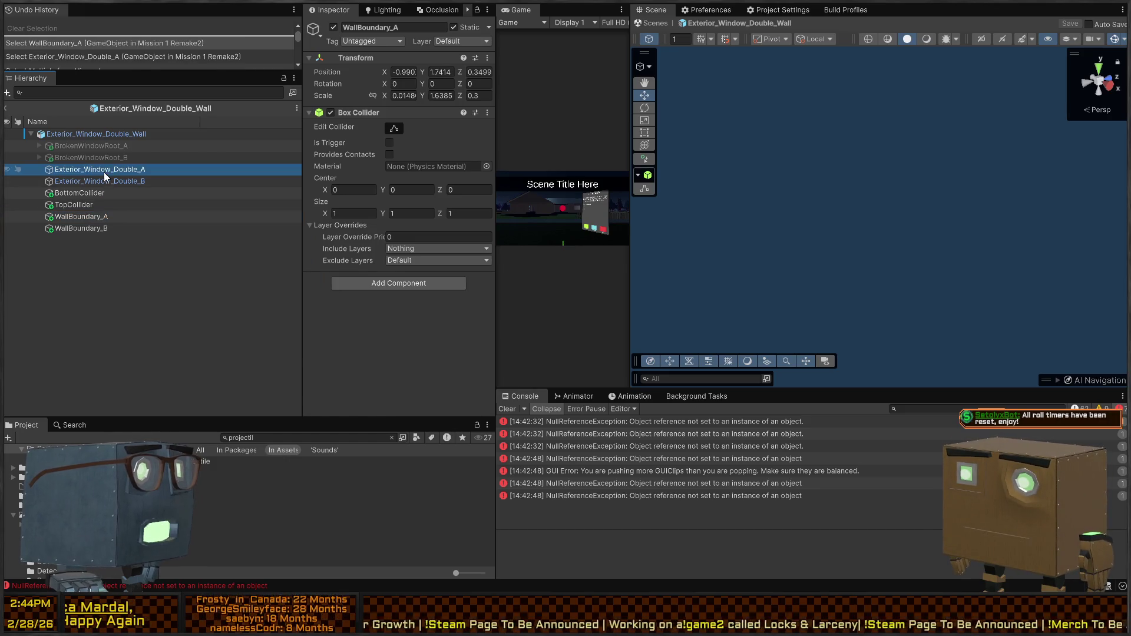
click(125, 147)
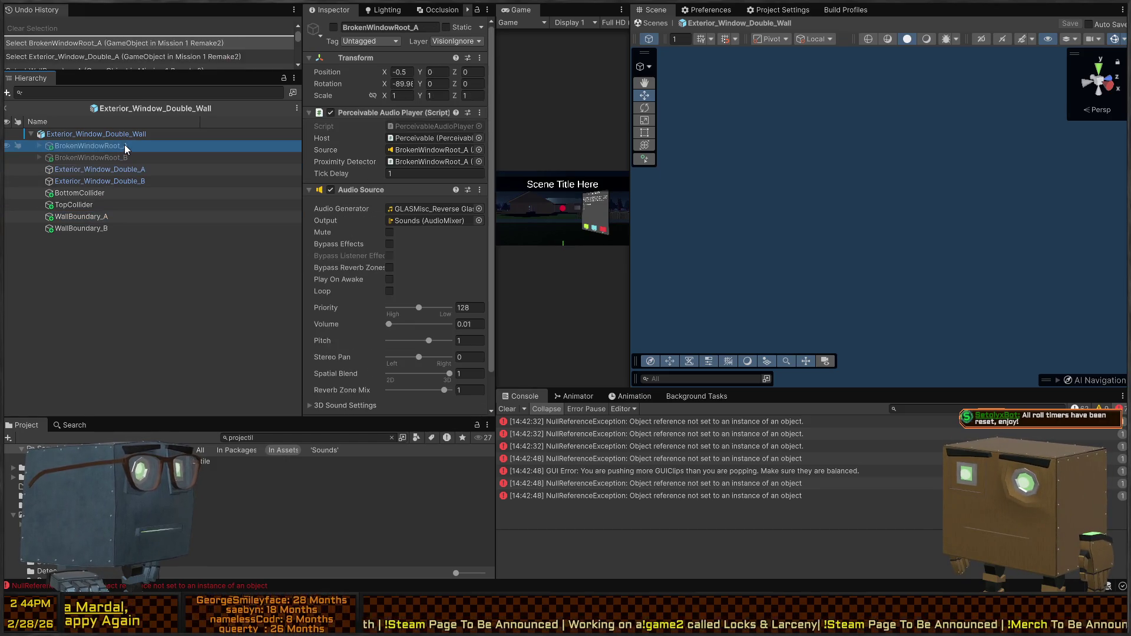
Ping the PerceivableAudioPlayer script and read its code in Visual Studio.
click(420, 147)
click(426, 126)
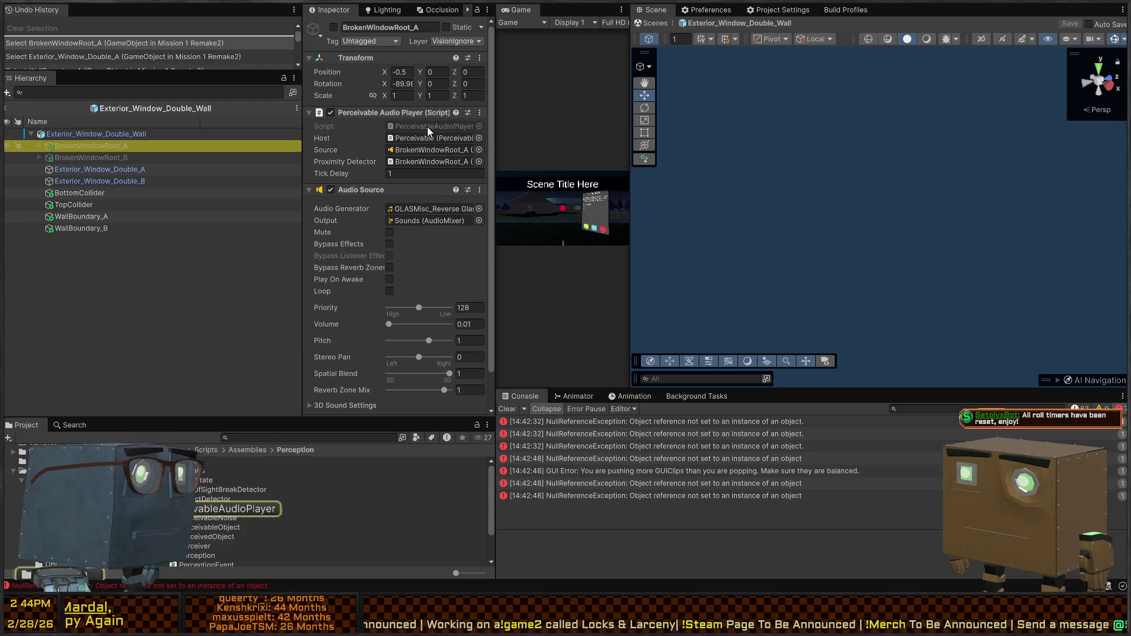
double_click(426, 126)
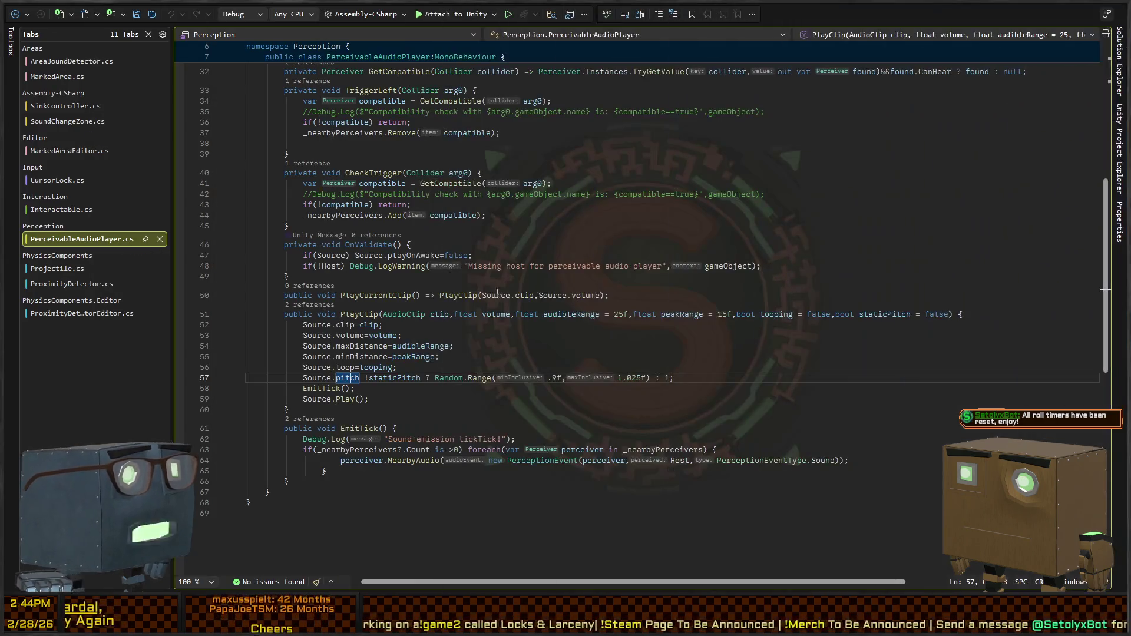
scroll(556, 344, up, 9)
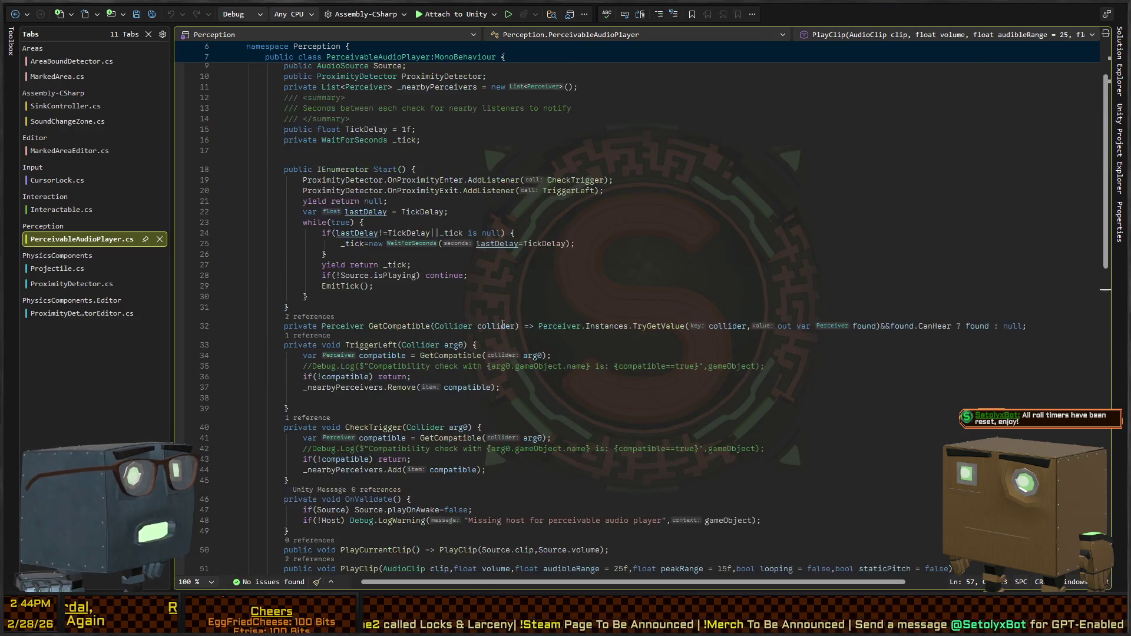
key(alt+Tab)
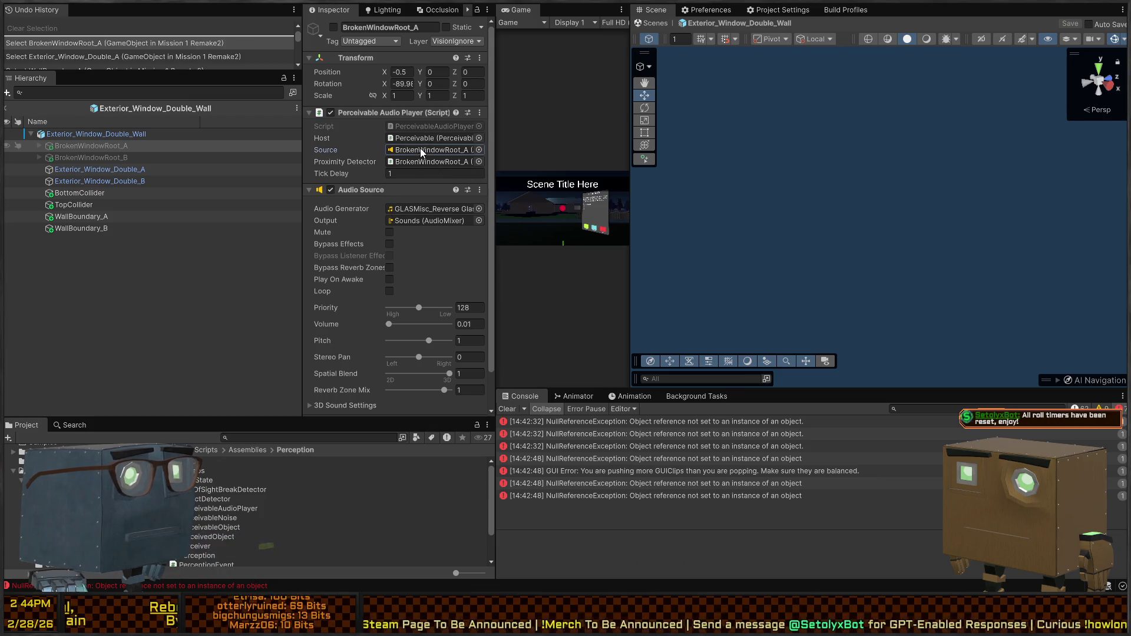
Search 'throw' in the Project window and read the ThrownItem script's code.
click(419, 148)
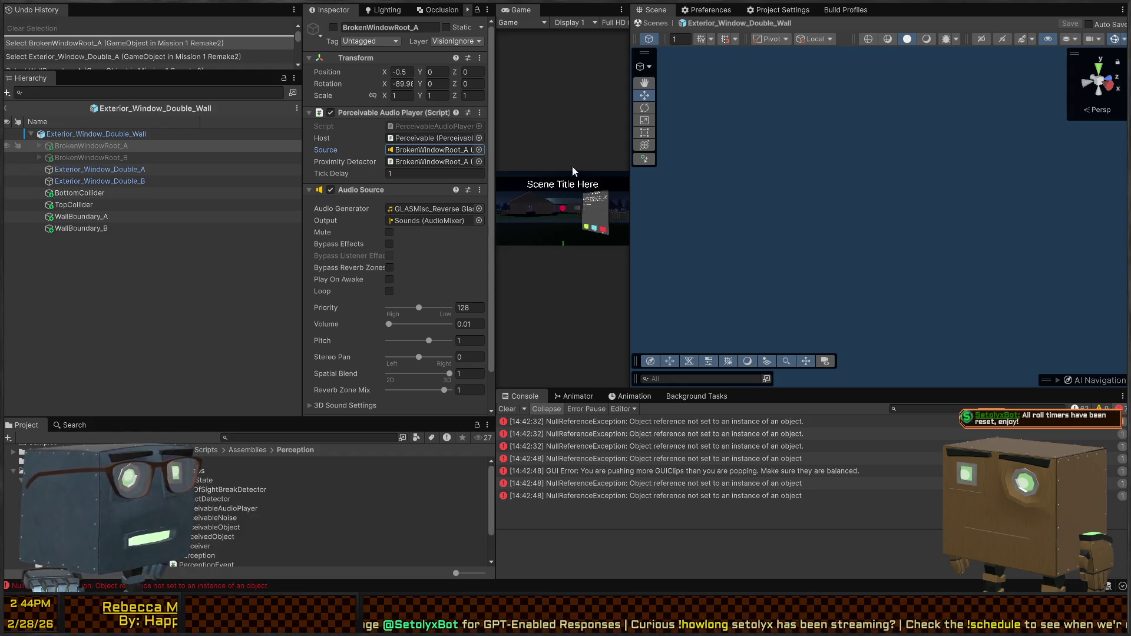
click(559, 155)
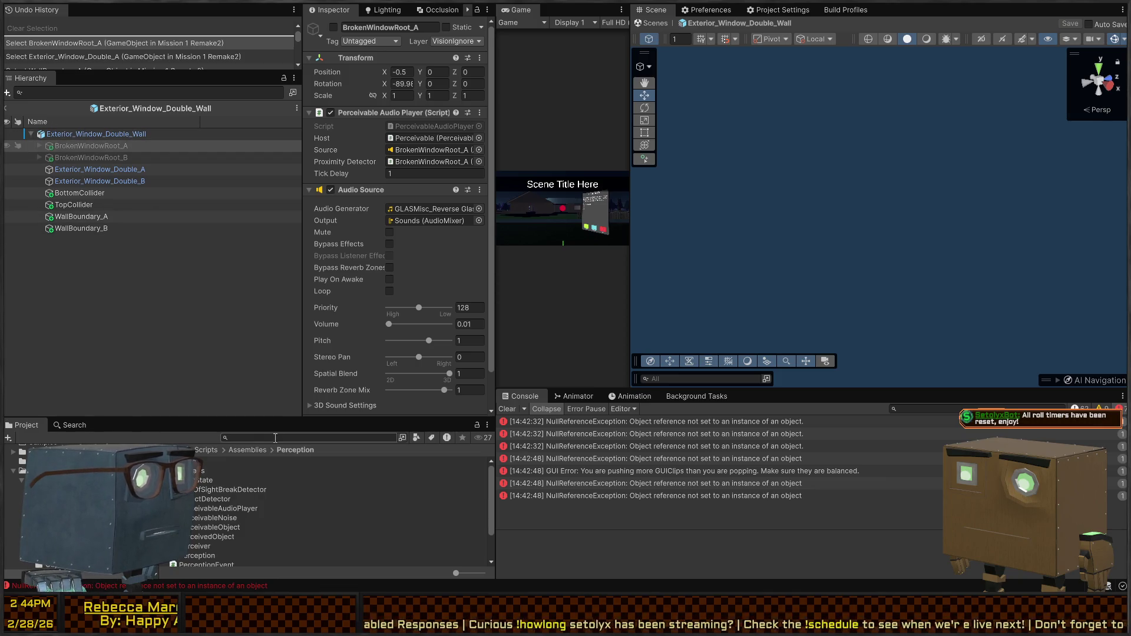
text(throw)
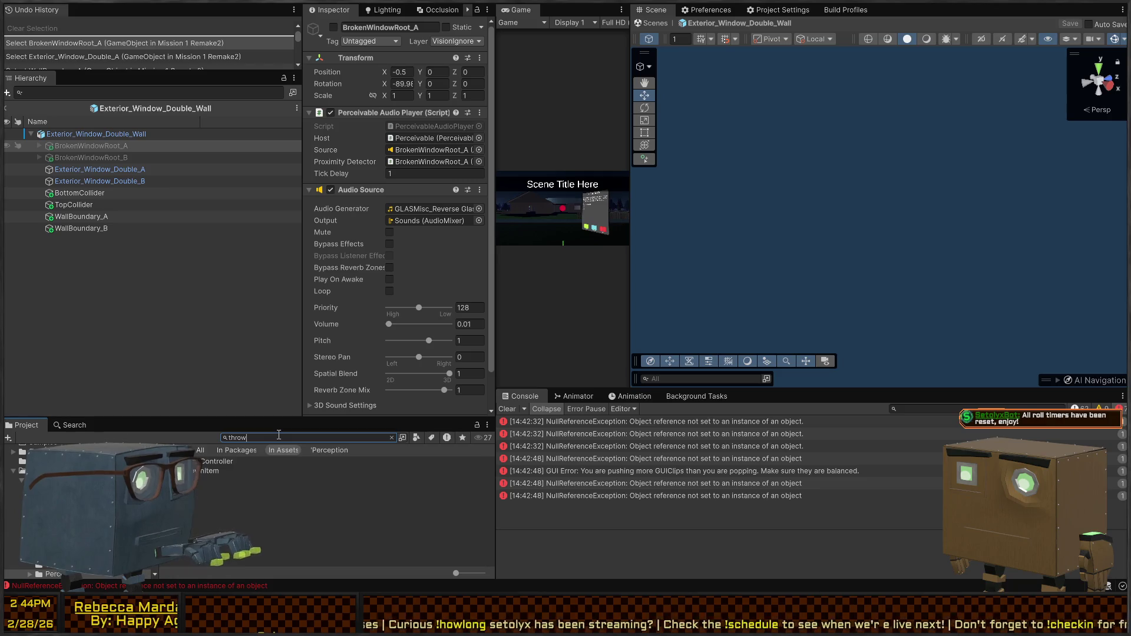
click(206, 471)
double_click(205, 472)
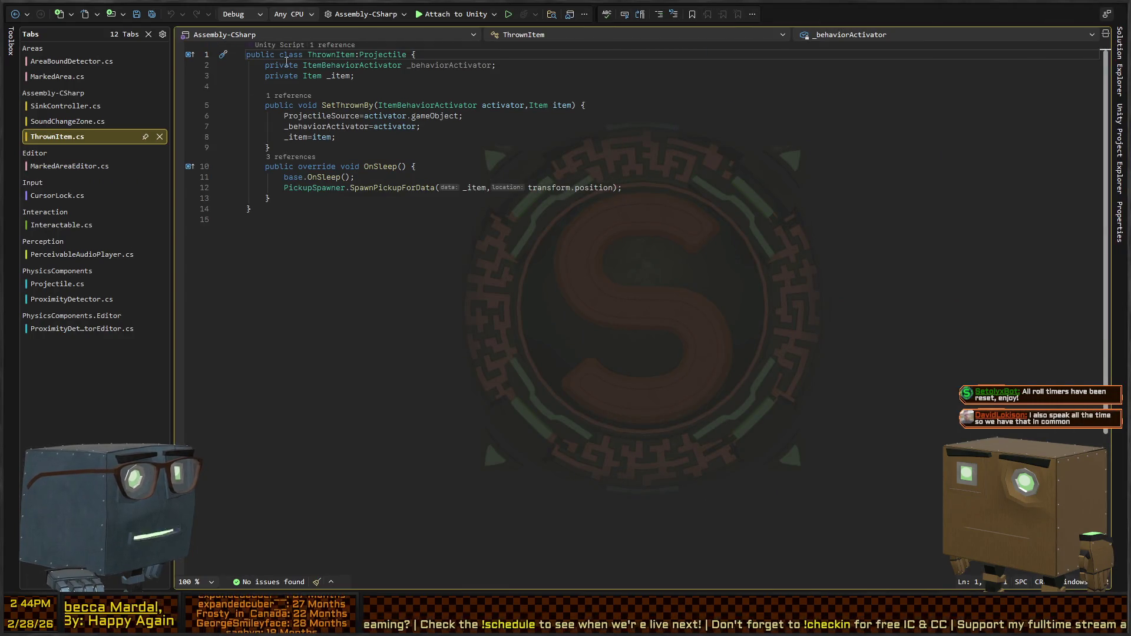
click(159, 136)
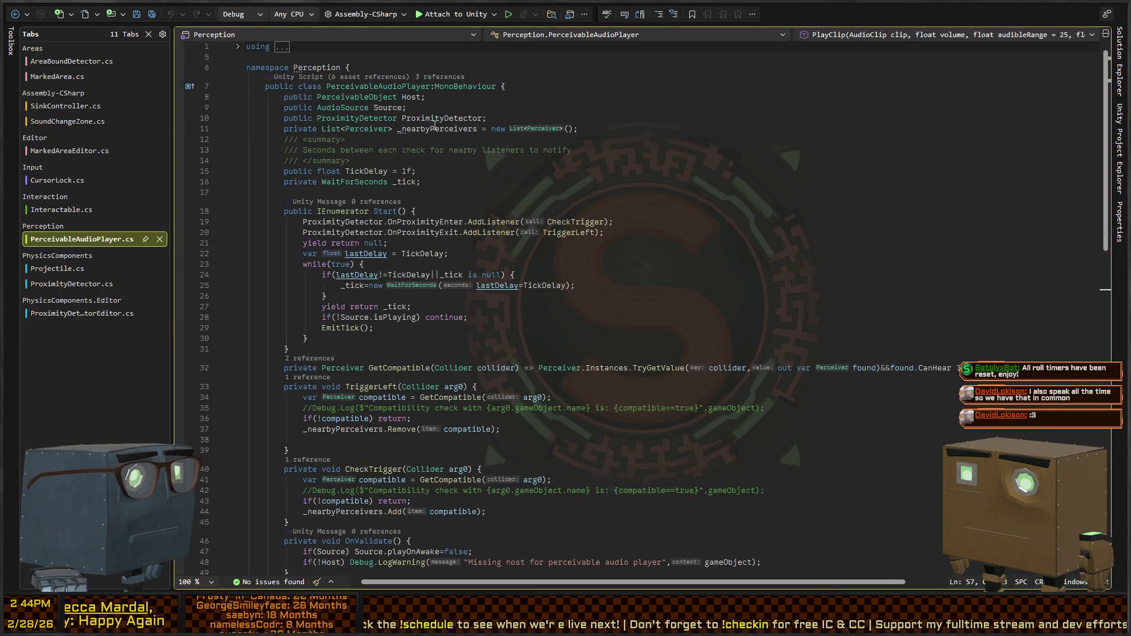
key(alt+Tab)
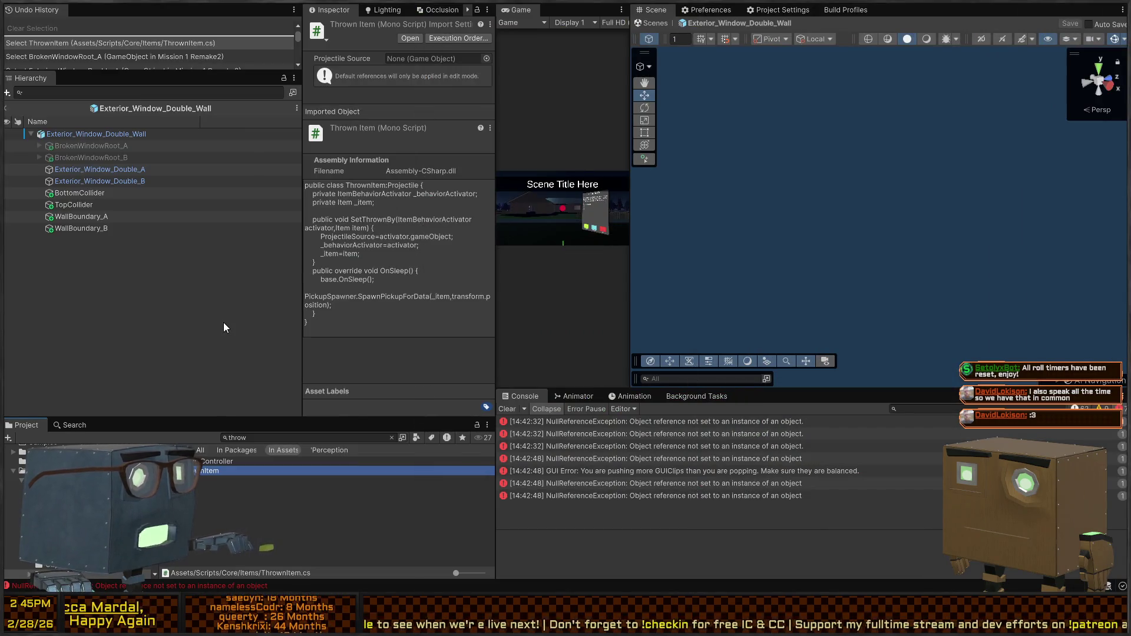
Clear the 'Thrown' asset search and browse to the Prefabs folder.
click(279, 437)
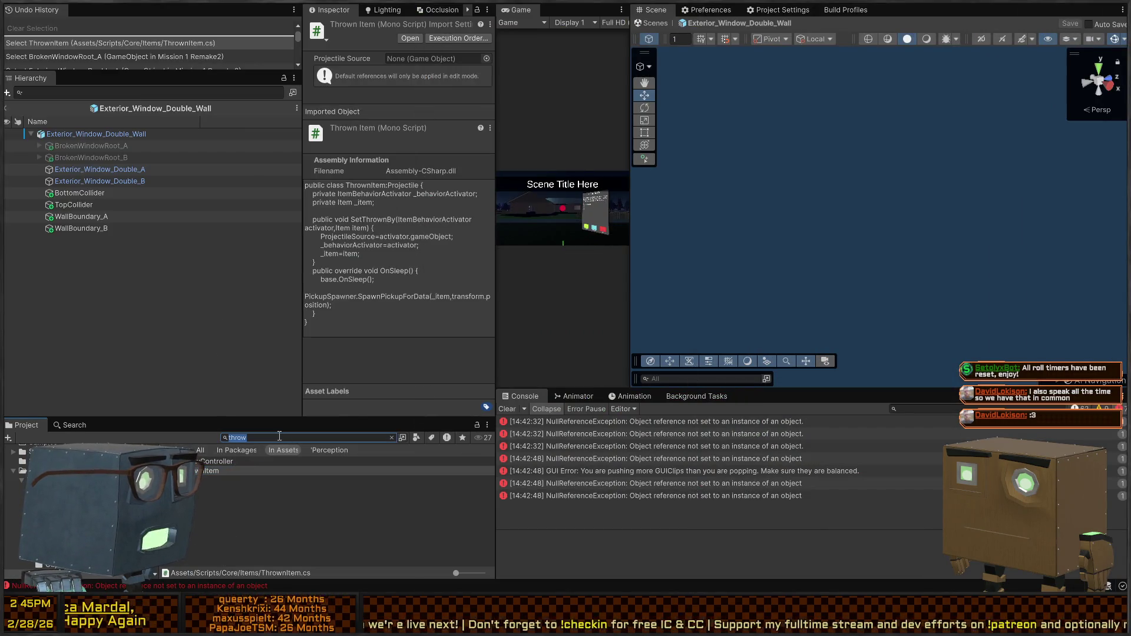
text(t=Thrown)
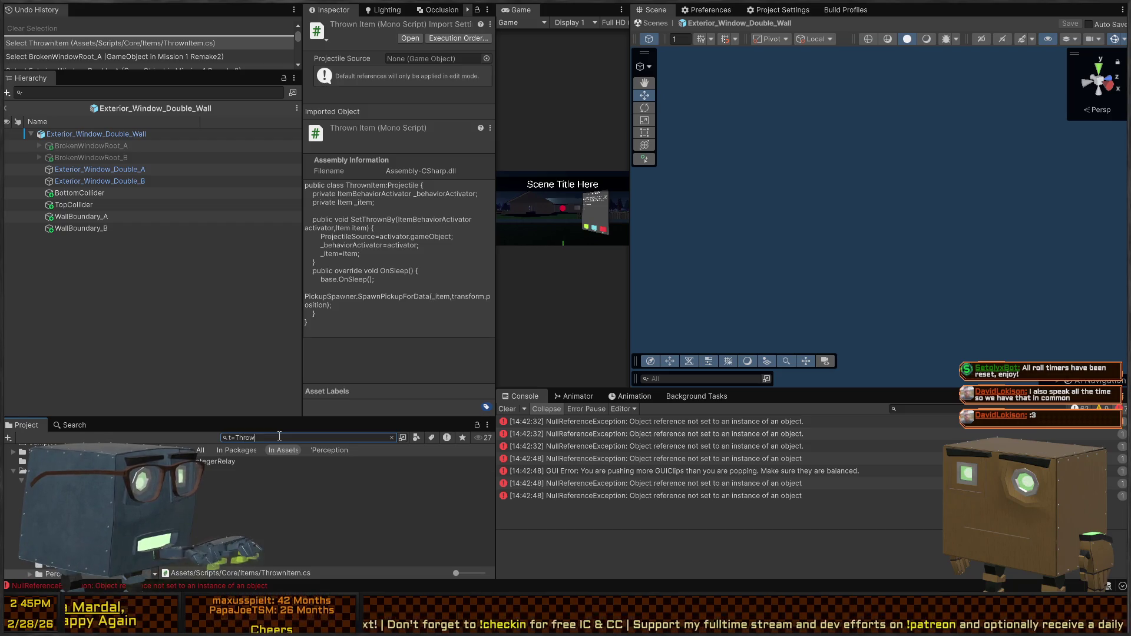
key(ctrl+a)
key(BackSpace)
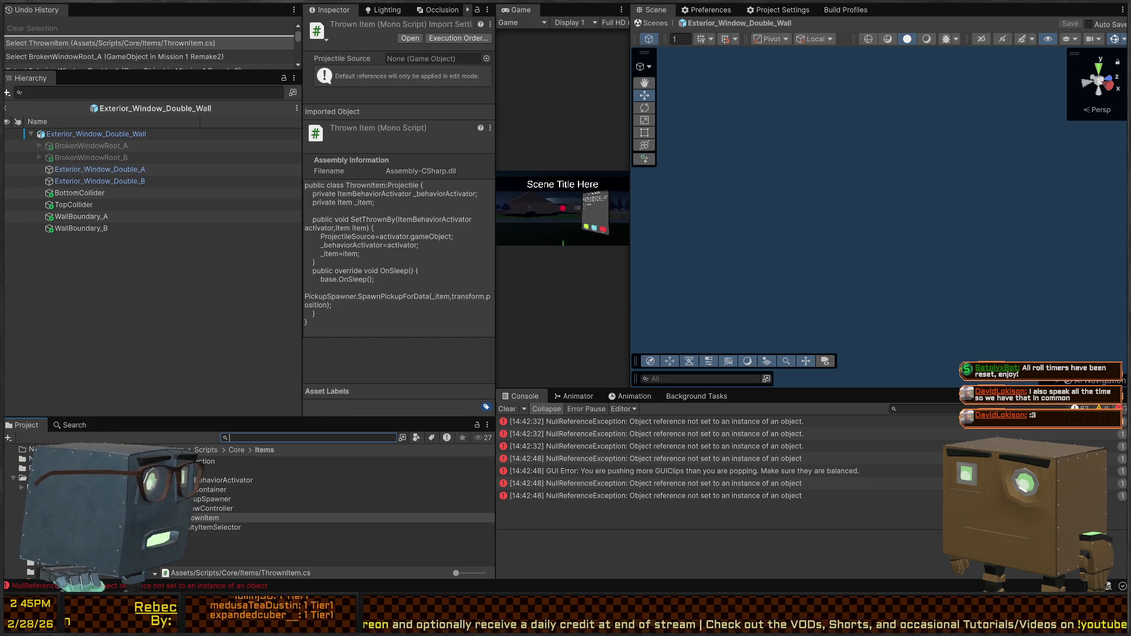
click(24, 477)
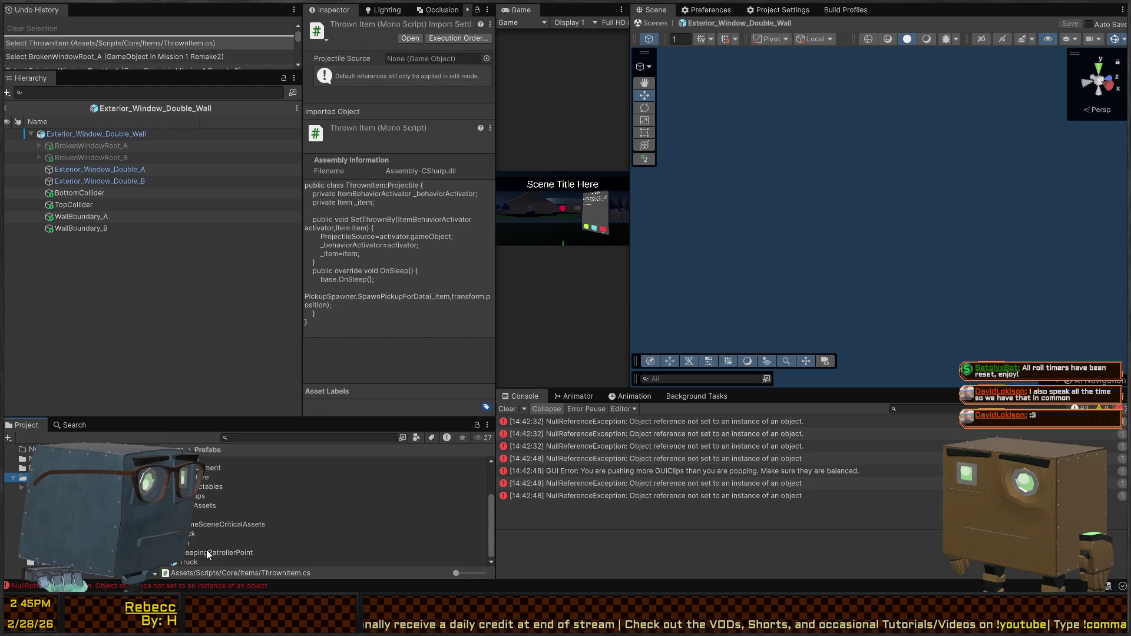
Browse the TestAssets and Pickups (including Resources) prefab folders.
double_click(200, 507)
click(208, 449)
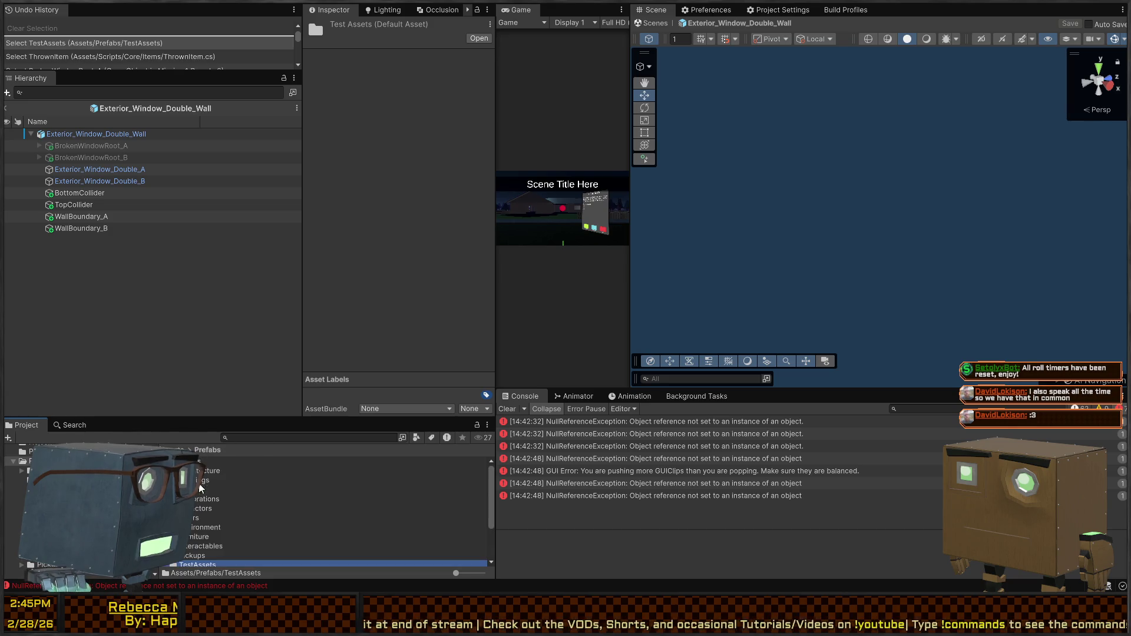
double_click(193, 555)
double_click(202, 462)
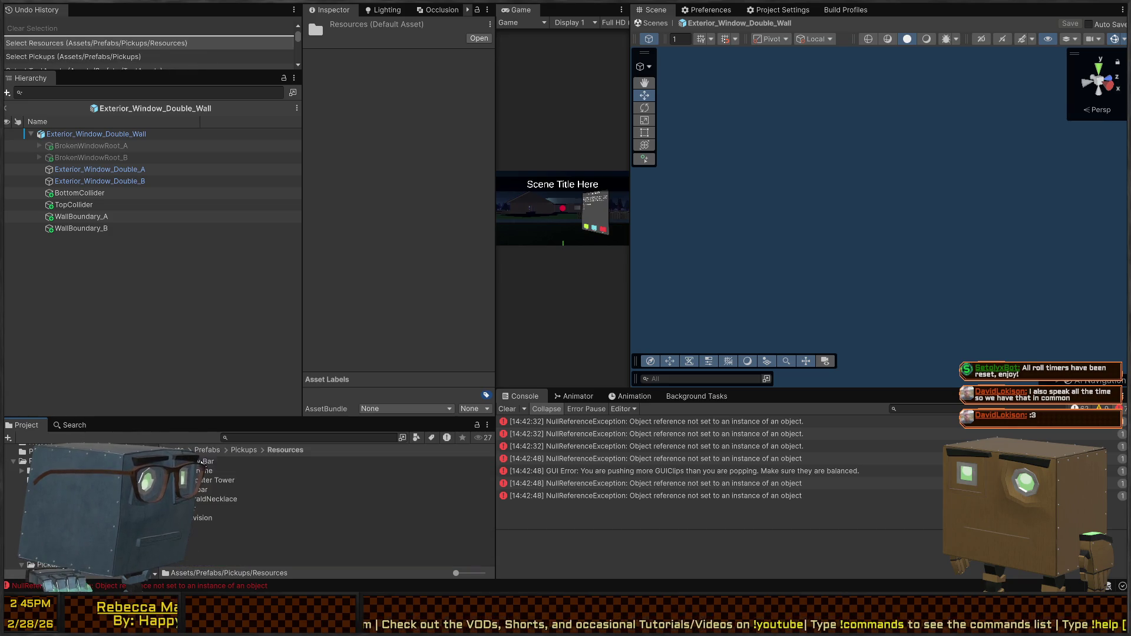
click(243, 451)
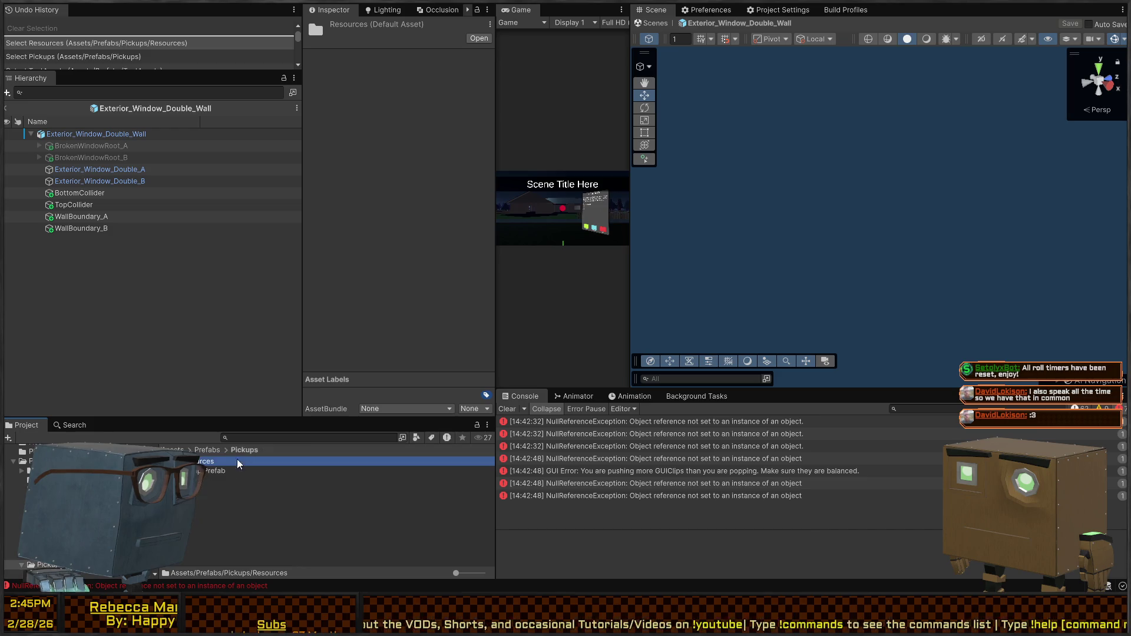
click(207, 450)
Browse the Interactables and Furniture folders, then select the Environment prefab folder.
double_click(200, 547)
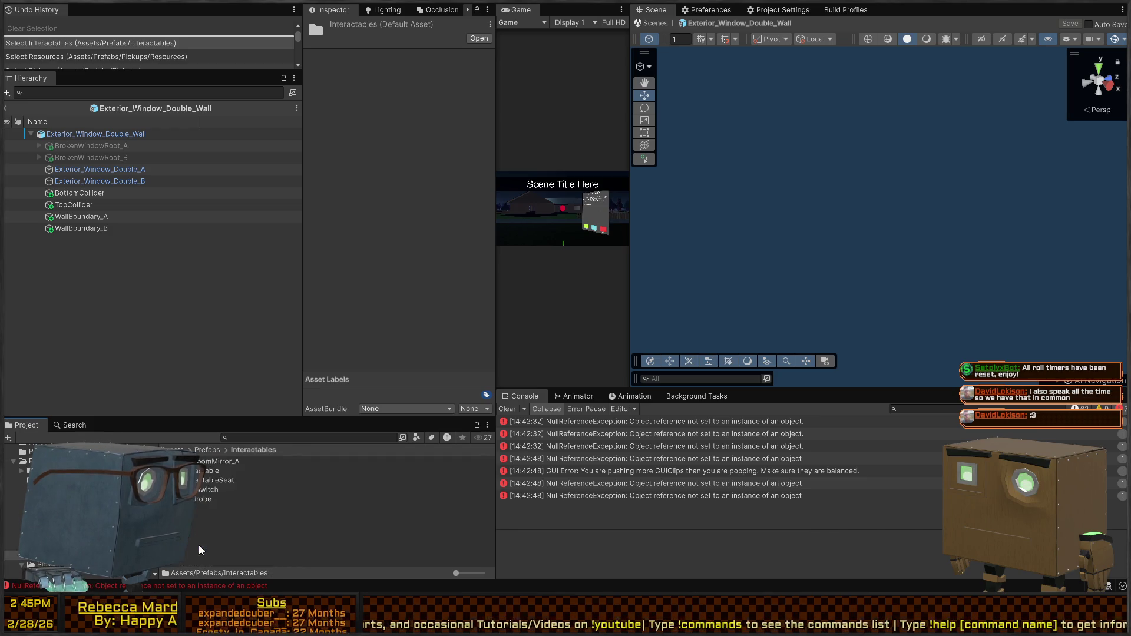
click(210, 450)
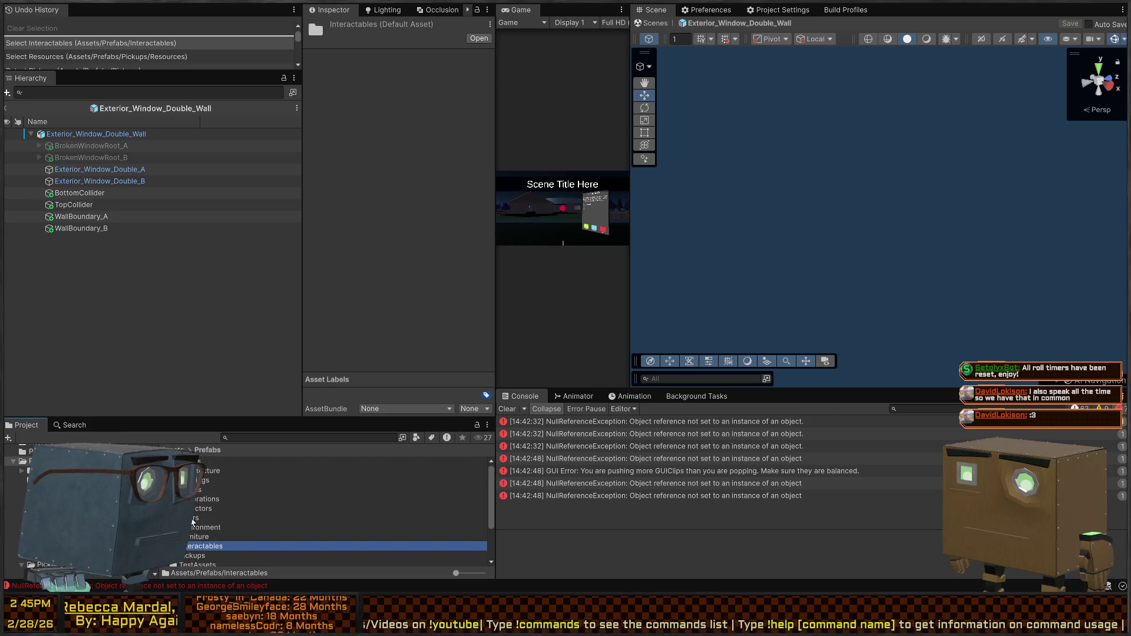
double_click(192, 536)
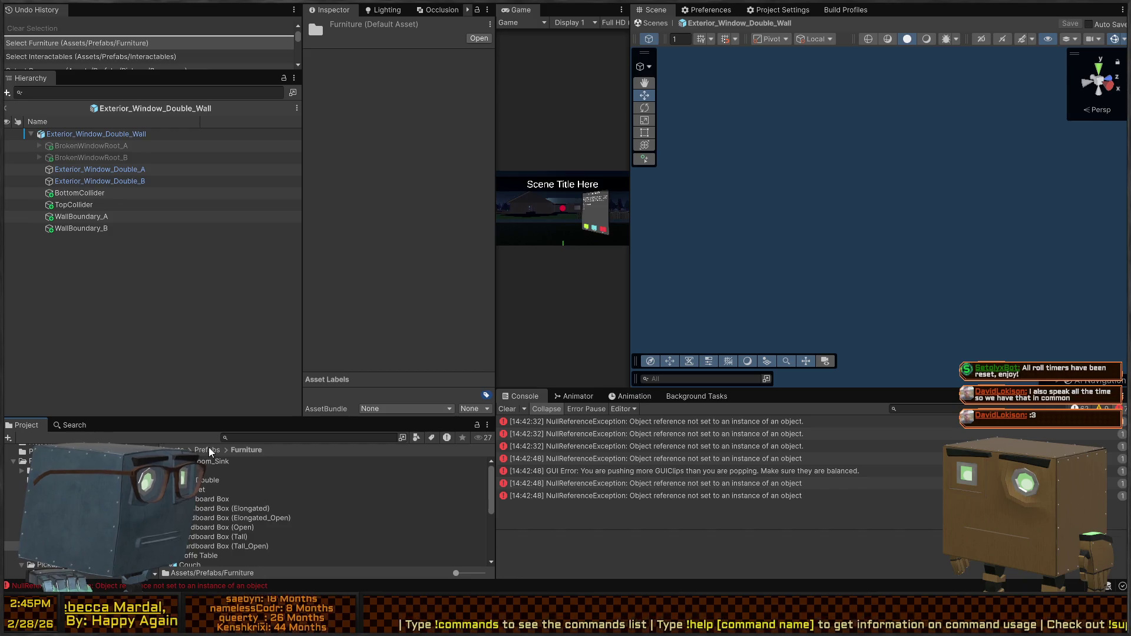
click(210, 450)
click(194, 527)
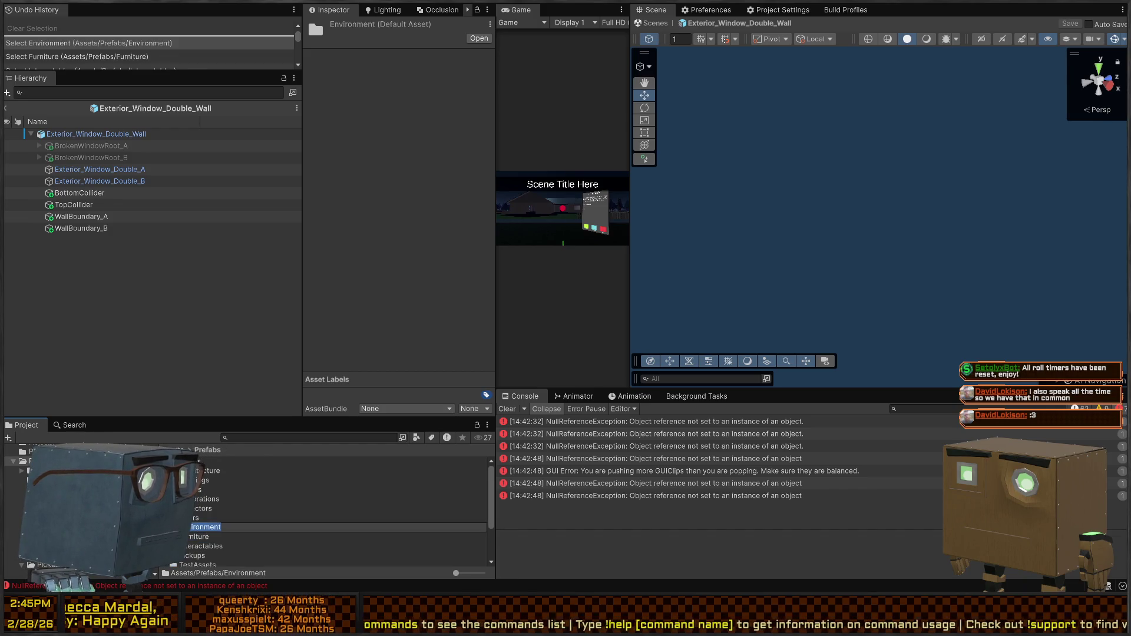
scroll(330, 518, down, 1)
click(184, 93)
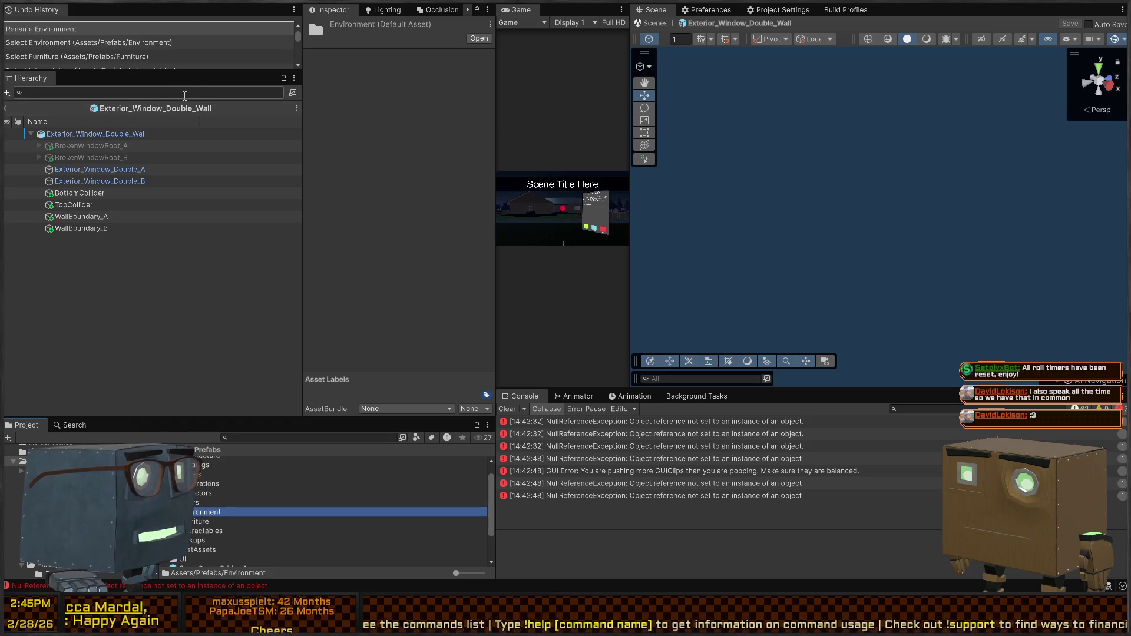
click(285, 437)
Search 'crowbar' and inspect its model, pickup prefab and Crowbar.asset with Swing, Throw, Jam behaviours.
text(crowbar)
click(200, 471)
click(198, 490)
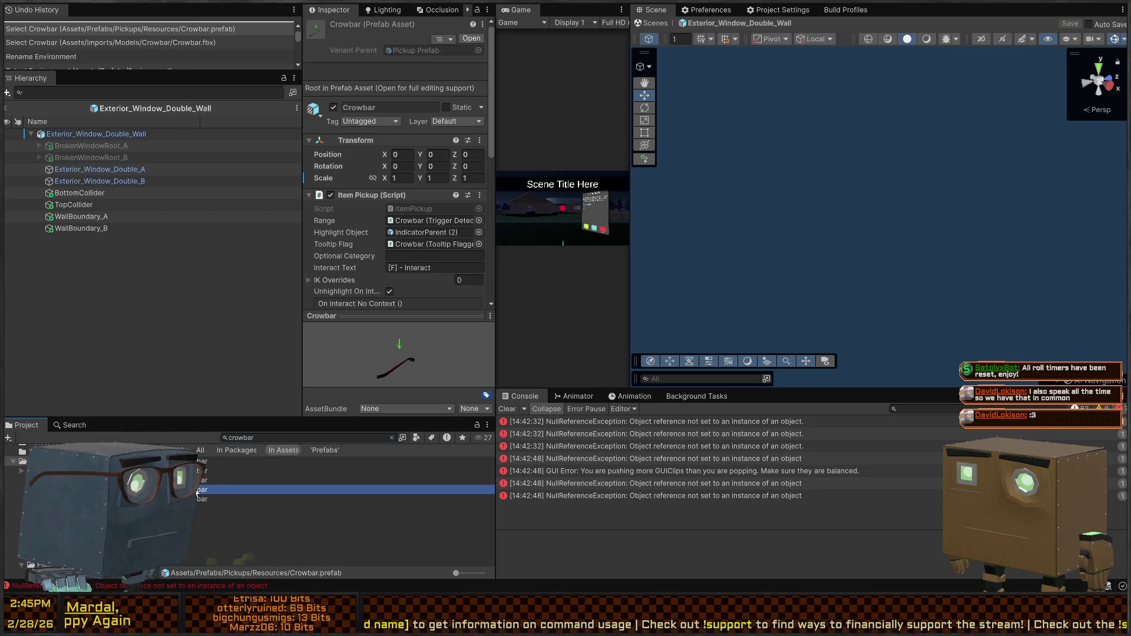
scroll(381, 235, down, 10)
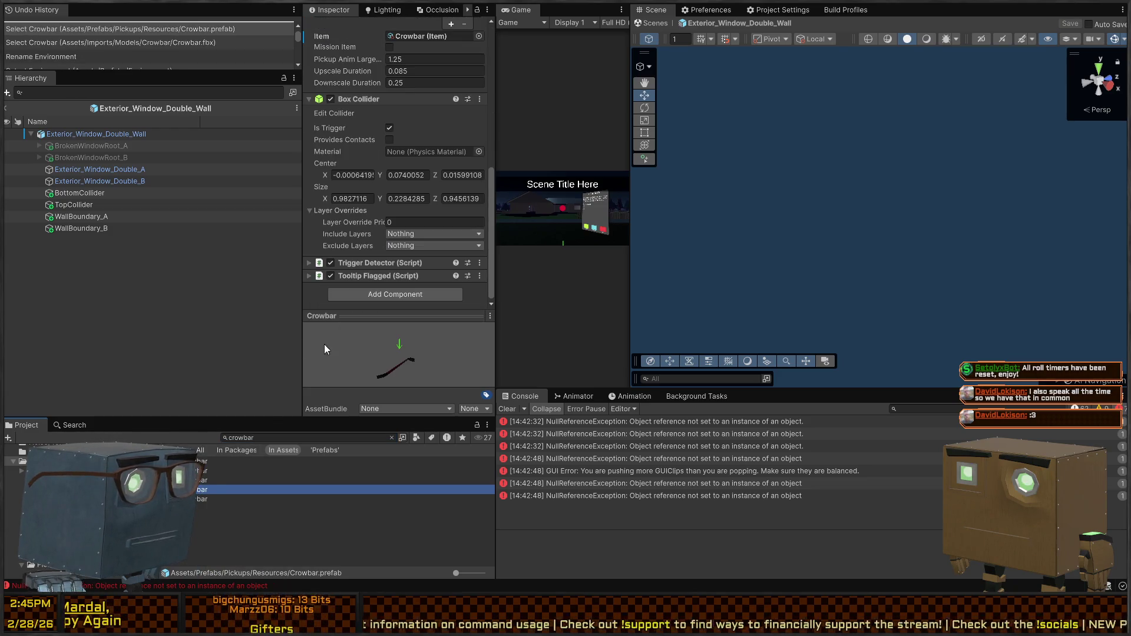
click(199, 500)
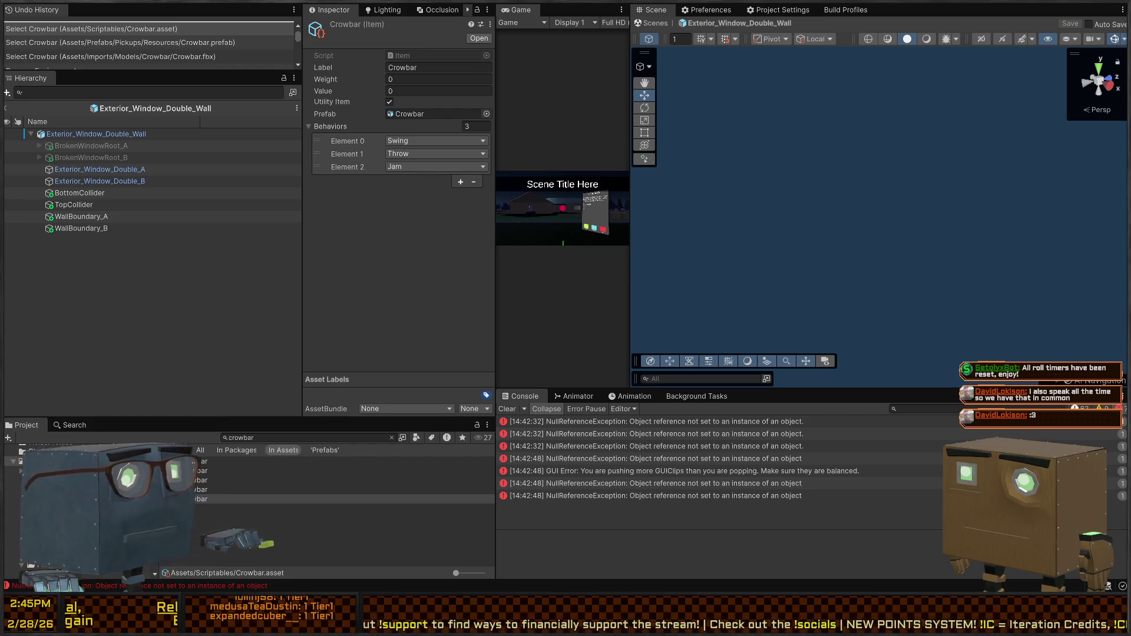
key(alt+Tab)
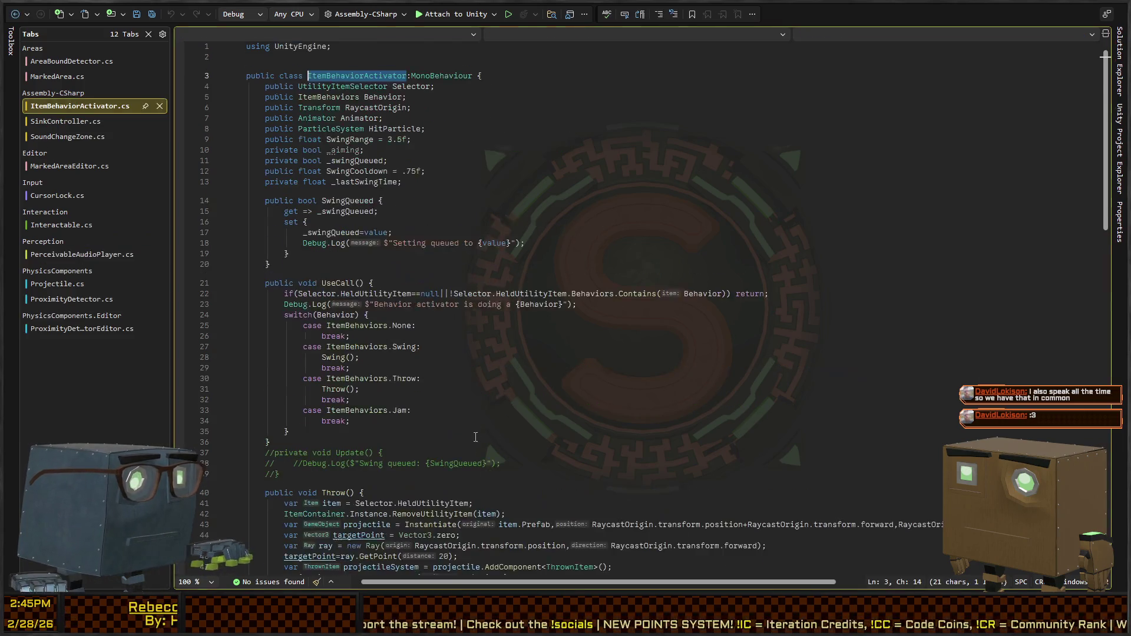
Examine the Throw method's projectile spawn and jump to the ThrownItem class definition and back.
scroll(392, 277, down, 6)
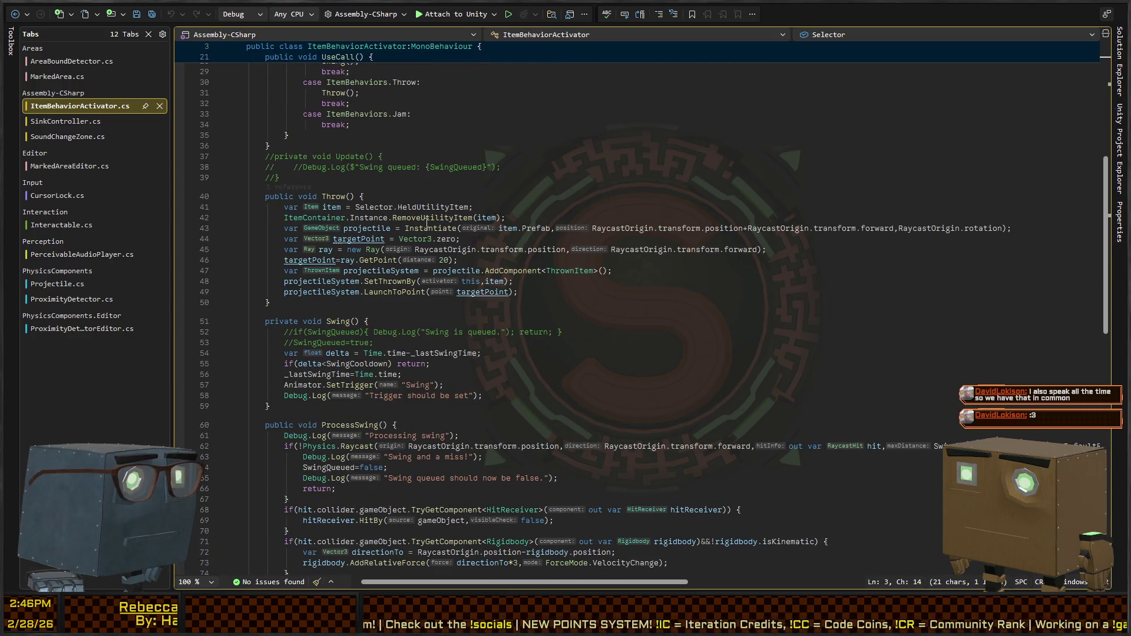
click(531, 228)
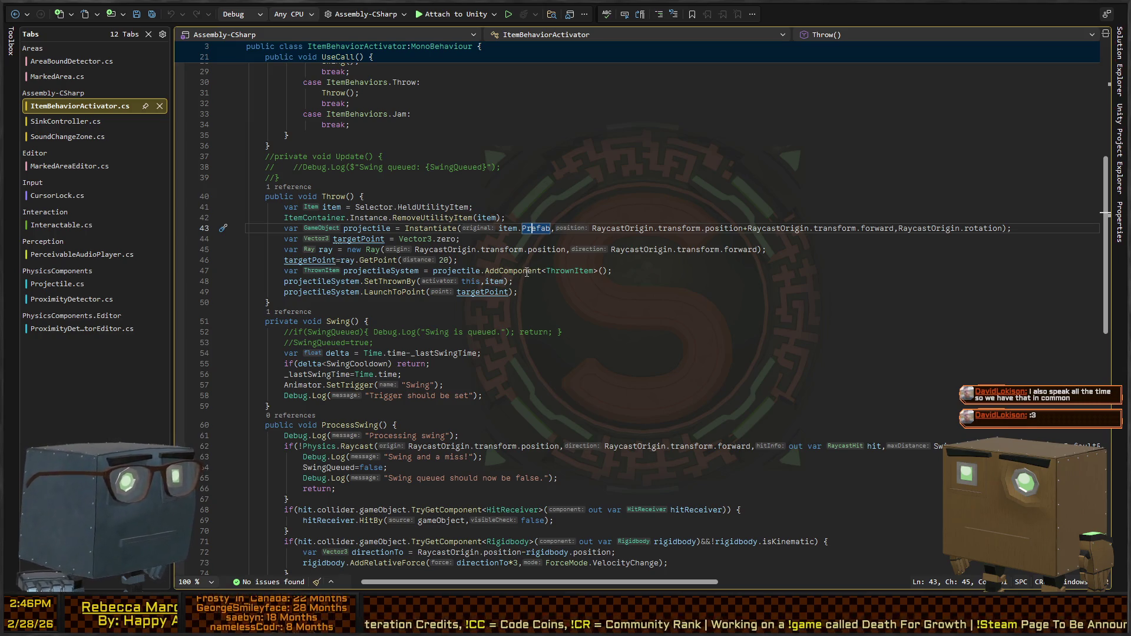
click(570, 273)
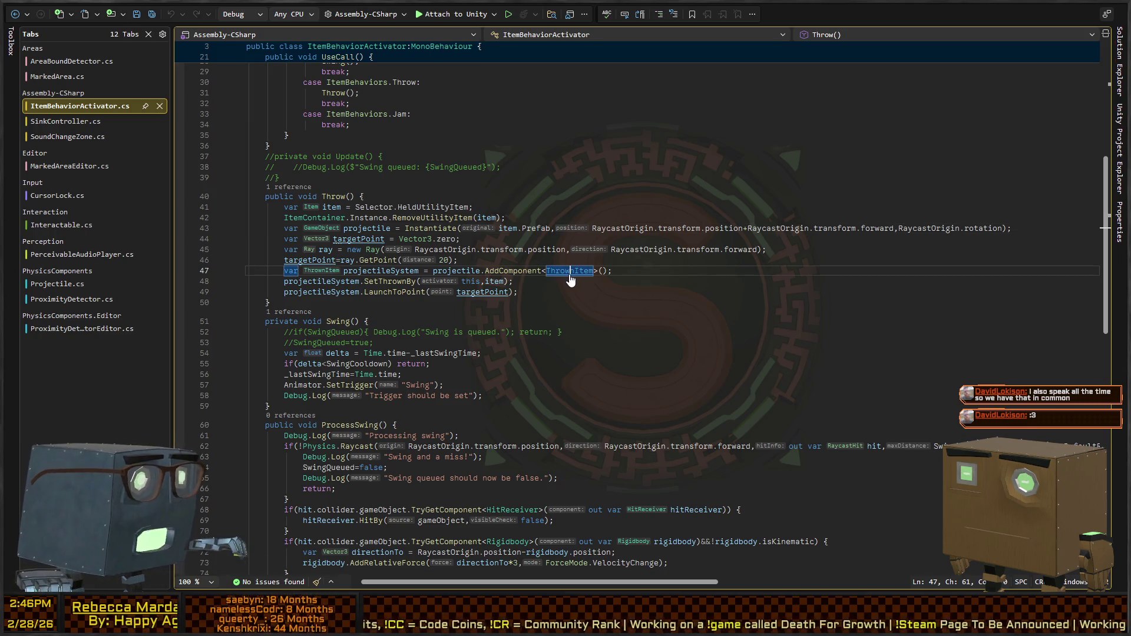
ctrl+click(570, 273)
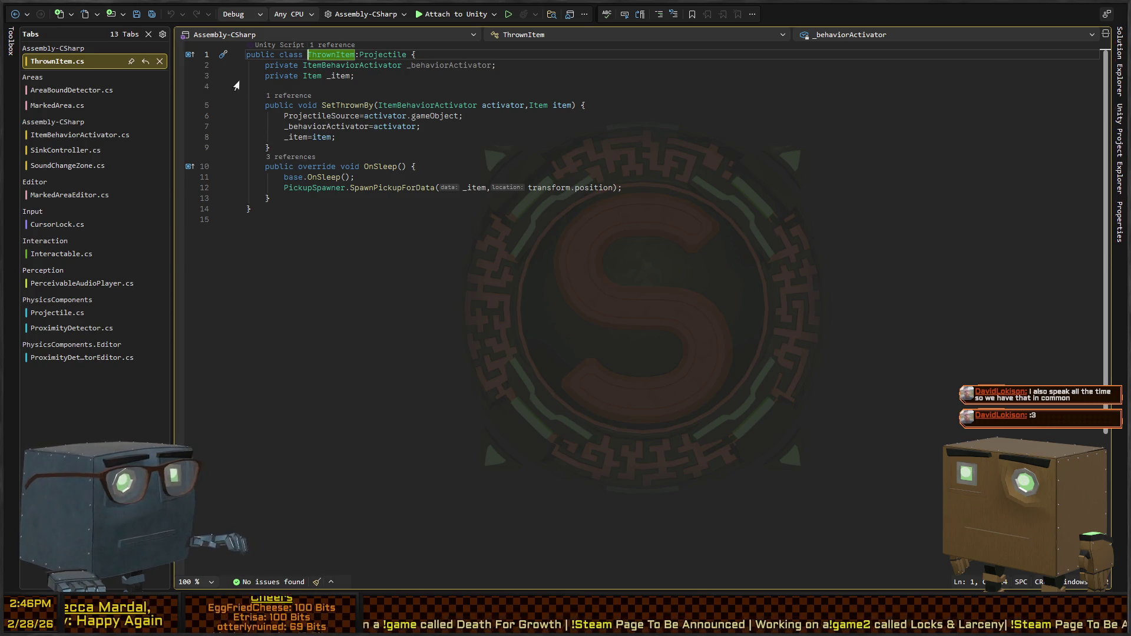
click(15, 16)
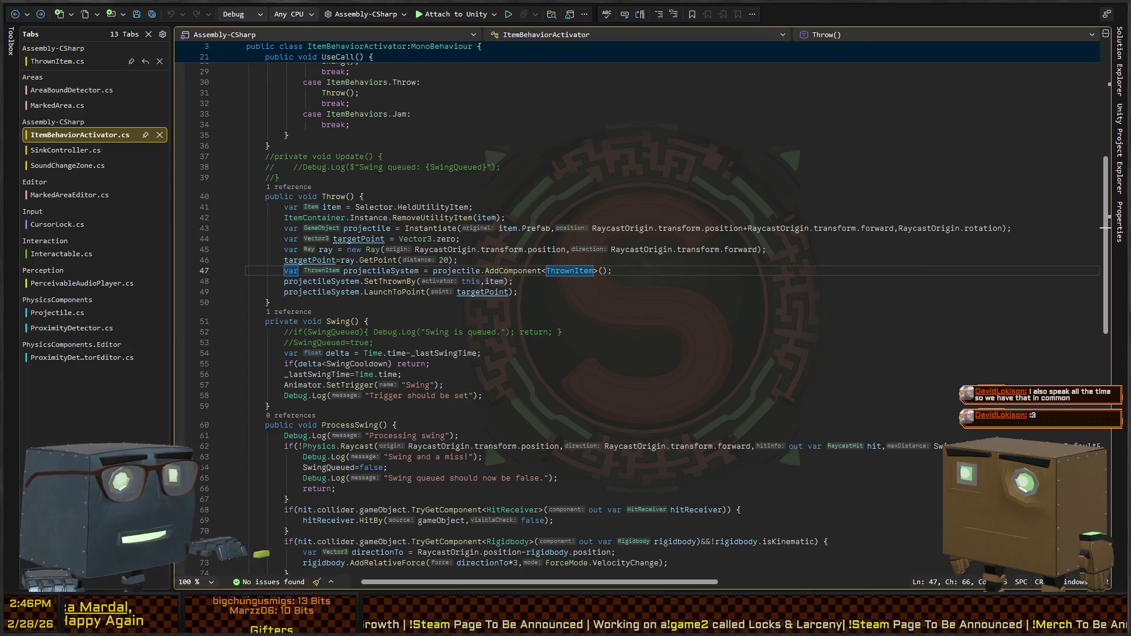
key(alt+Tab)
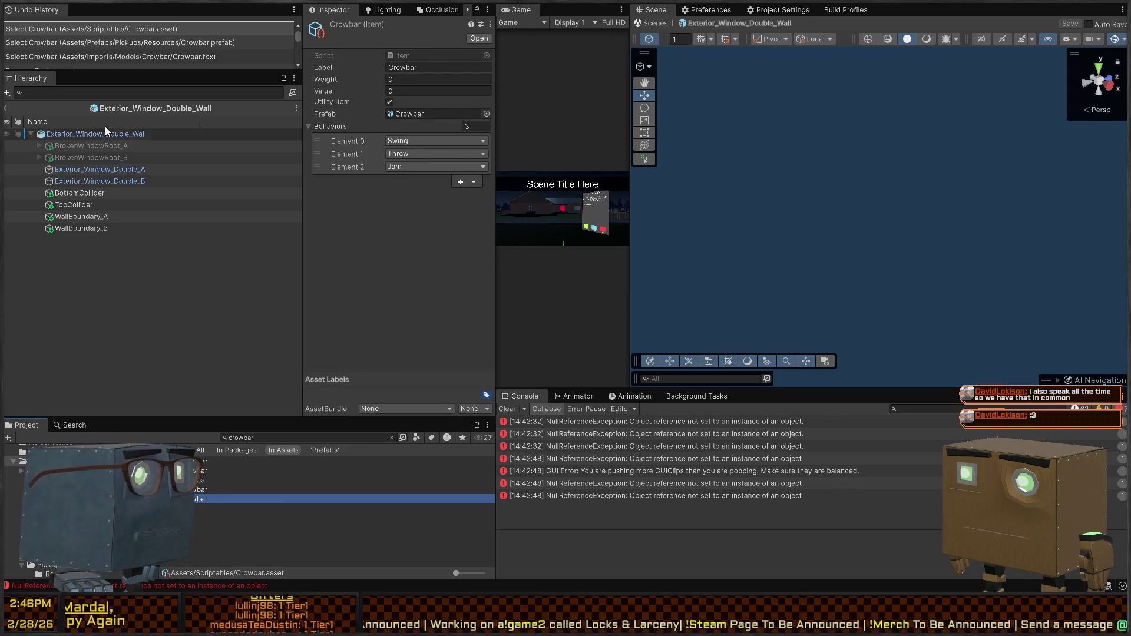
Exit the Exterior_Window_Double_Wall prefab back to the Mission 1 Remake2 scene.
click(5, 115)
click(6, 109)
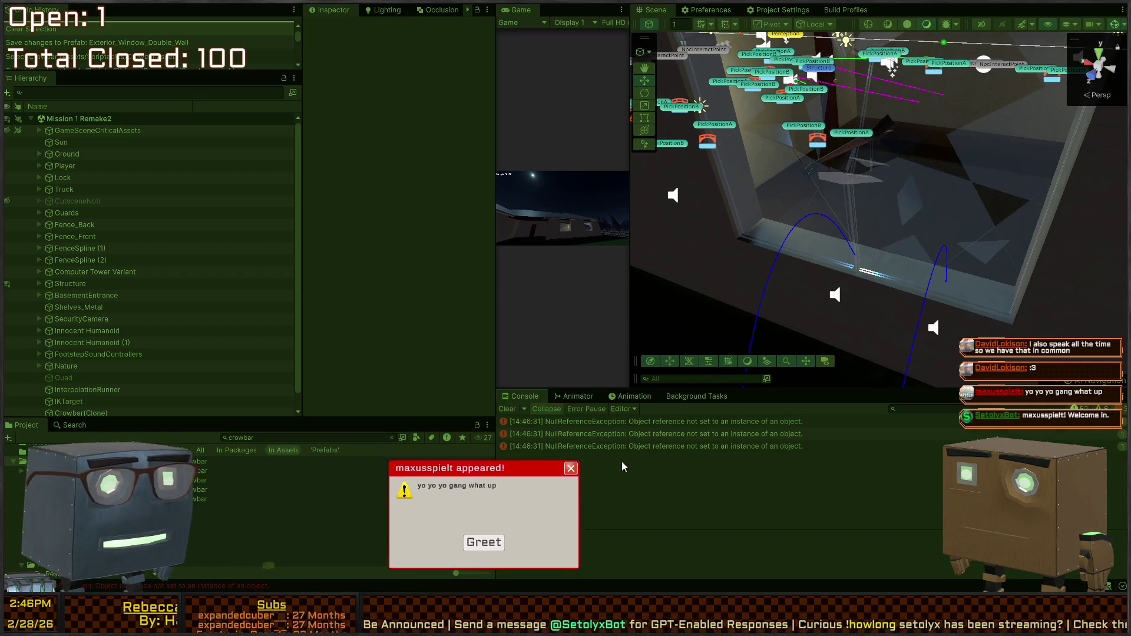
Read the stack traces of the LightSwitchController NullReferenceException errors in the Console.
click(711, 446)
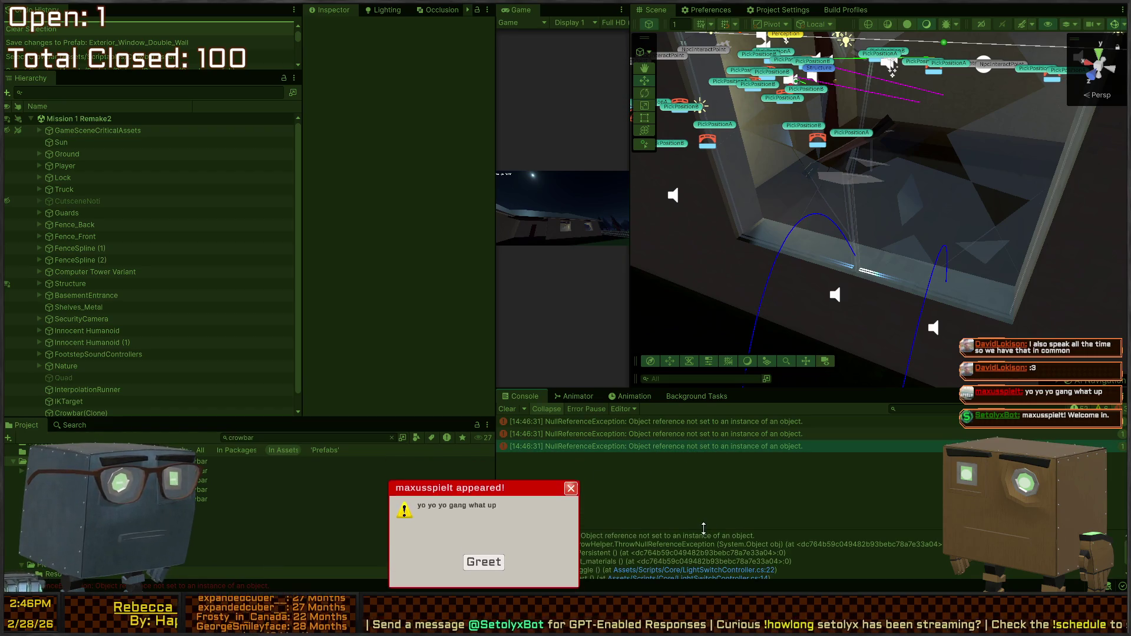
scroll(679, 548, down, 1)
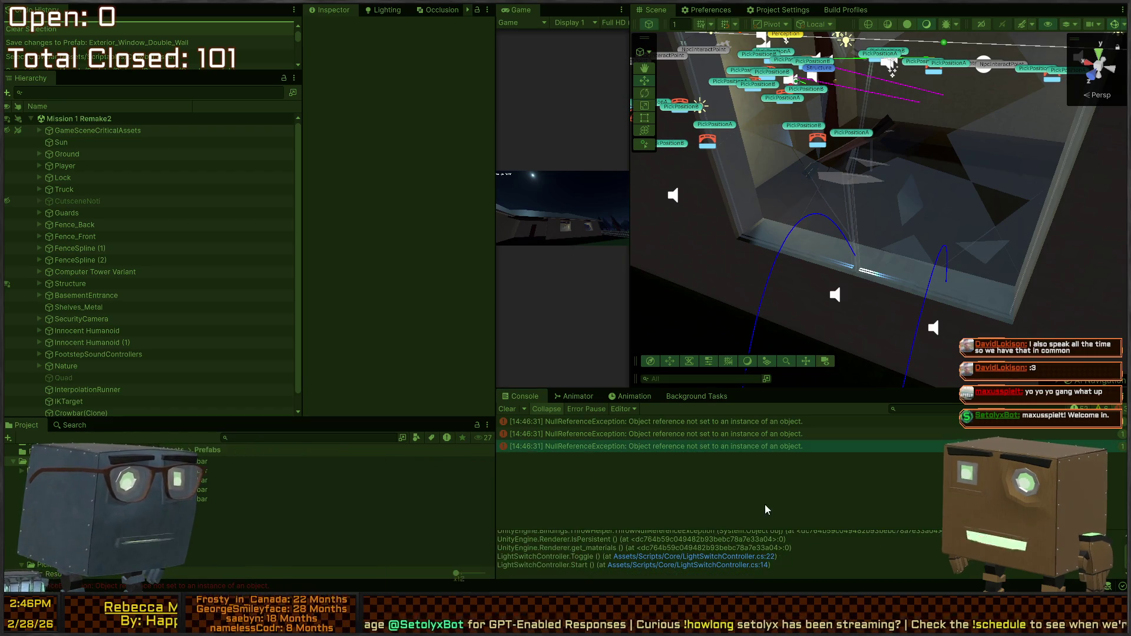
click(684, 429)
click(667, 426)
click(775, 447)
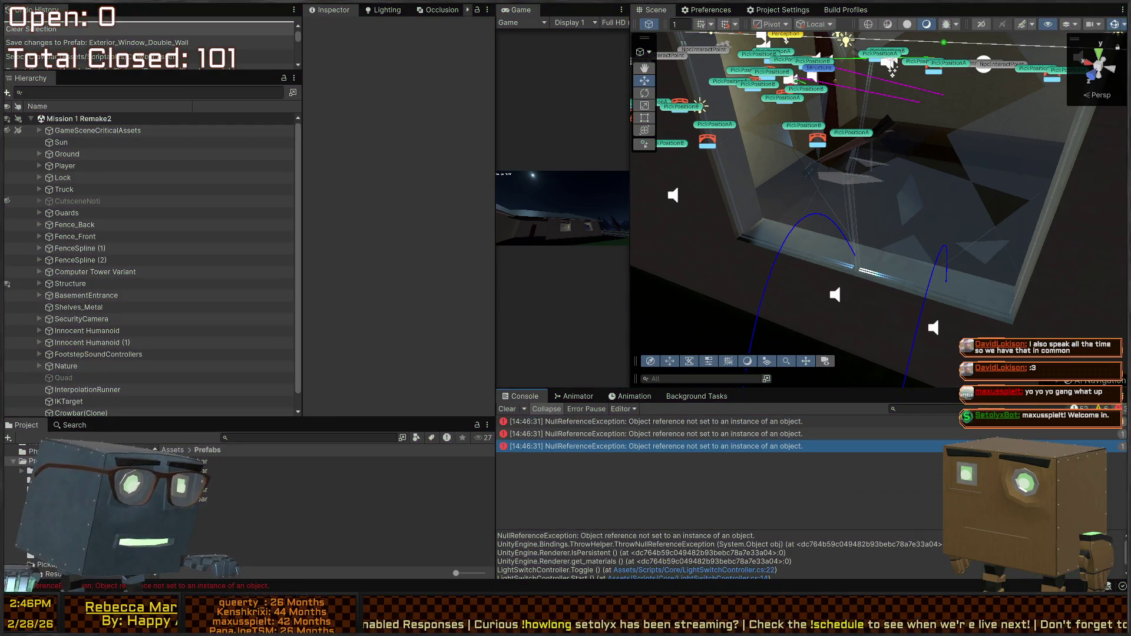
click(809, 214)
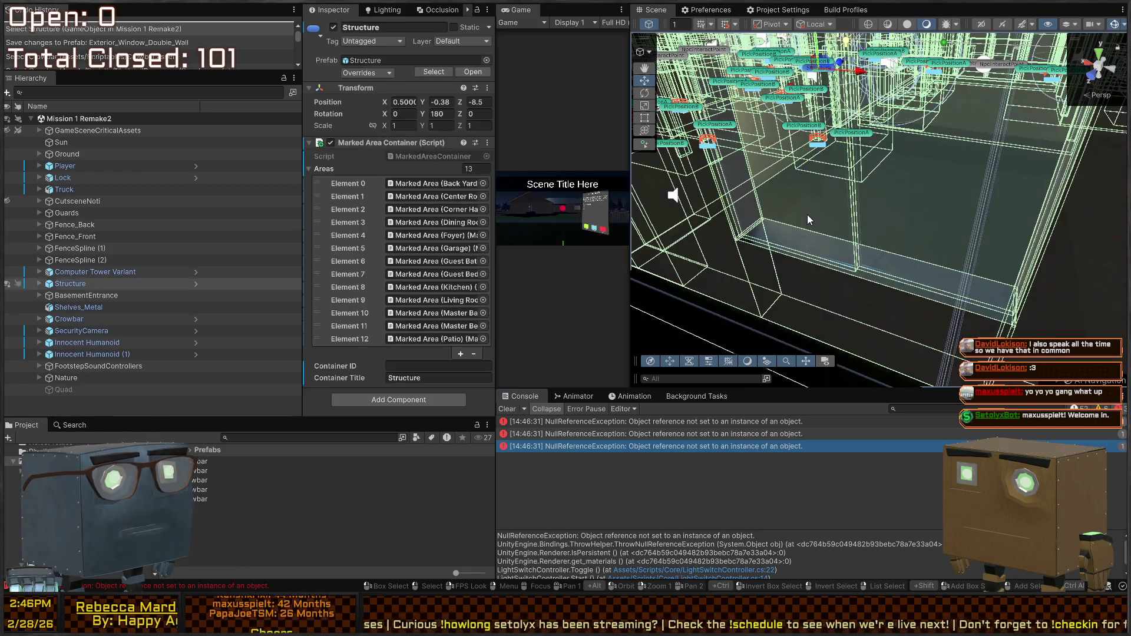
Select the double-window wall in the Scene and review BrokenWindowRoot_A's Audio Source.
click(811, 213)
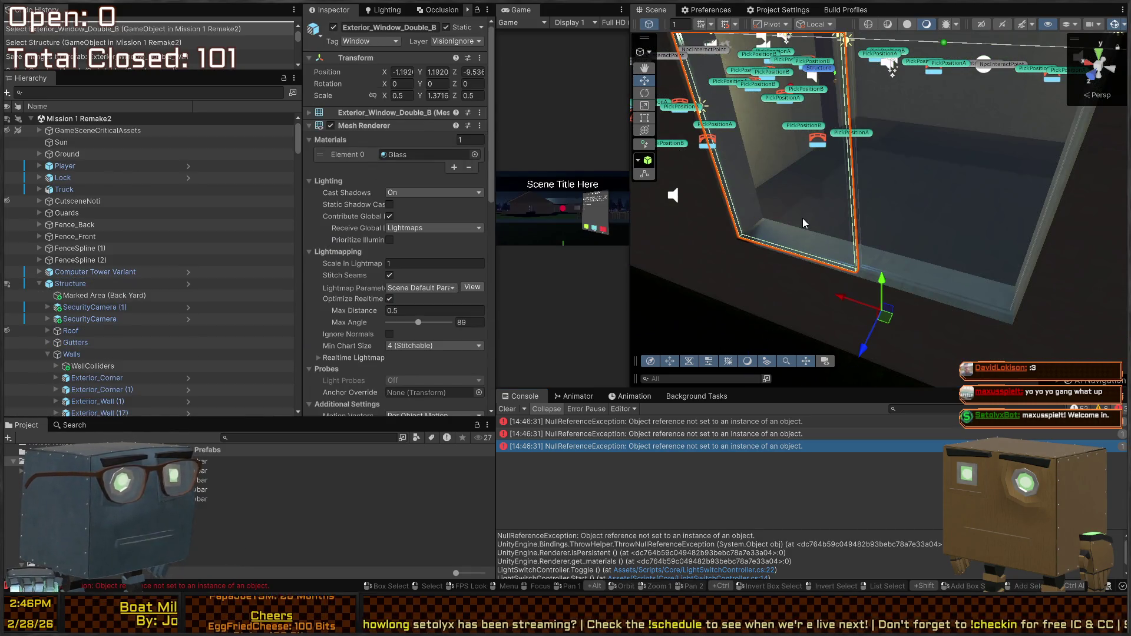
click(802, 218)
click(730, 221)
click(848, 231)
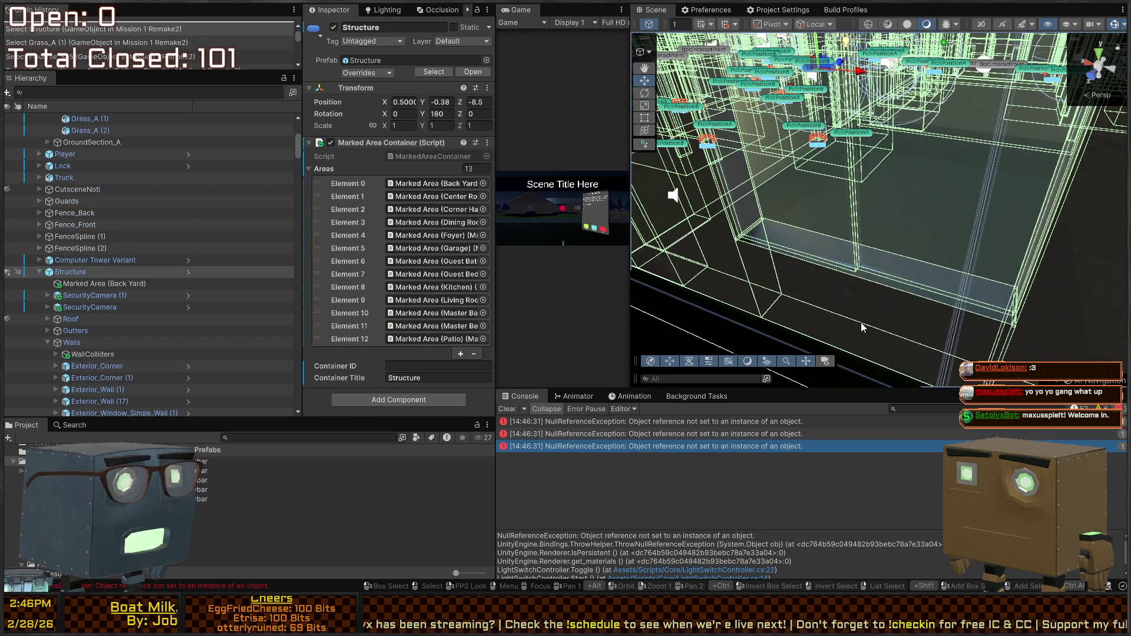
click(862, 327)
scroll(113, 278, down, 2)
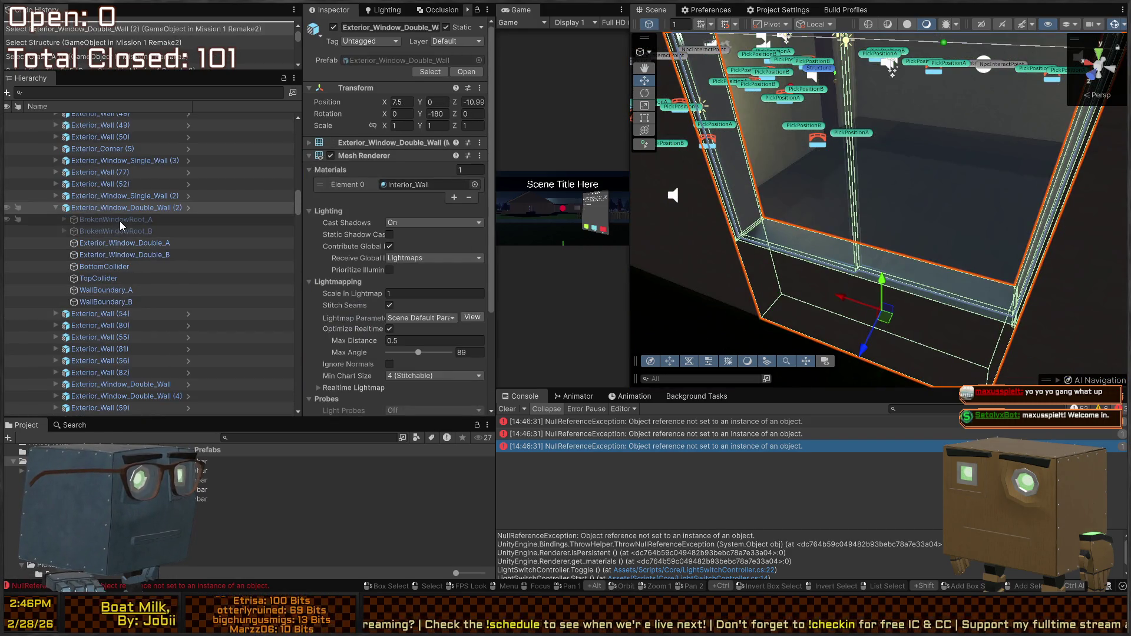
click(119, 219)
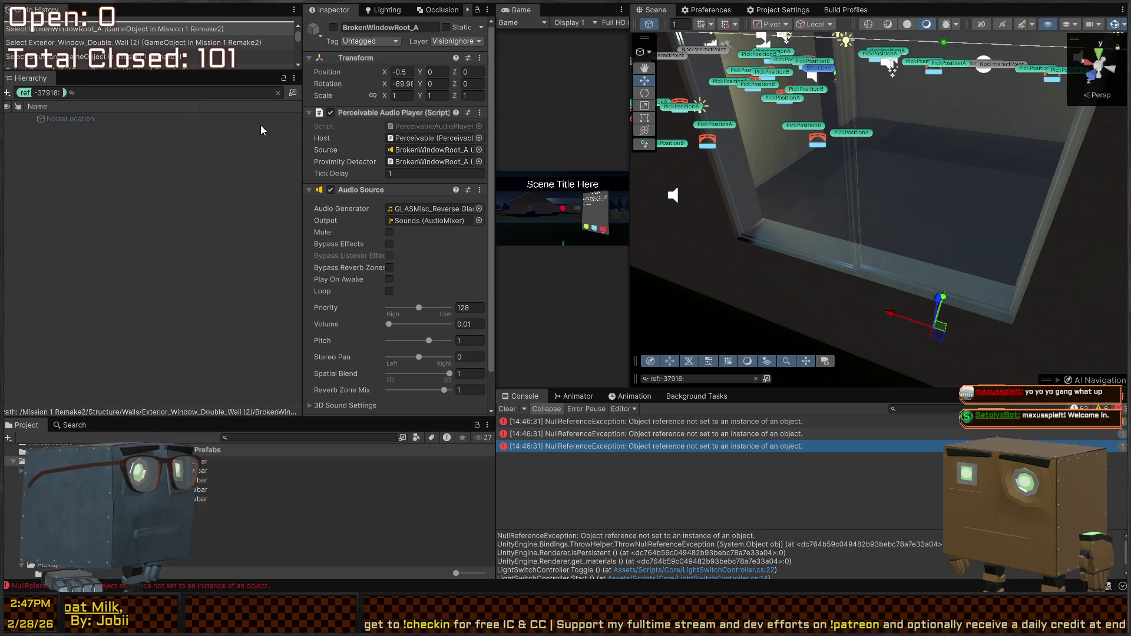
Clear the Hierarchy filter and return to ItemBehaviorActivator.cs in the code editor.
click(278, 93)
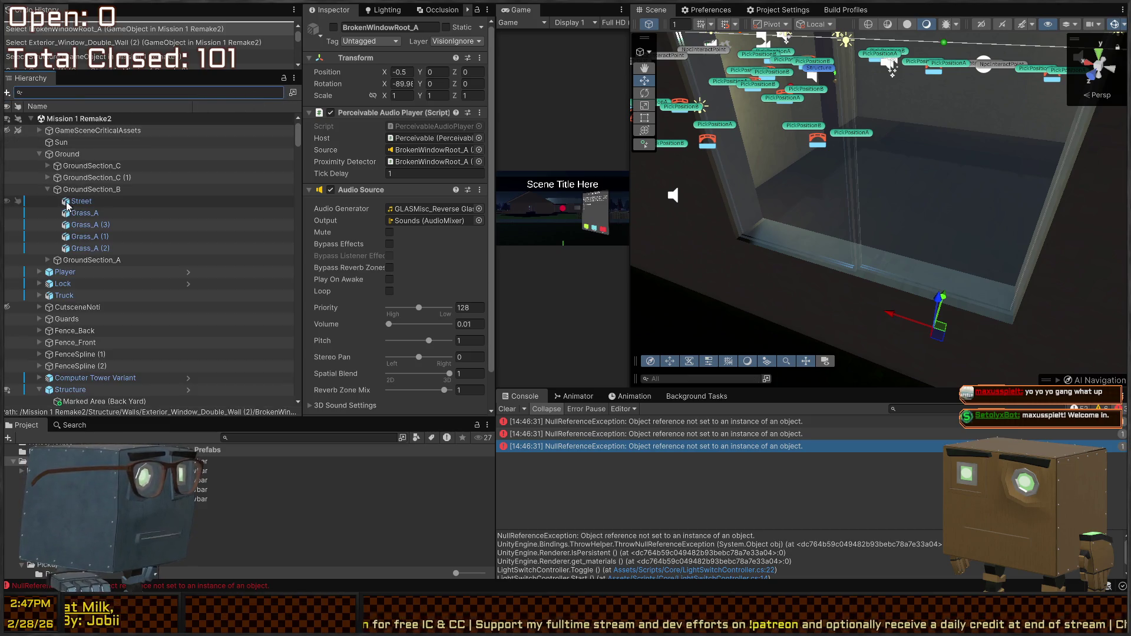
scroll(383, 186, down, 2)
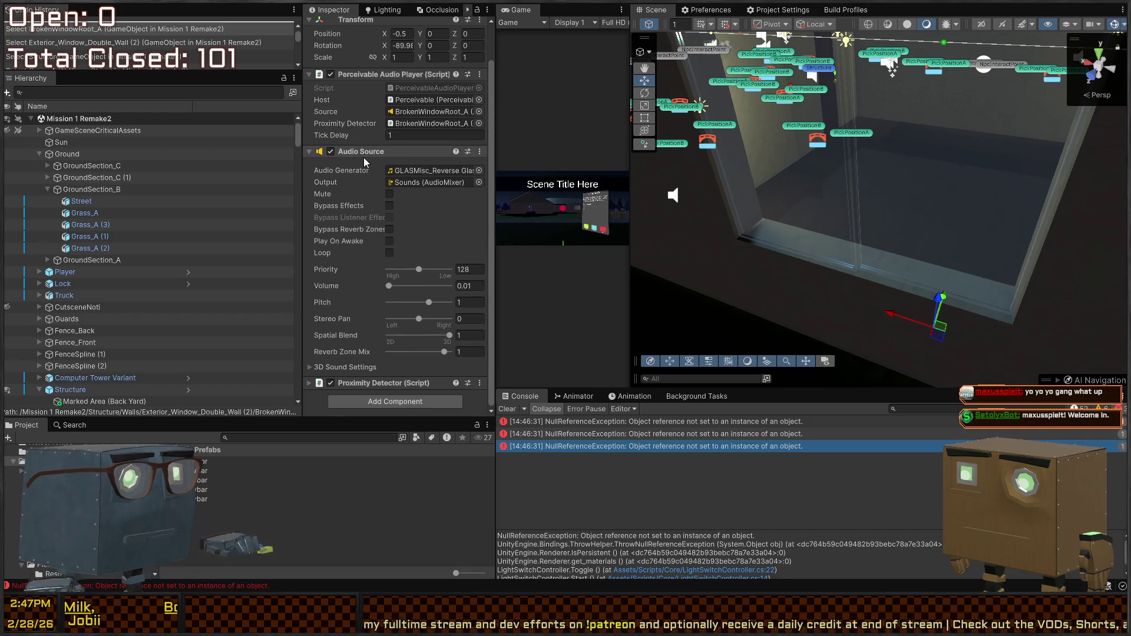
key(ctrl+t)
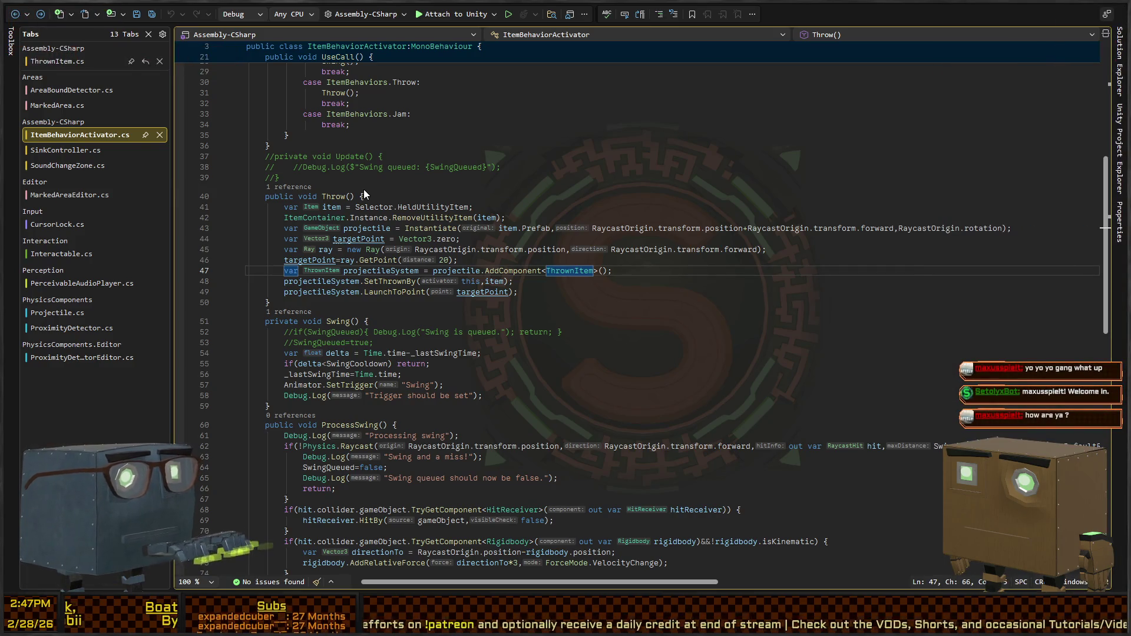
Find all references to AudioSource from the Door script and open the PerceivableAudioPlayer.cs usage.
key(ctrl+minus)
key(Left)
key(Left)
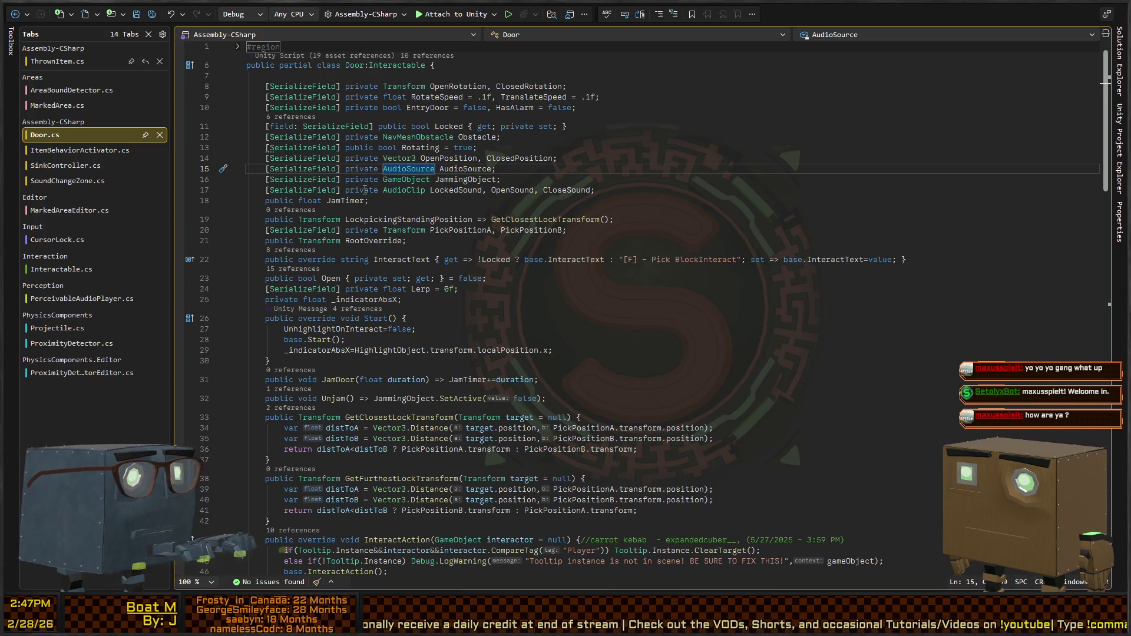
key(shift+F12)
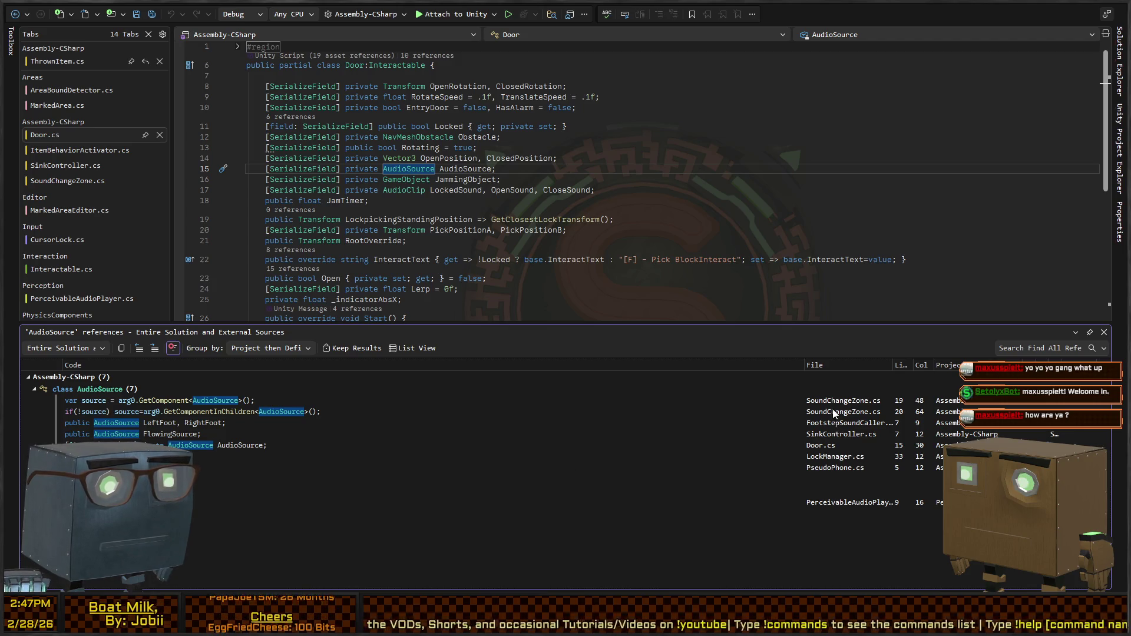
double_click(828, 502)
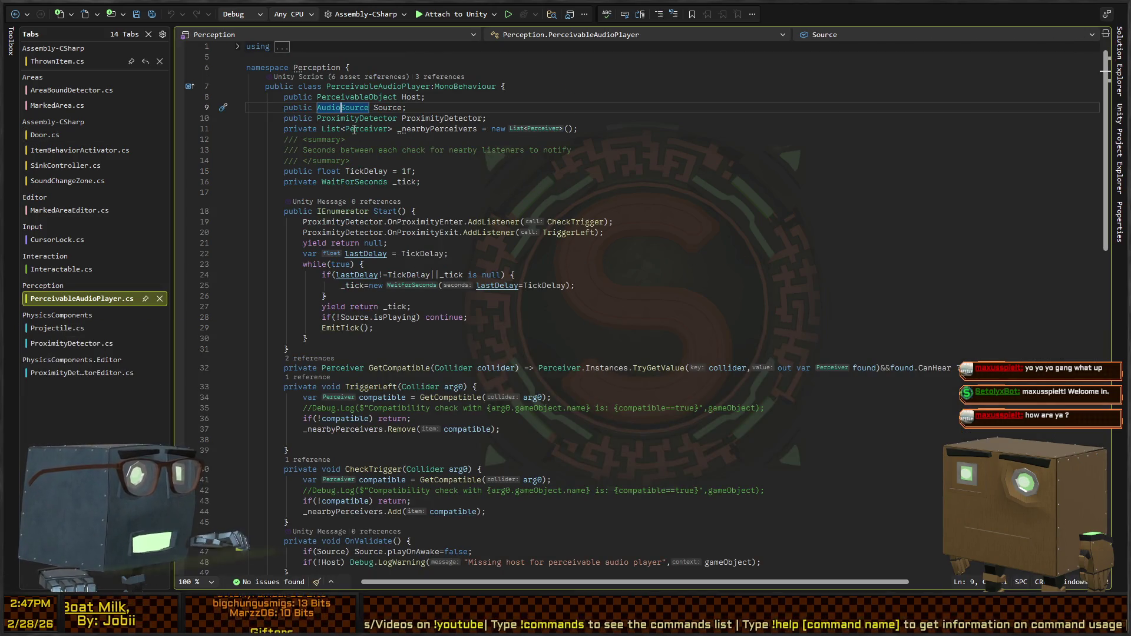
List every use of the PerceivableAudioPlayer's Source field, then return to the proximity listener code.
key(End)
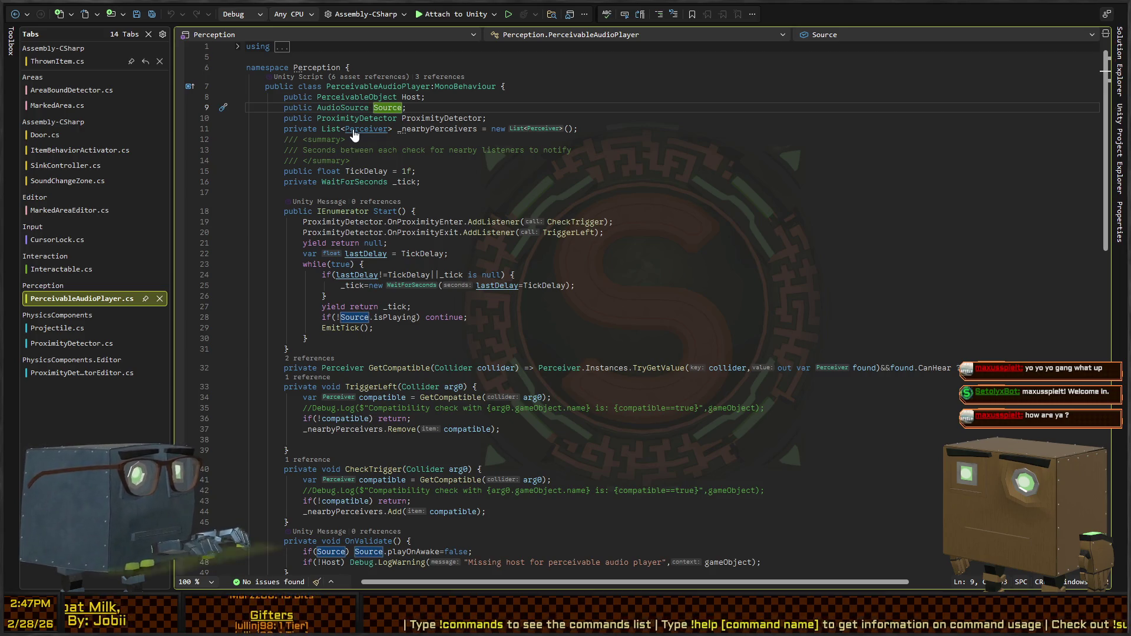
key(shift+F12)
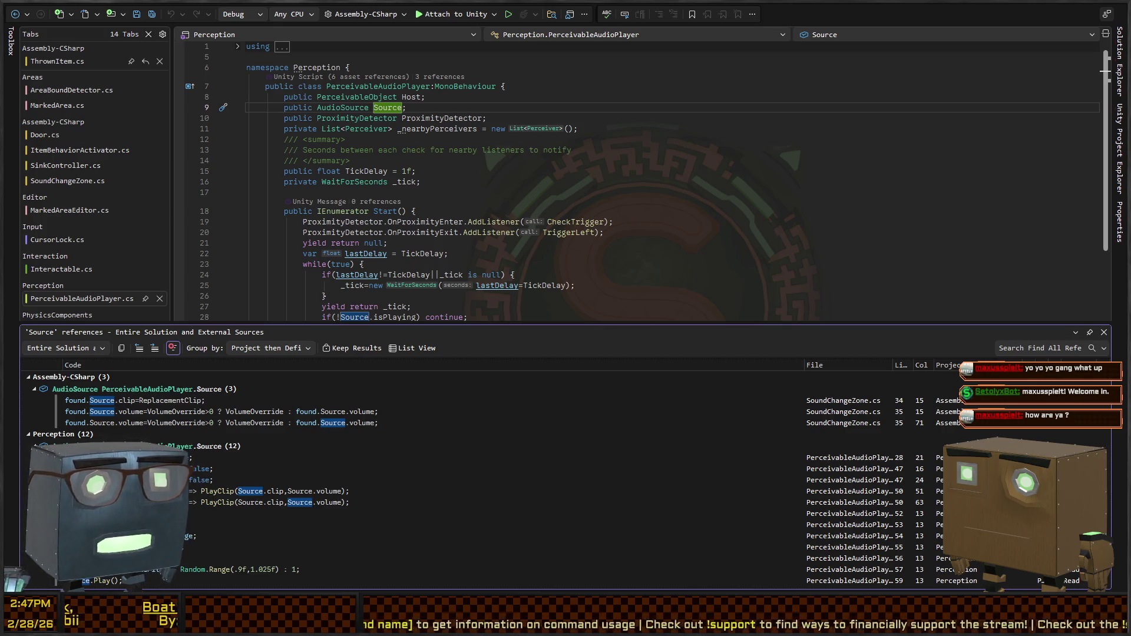
key(Escape)
click(517, 232)
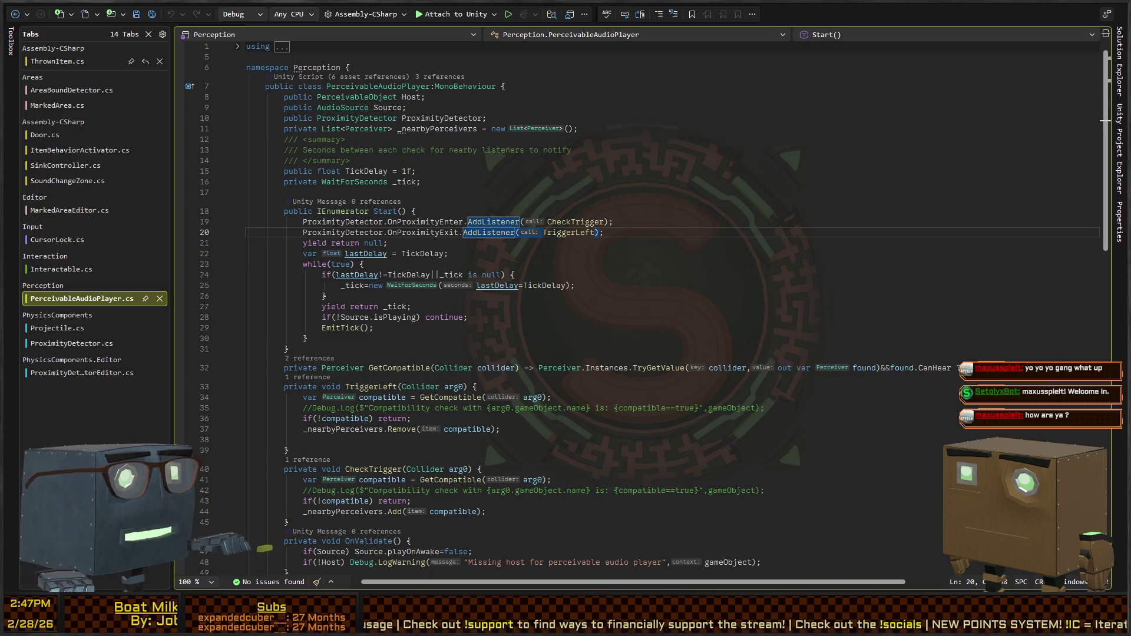
Back in Unity, orbit around the house and restart Play mode on Mission 1 Remake2.
key(alt+Tab)
mouse_move(868, 221)
mouse_down()
mouse_move(779, 169)
mouse_move(818, 199)
mouse_up()
key(ctrl+p)
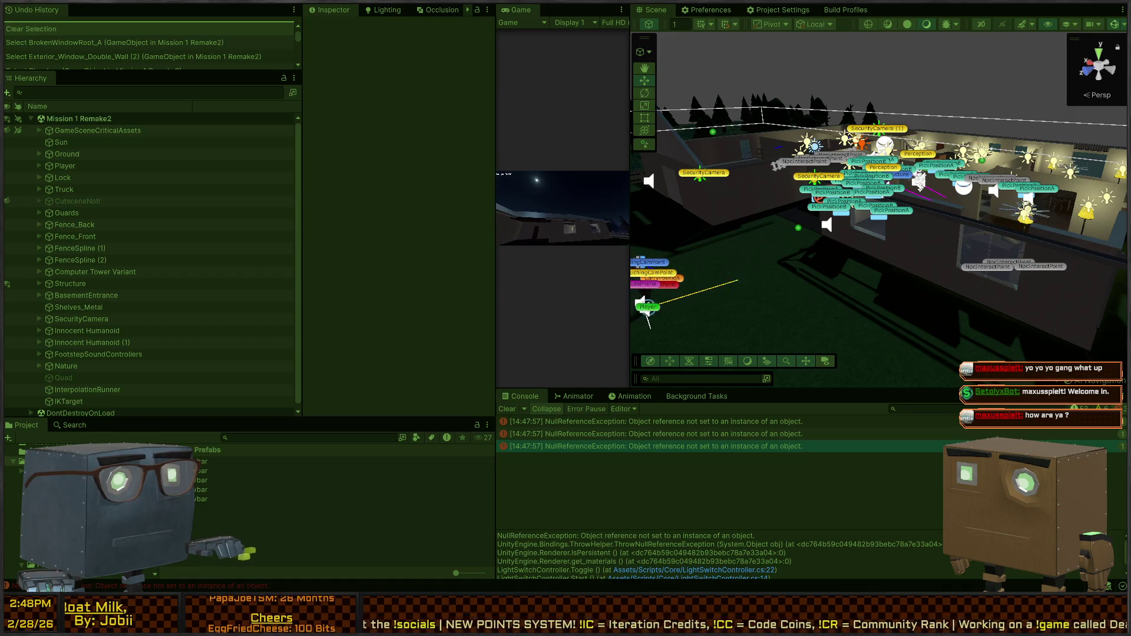
Fly toward the building and select the thrown Crowbar(Clone) to inspect it.
mouse_move(766, 236)
mouse_down()
mouse_move(797, 228)
mouse_move(822, 200)
mouse_move(848, 198)
mouse_up()
click(797, 202)
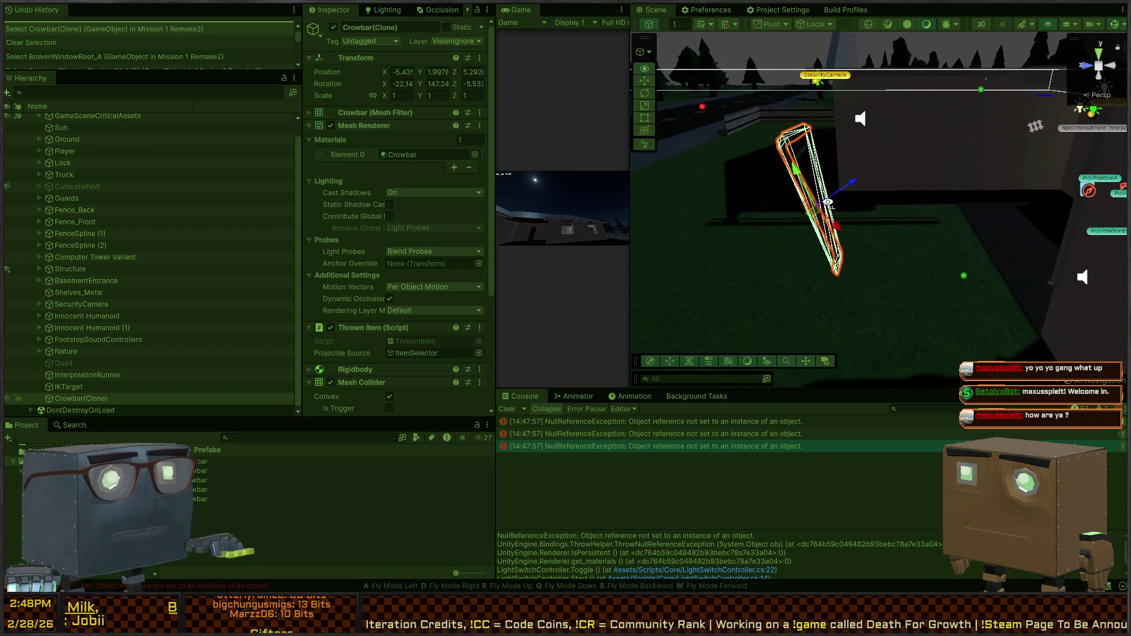
scroll(357, 227, down, 5)
scroll(359, 238, down, 1)
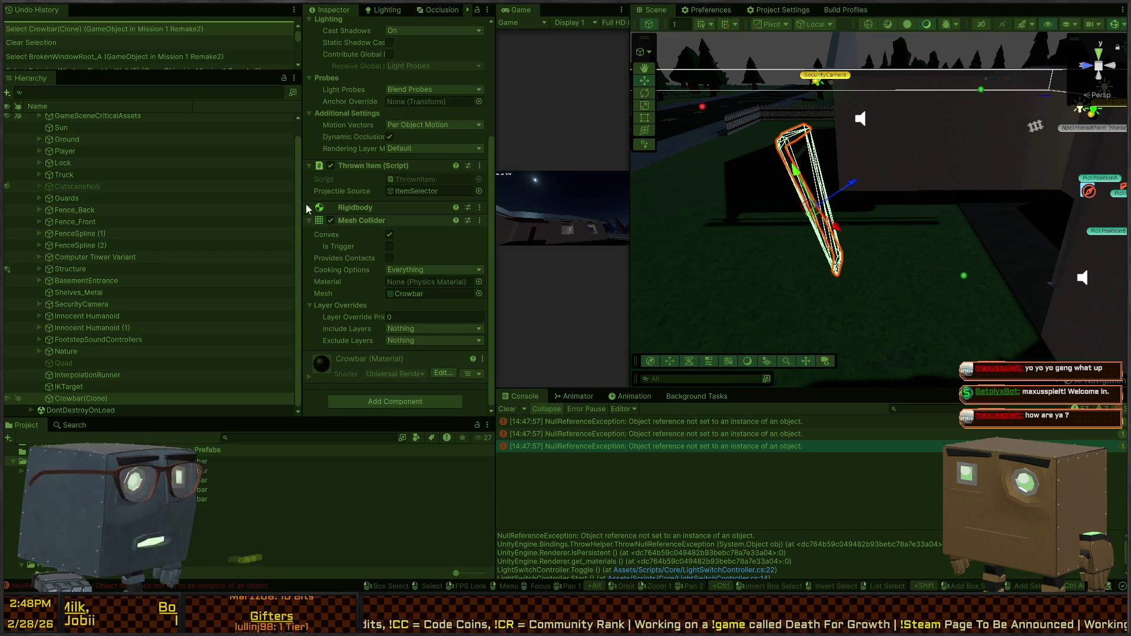
scroll(397, 176, up, 2)
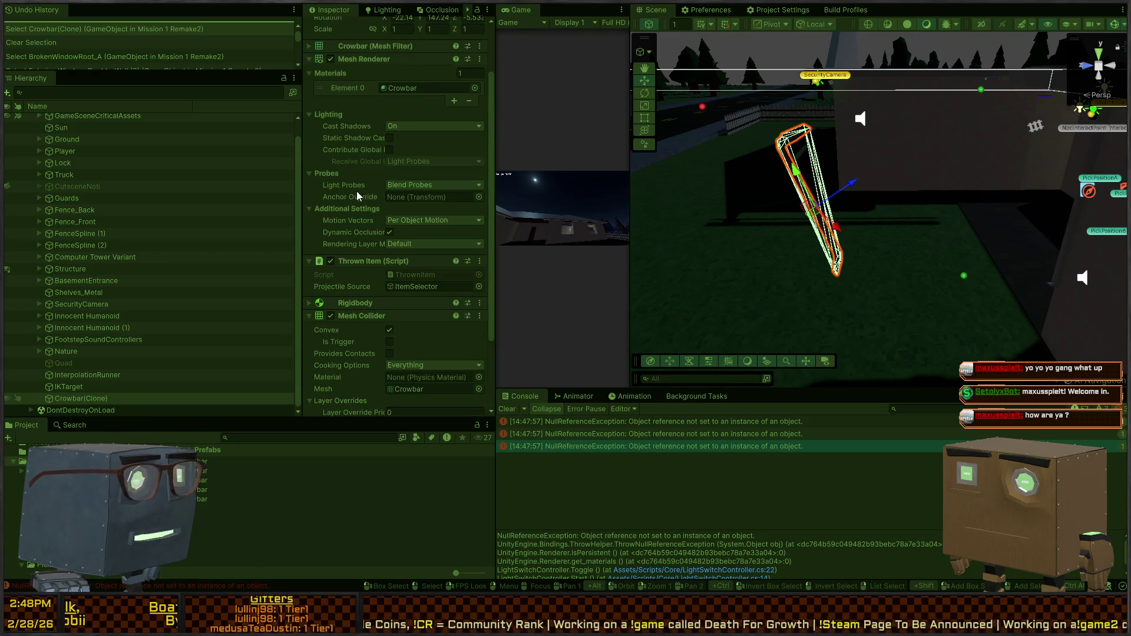
scroll(370, 243, down, 2)
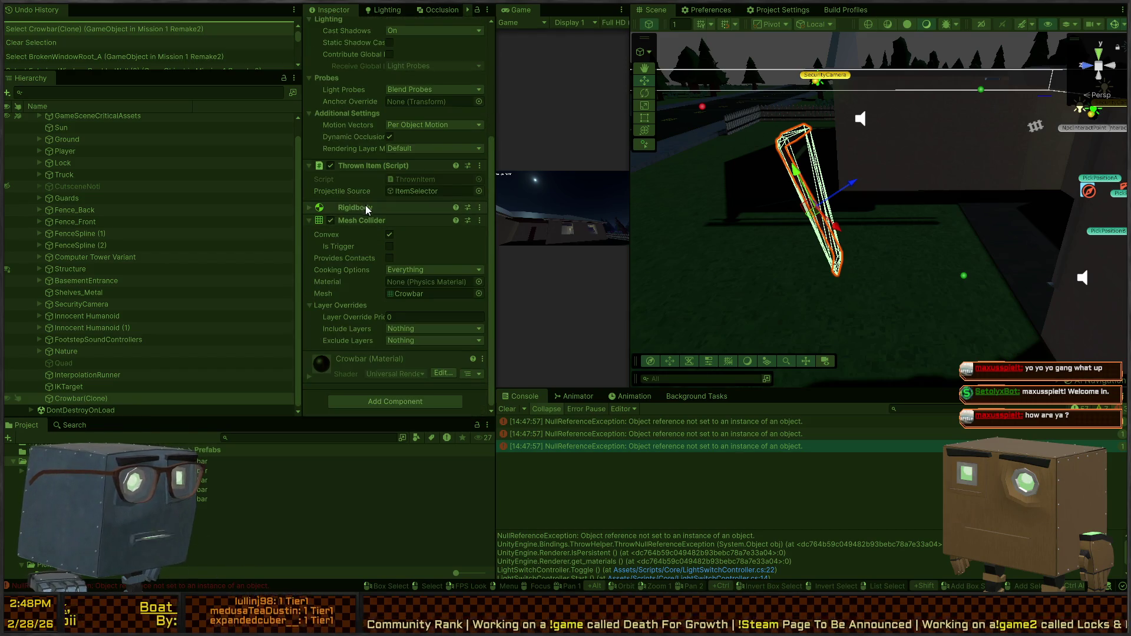
Compare the audio settings of BrokenWindowRoot_B and BrokenWindowRoot_A, then stop Play mode.
click(871, 217)
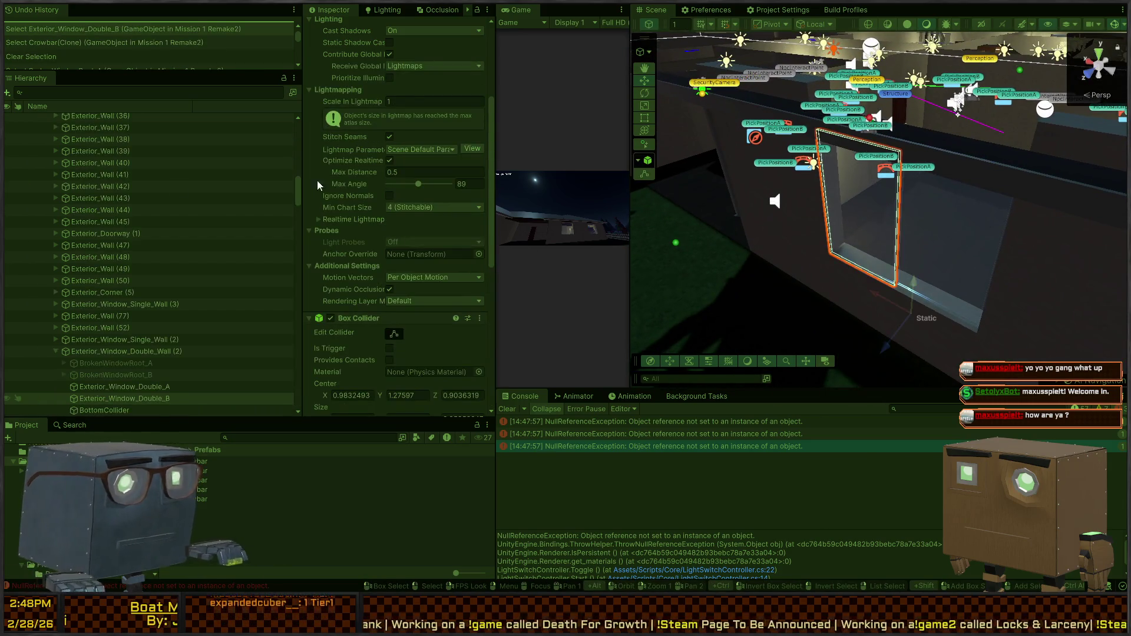
click(131, 371)
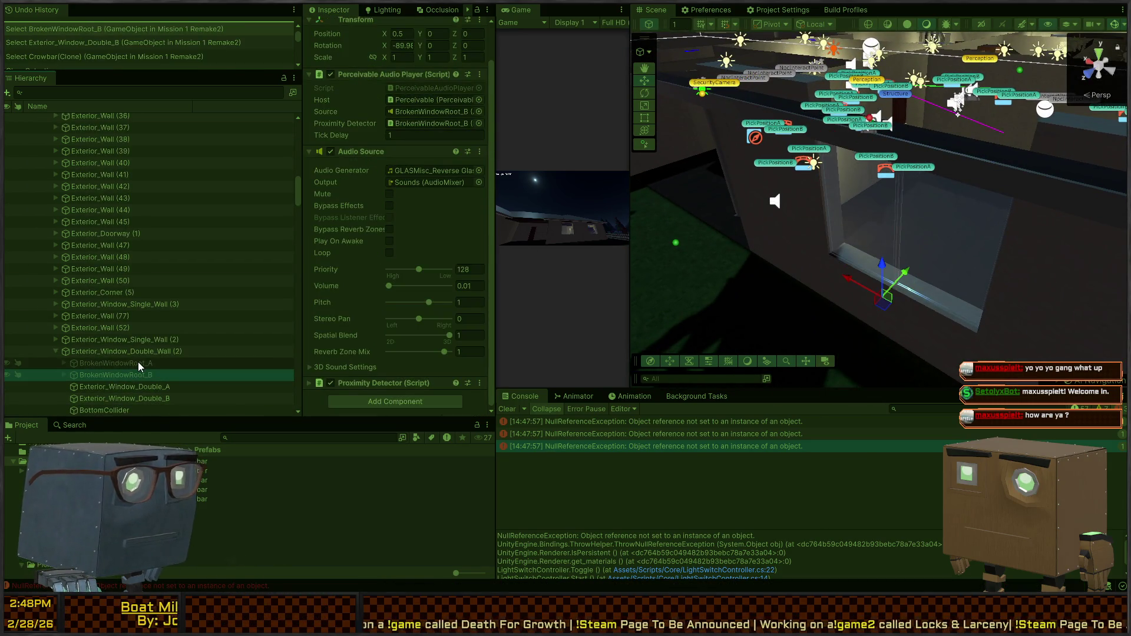
click(138, 362)
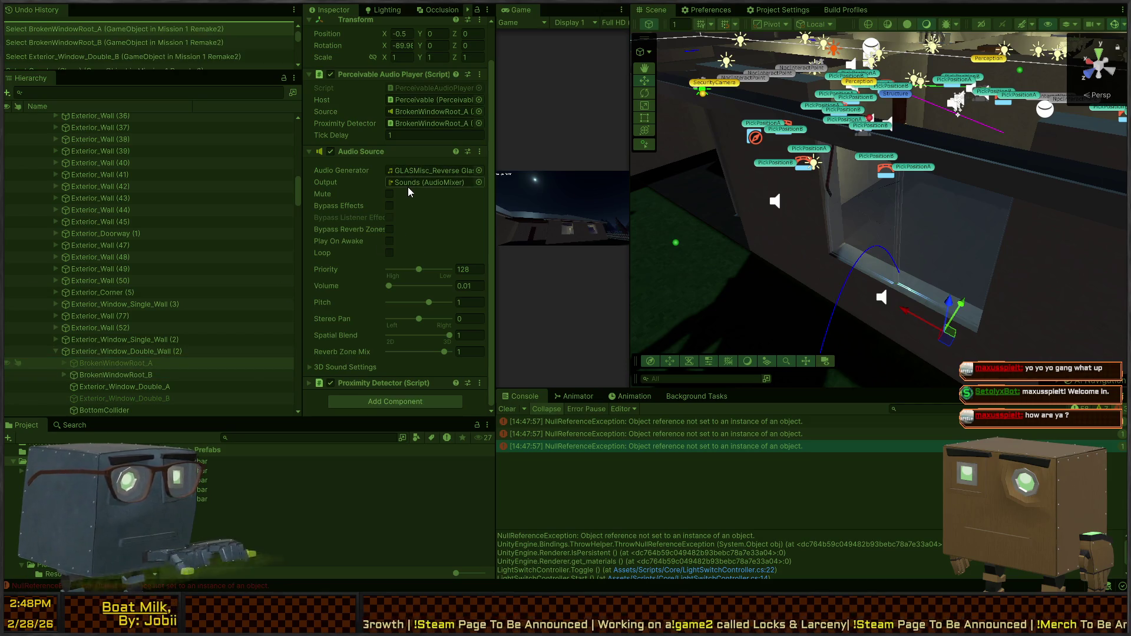
click(139, 380)
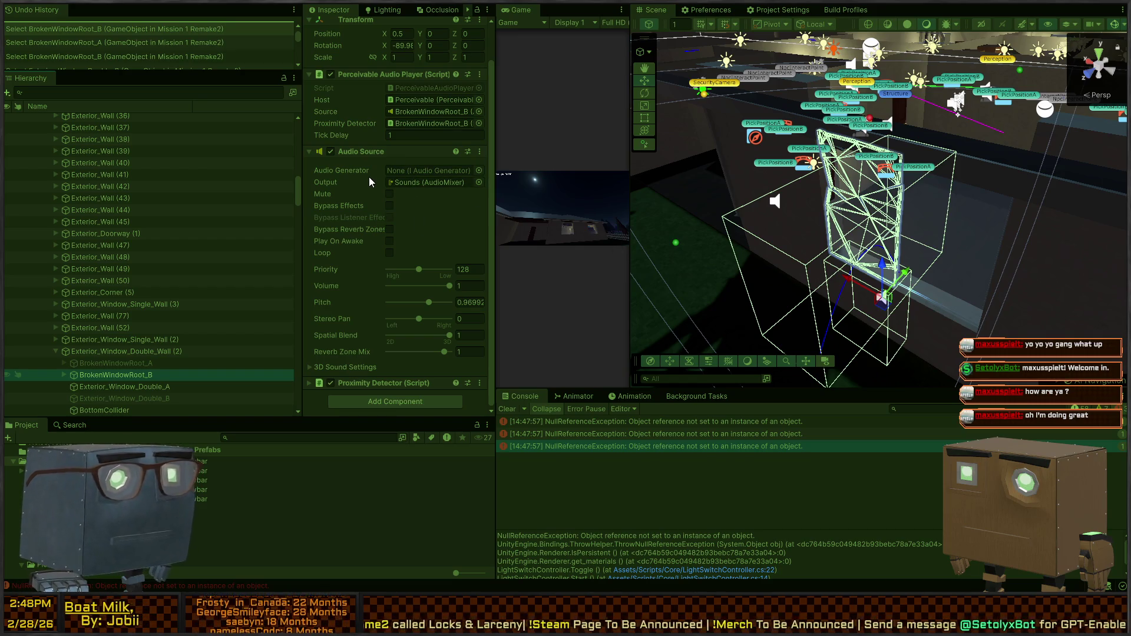
key(ctrl+p)
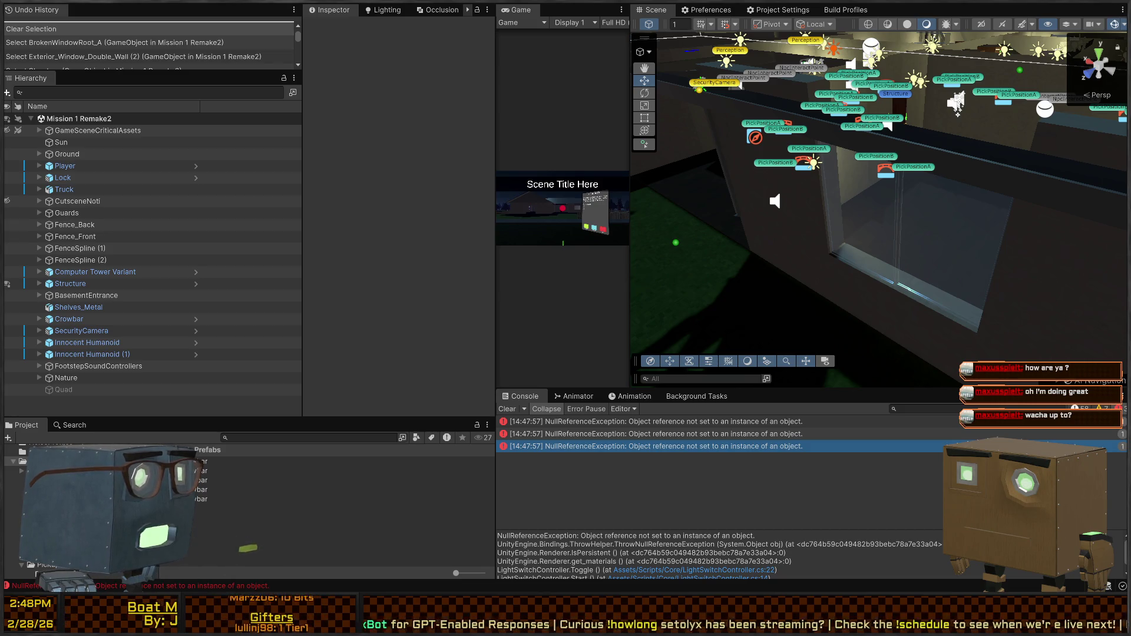
Preview the Grain Explosion SoundA clip in Imports/Sounds, then open the Exterior_Window_Double_Wall prefab.
click(18, 527)
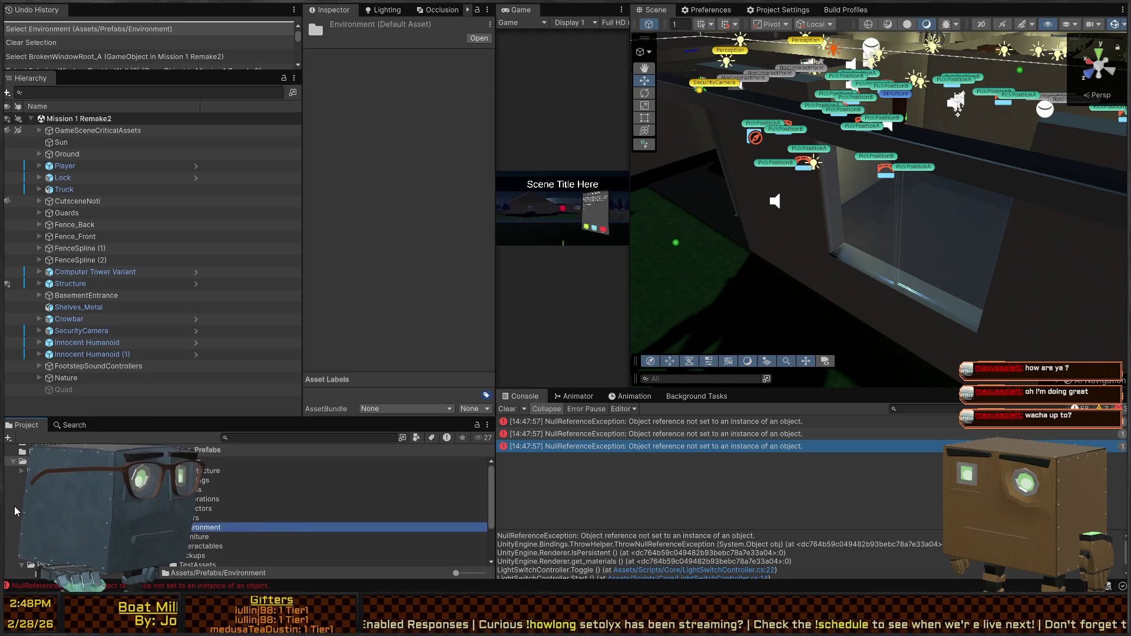
click(35, 478)
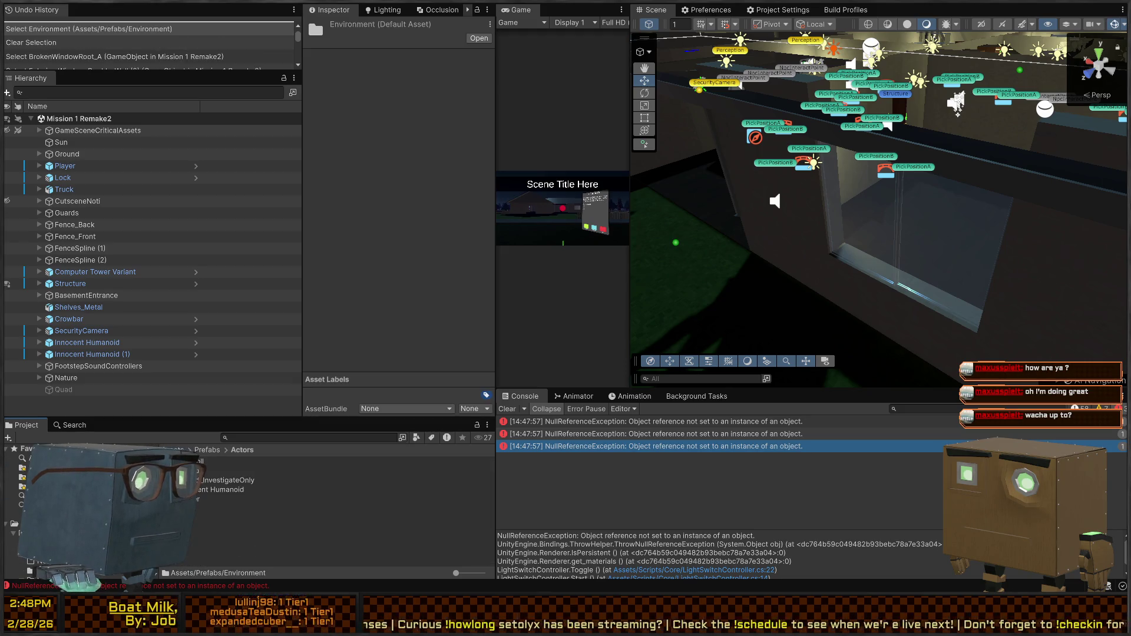
click(23, 545)
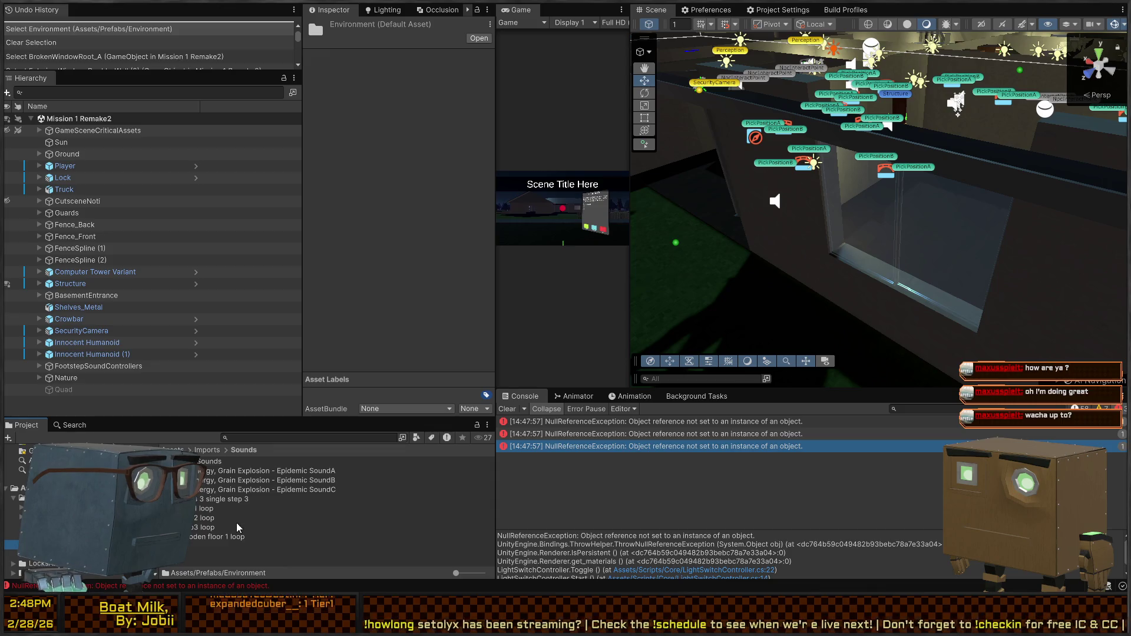
click(319, 472)
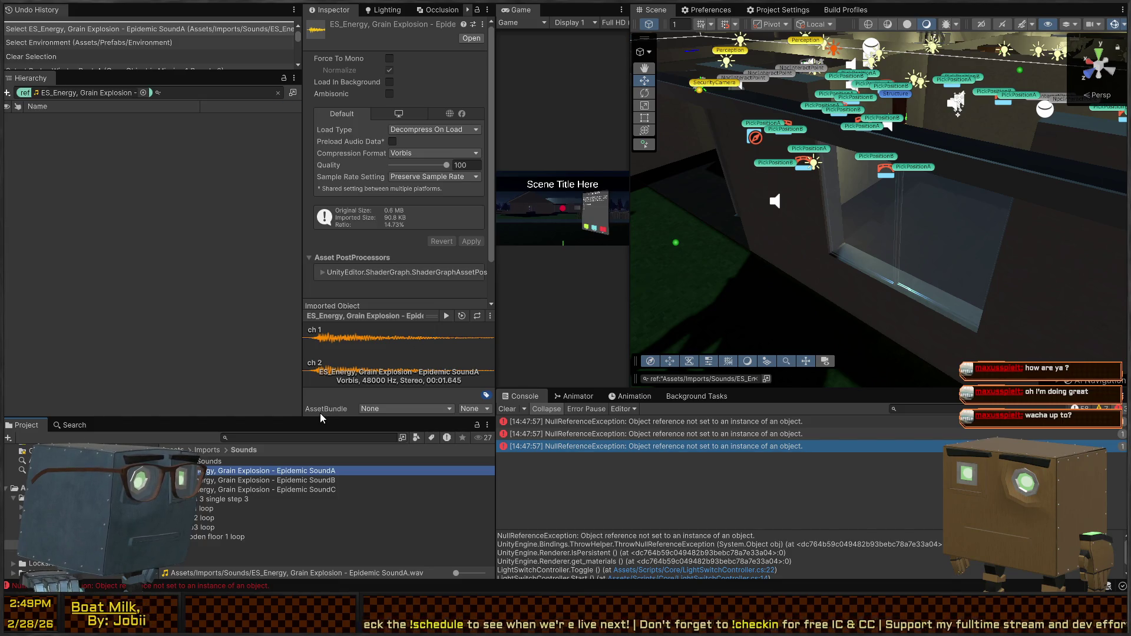
click(400, 346)
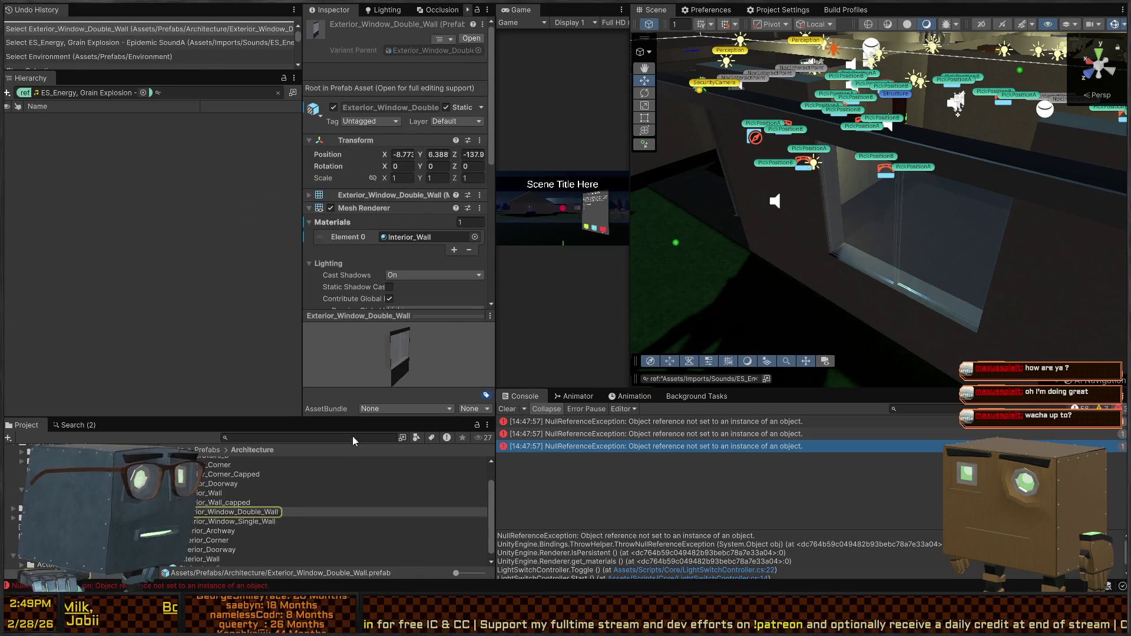
double_click(252, 513)
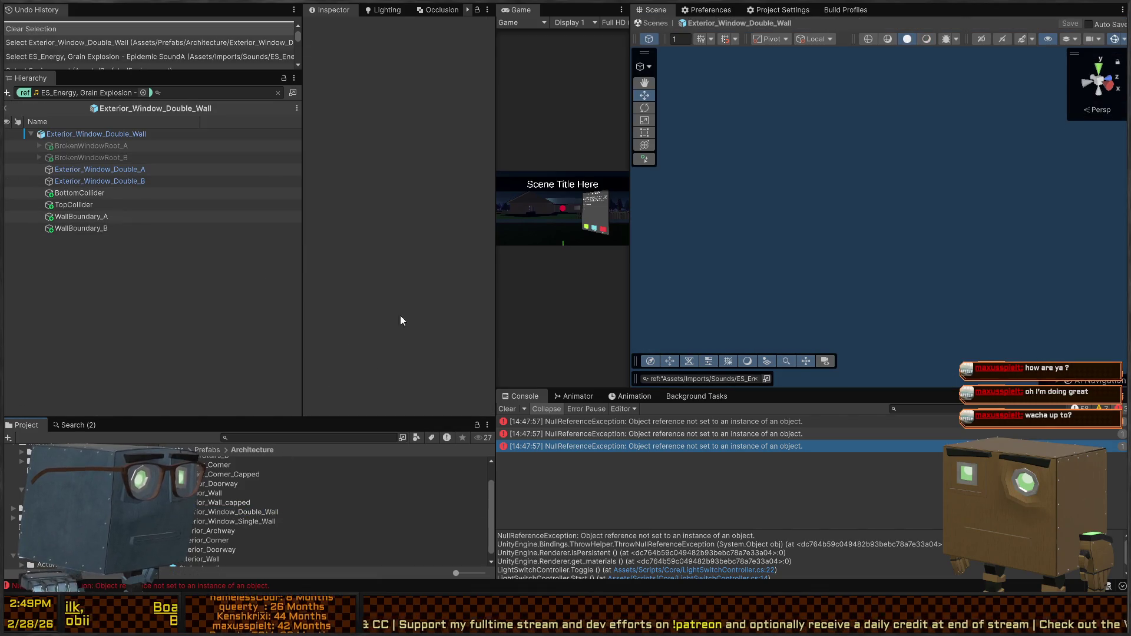
Select both NoiseLocation objects and untick their TEST Noise Emitter component.
scroll(231, 512, up, 1)
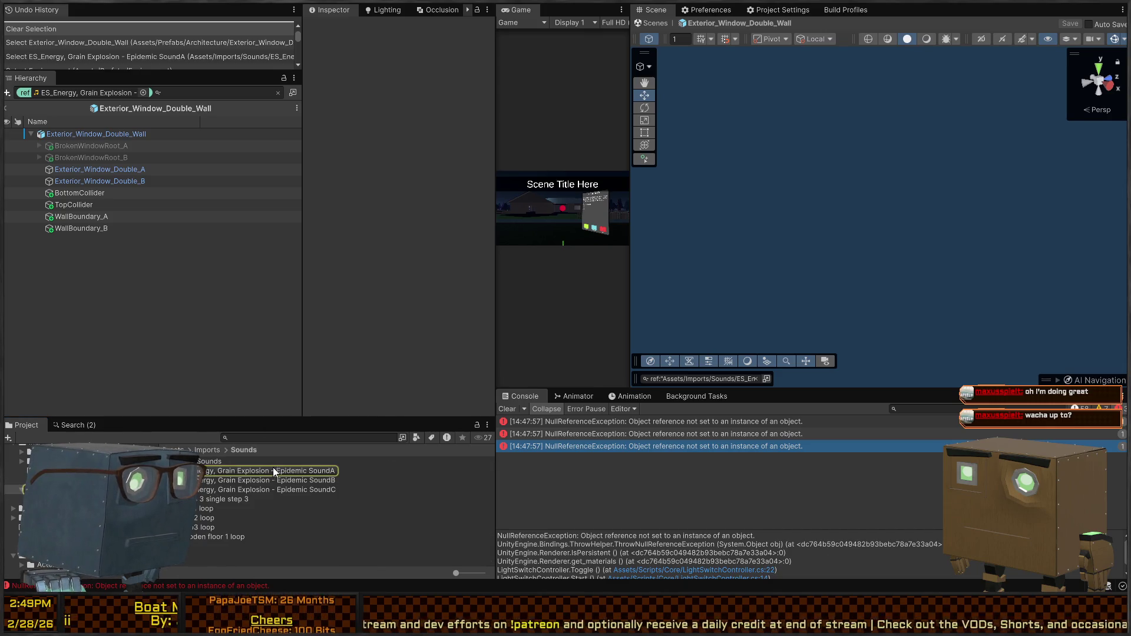
click(273, 470)
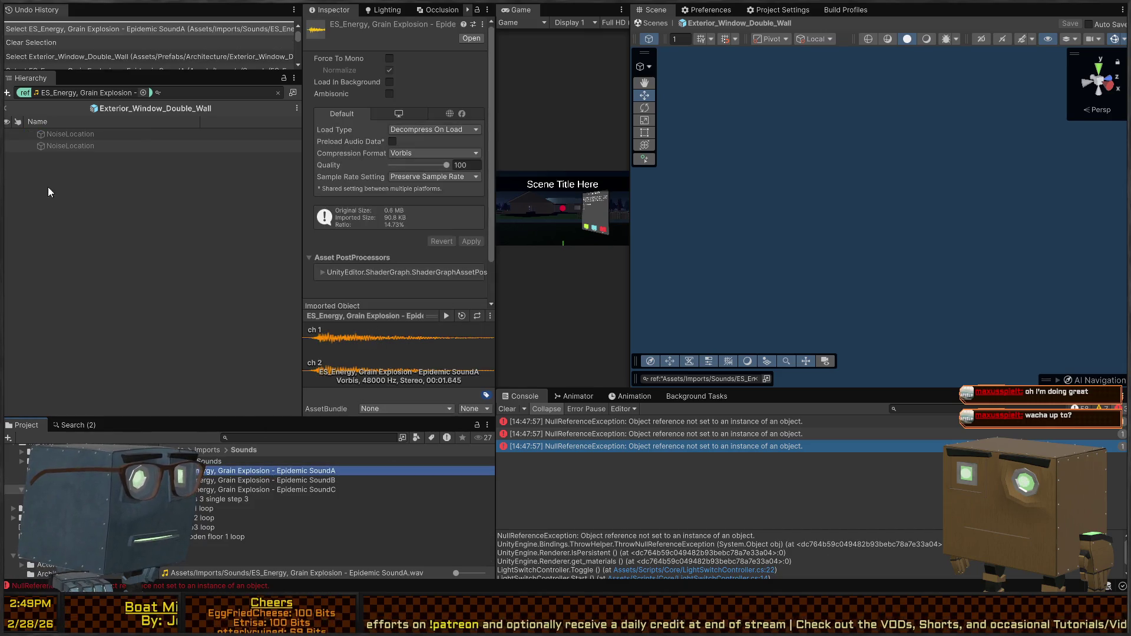
click(78, 138)
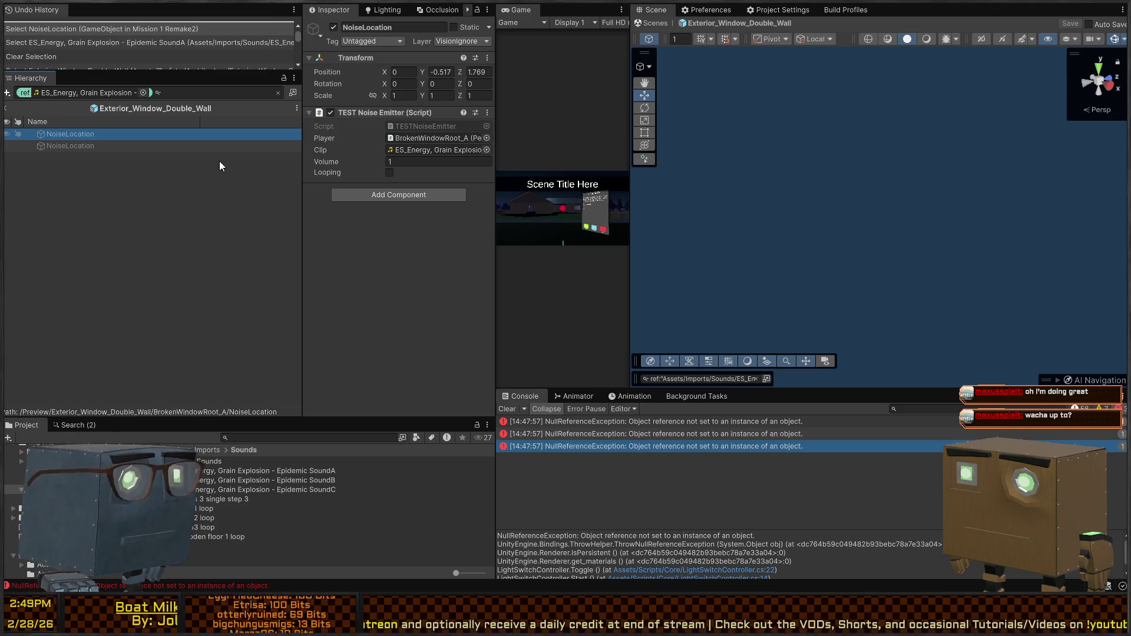
shift+click(61, 145)
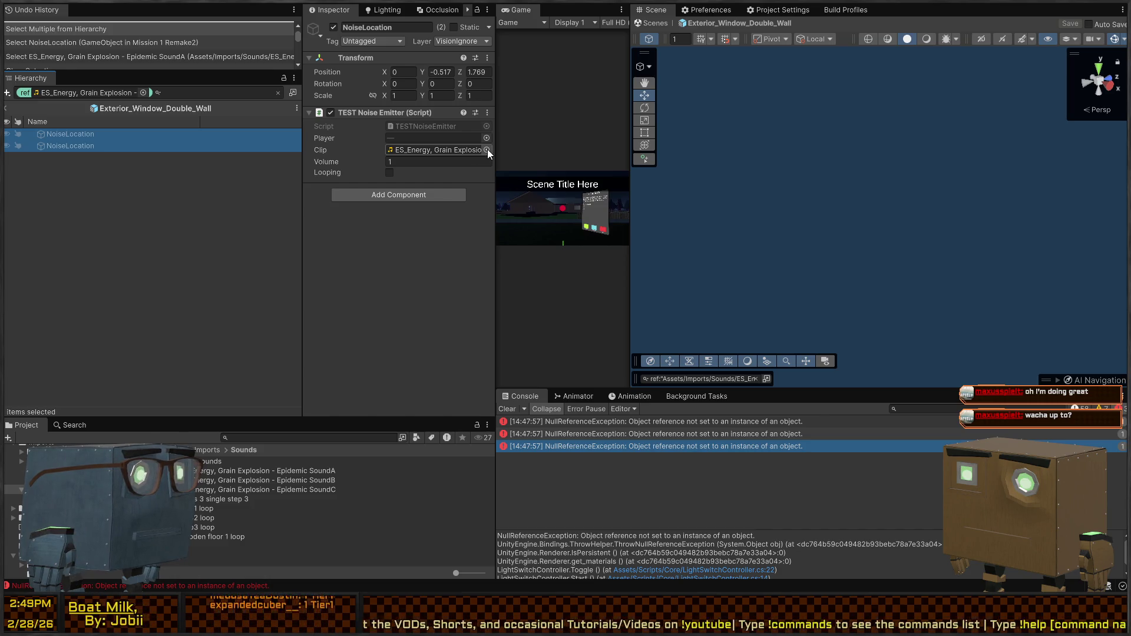
click(330, 113)
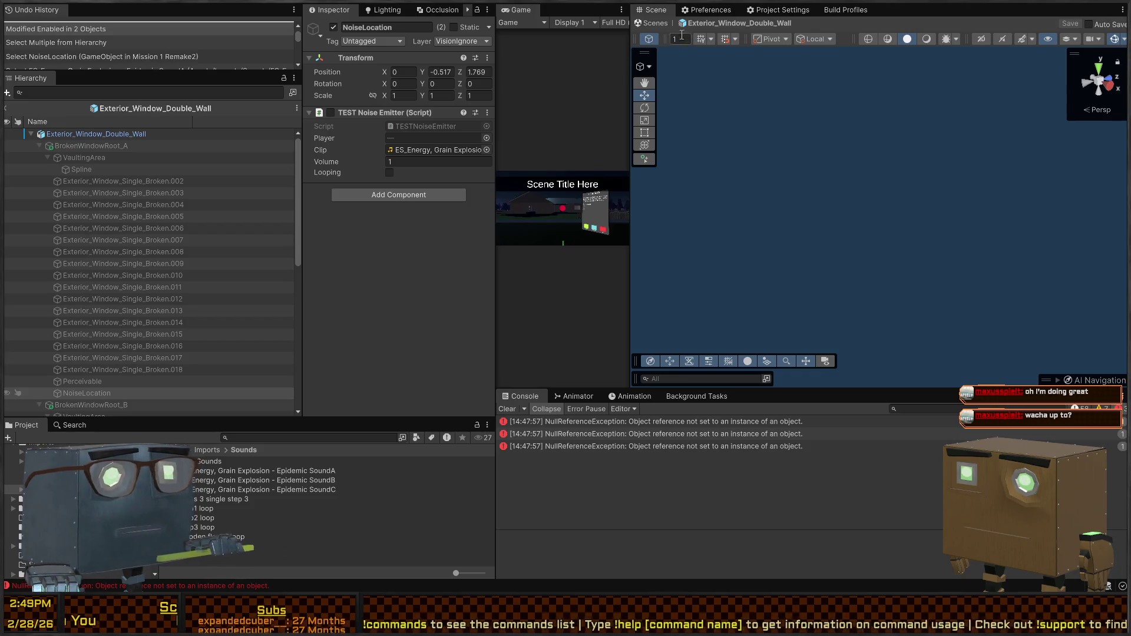
key(shift+space)
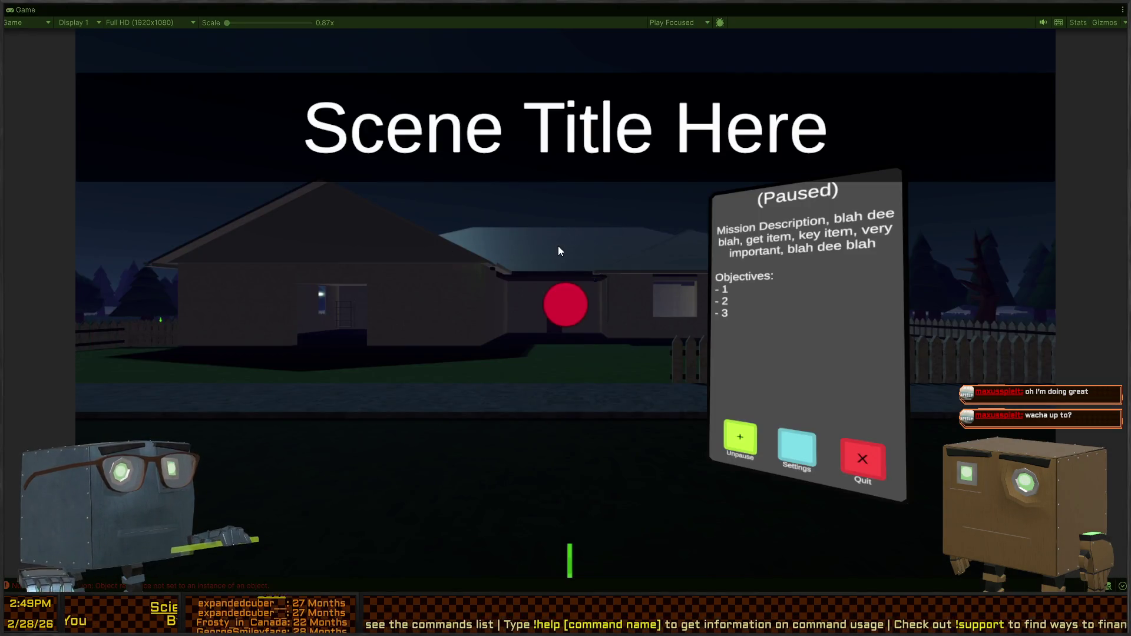
click(558, 252)
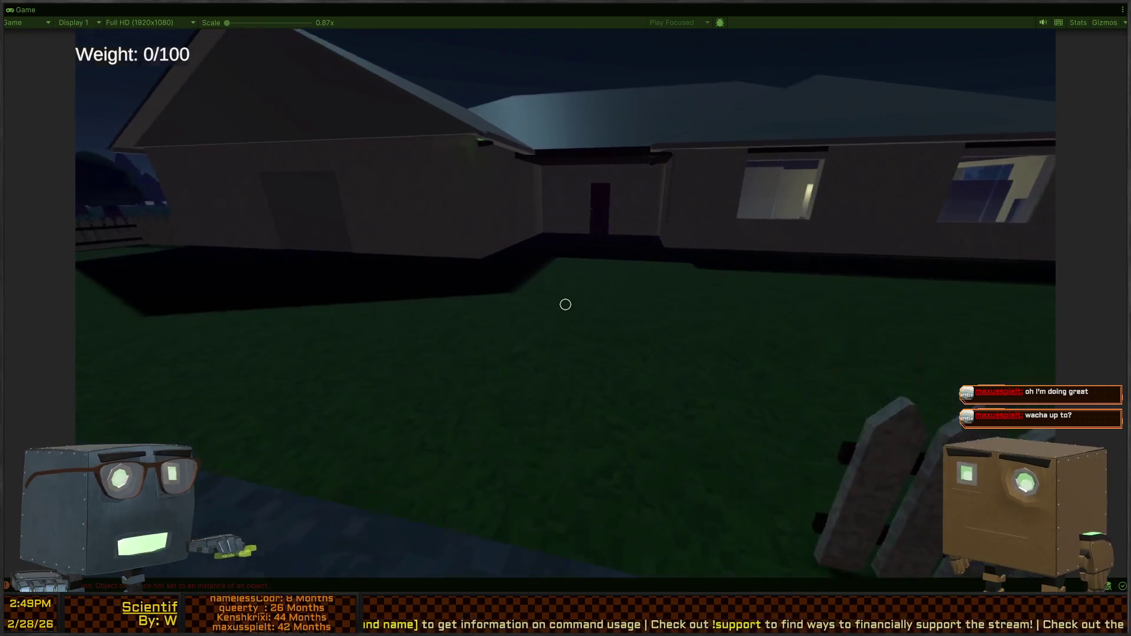
key(w)
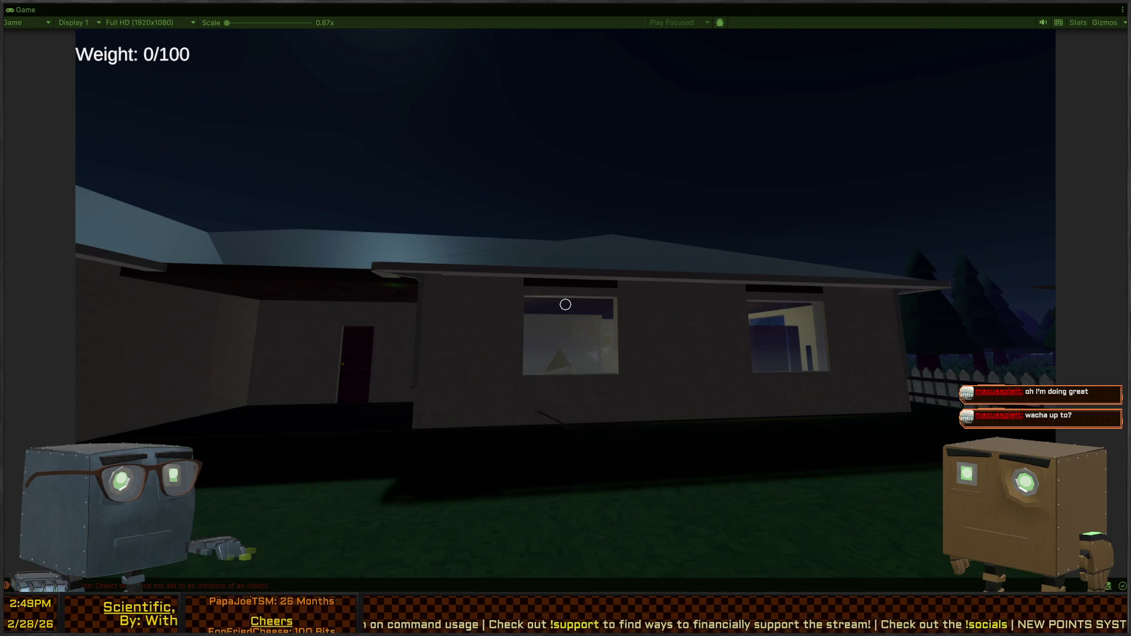
key(w)
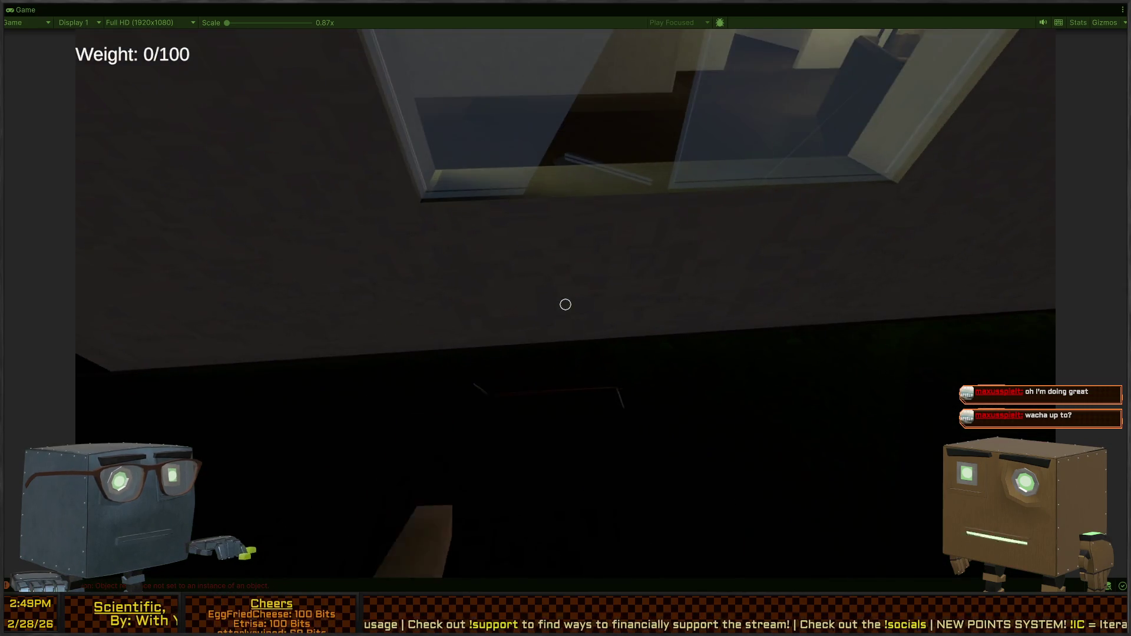
key(s)
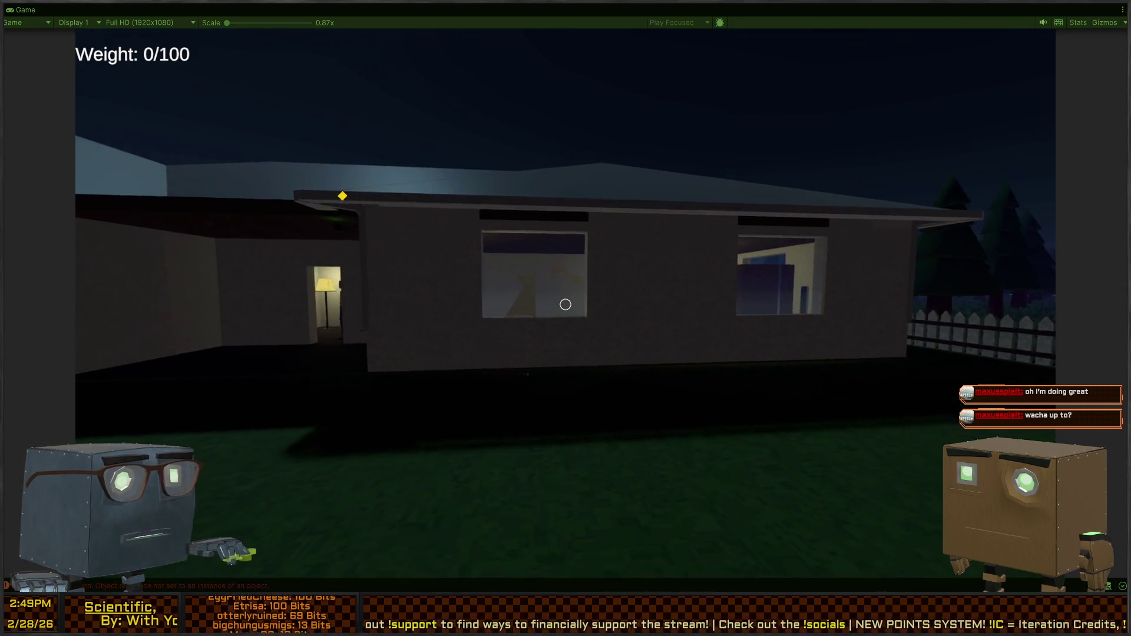
key(a)
key(s)
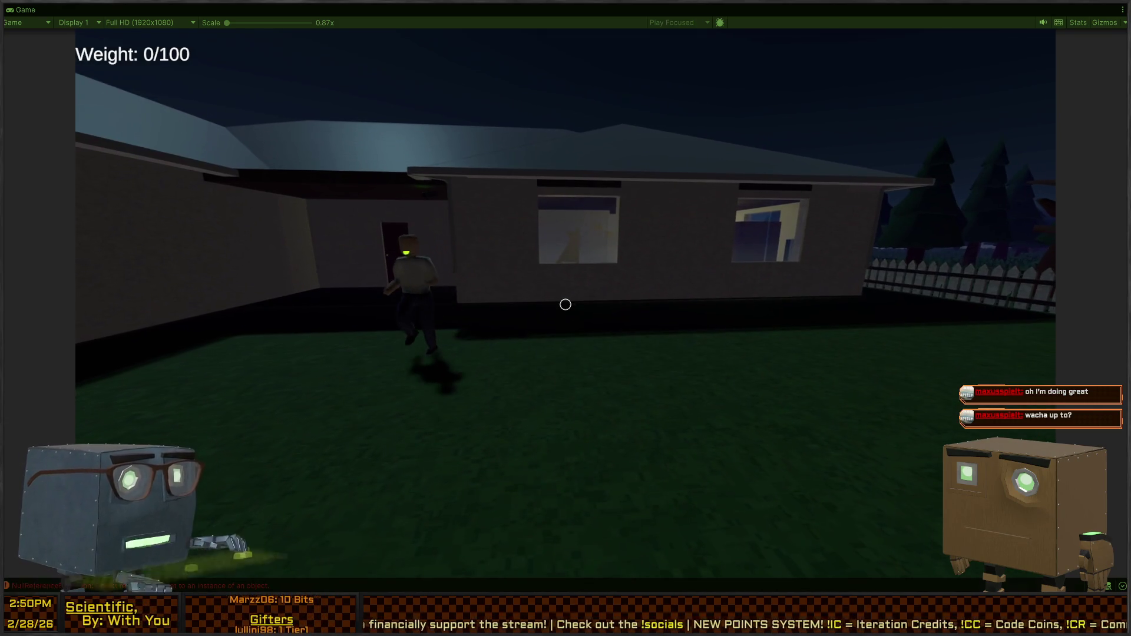
key(Escape)
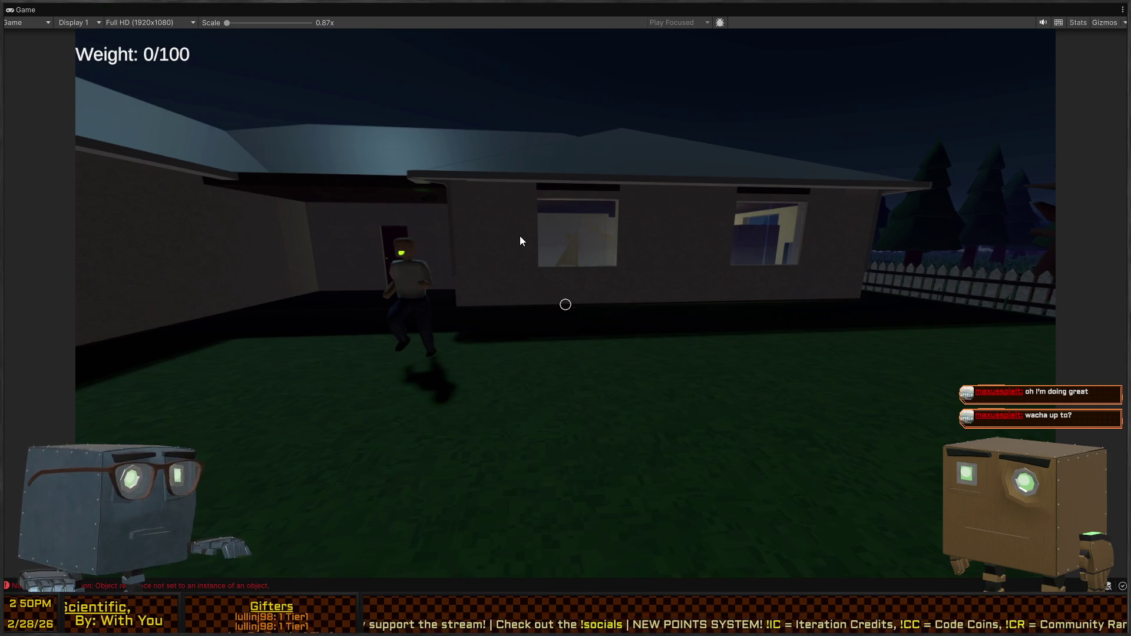
click(538, 237)
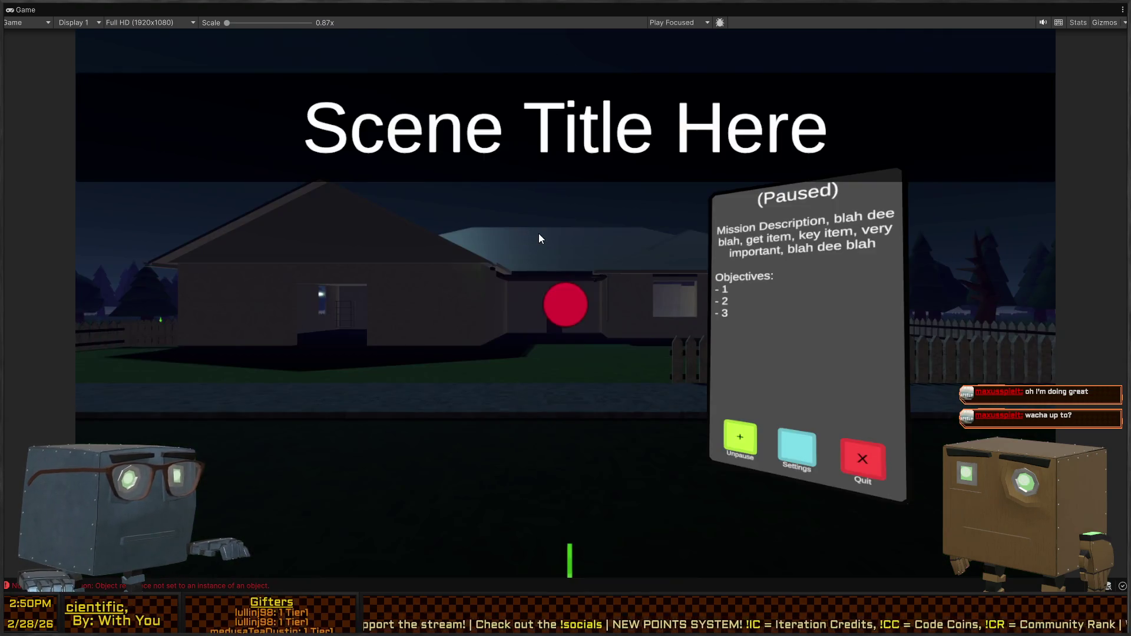
key(shift+space)
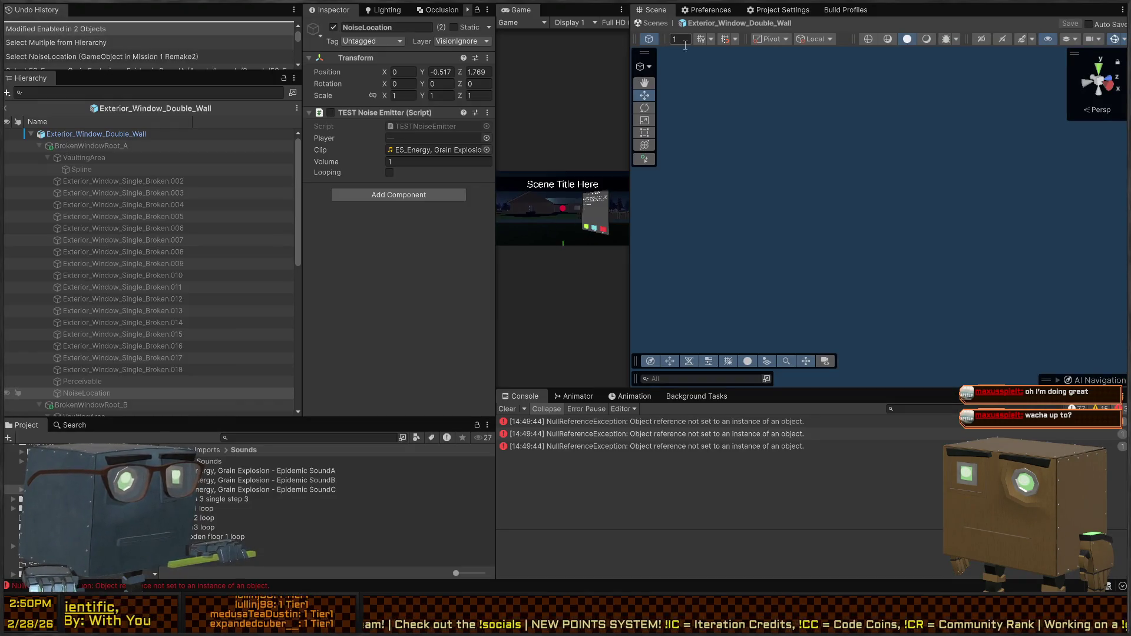
Maximize the prefab Hierarchy, enter Play mode, and select Exterior_Window_Single_Broken.010.
scroll(120, 349, down, 2)
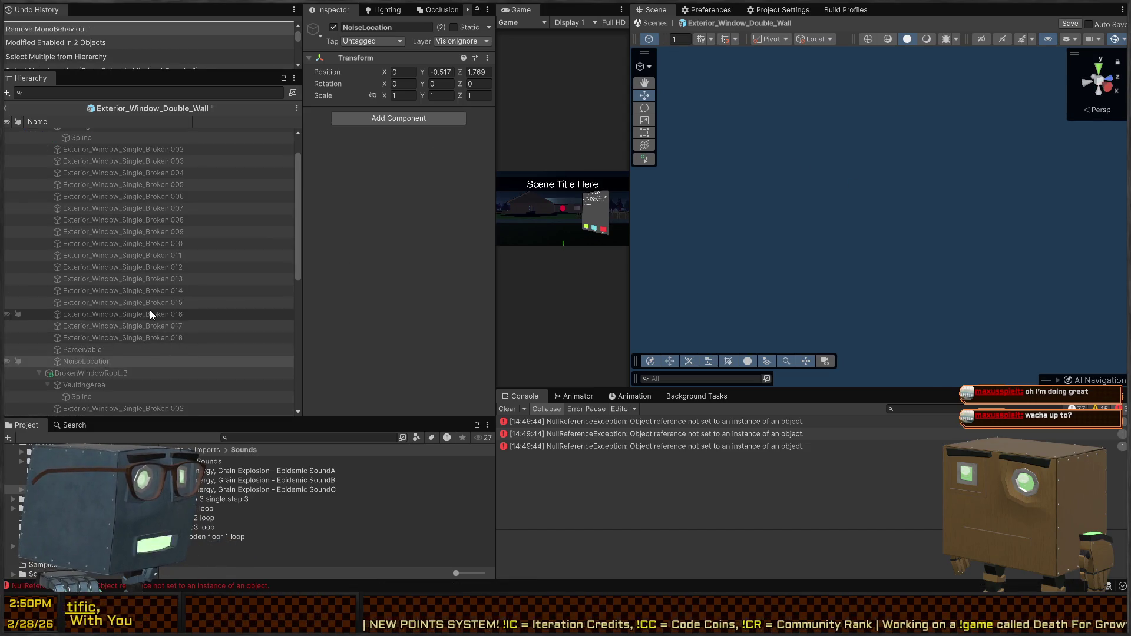
scroll(149, 310, up, 2)
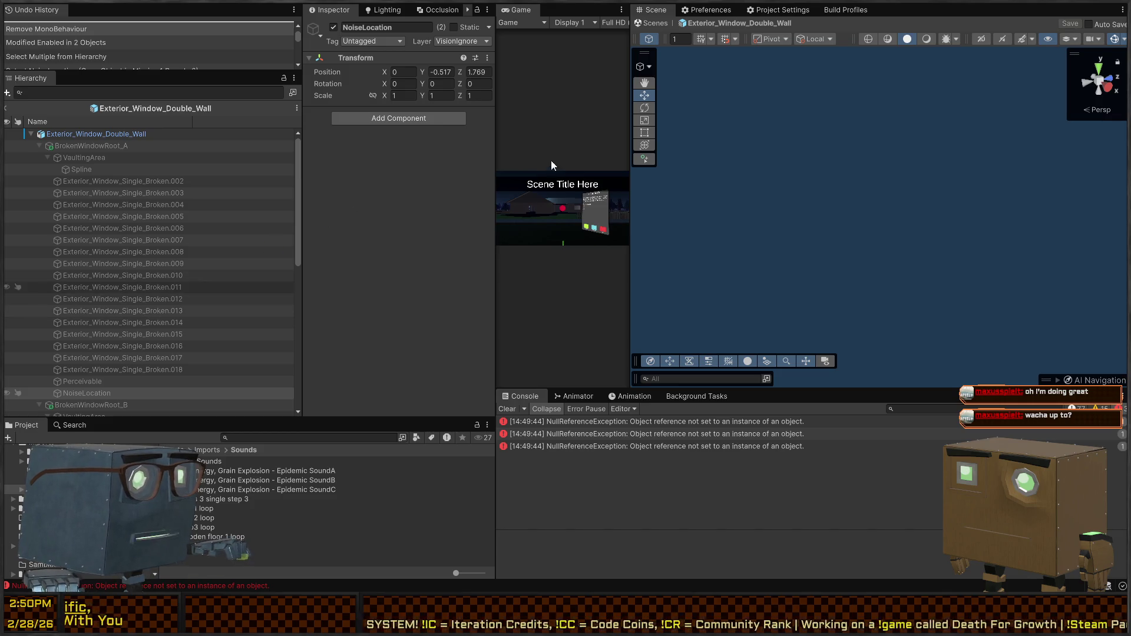
key(shift+space)
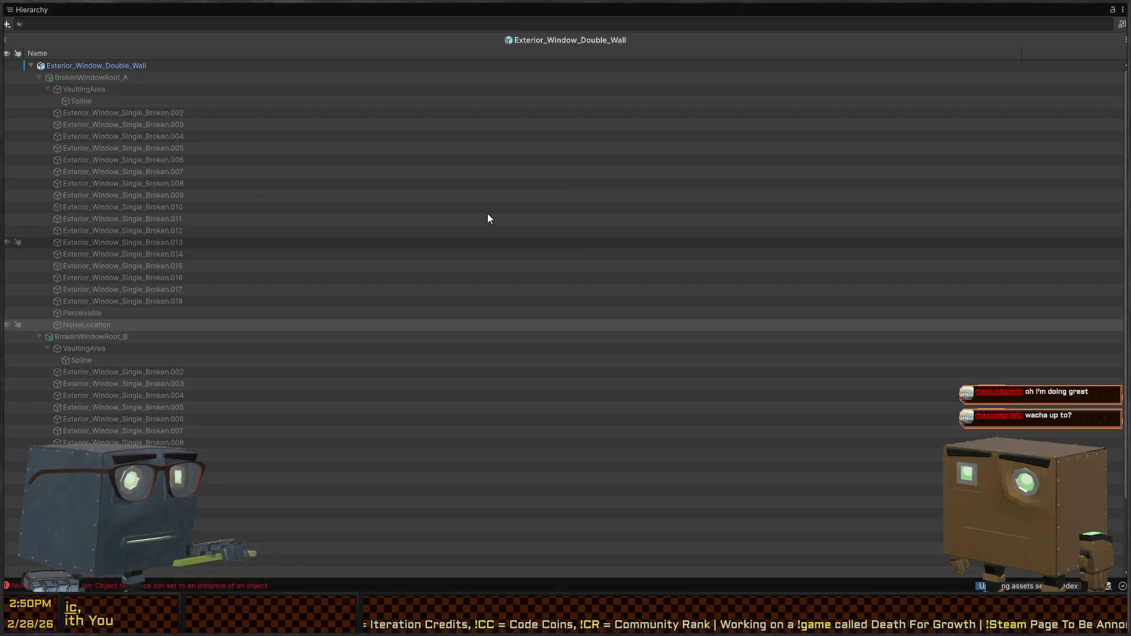
key(ctrl+p)
click(342, 206)
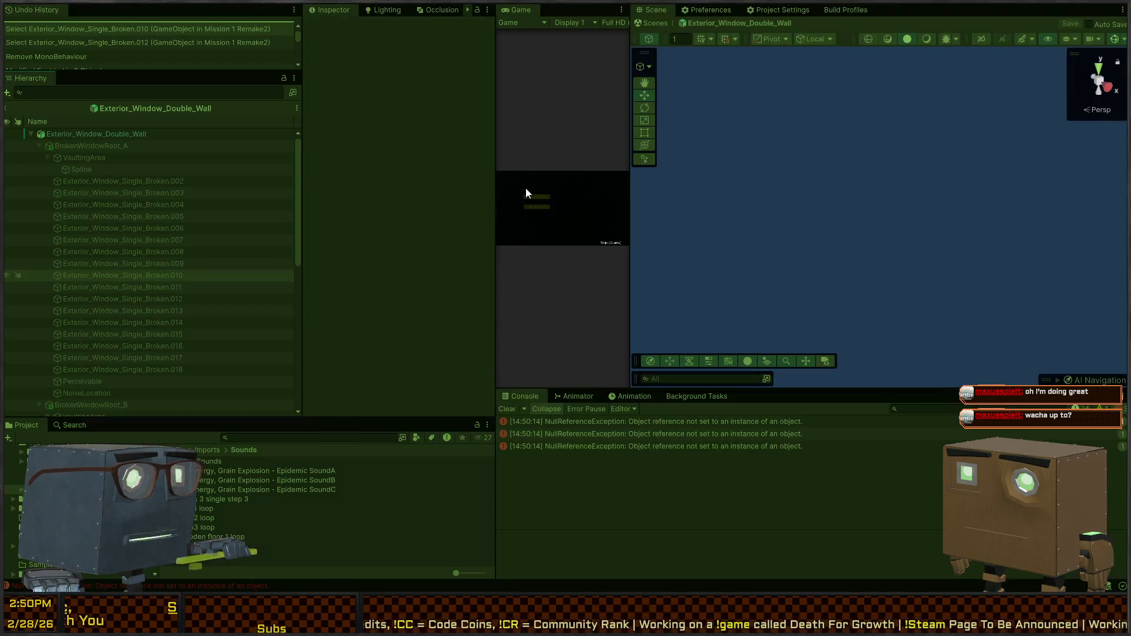
Skip the intro, walk up to the house, smash the window glass, and exit Play mode.
key(space)
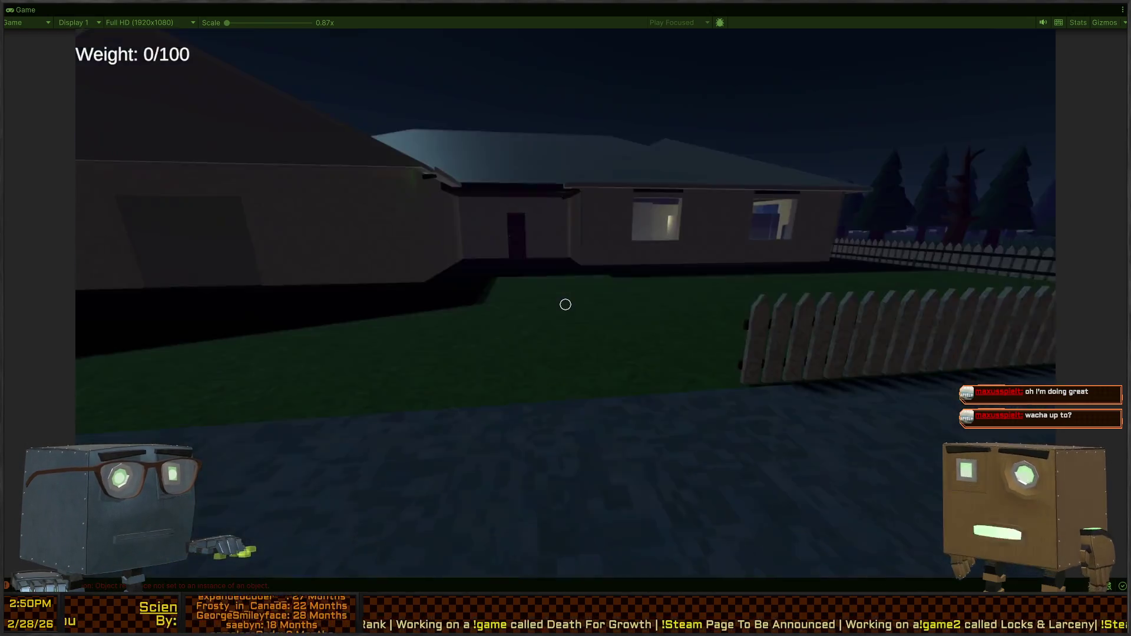
key(w)
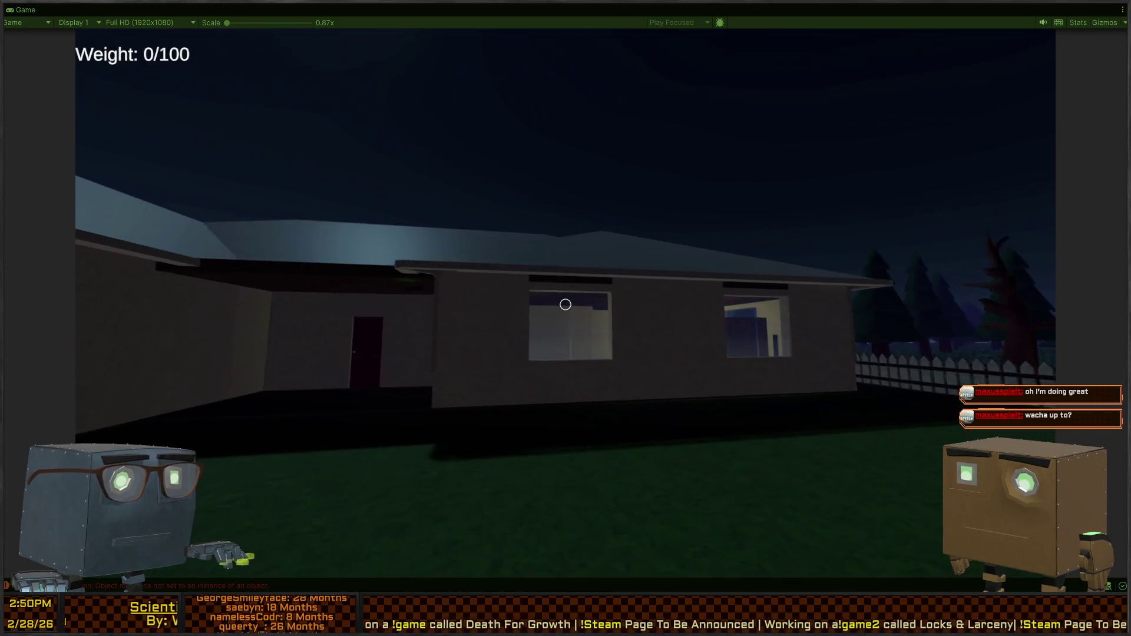
click(566, 305)
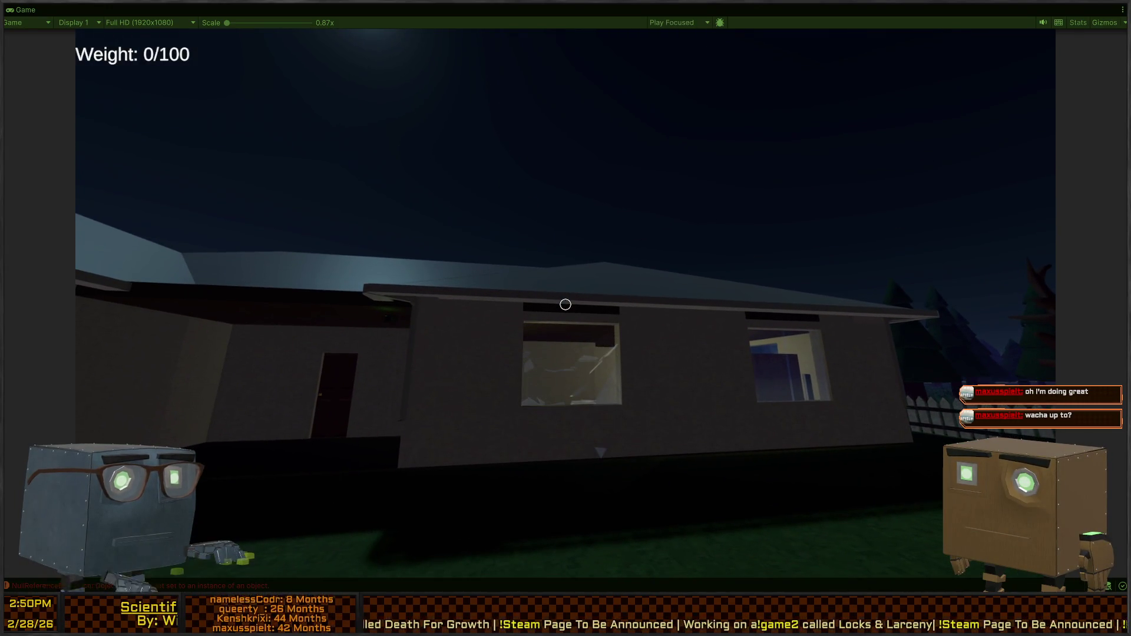
key(ctrl+p)
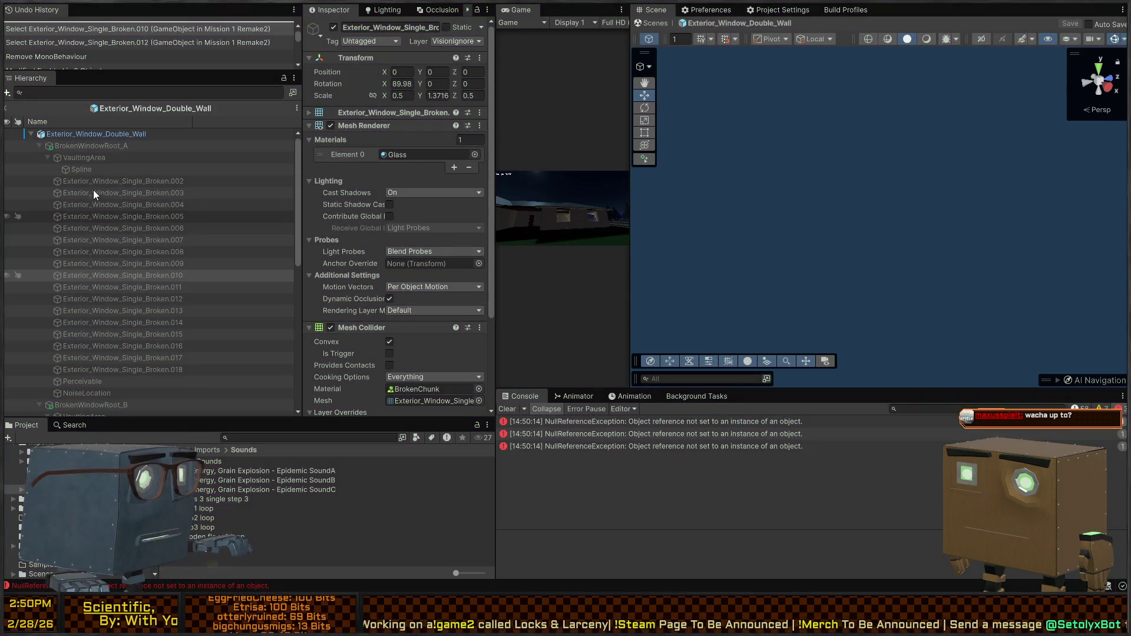
Set the Audio Source volume of BrokenWindowRoot_A and BrokenWindowRoot_B to 0.05 and save the prefab.
click(96, 145)
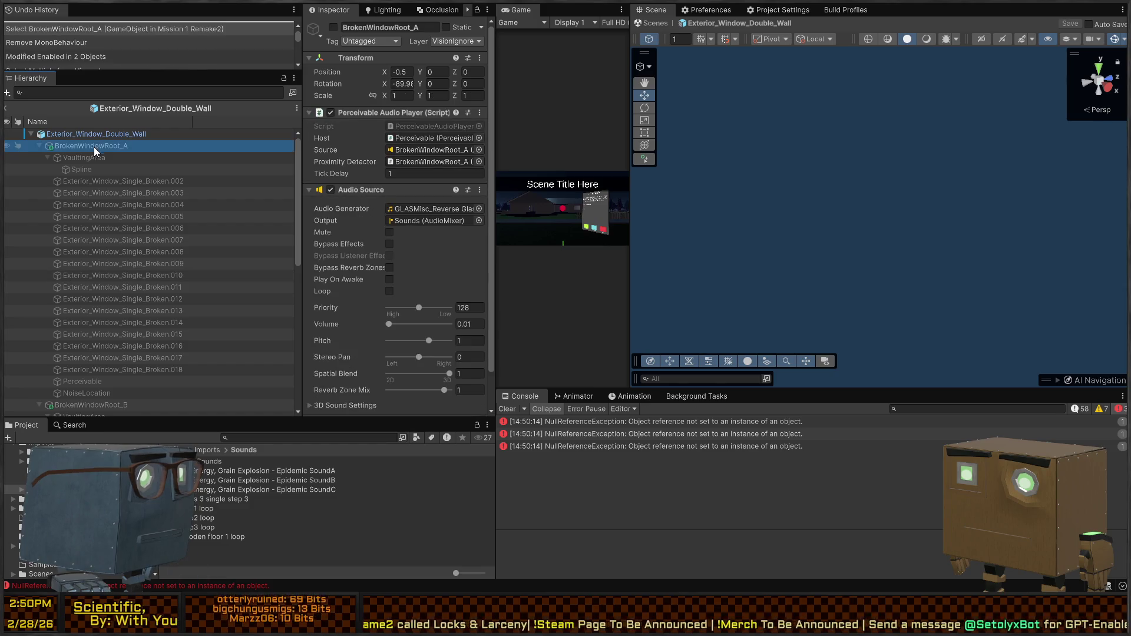
click(479, 325)
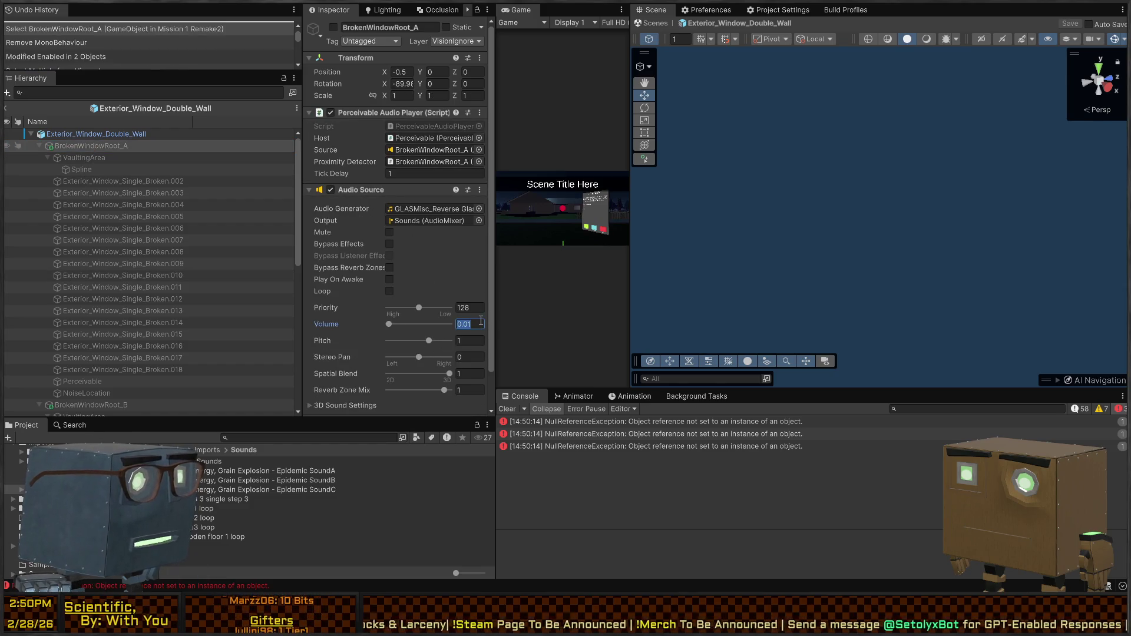
text(0)
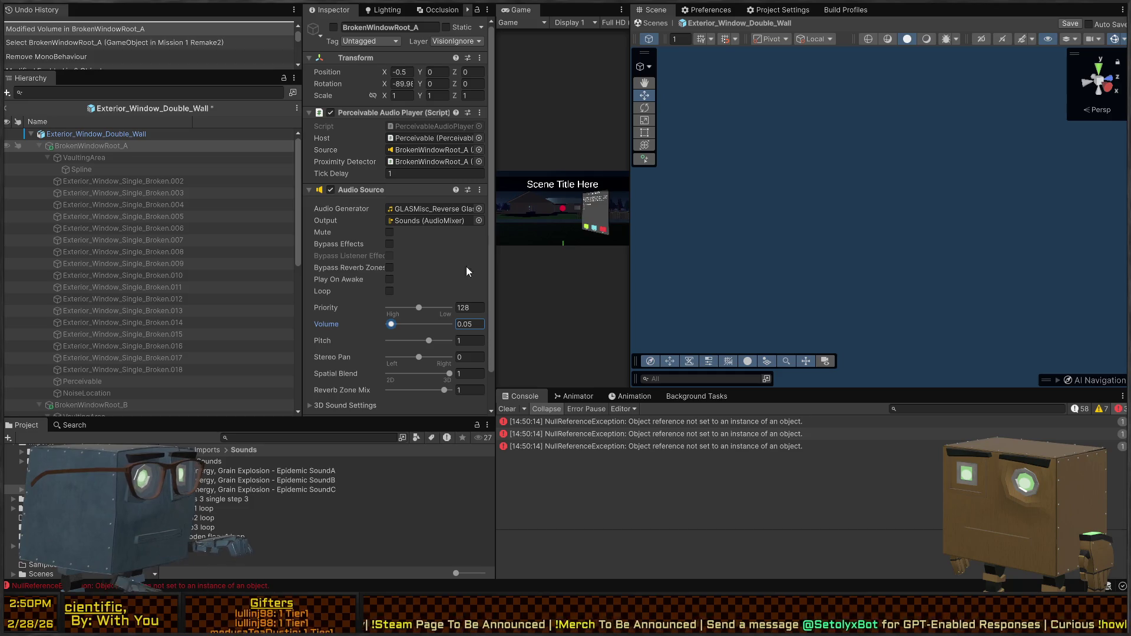
click(39, 145)
click(91, 158)
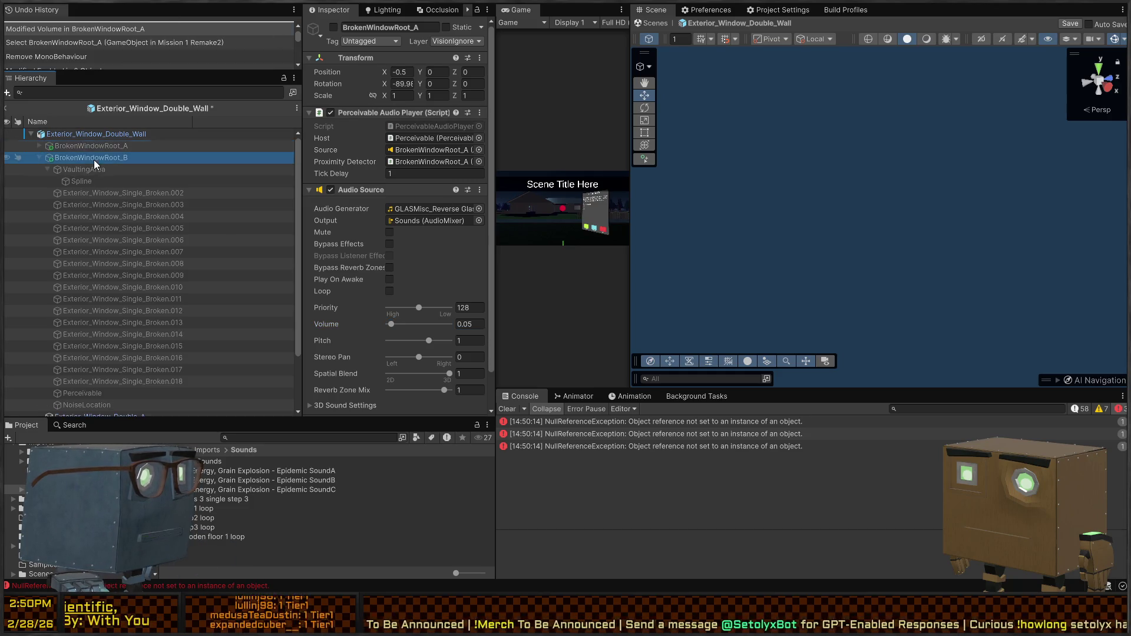
text(0)
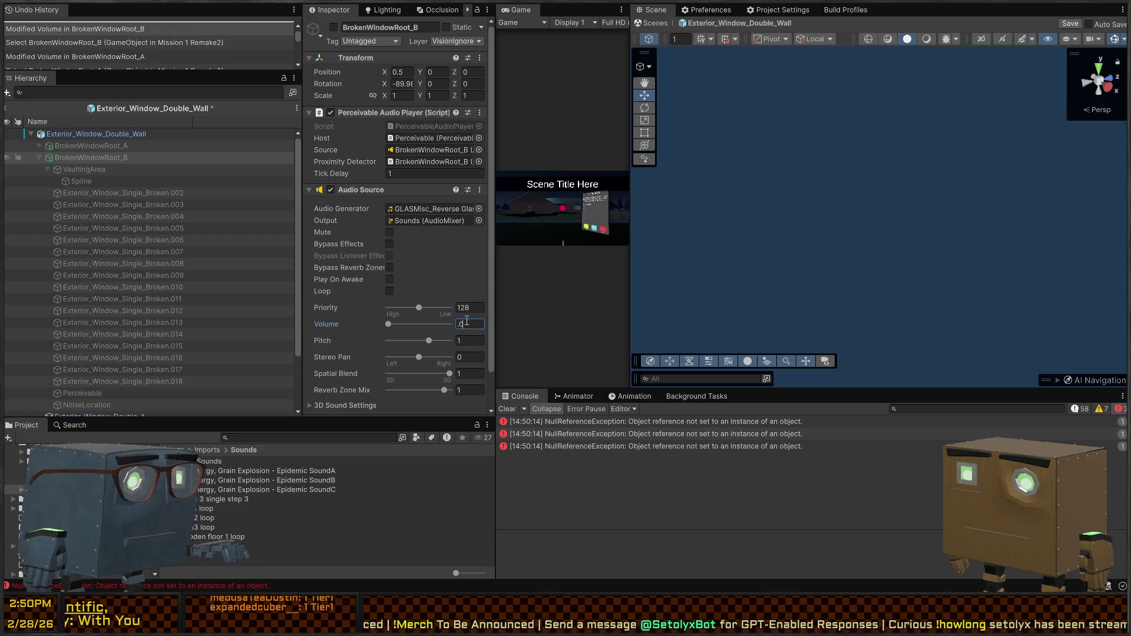
key(ctrl+s)
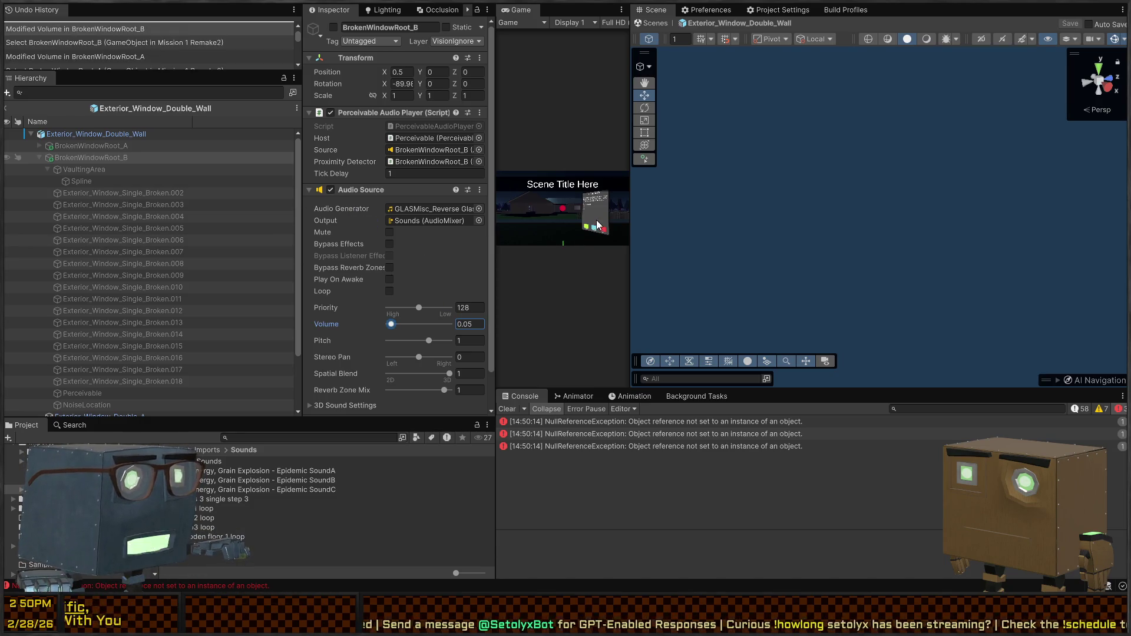
key(ctrl+p)
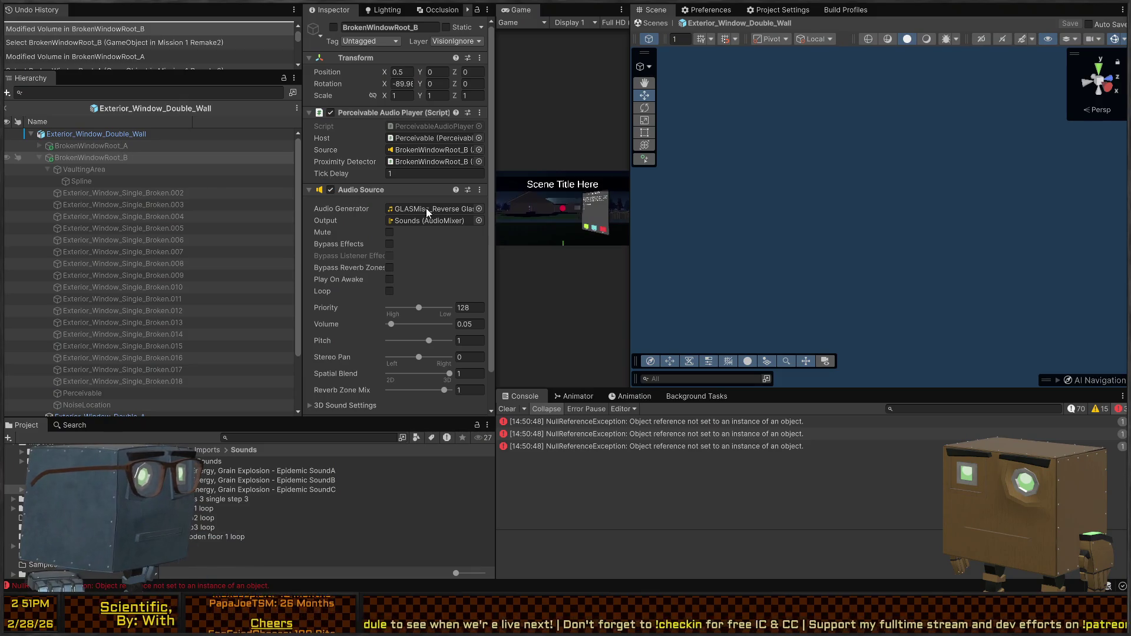
click(5, 110)
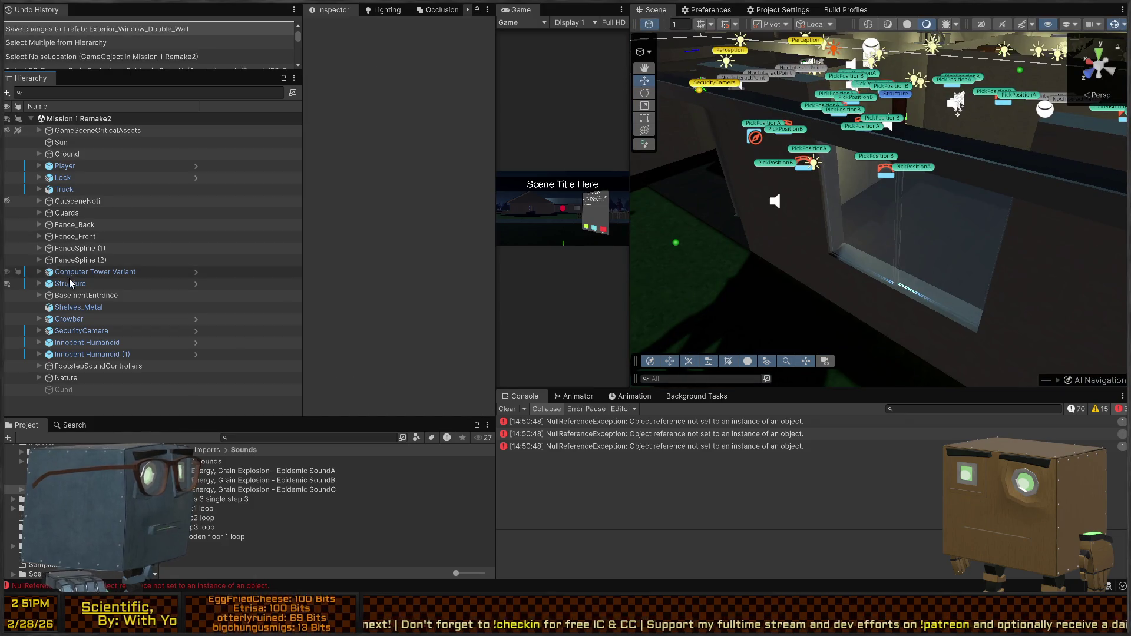
click(867, 295)
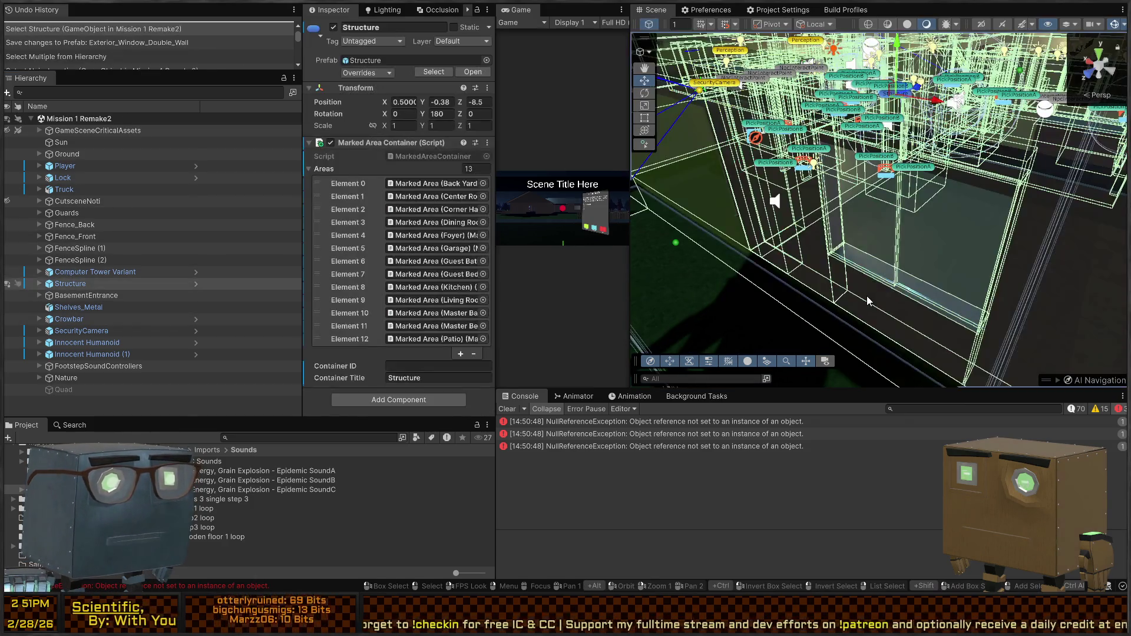
click(868, 295)
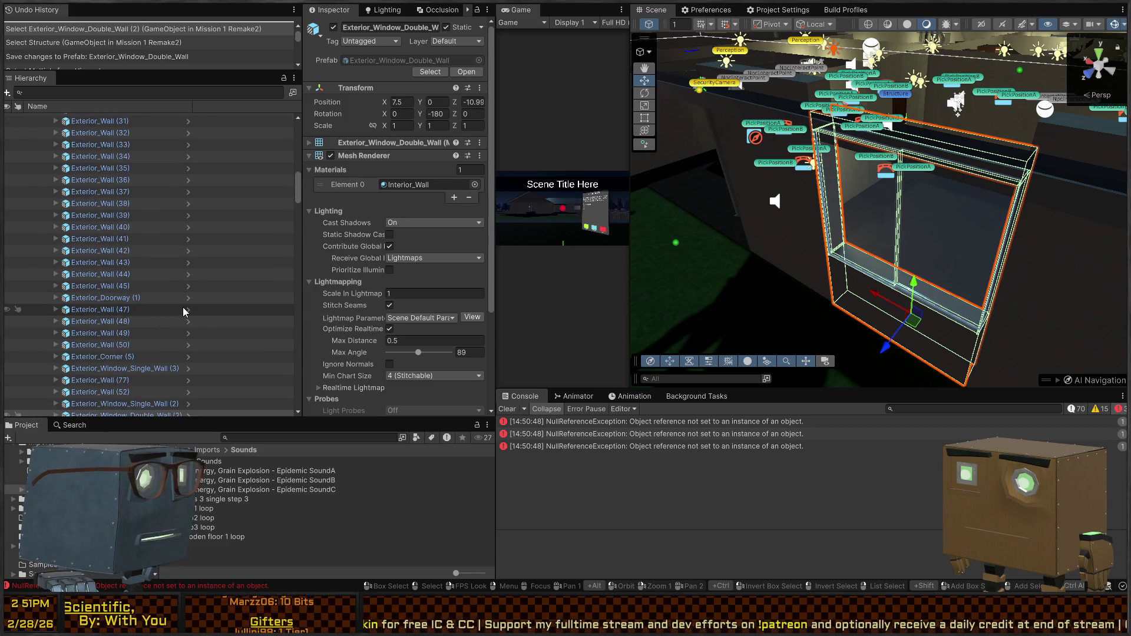
click(191, 225)
click(190, 225)
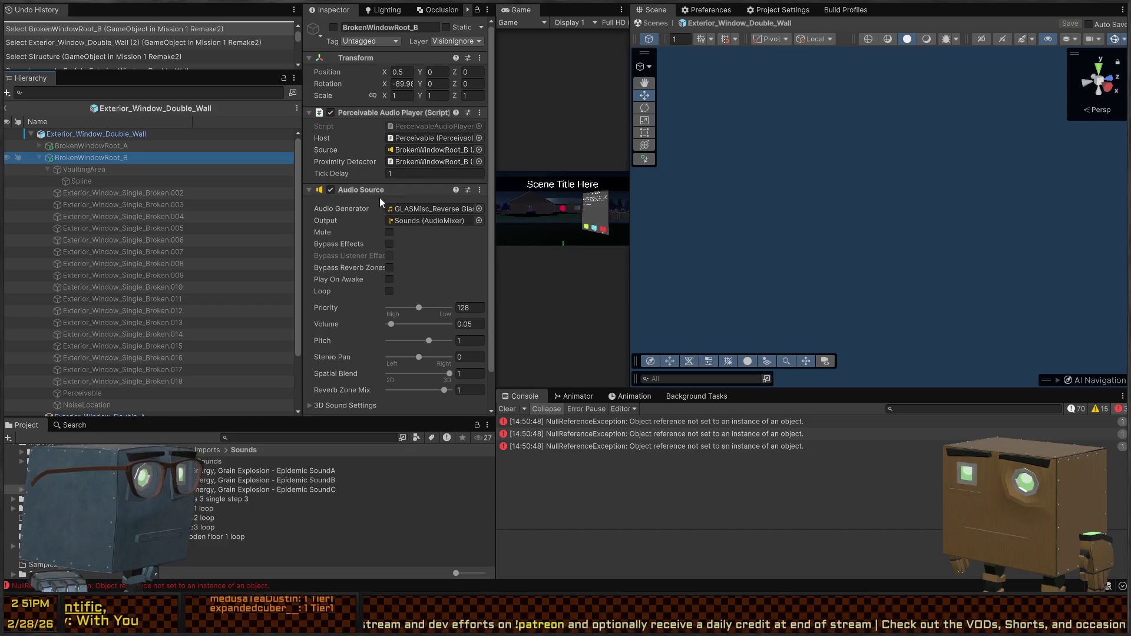
scroll(380, 201, down, 3)
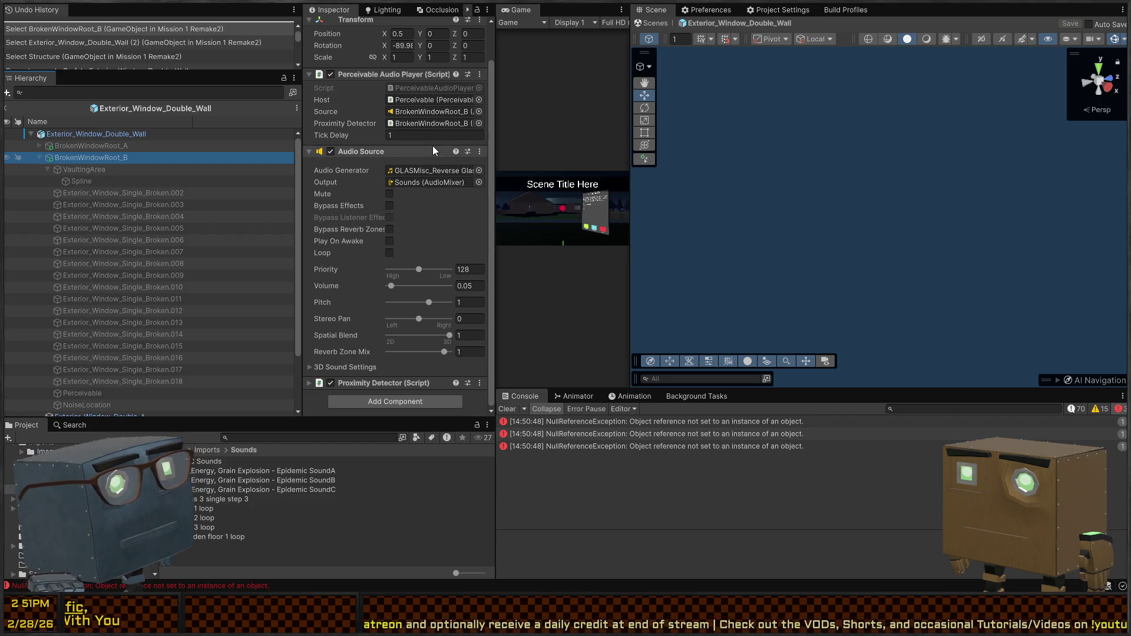
In a full-size Game view, walk across the lawn, smash the house window, and stop playing.
key(shift+space)
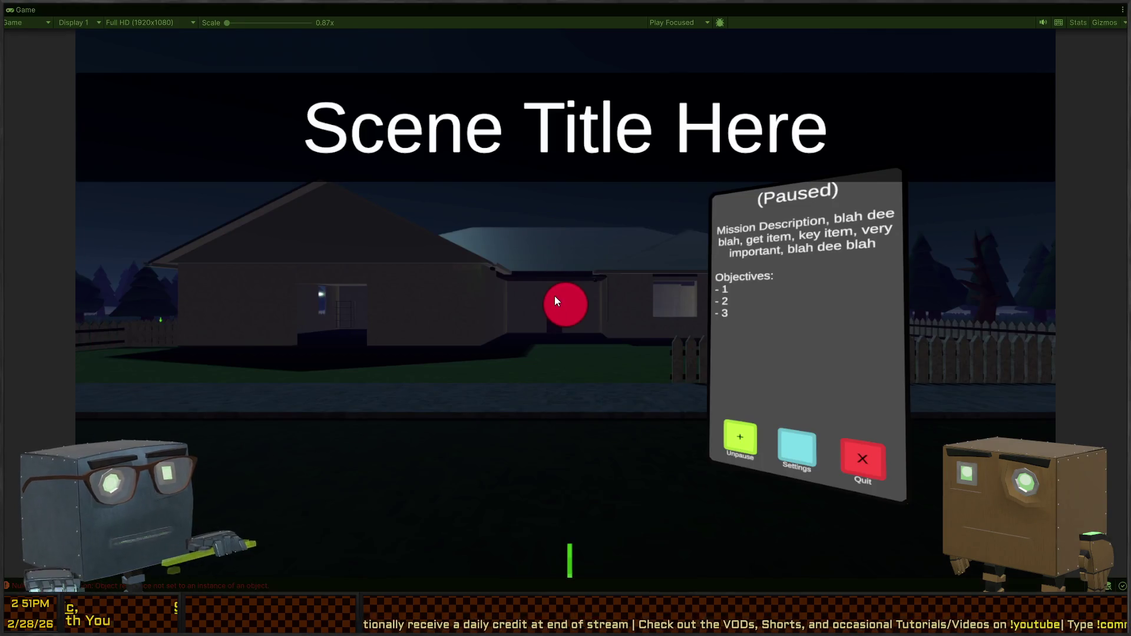
key(Escape)
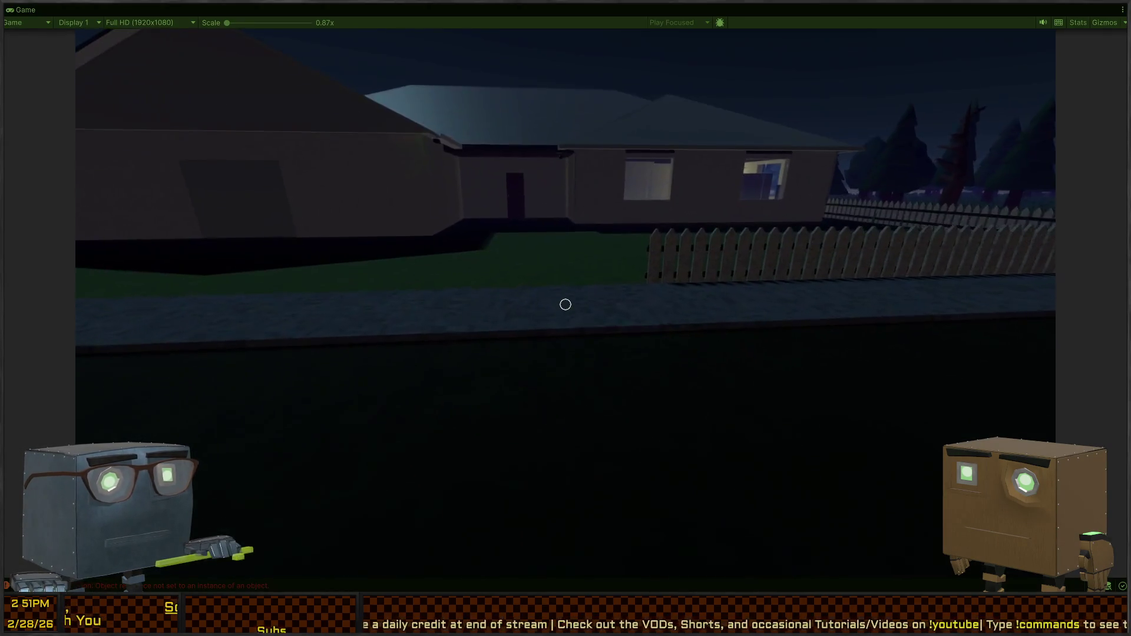
key(w)
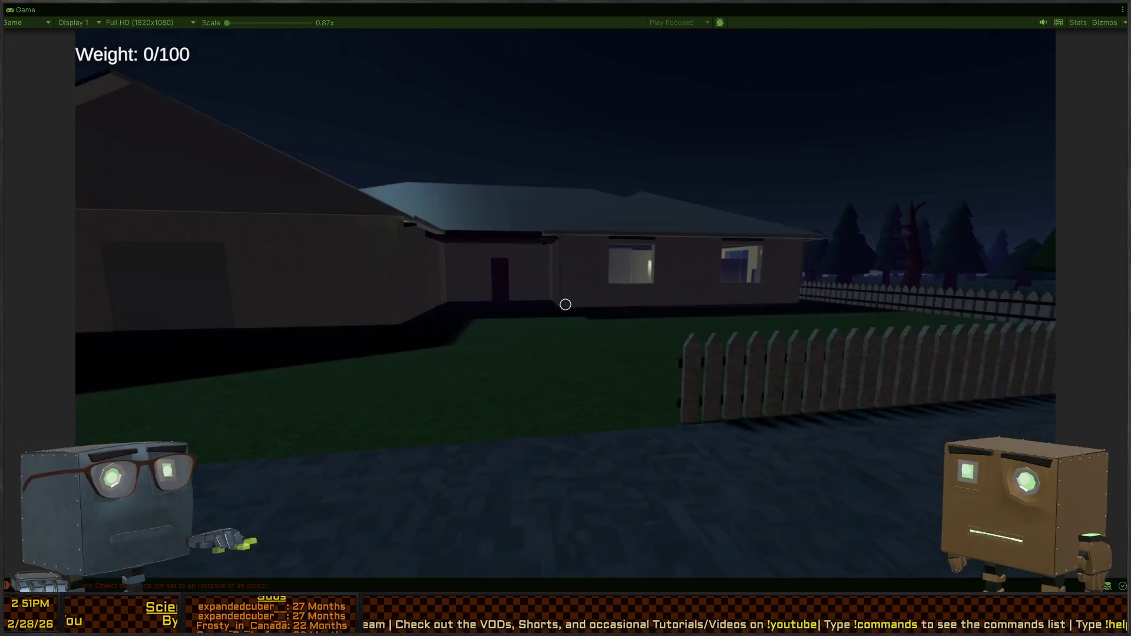
key(w)
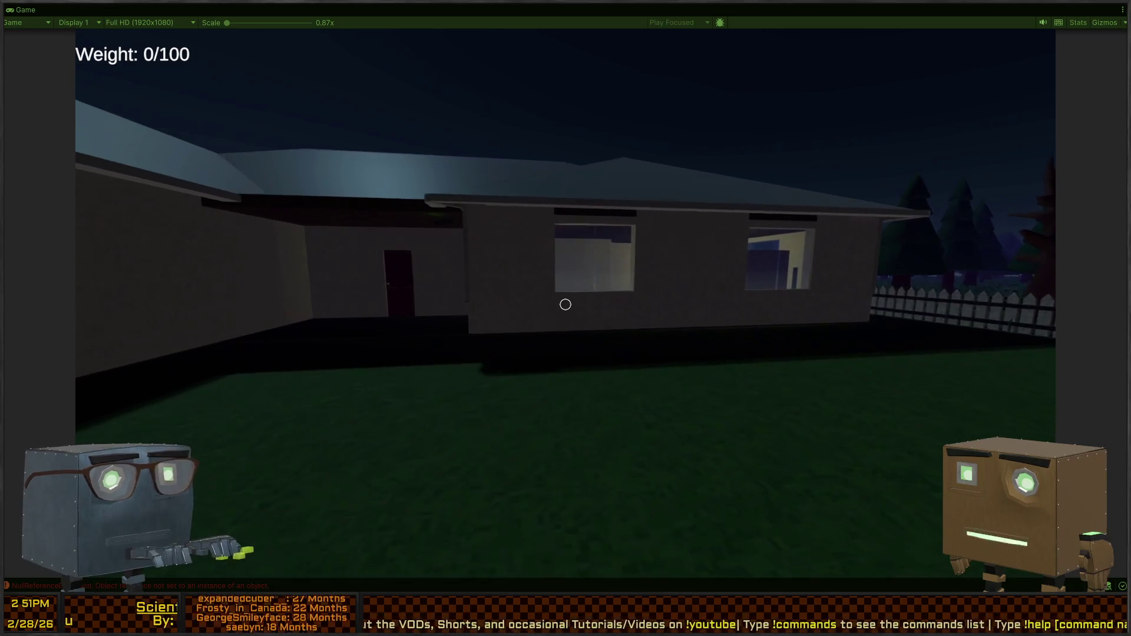
key(w)
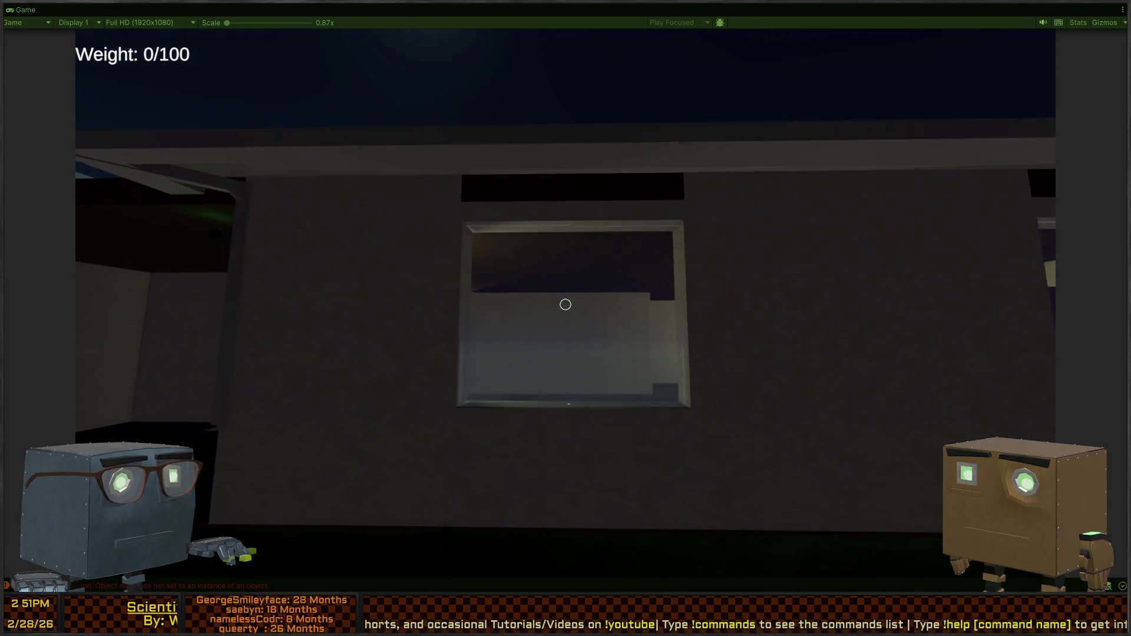
click(566, 305)
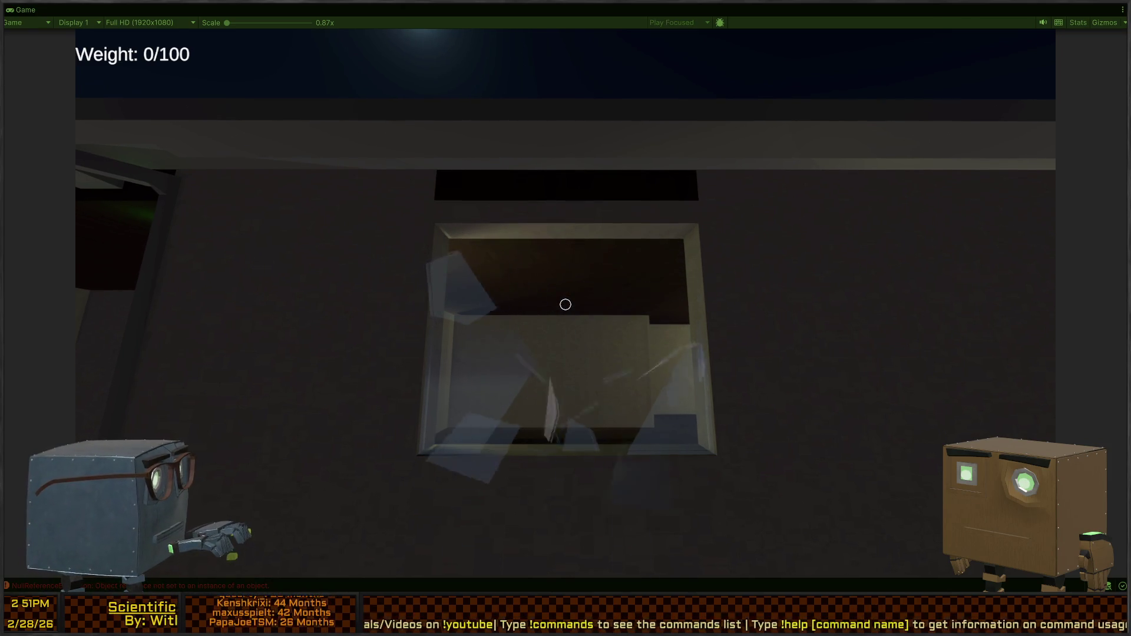
key(ctrl+p)
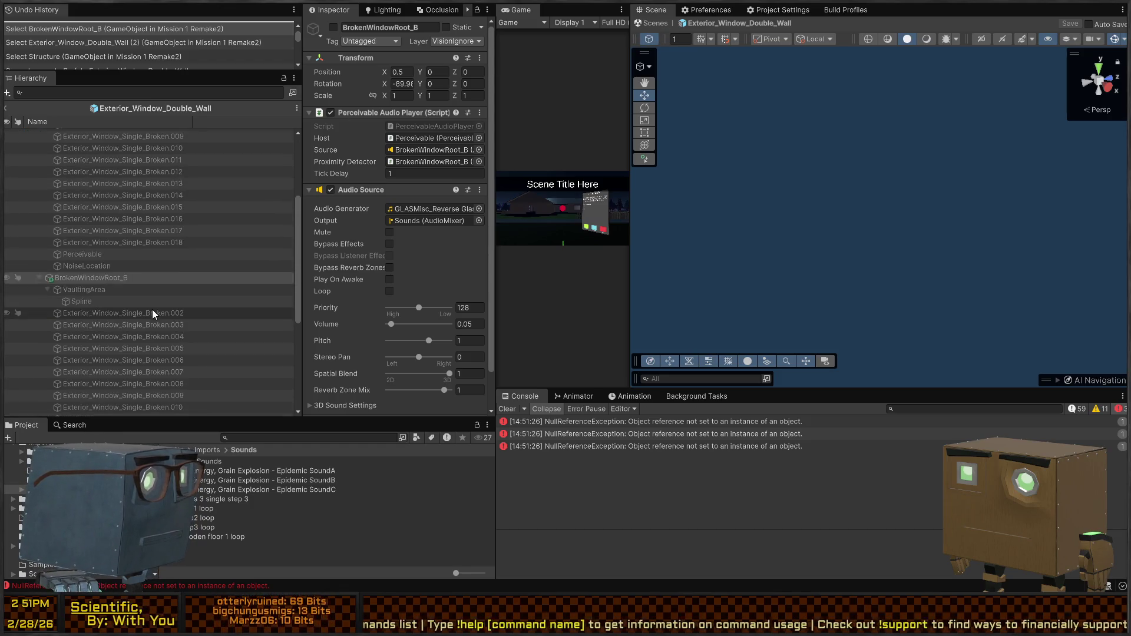
Collapse both broken-window roots and select Exterior_Window_Double_A in the prefab Hierarchy.
scroll(152, 309, down, 5)
scroll(357, 231, down, 2)
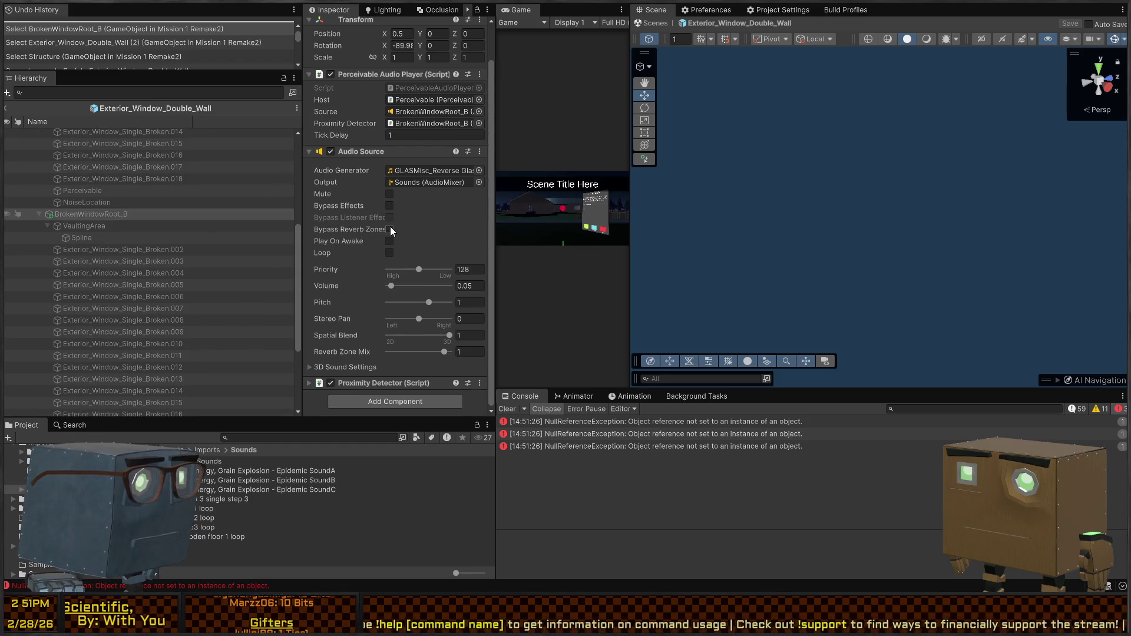
scroll(368, 191, up, 2)
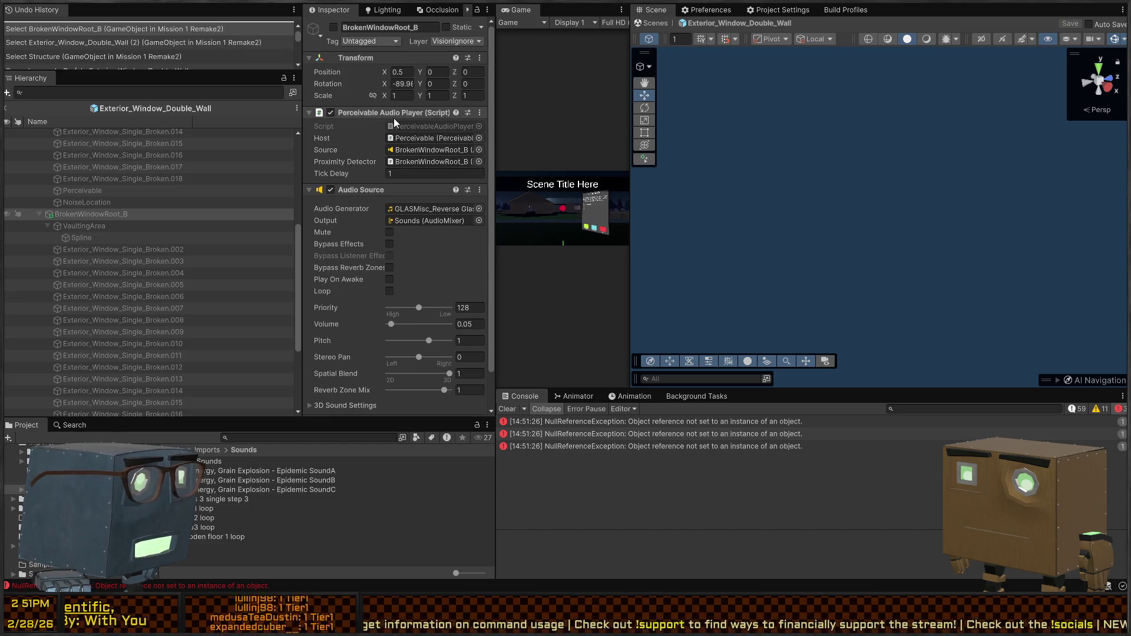
scroll(76, 233, up, 5)
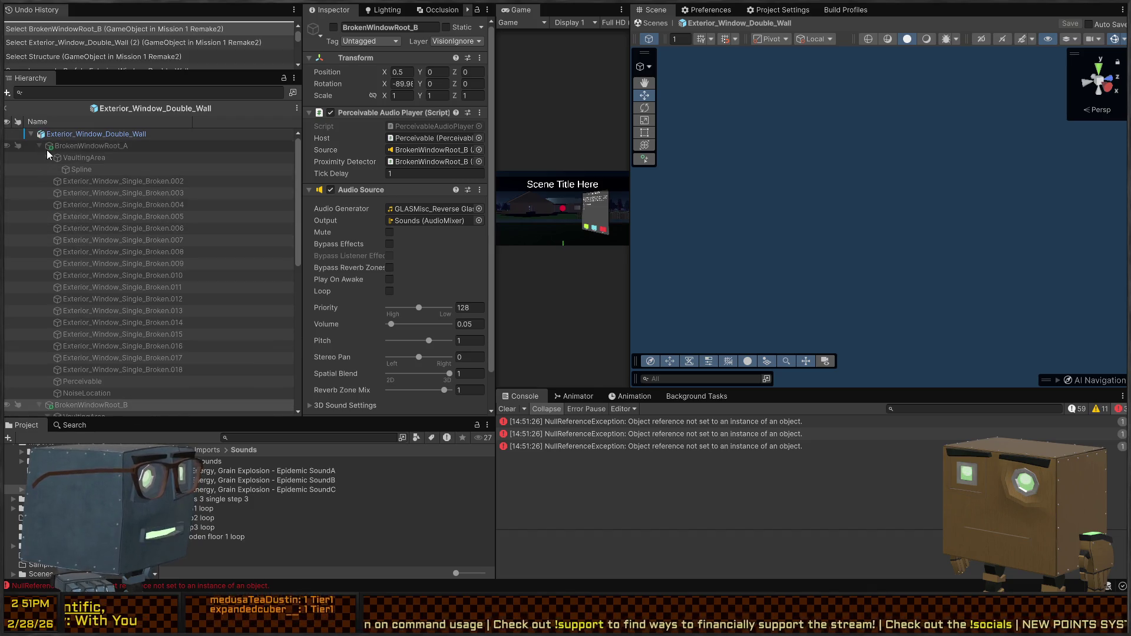
click(39, 145)
click(40, 156)
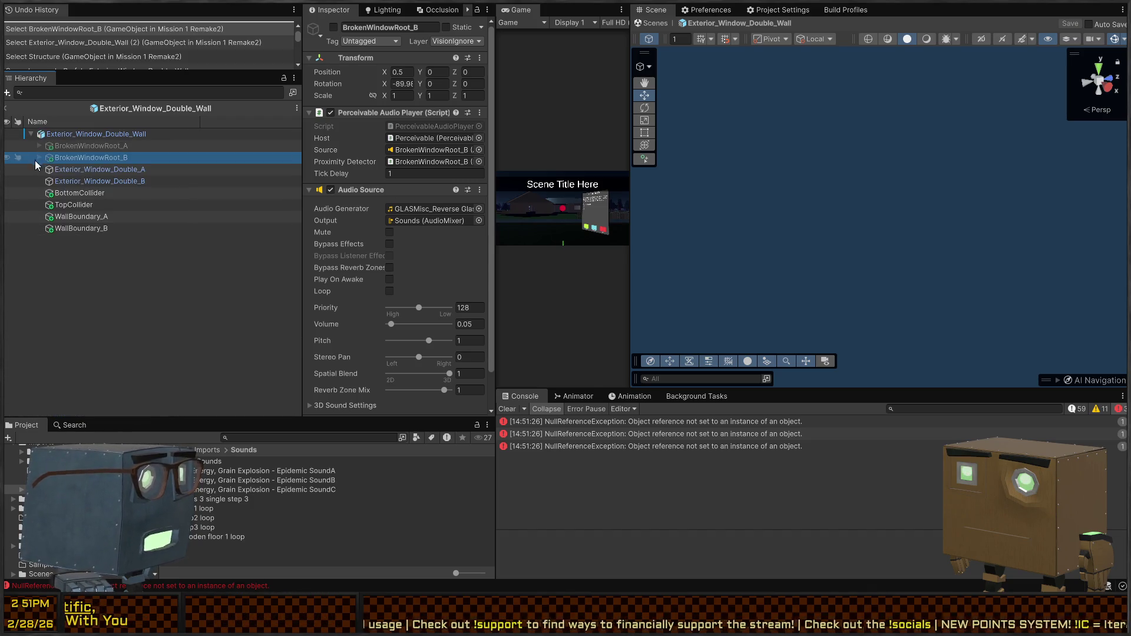
click(99, 171)
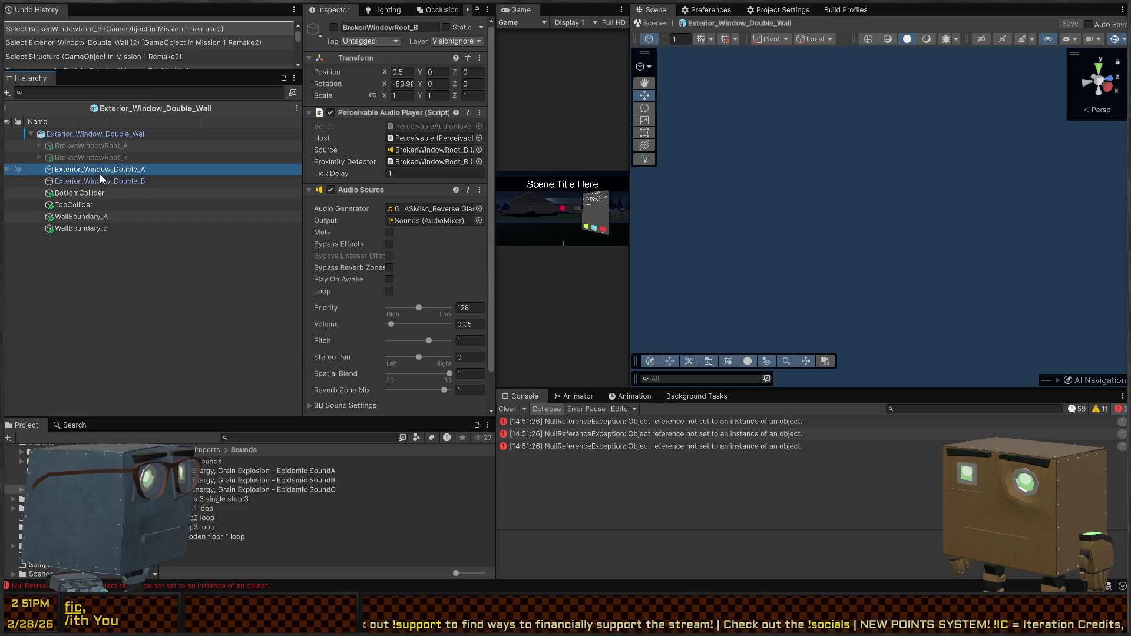
Add a third On Struck action calling BrokenWindowRoot_A's PerceivableAudioPlayer.
scroll(412, 212, down, 10)
scroll(412, 212, down, 2)
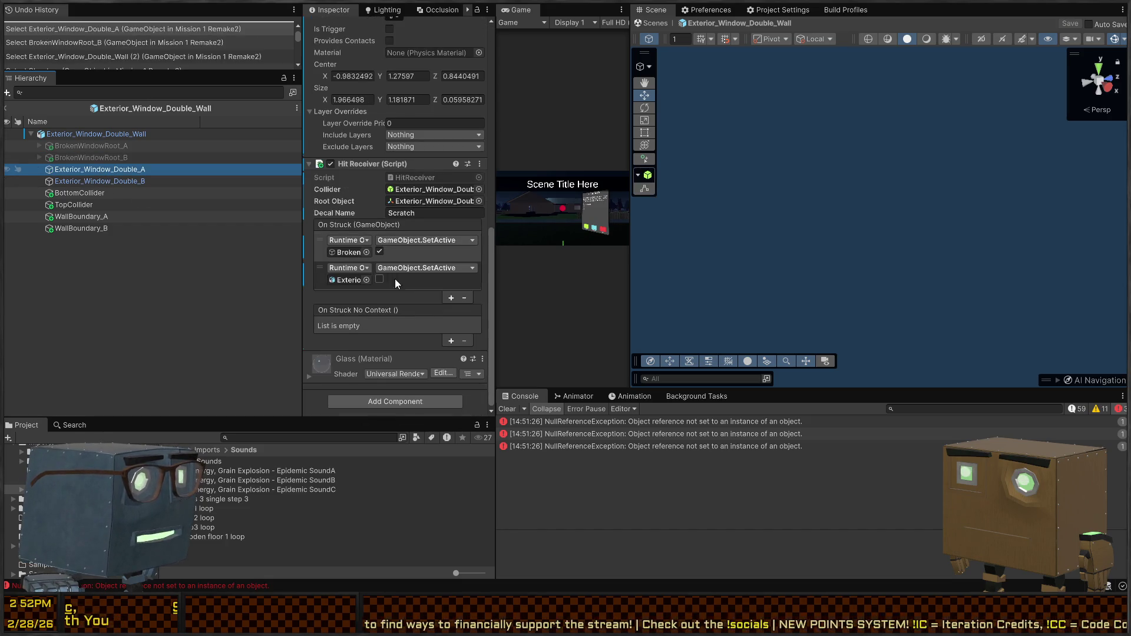
click(450, 297)
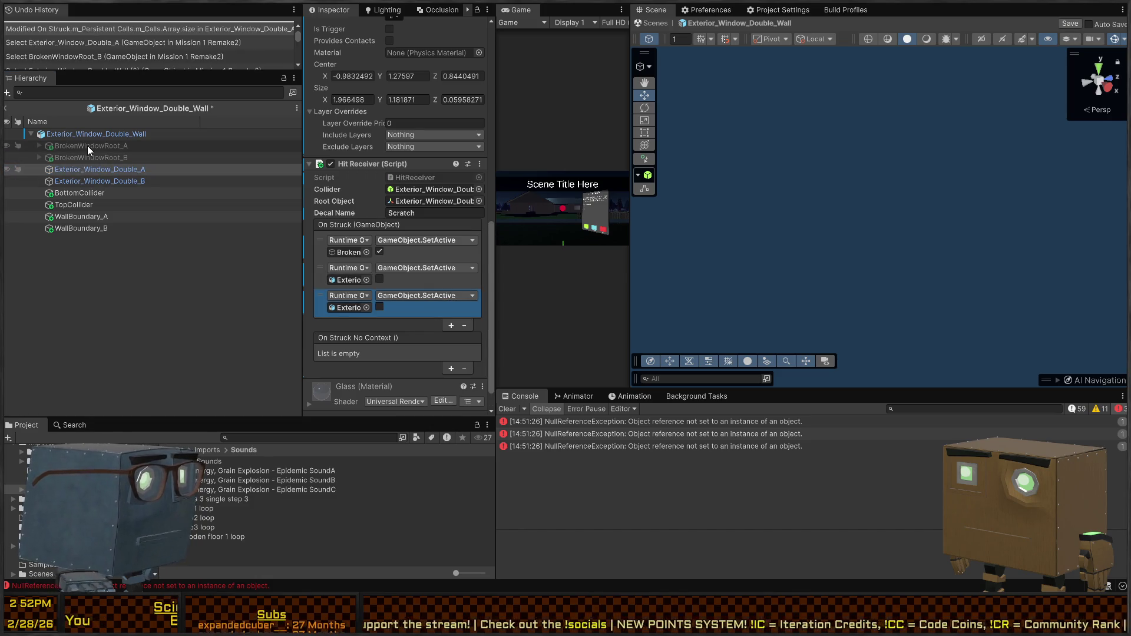
mouse_move(88, 146)
mouse_down()
mouse_move(281, 242)
mouse_move(349, 317)
mouse_move(348, 308)
mouse_up()
click(379, 307)
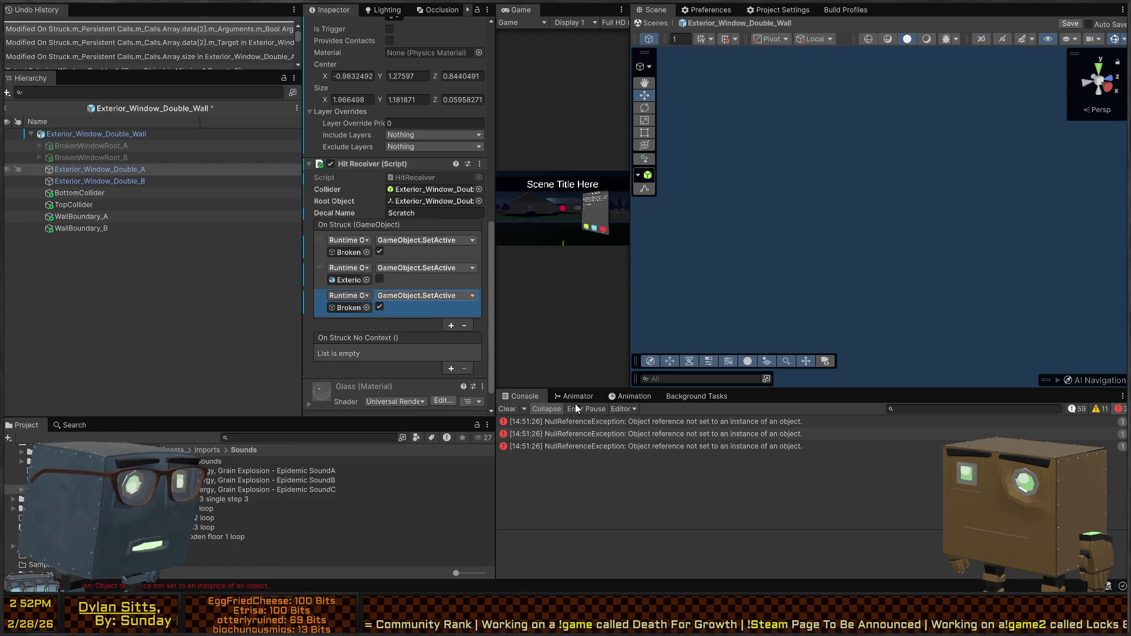
click(570, 477)
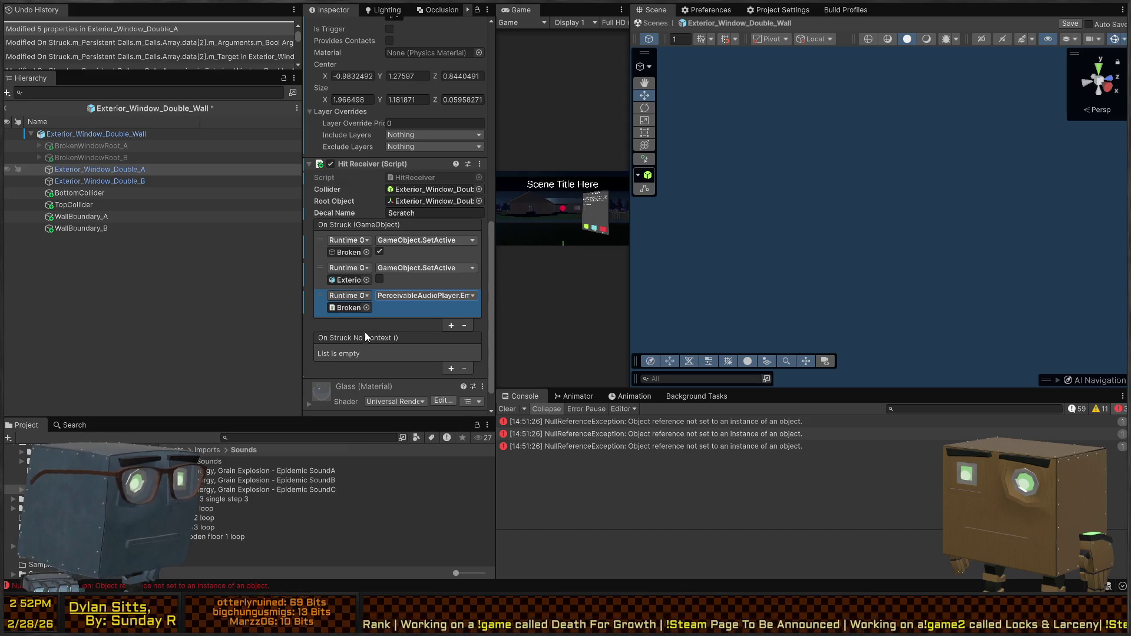
click(107, 171)
click(101, 180)
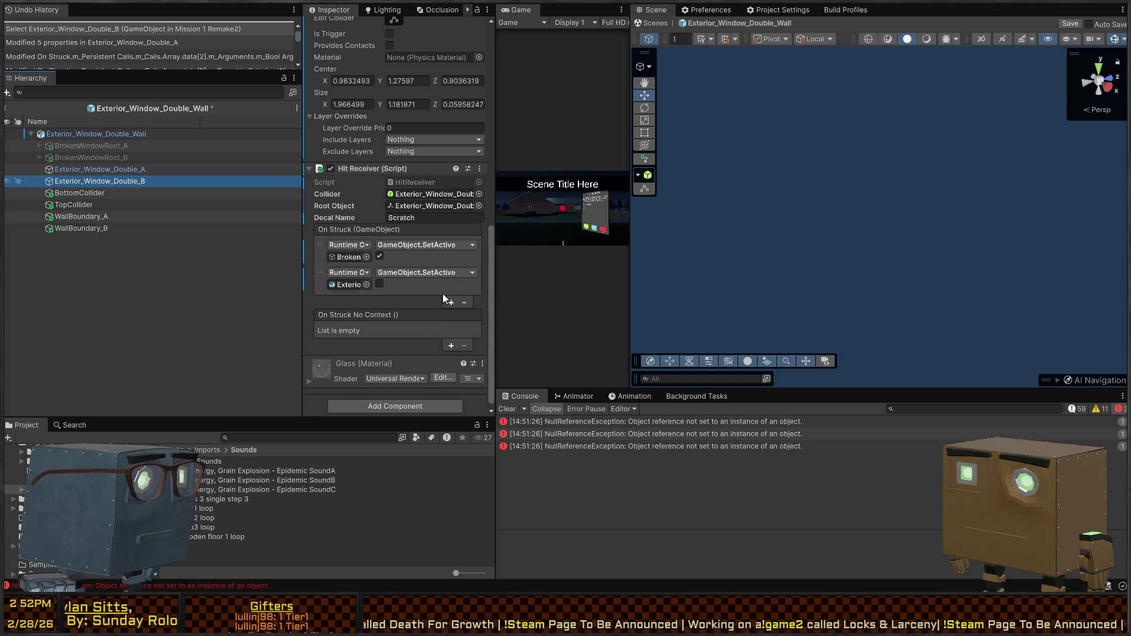
Point Exterior_Window_Double_B's third On Struck action at BrokenWindowRoot_B's PerceivableAudioPlayer and save.
drag(96, 158, 348, 312)
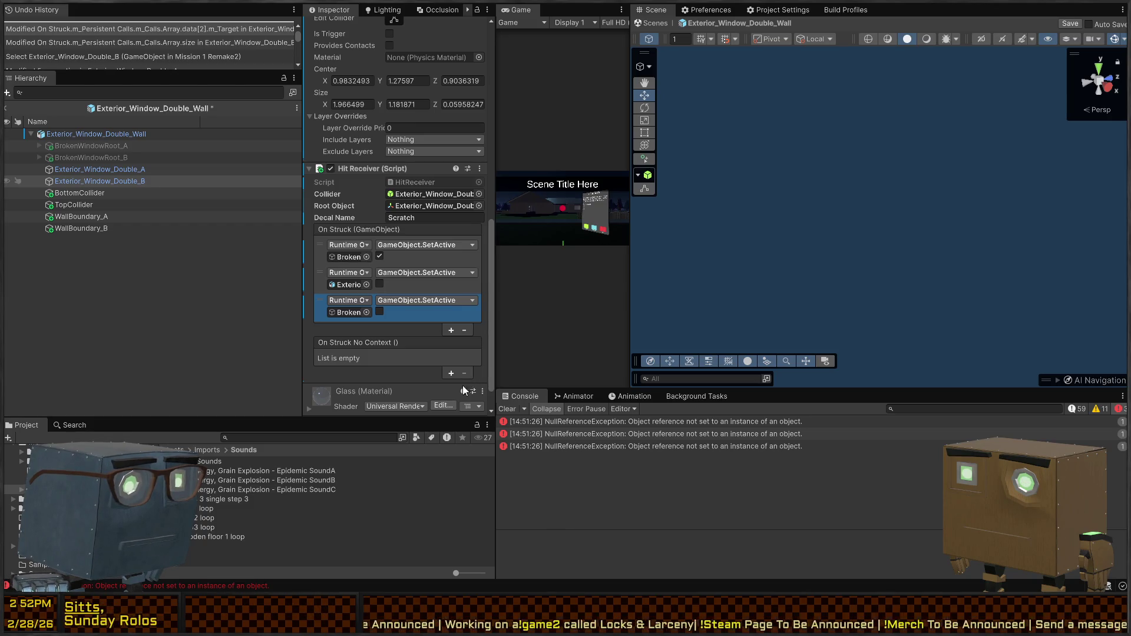
click(548, 471)
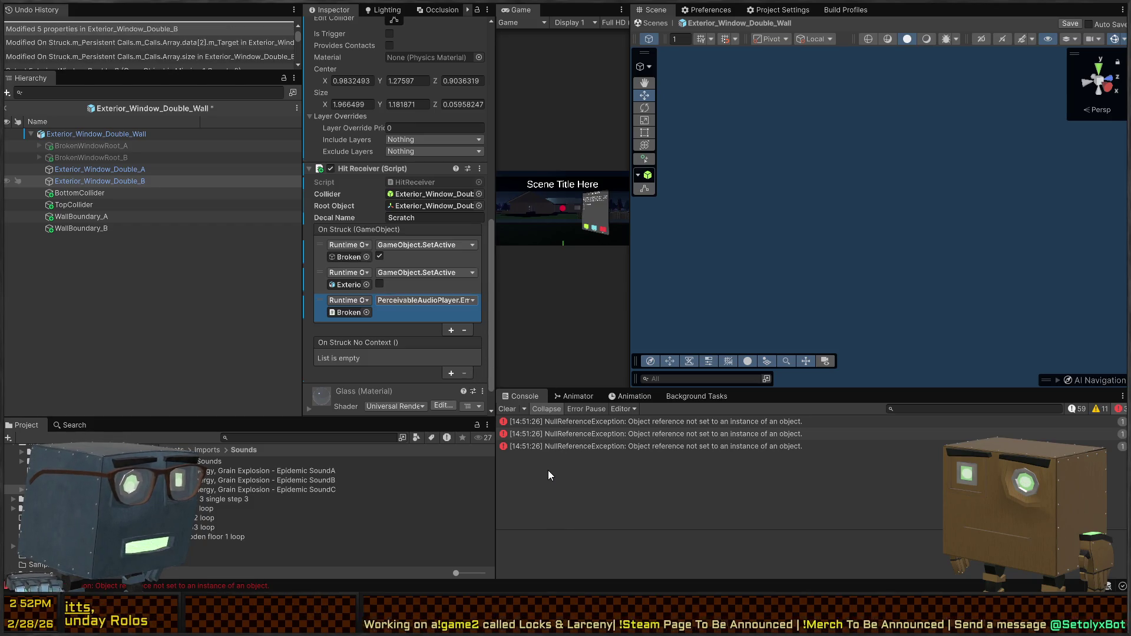
key(ctrl+s)
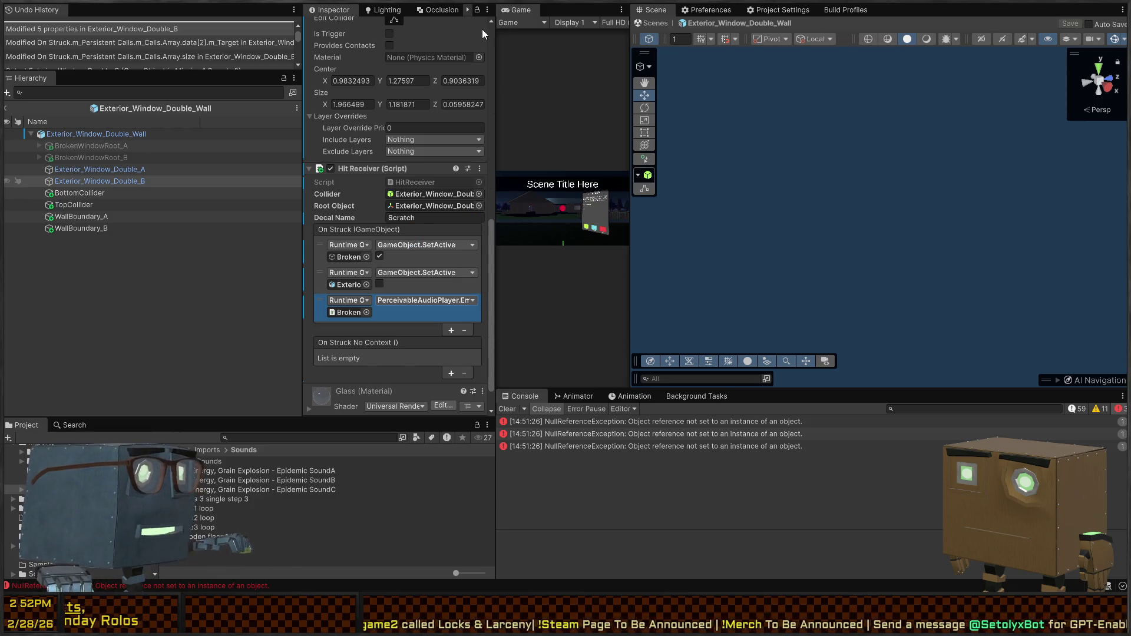
click(663, 23)
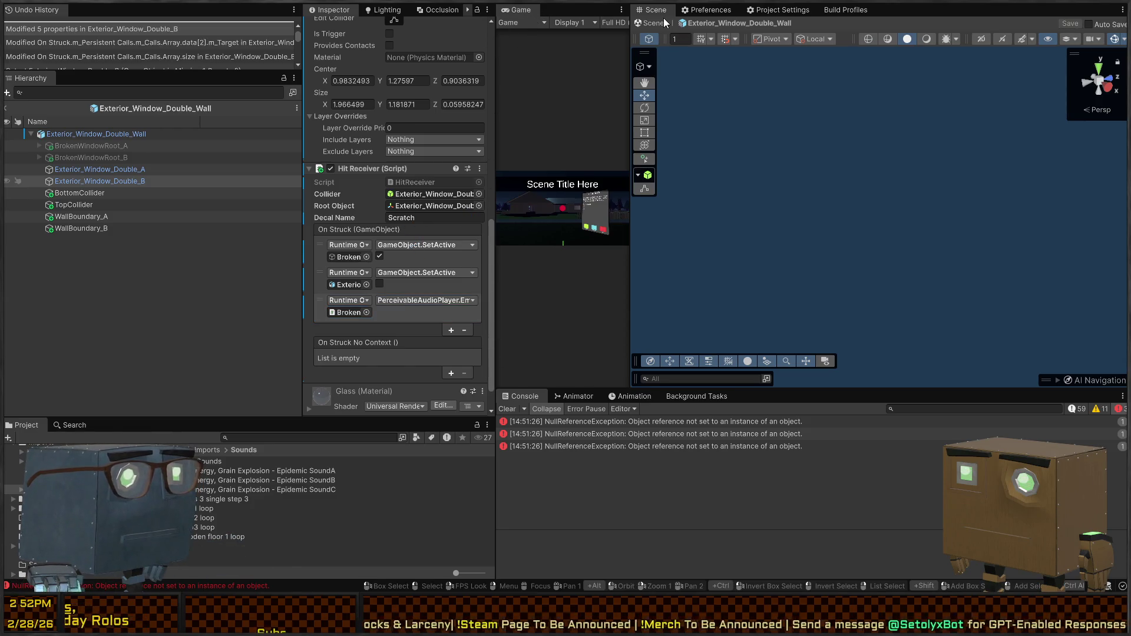
Back in Mission 1 Remake2, play-test breaking the exterior window in a maximized Game view.
click(641, 22)
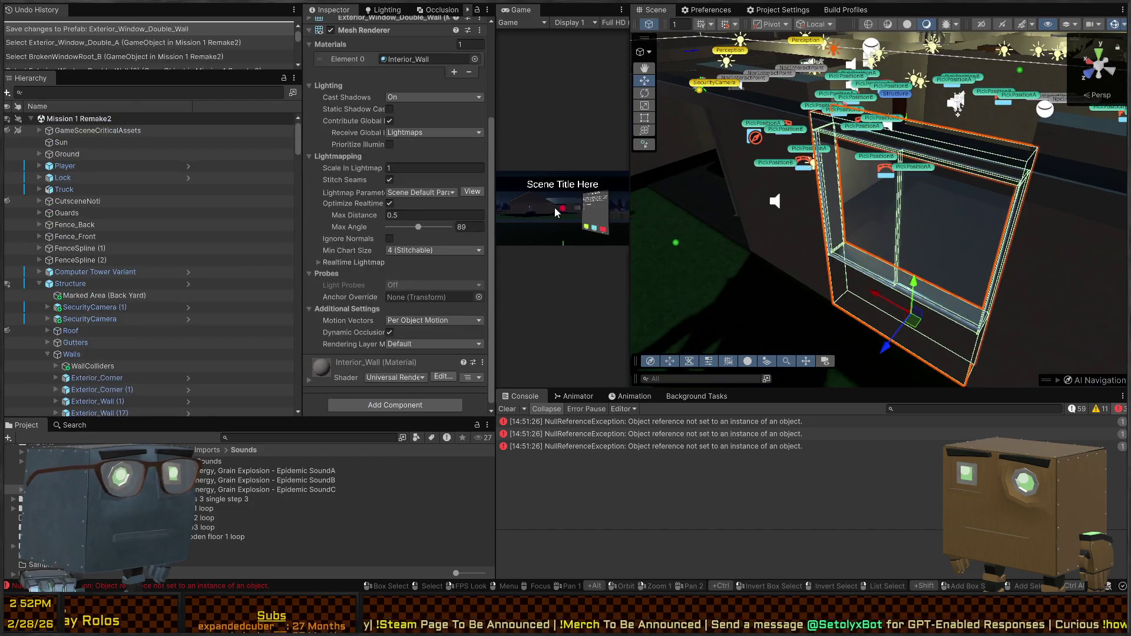
key(shift+space)
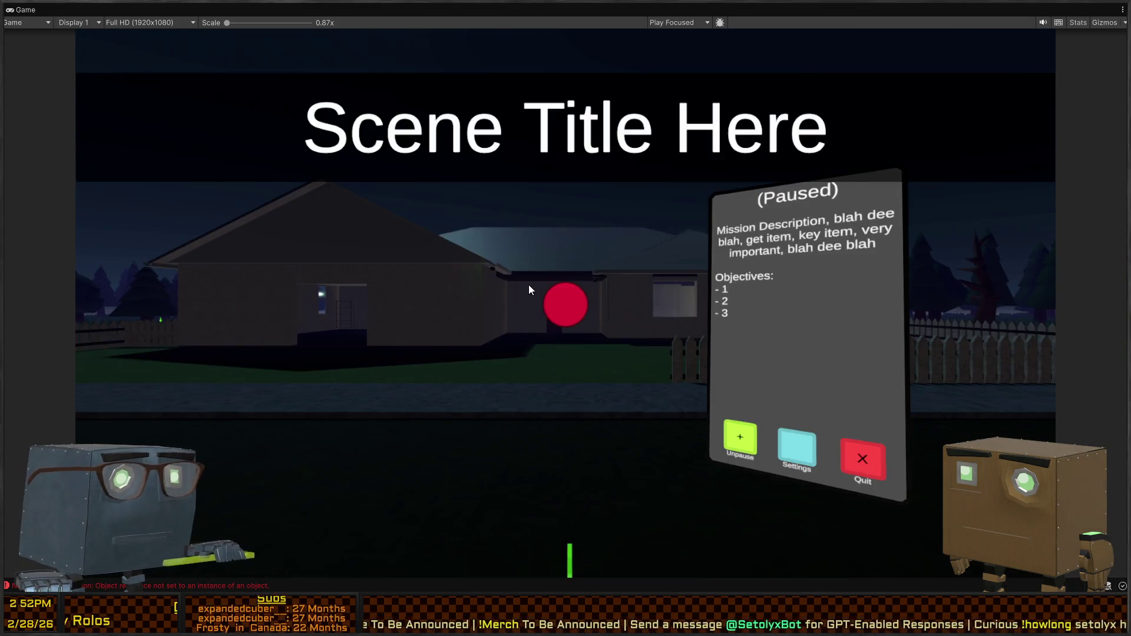
click(529, 285)
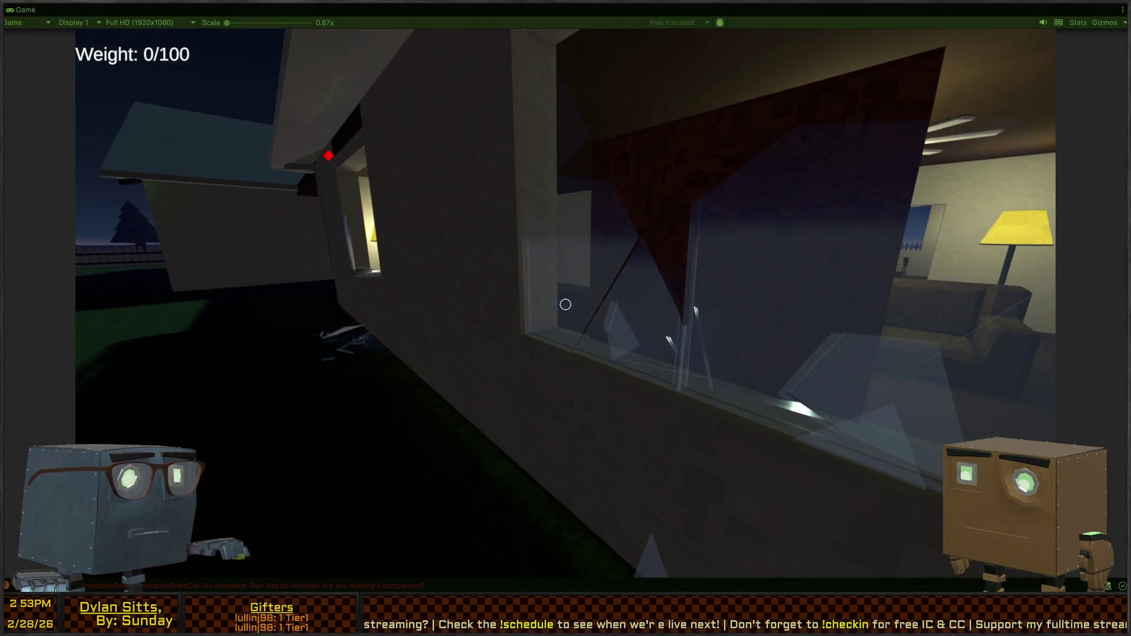
key(Escape)
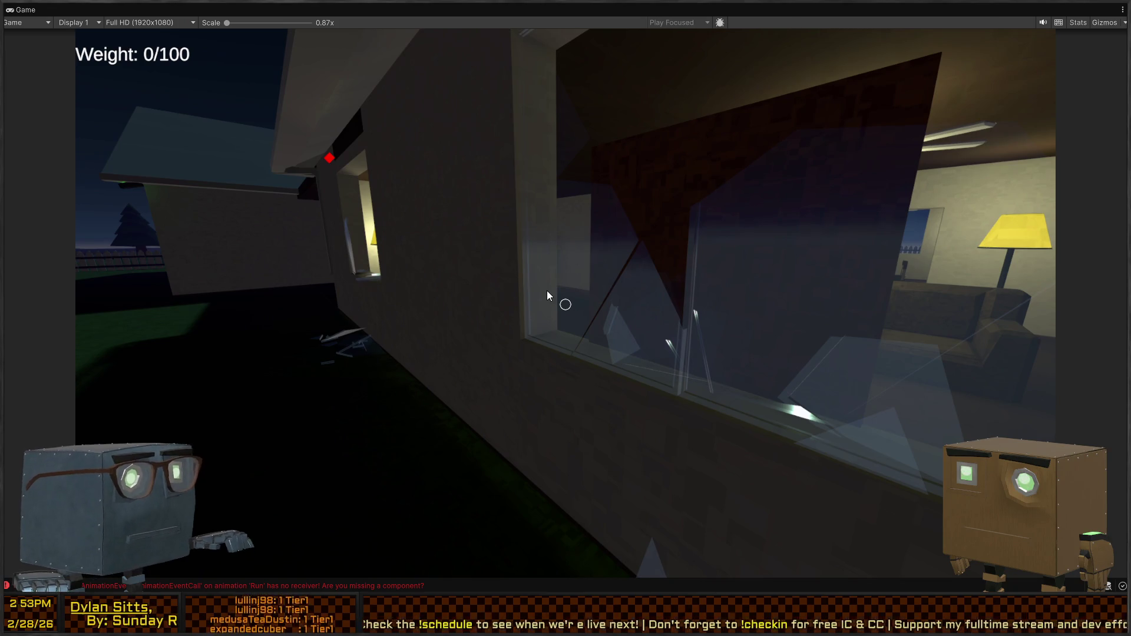
click(546, 296)
key(shift+space)
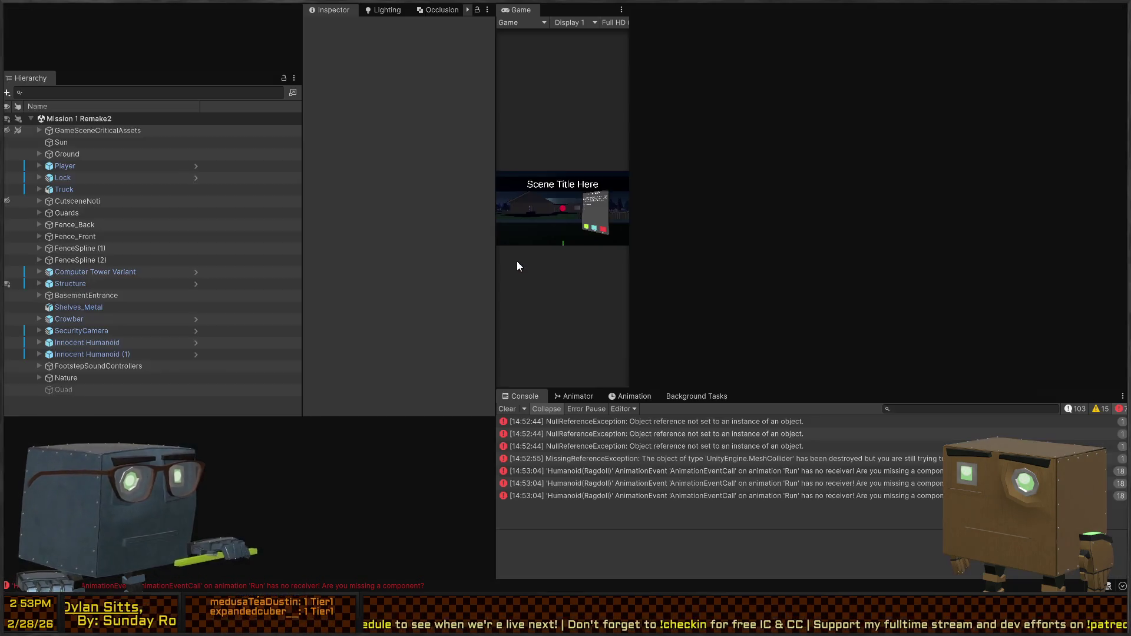
Open the first NullReferenceException at LightSwitchController.cs line 22, then filter the Unity hierarchy search.
scroll(347, 294, down, 4)
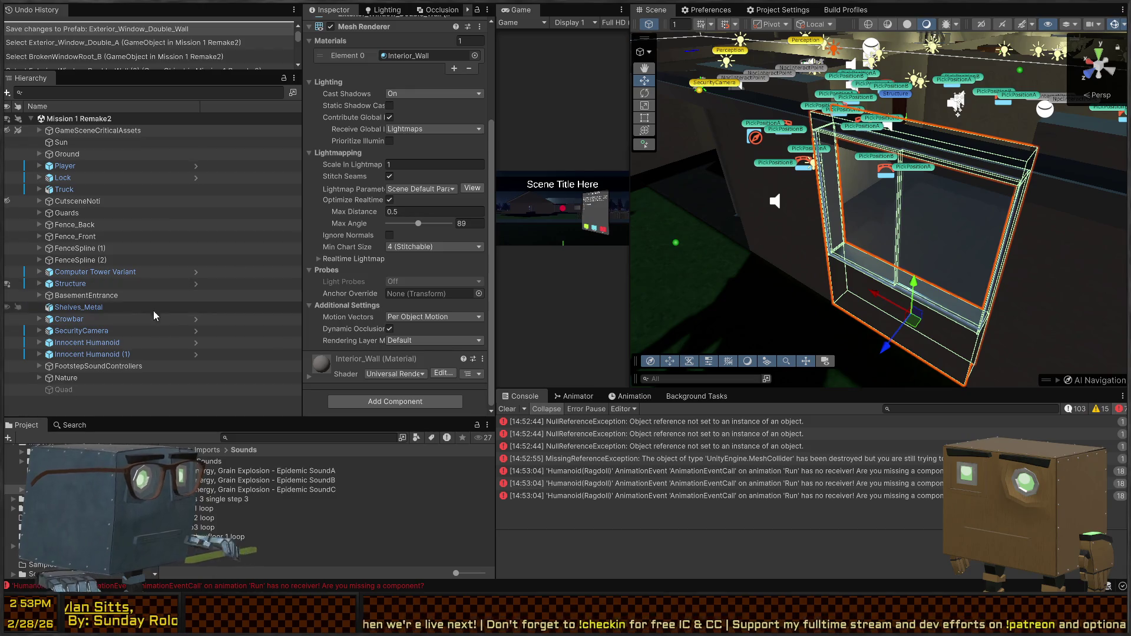
click(804, 471)
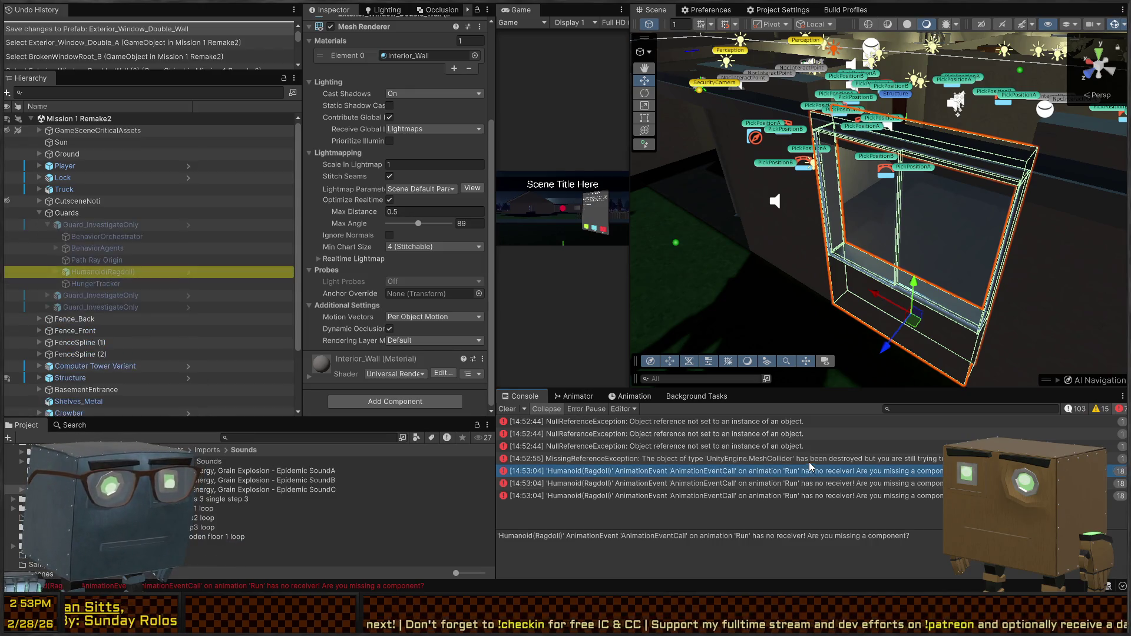
click(810, 459)
click(743, 446)
click(719, 434)
click(734, 423)
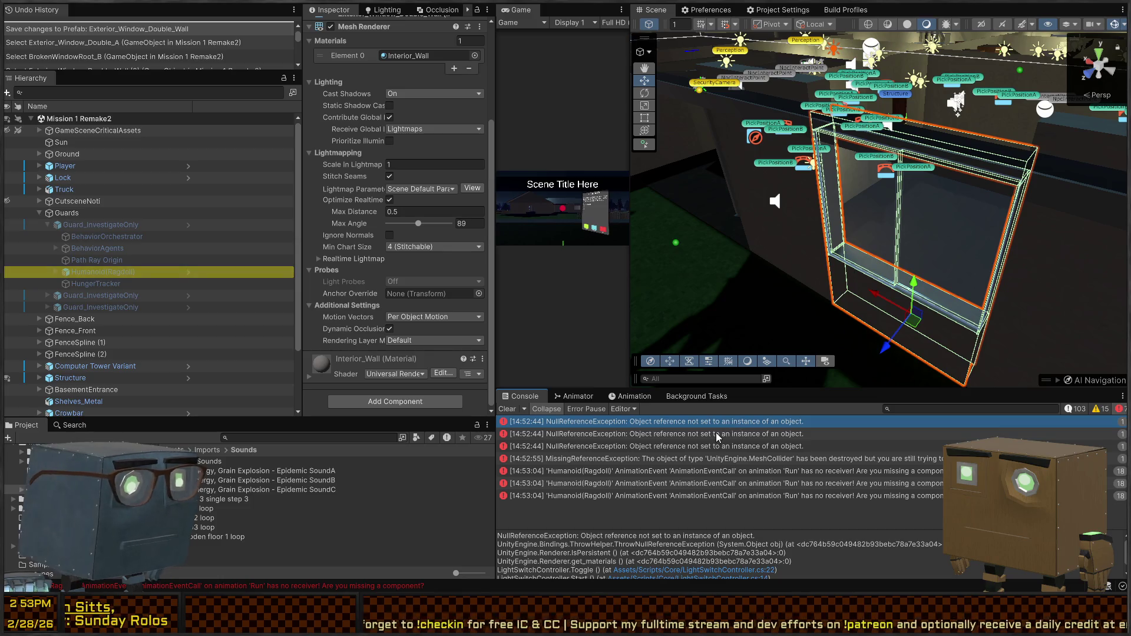
double_click(734, 422)
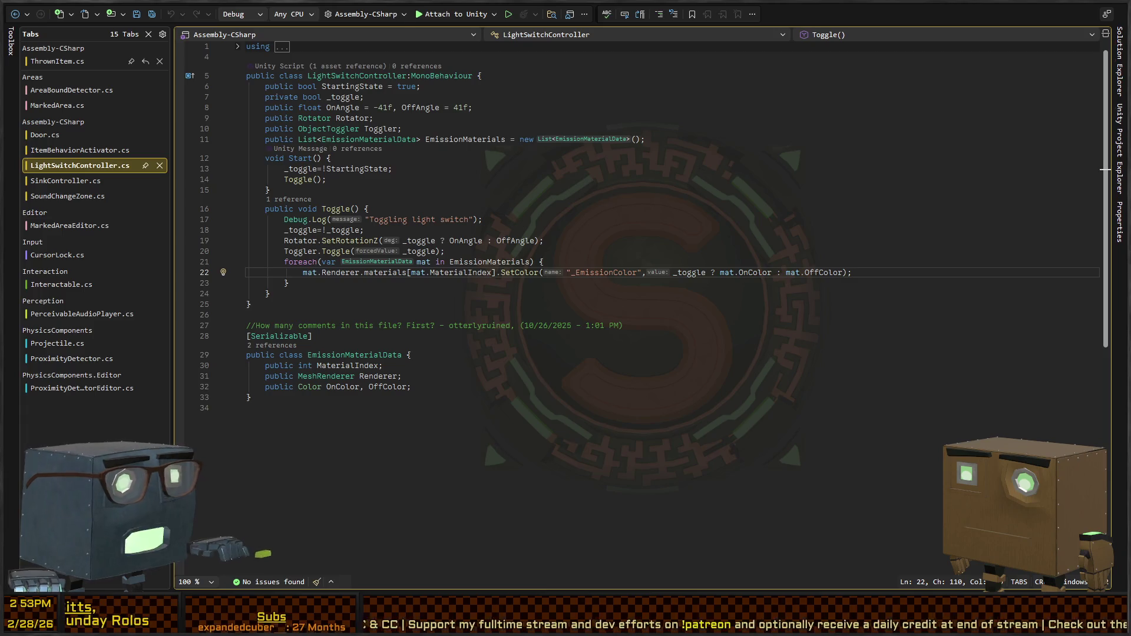
key(alt+Tab)
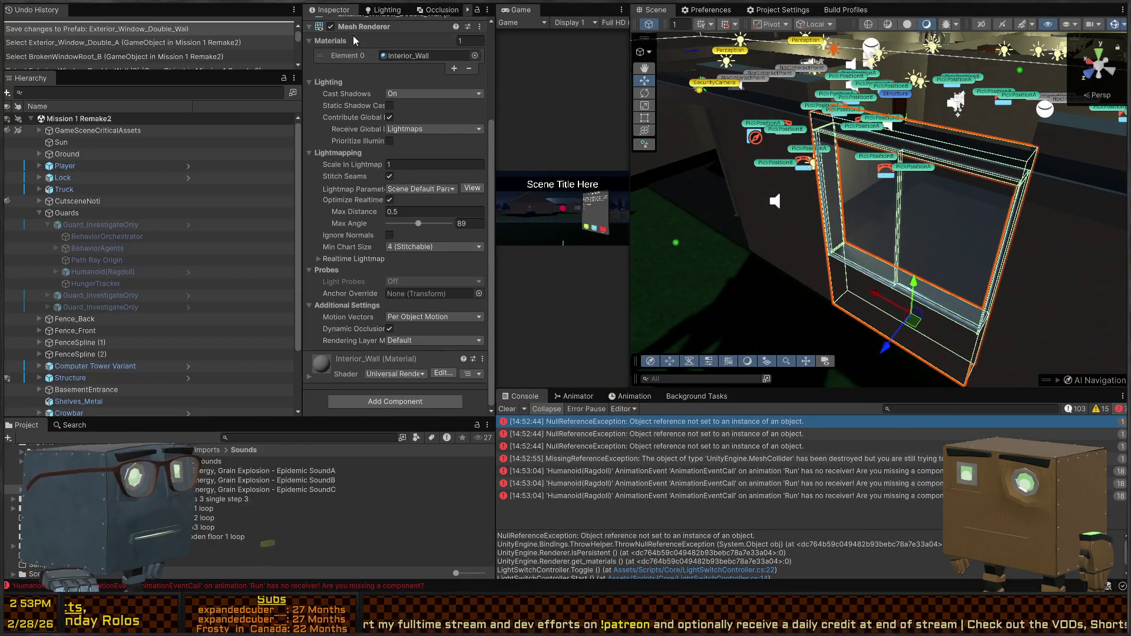
text(t=)
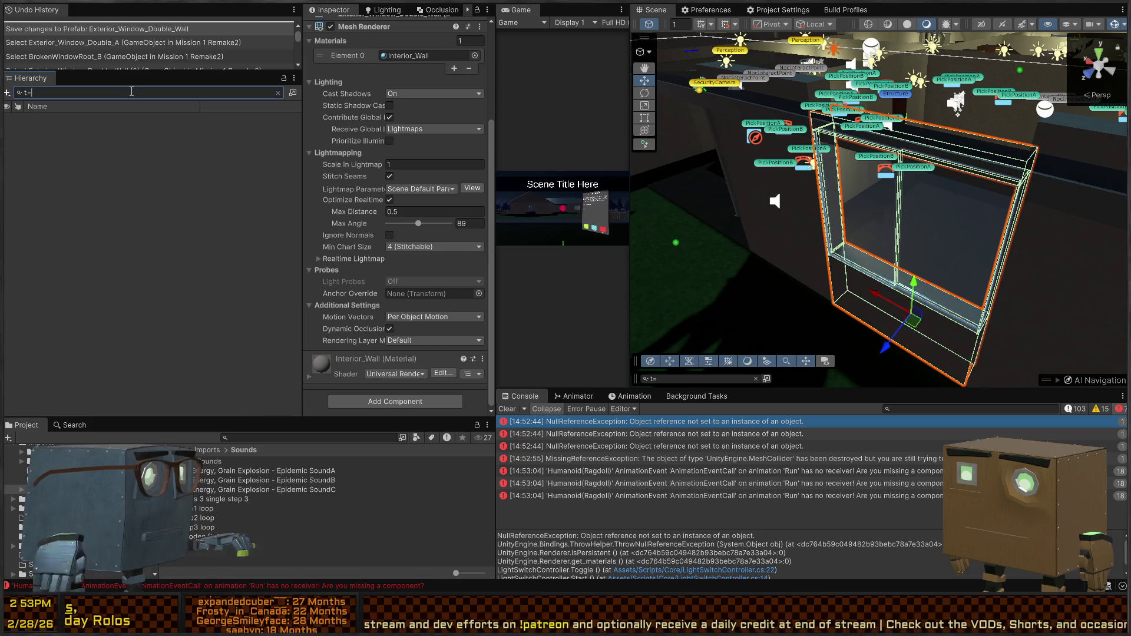
text(LightSwitchContro)
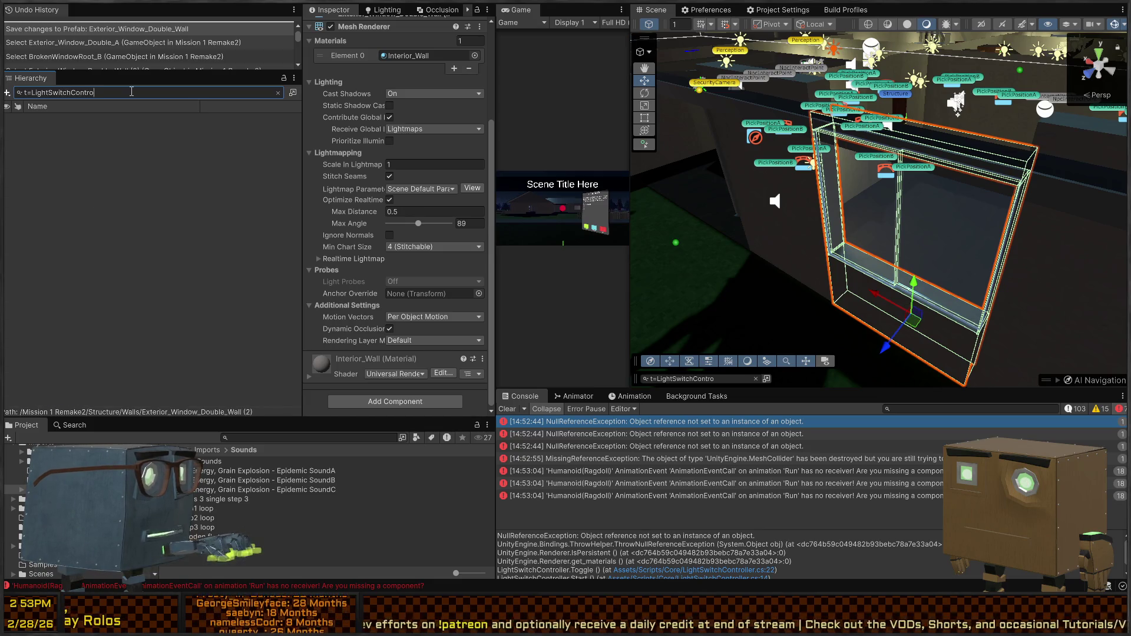
text(ller)
Frame the first LightSwitch in the Scene view and check its toggler's Behaviours list.
click(144, 119)
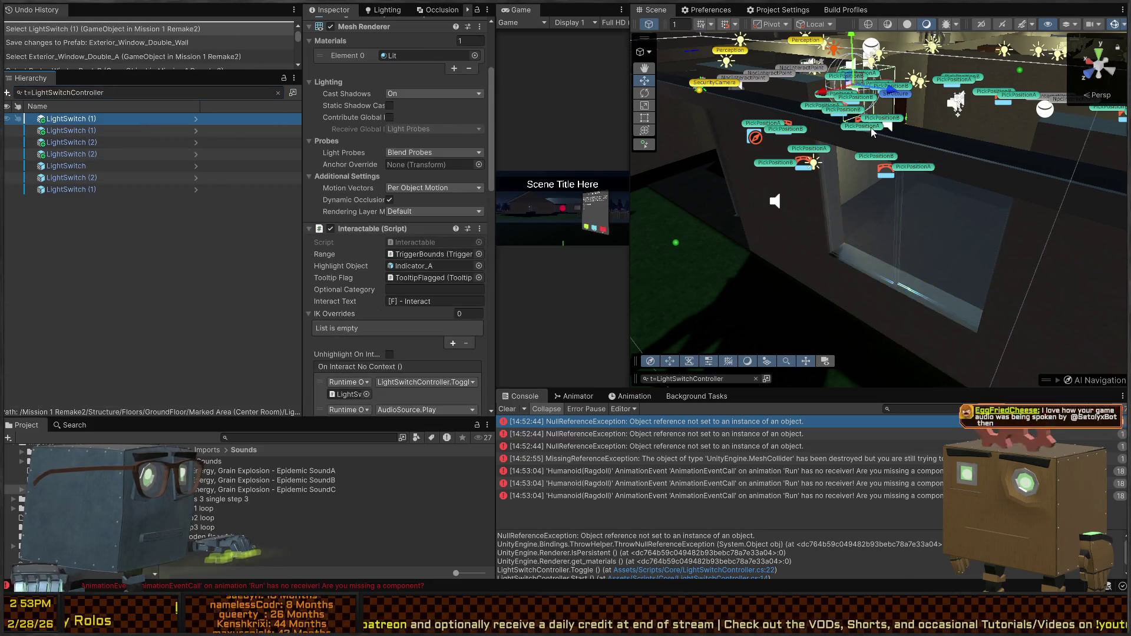
key(f)
right_click(713, 164)
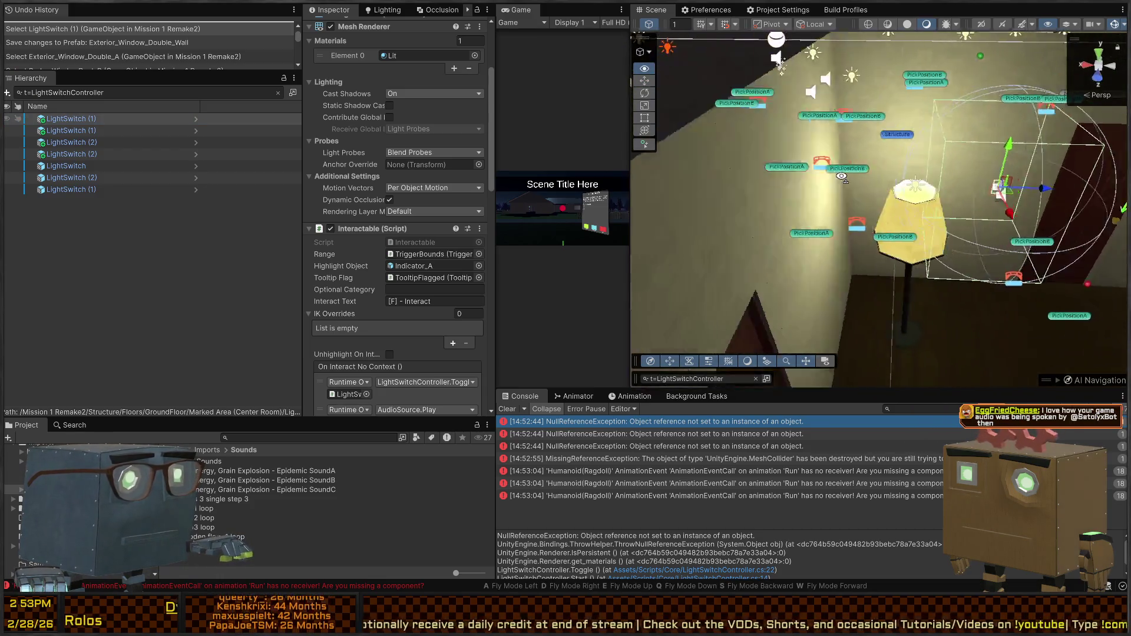
key(d)
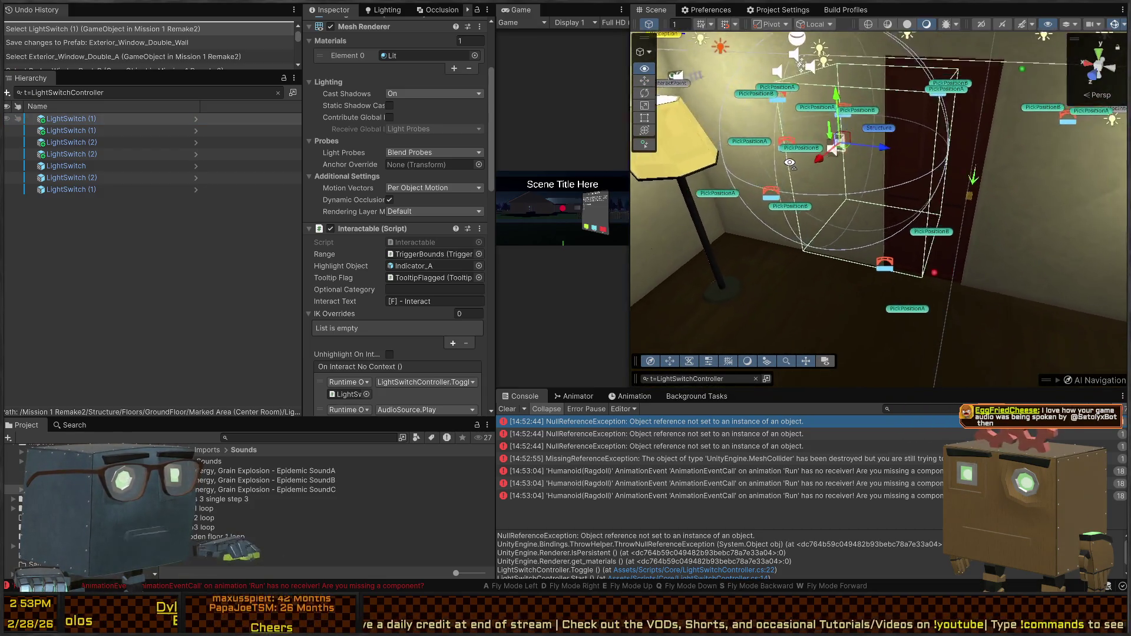
scroll(342, 221, down, 5)
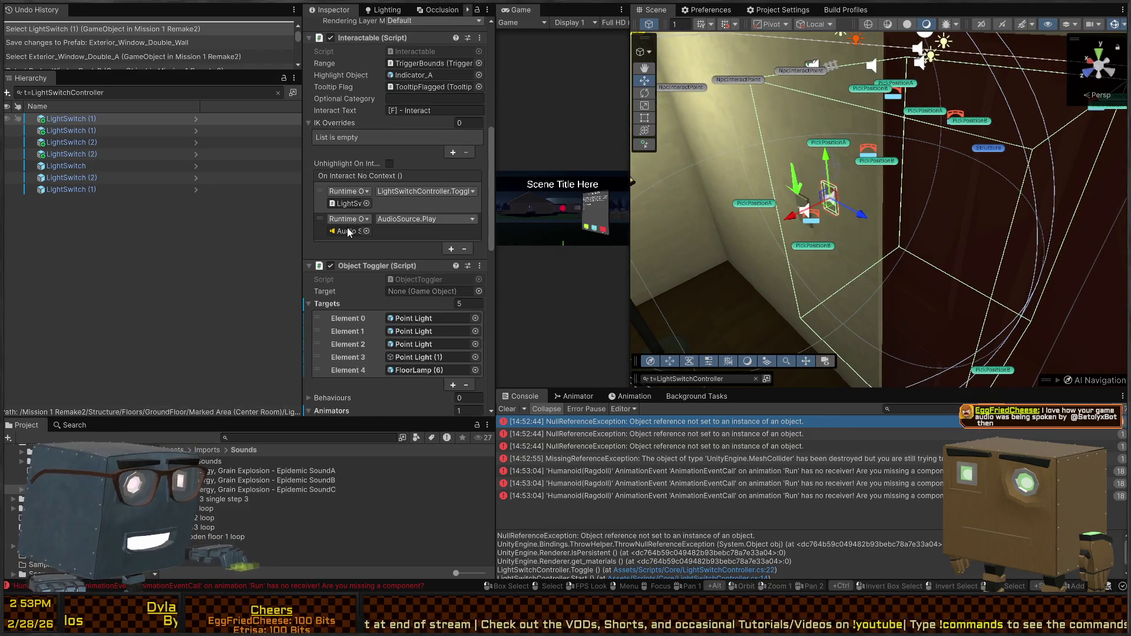
scroll(349, 232, down, 2)
scroll(355, 292, down, 5)
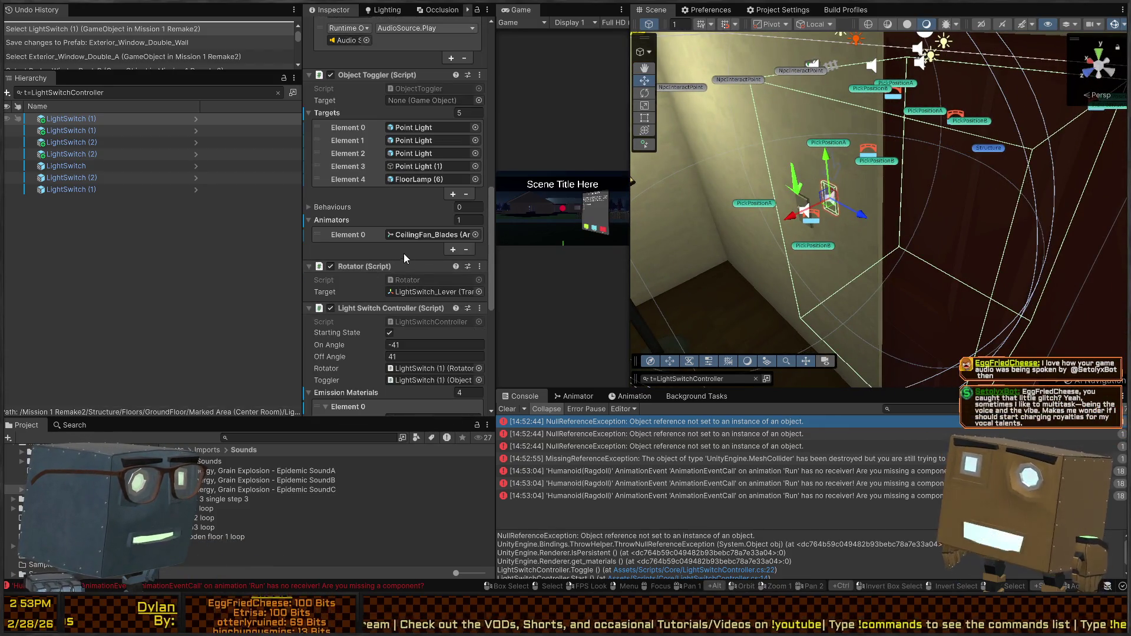
click(339, 207)
click(339, 208)
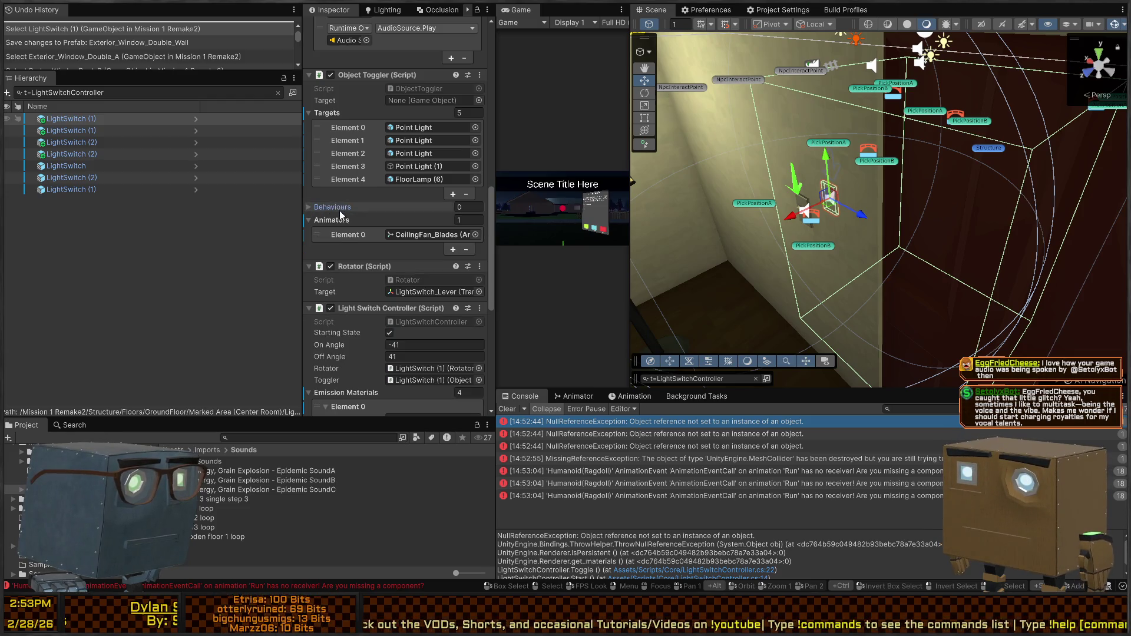
Compare the other LightSwitch objects' toggle targets, then open the null-reference script line.
click(141, 130)
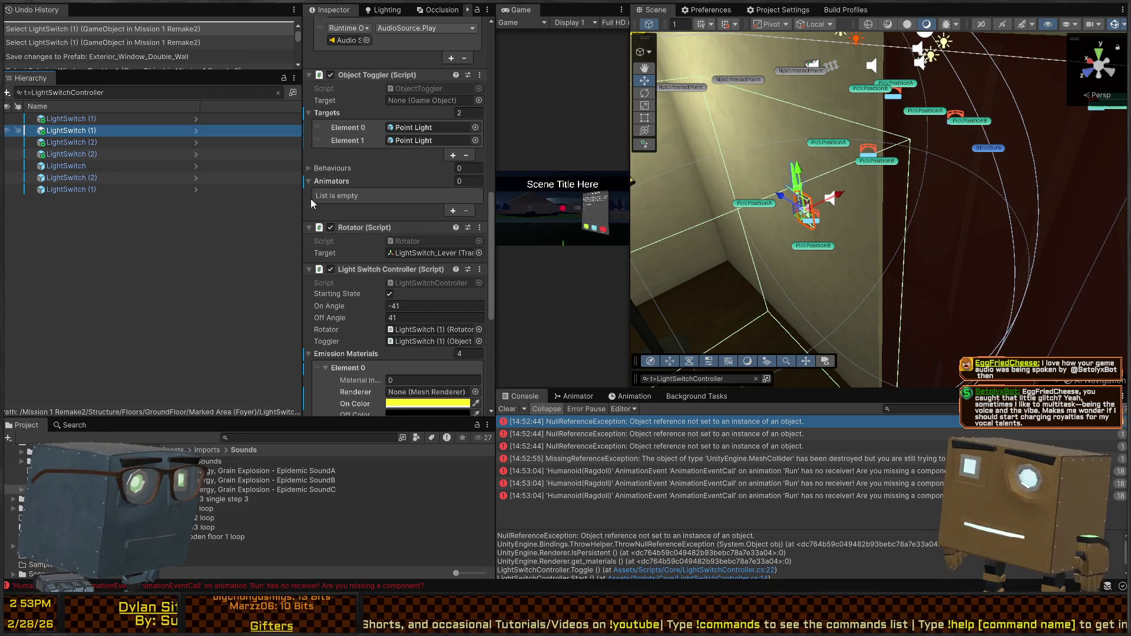
click(105, 144)
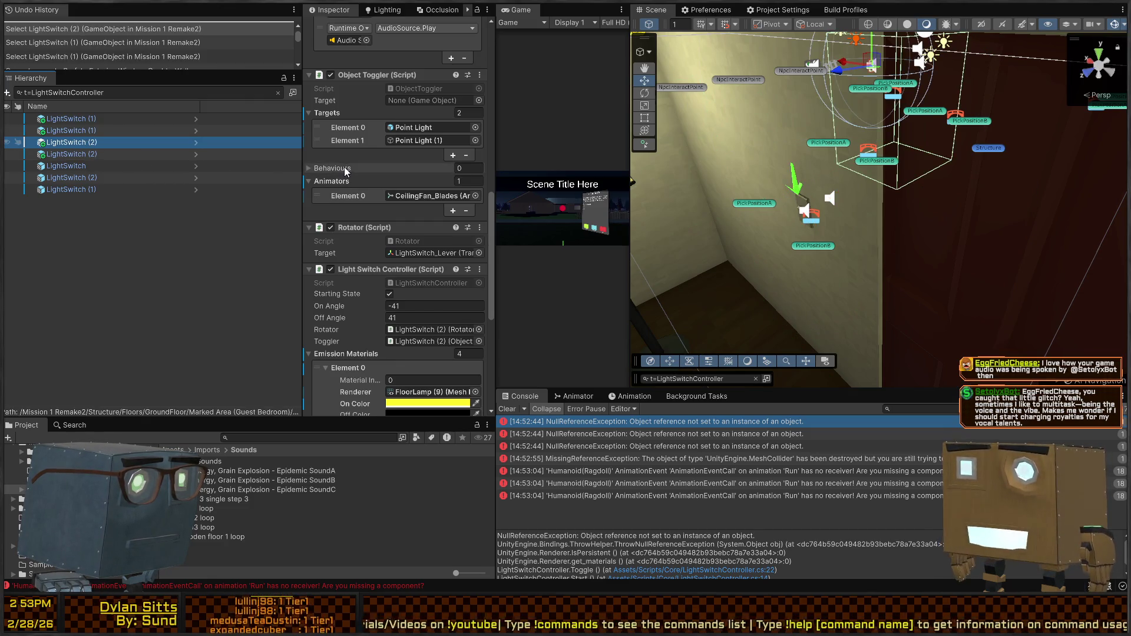
click(90, 154)
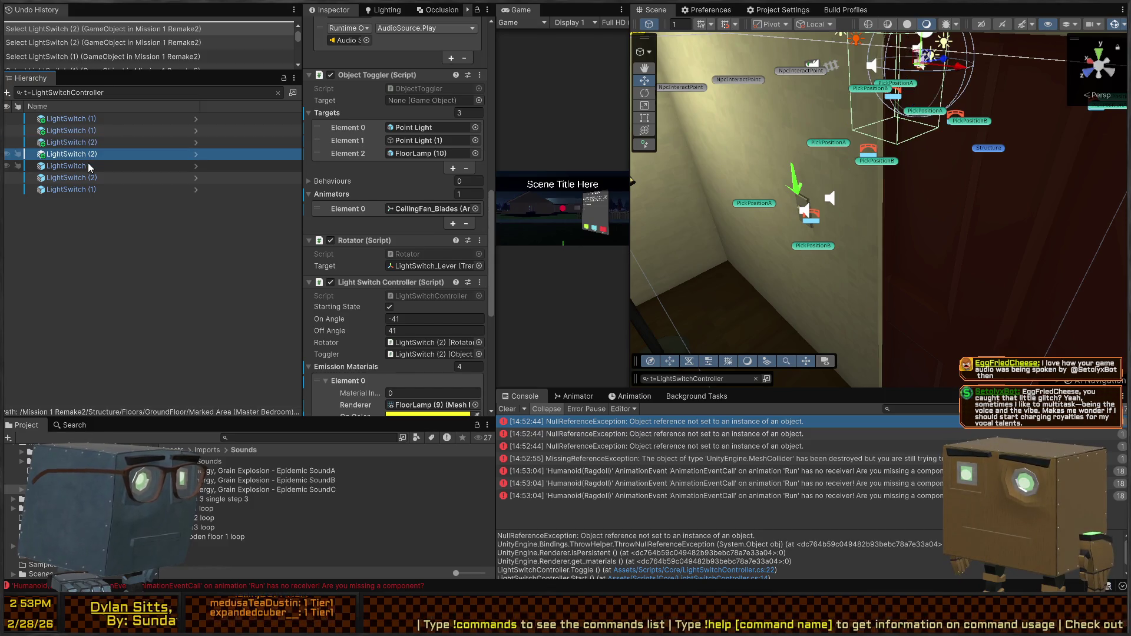
click(88, 166)
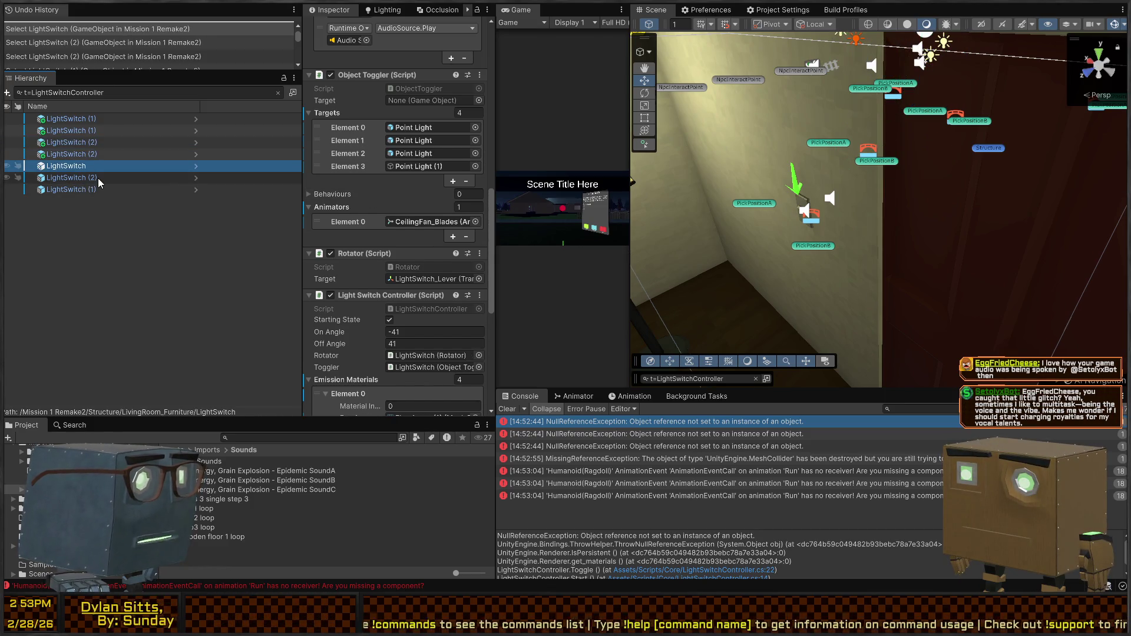
click(98, 178)
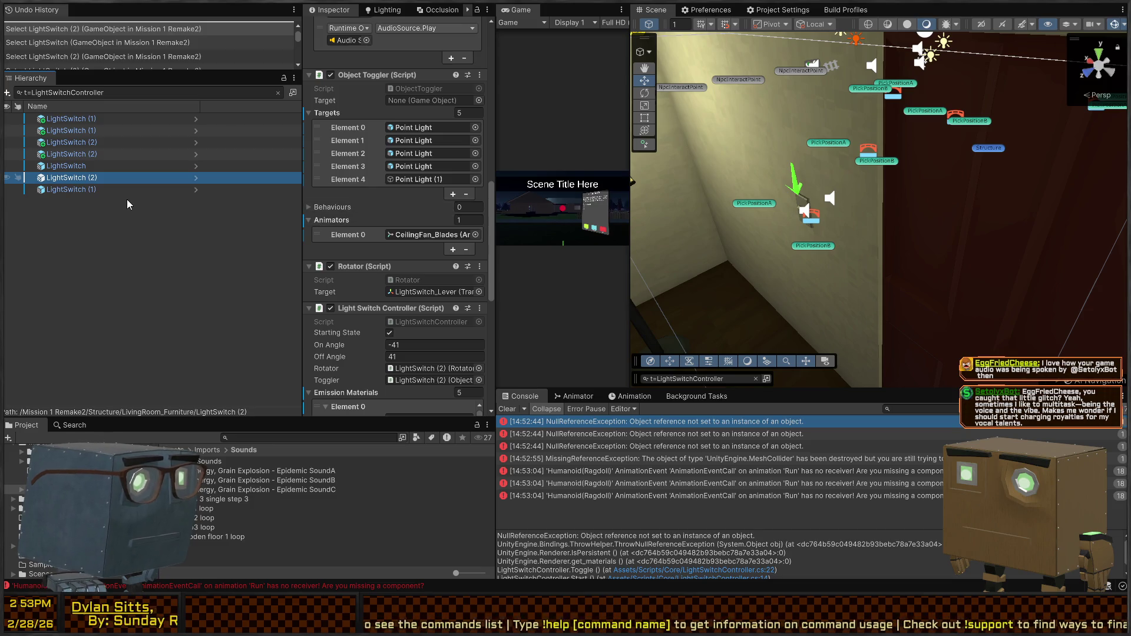
click(79, 190)
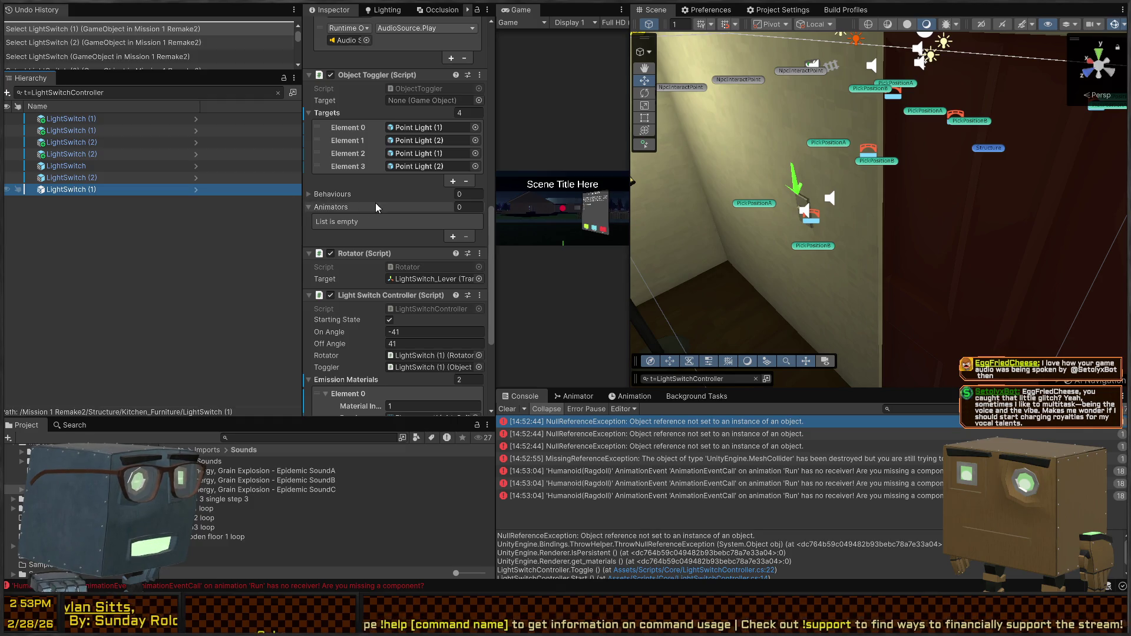
double_click(712, 426)
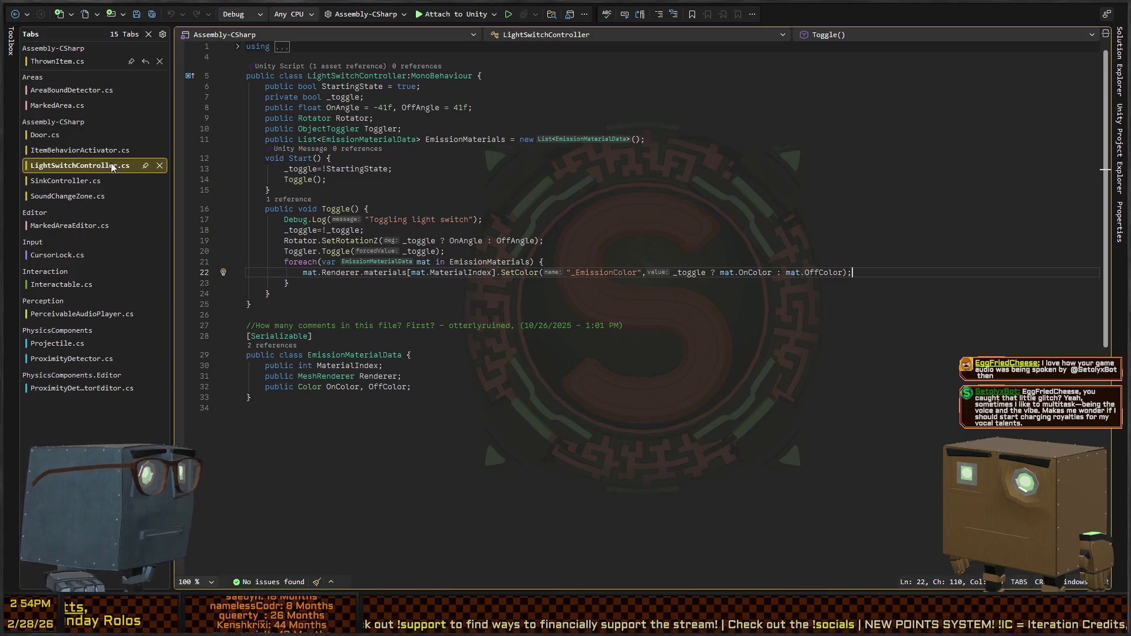
Review the EmissionMaterials loop on line 21 of LightSwitchController.cs, then return to Unity.
key(alt+Tab)
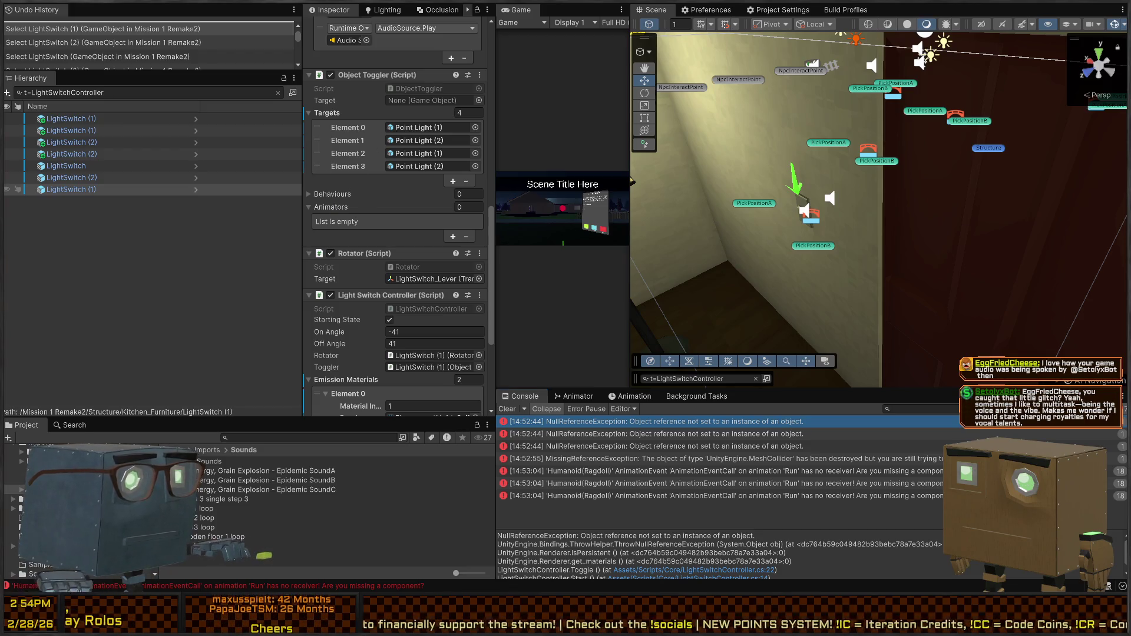
key(alt+Tab)
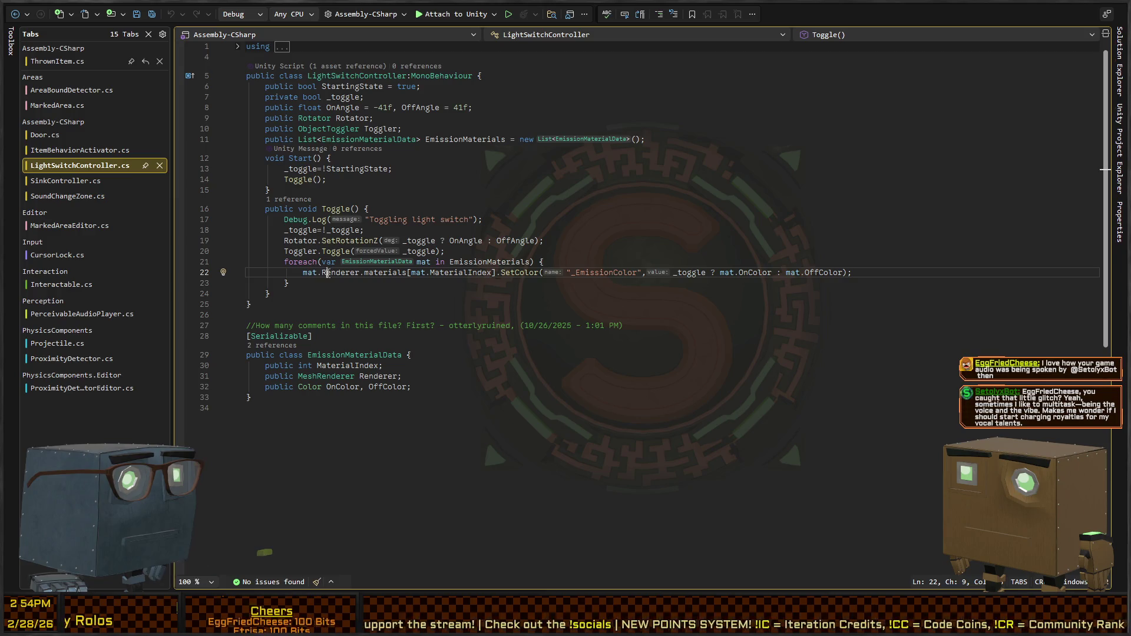
click(468, 261)
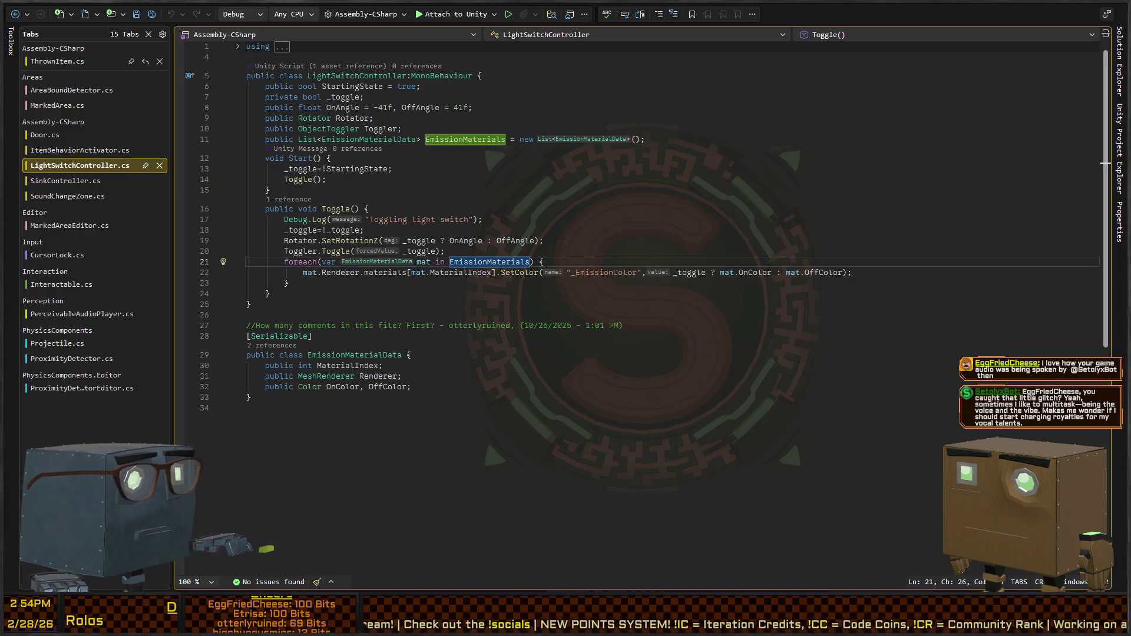
key(alt+Tab)
scroll(353, 154, up, 6)
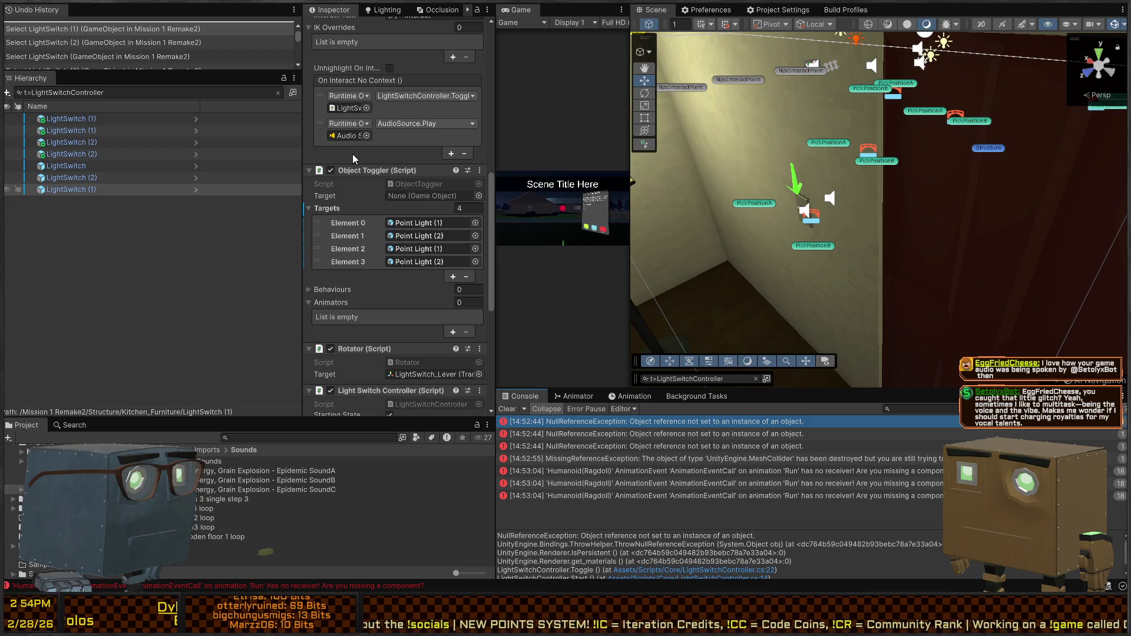
Review the emission materials lists of the LightSwitch (2) and LightSwitch objects.
scroll(358, 190, down, 7)
scroll(362, 196, down, 6)
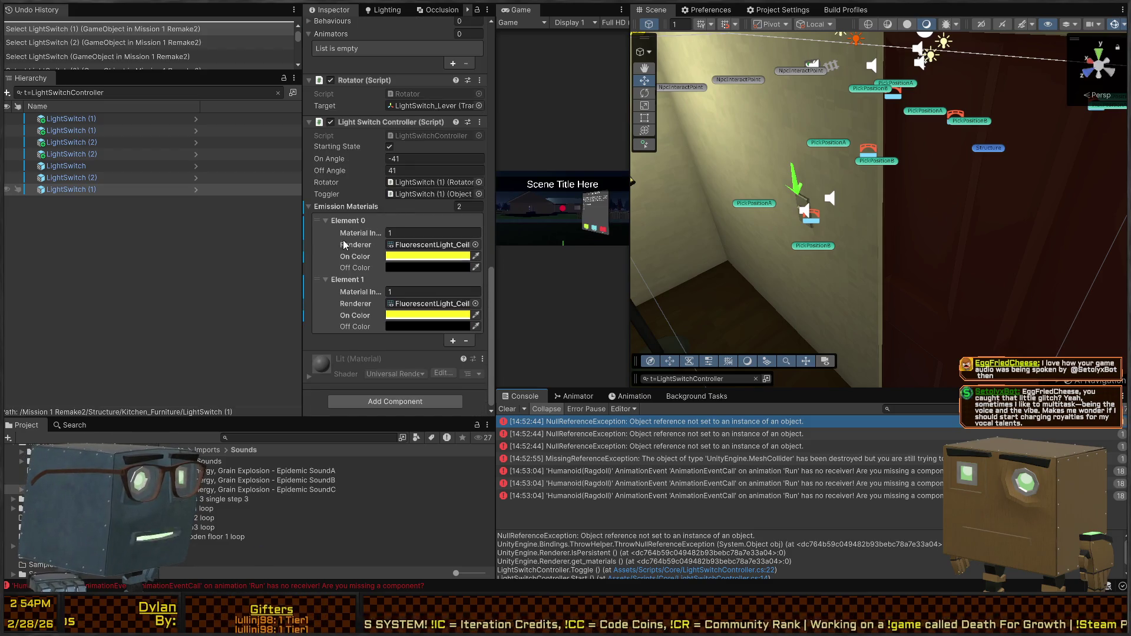
click(101, 178)
scroll(365, 271, down, 7)
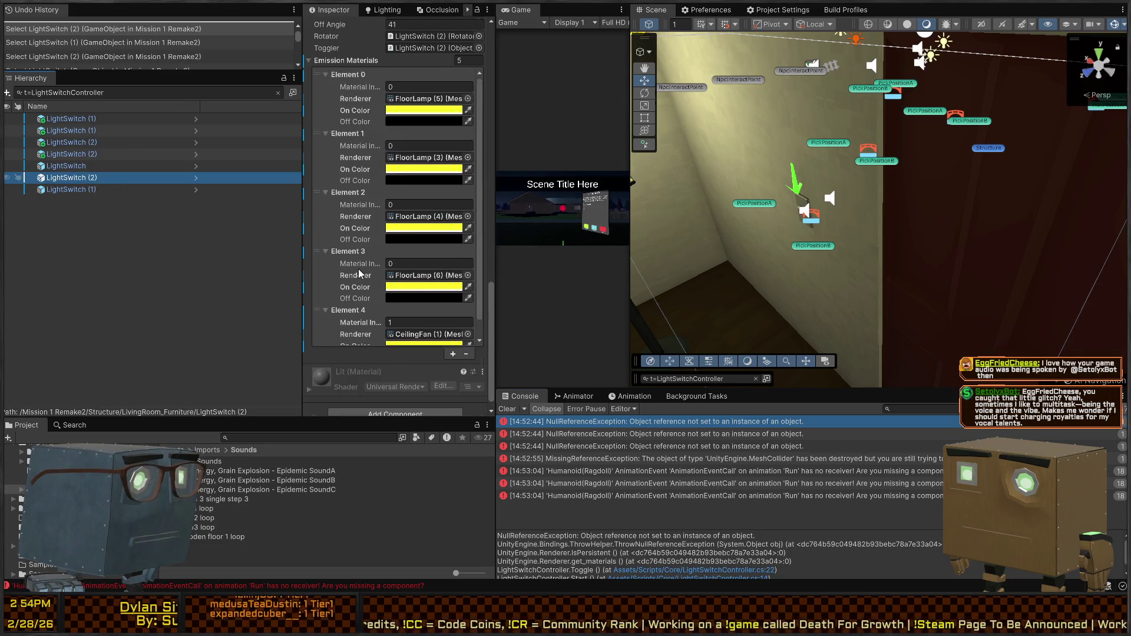
scroll(359, 267, up, 1)
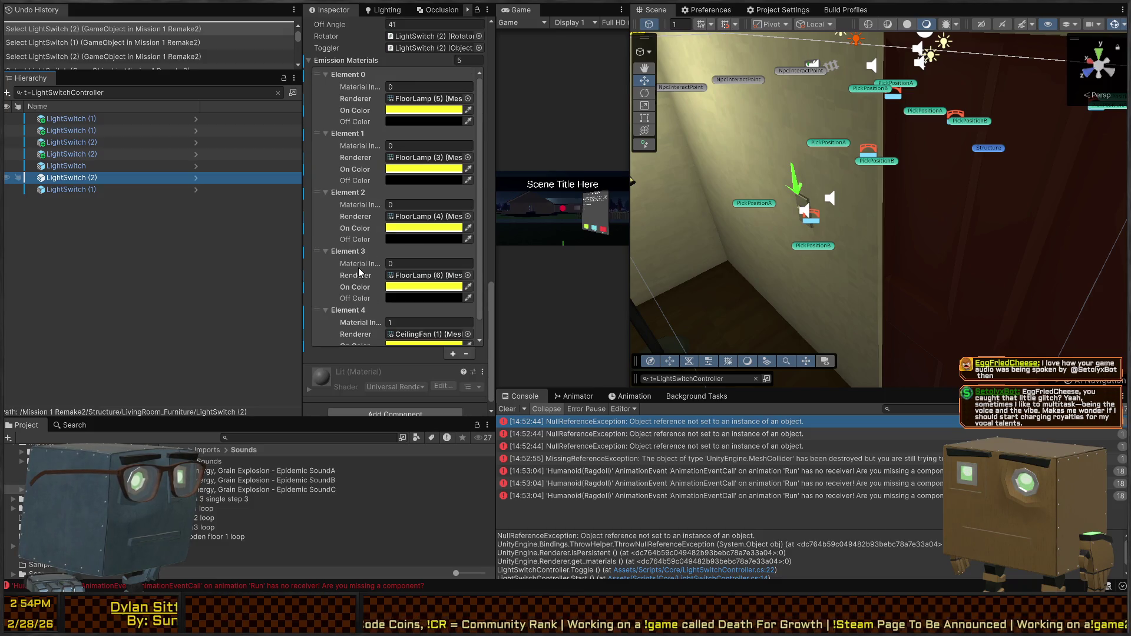
click(103, 167)
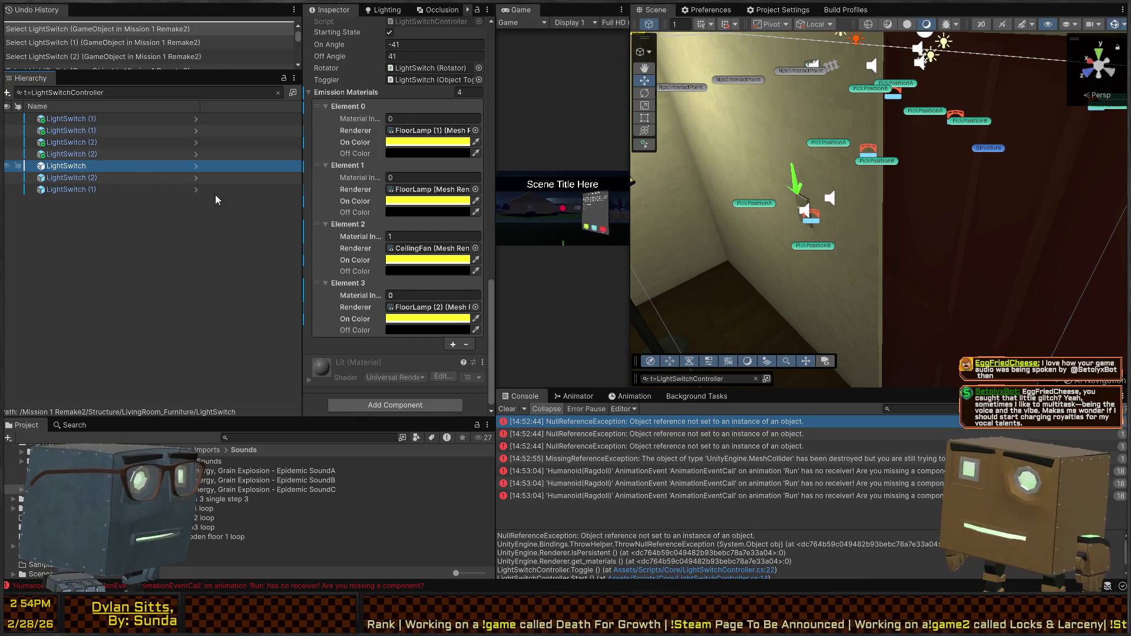
click(90, 154)
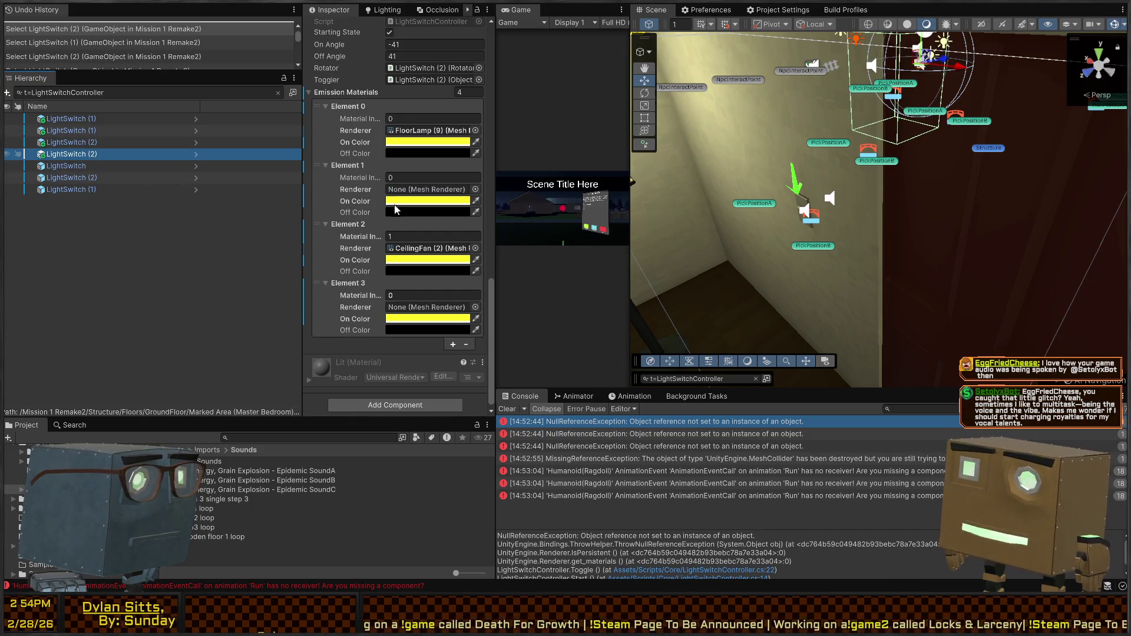
Delete the two Renderer-None emission entries from the other LightSwitch (2).
click(337, 187)
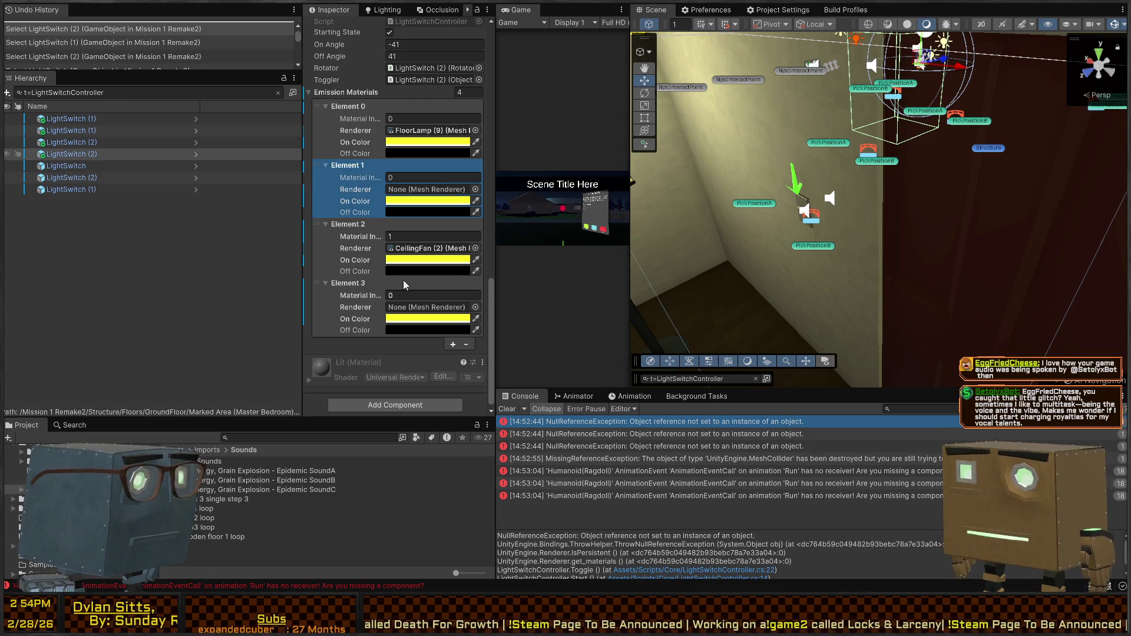
click(472, 343)
click(362, 291)
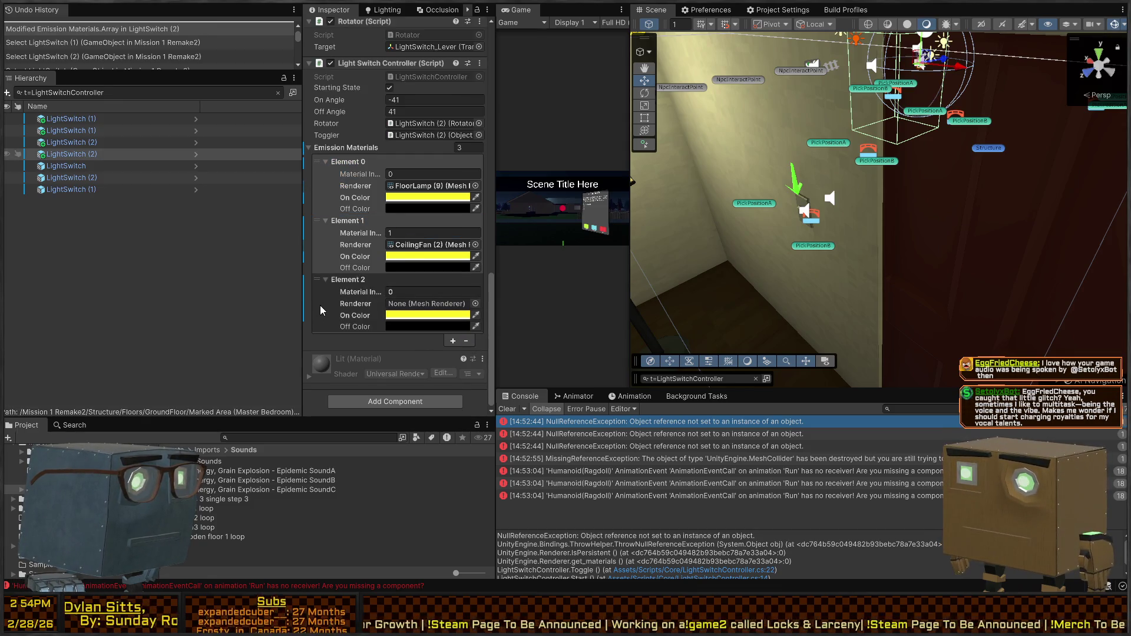
click(469, 343)
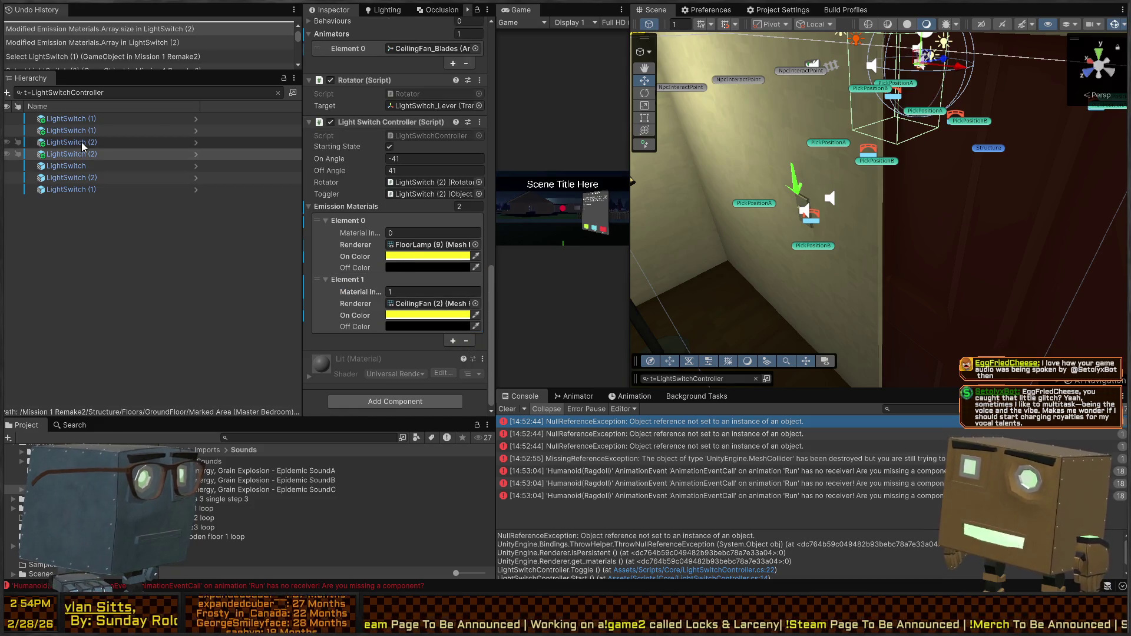
Remove the two empty emission entries from the next LightSwitch (2).
click(116, 142)
scroll(395, 236, down, 3)
click(348, 171)
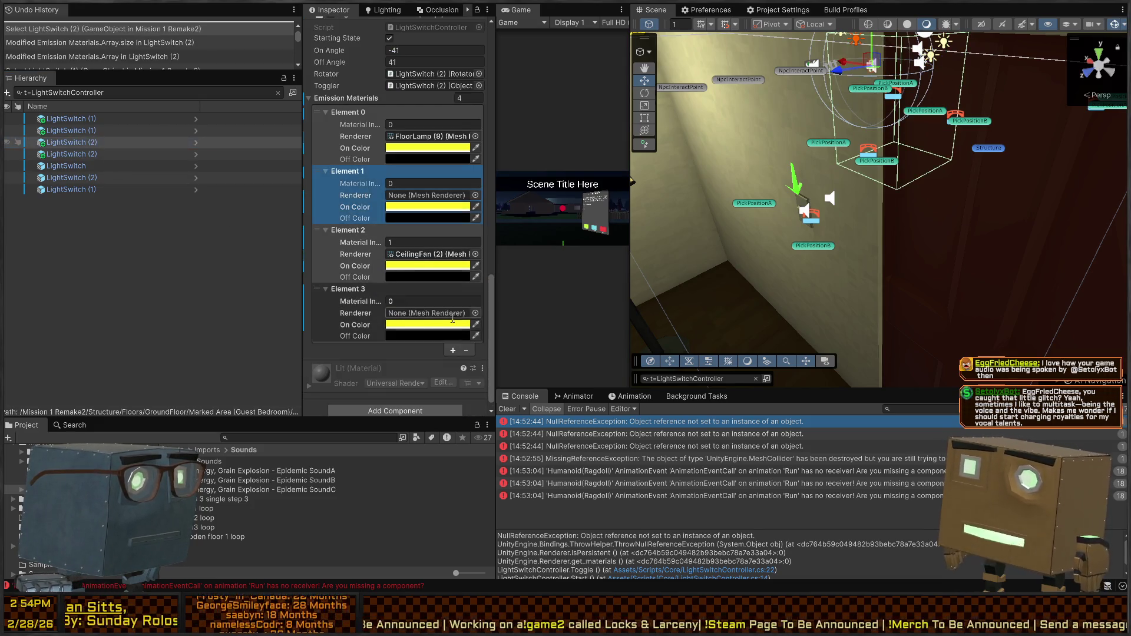
click(465, 351)
click(330, 293)
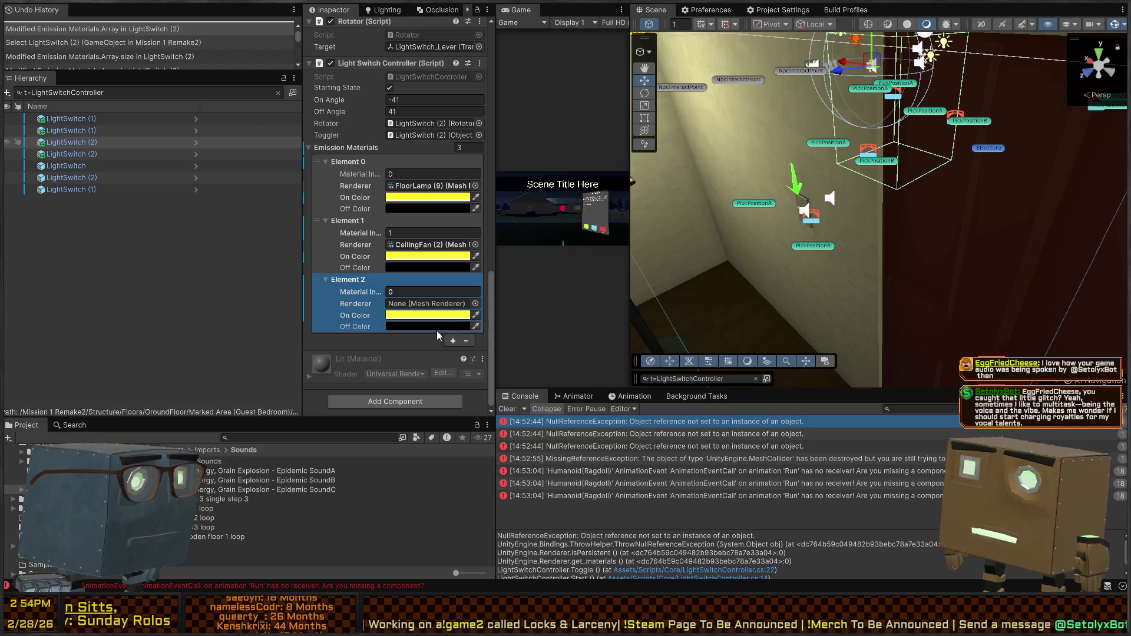
click(467, 341)
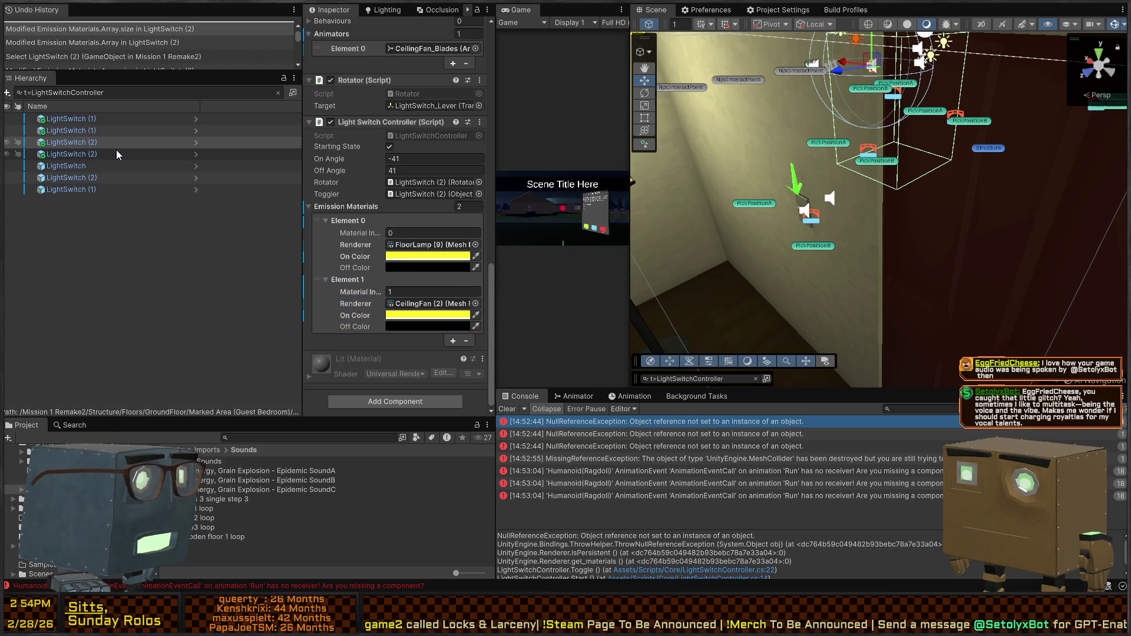
Strip LightSwitch (1)'s empty entries, leaving FloorLamp (5), (3), (4) and CeilingFan (1).
click(86, 130)
scroll(403, 288, down, 3)
click(328, 172)
scroll(486, 334, down, 3)
click(467, 341)
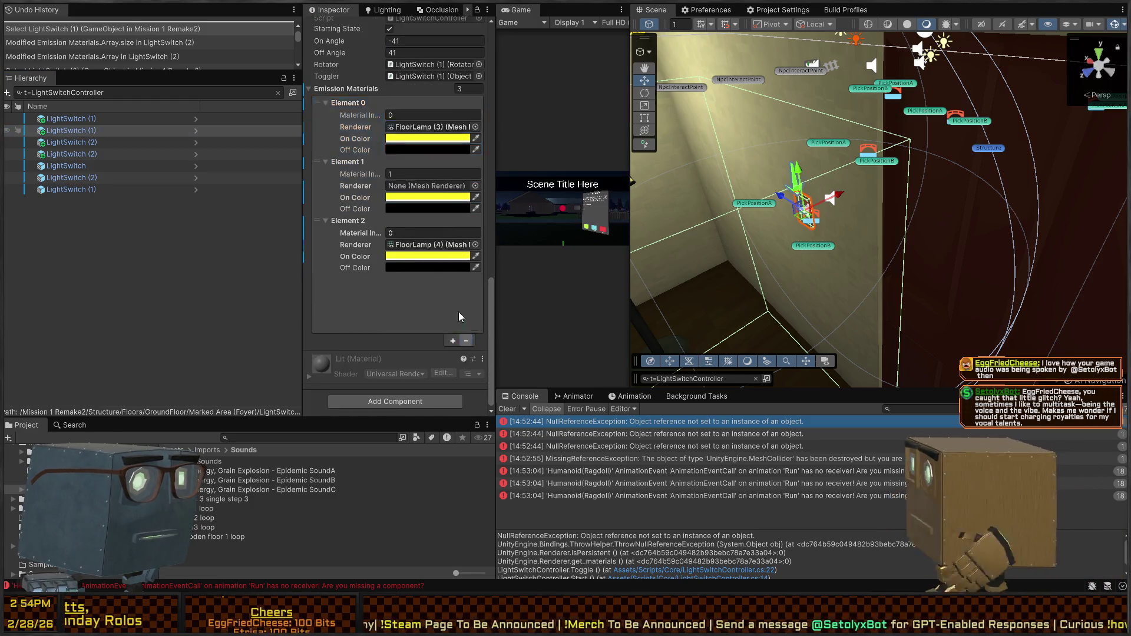
click(344, 232)
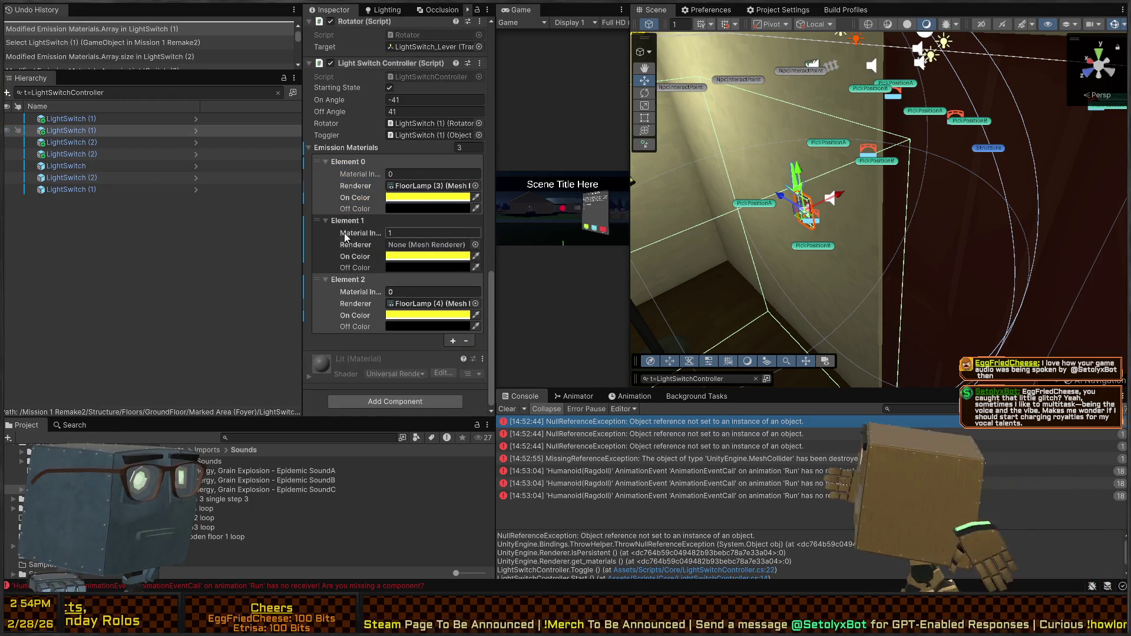
click(466, 340)
click(59, 119)
scroll(317, 230, down, 5)
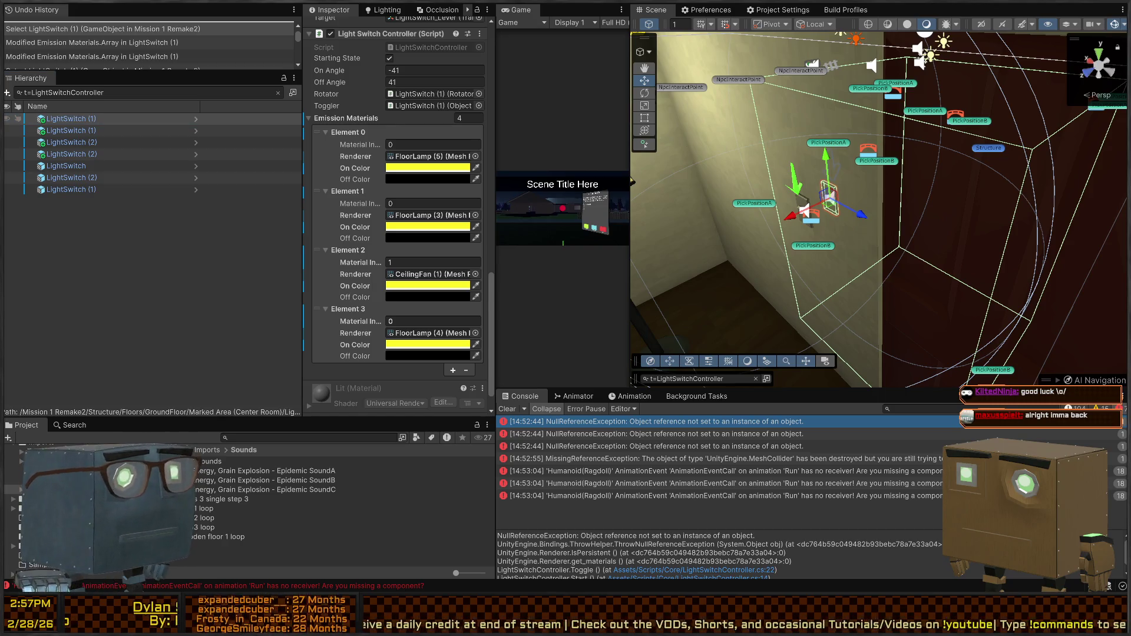
Play the mission maximized, smash a house window with the crowbar, and pause the game.
key(s)
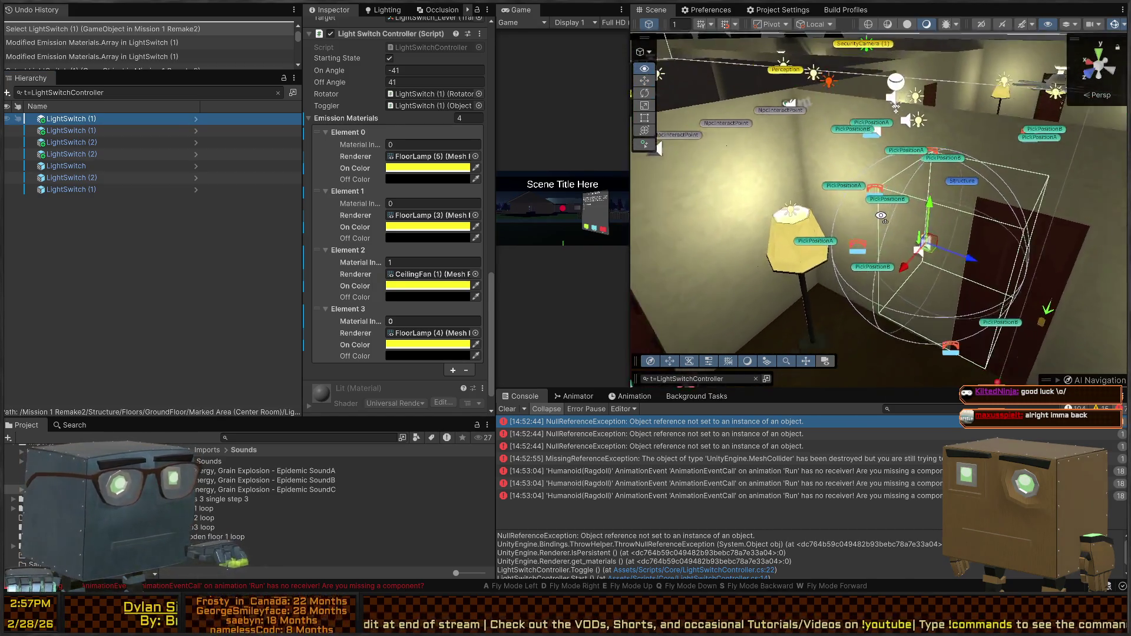
key(ctrl+p)
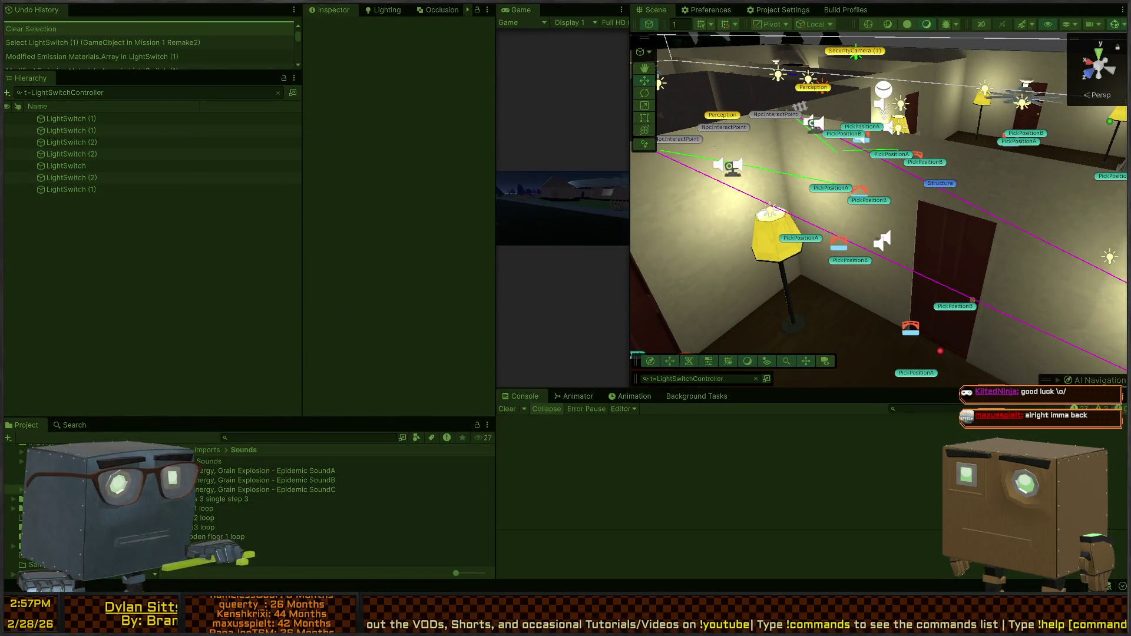
key(shift+space)
key(w)
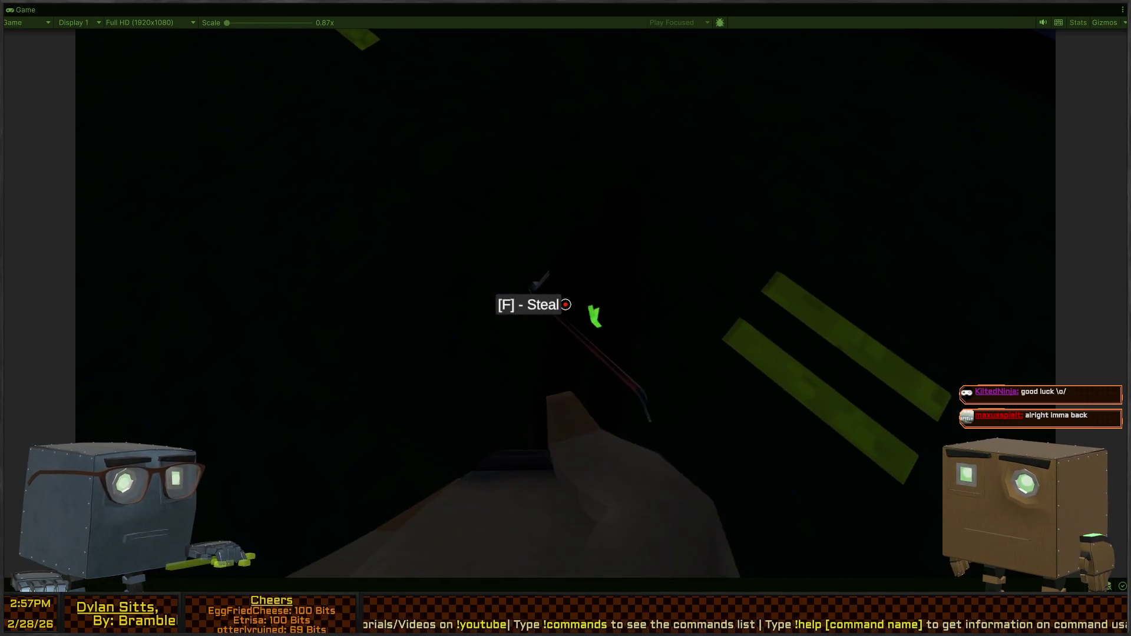
key(w)
key(w)
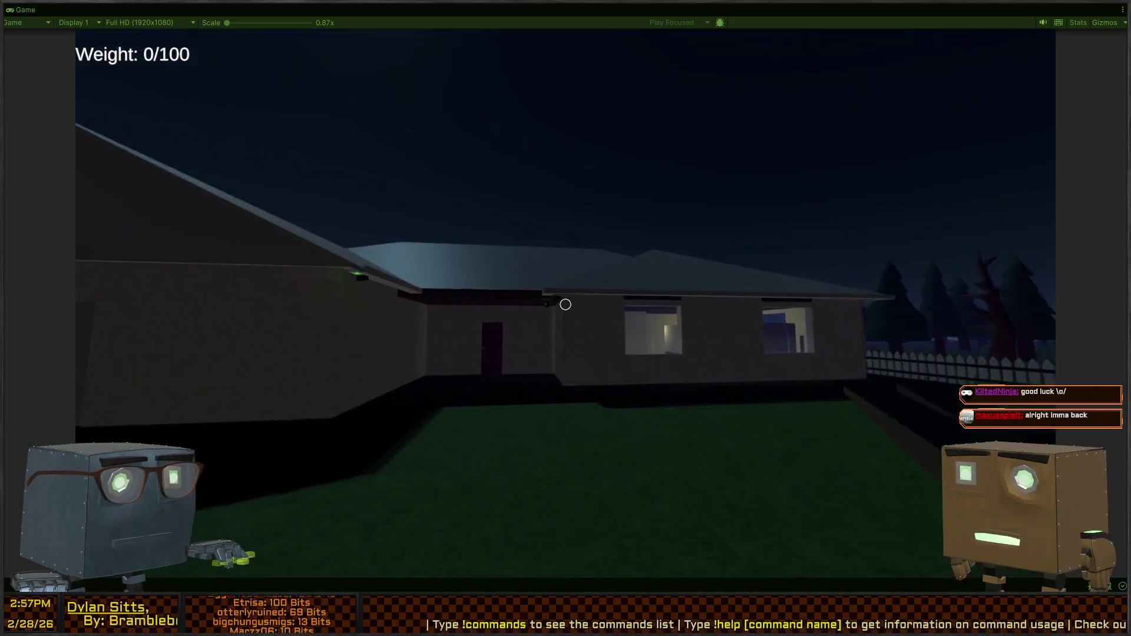
click(566, 304)
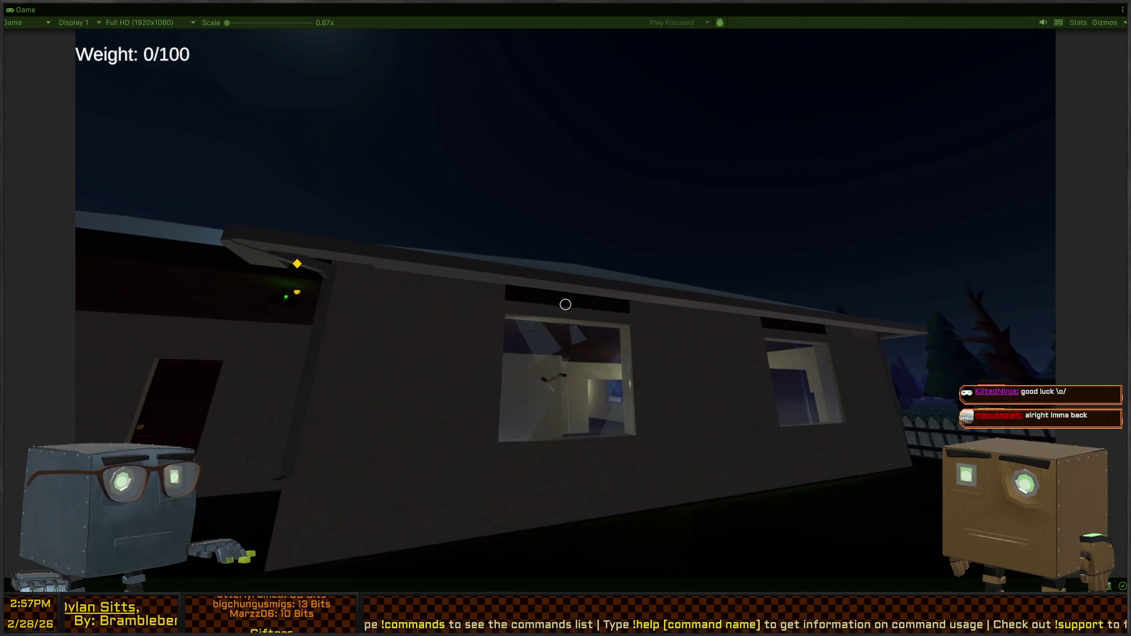
key(w)
key(Escape)
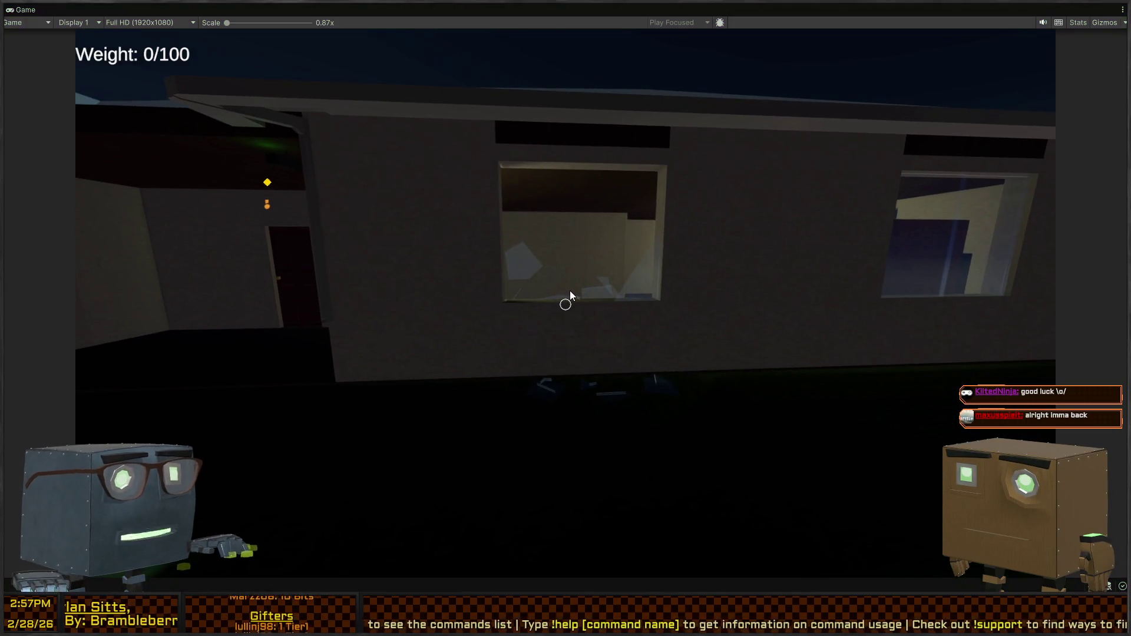
key(Escape)
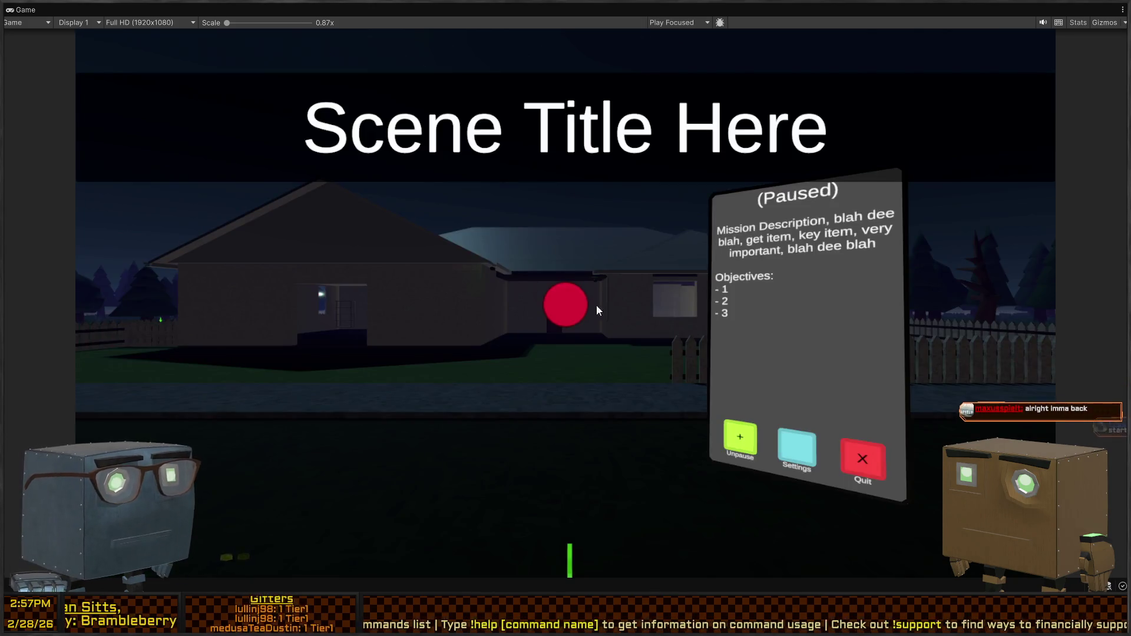
key(shift+space)
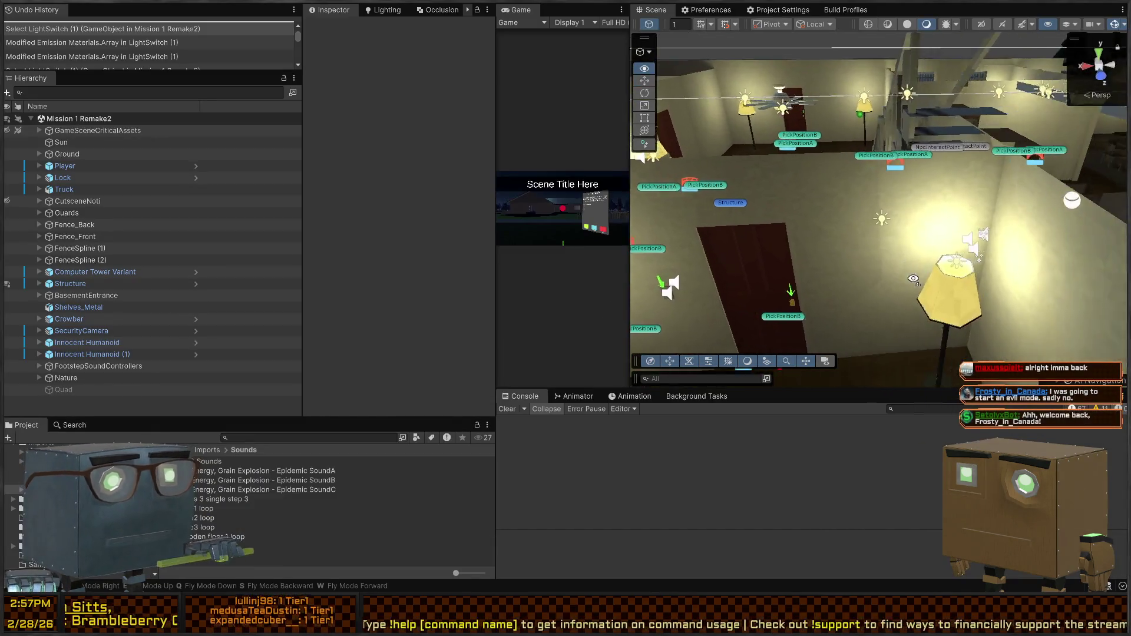
Select the double window wall inside the house and open its Exterior_Window_Double_Wall prefab.
right_click(836, 238)
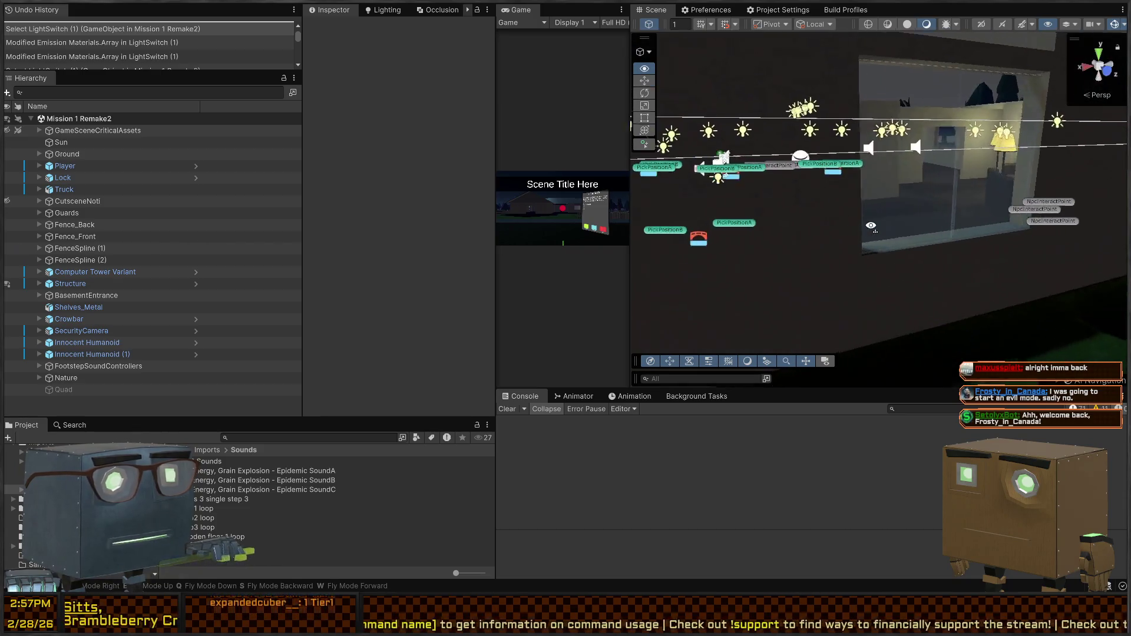
click(875, 335)
click(885, 334)
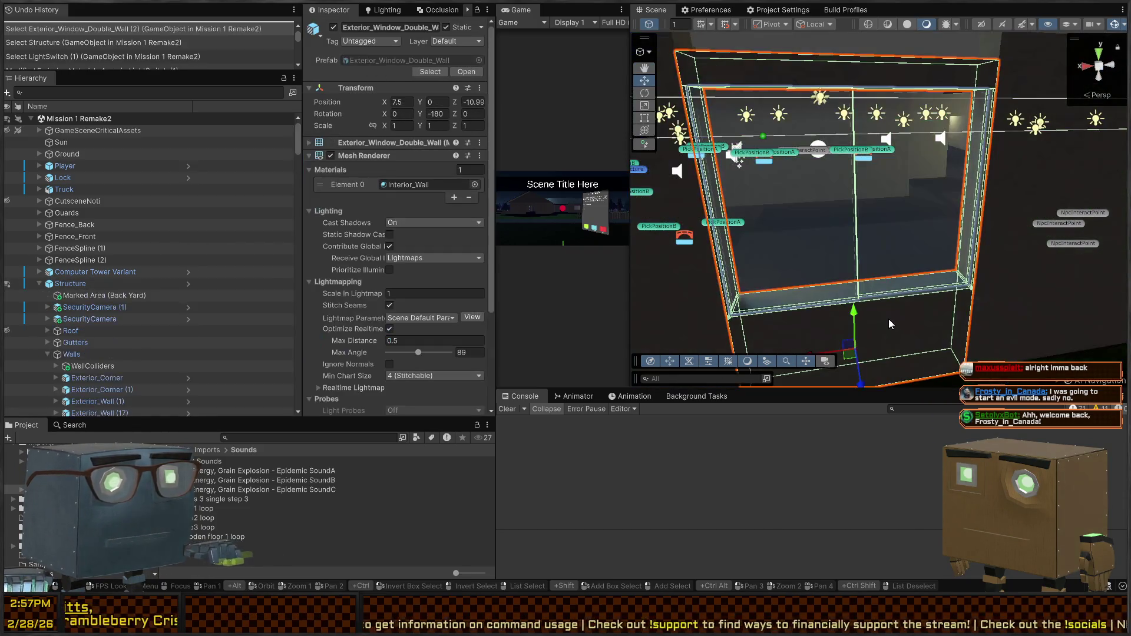
scroll(88, 289, down, 15)
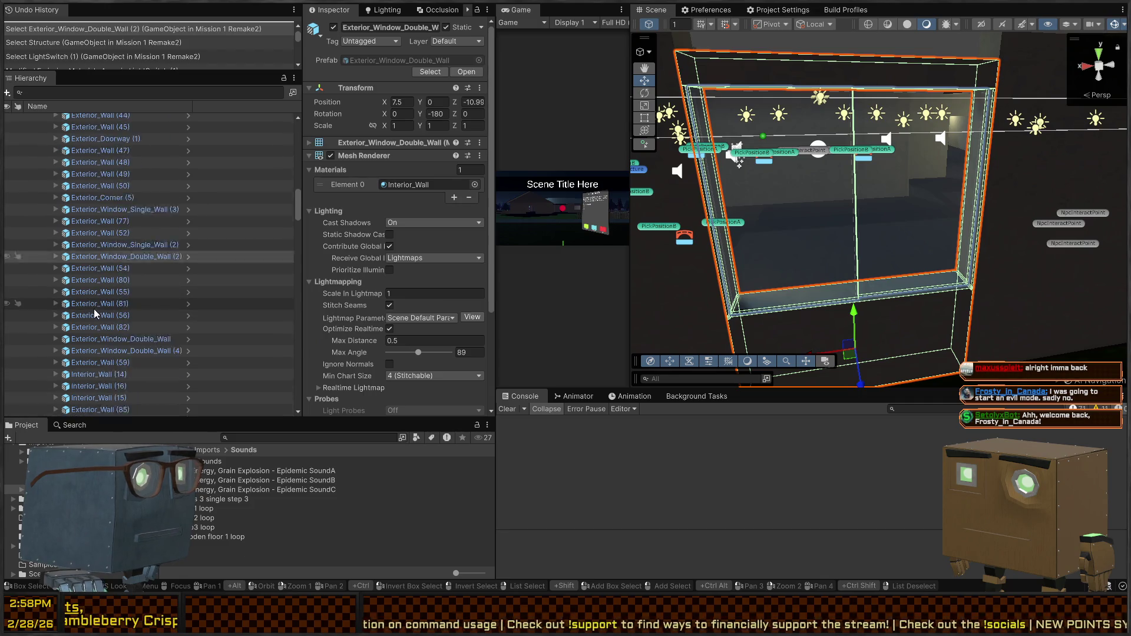
scroll(139, 306, down, 15)
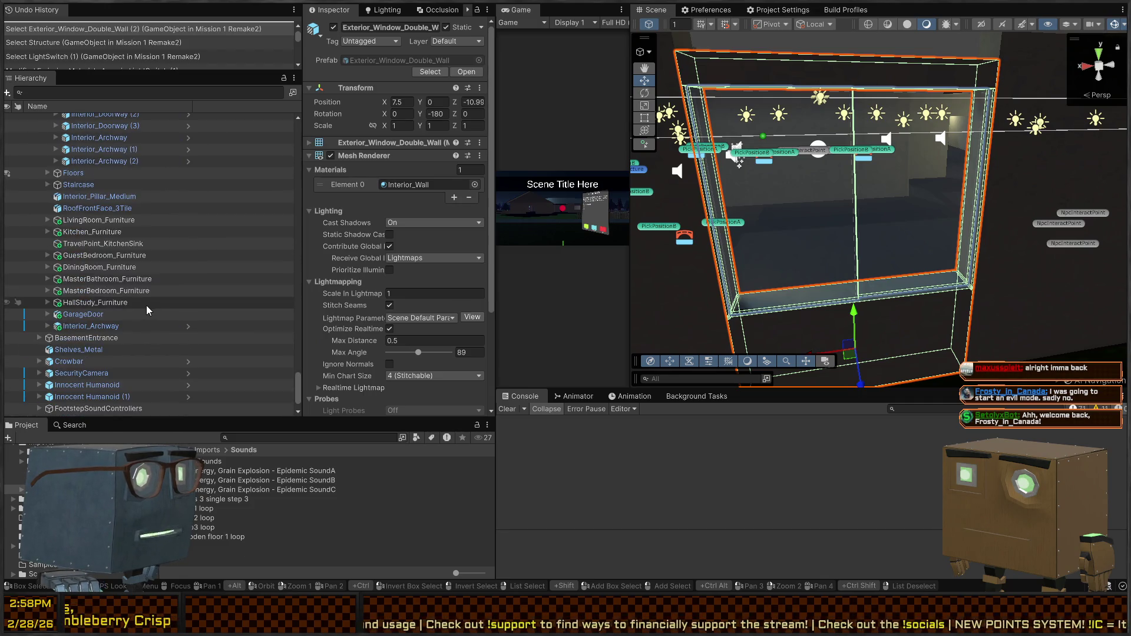
click(465, 71)
Inspect the audio setup of BrokenWindowRoot_A/B and the Exterior_Window_Double_A/B panes.
click(104, 182)
click(107, 148)
scroll(321, 186, down, 2)
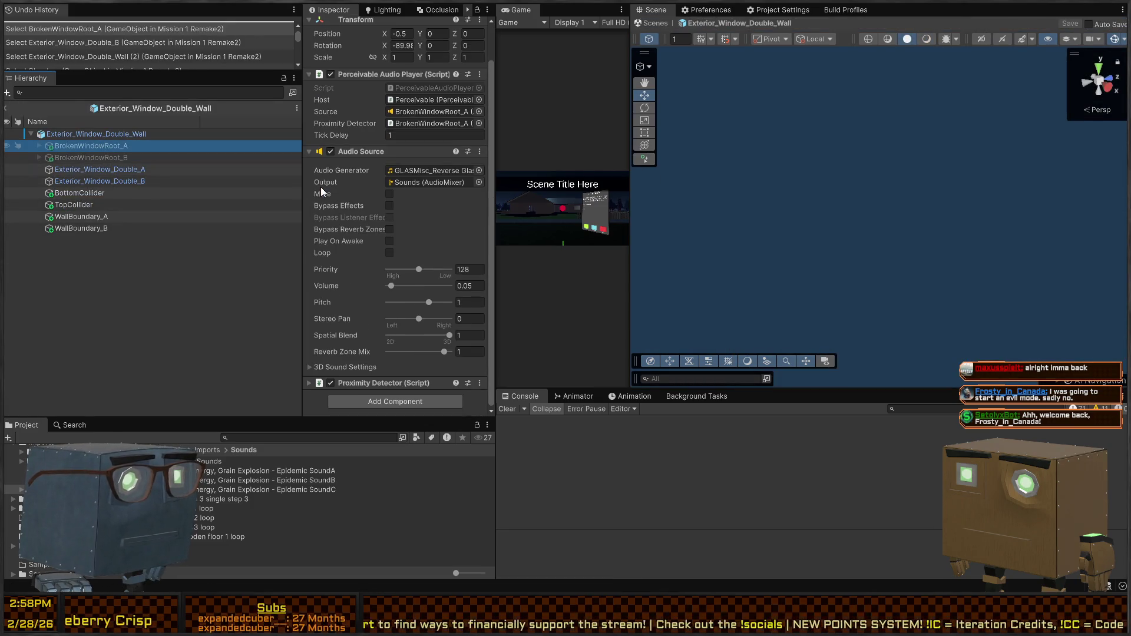
click(103, 156)
click(124, 171)
click(112, 179)
click(113, 169)
click(115, 157)
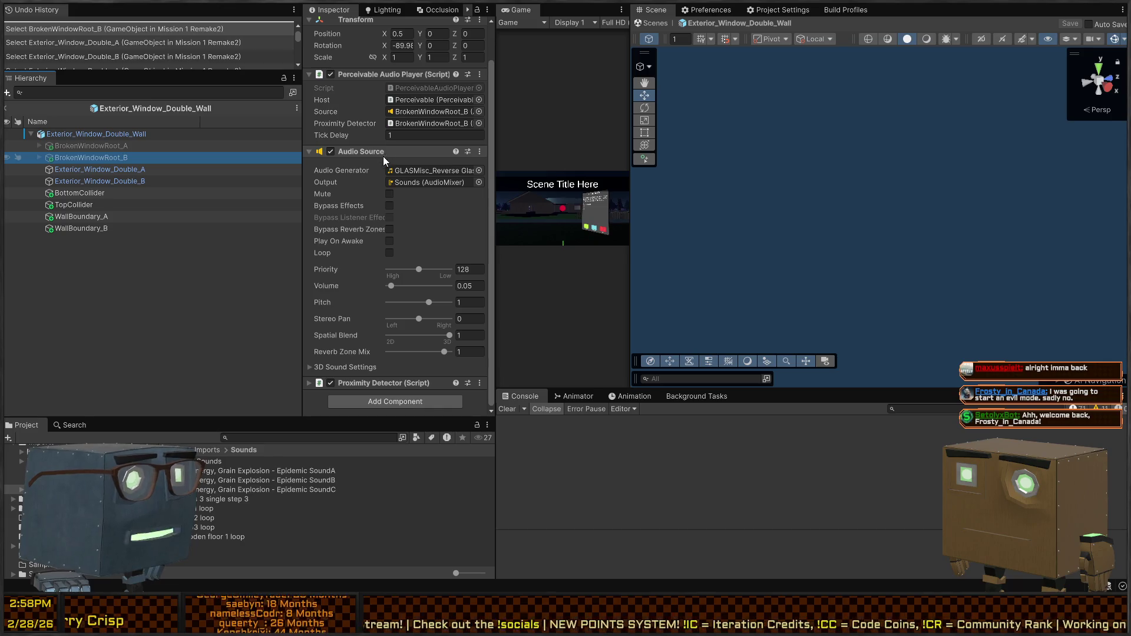
Open PerceivableAudioPlayer.cs from the Project window and start a new field after line 11.
click(398, 90)
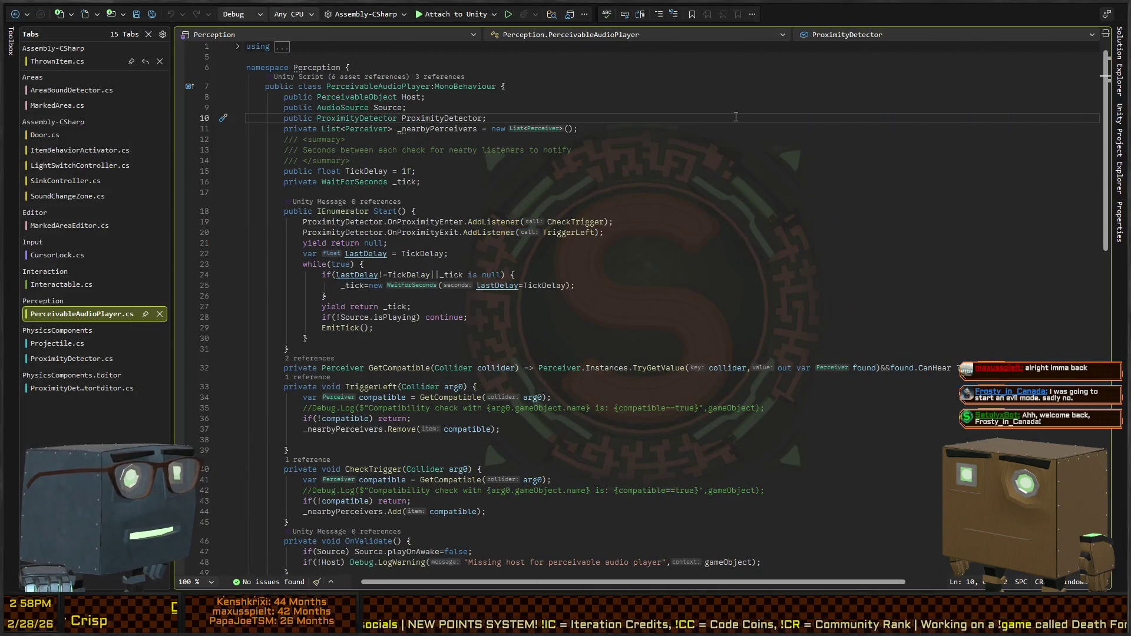
click(736, 127)
key(Return)
text(public bool EmitOnAwake = false)
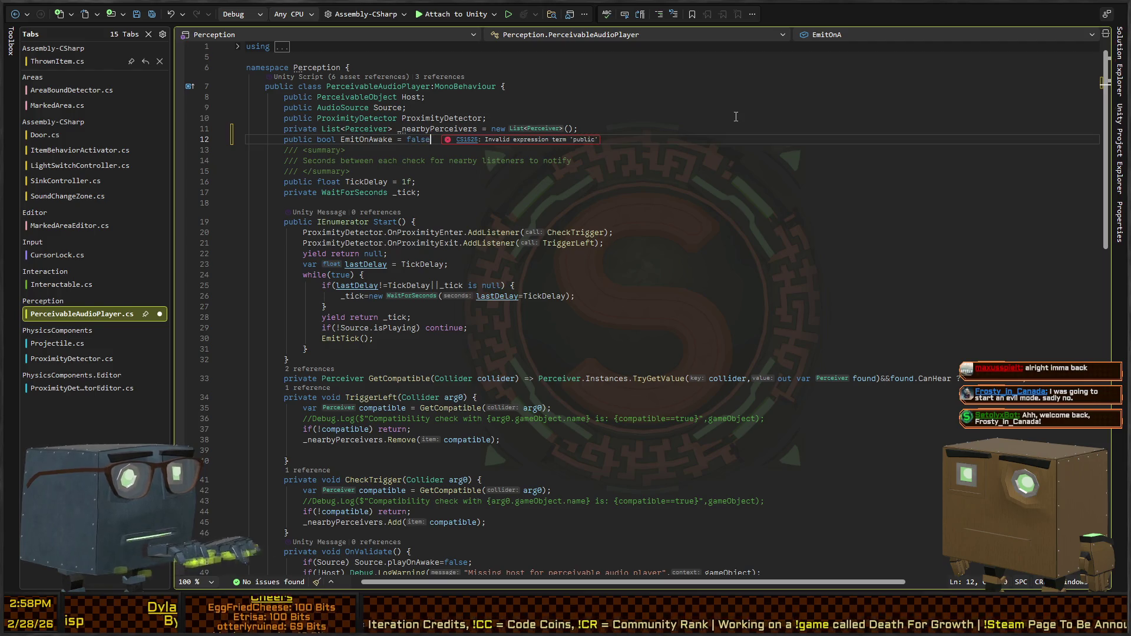
Finish the new bool field, add an OnEnable method, and rename EmitOnAwake to EmitOnEnable.
text(;)
key(Down)
key(Down)
key(Down)
key(Up)
key(Return)
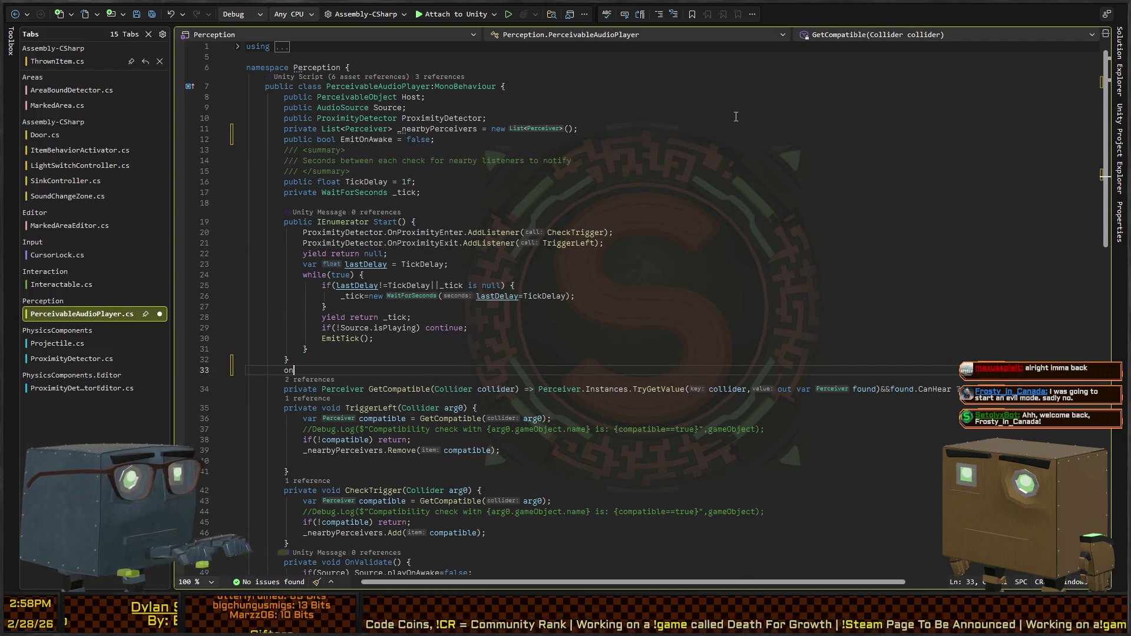
key(Tab)
key(Up)
key(Up)
key(Up)
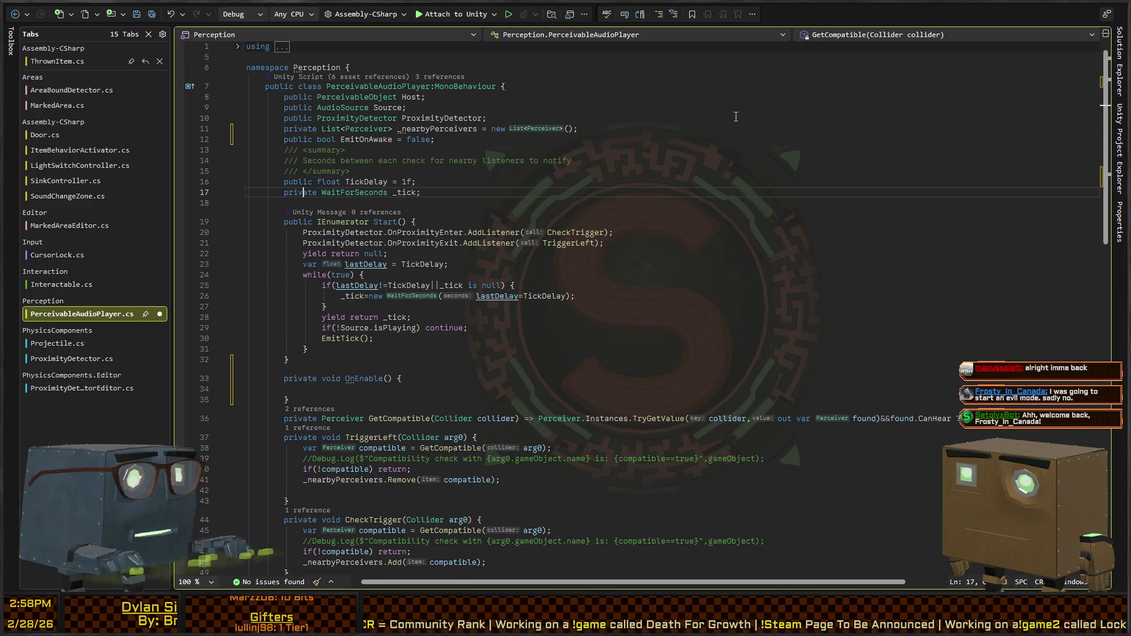
key(Up)
key(ctrl+Delete)
key(BackSpace)
key(BackSpace)
text(Enable)
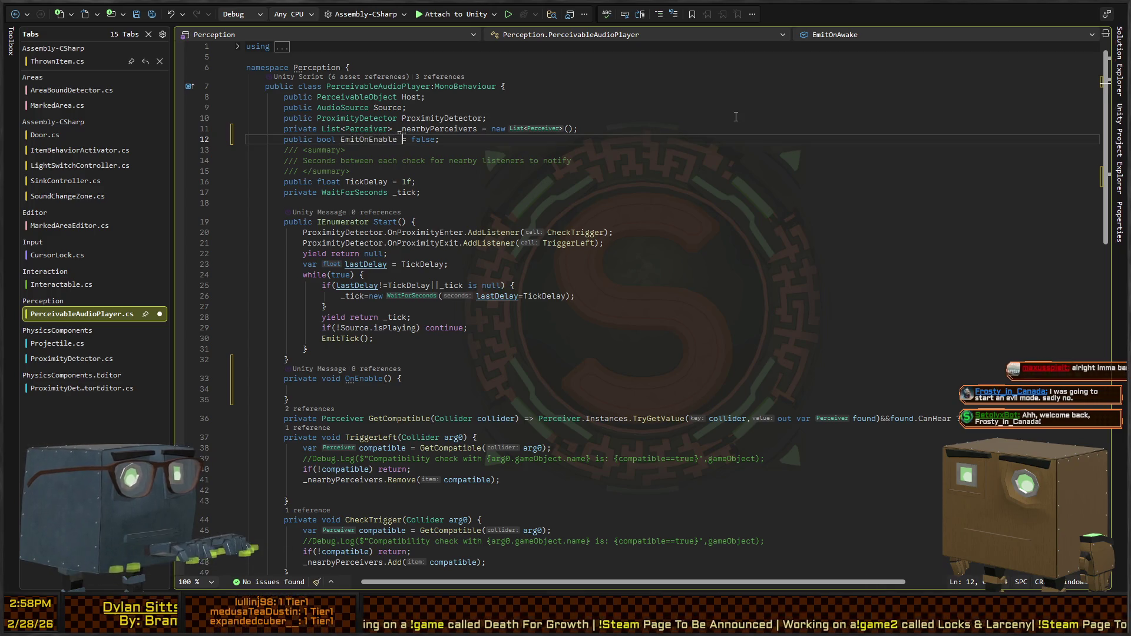
Give OnEnable an early return when EmitOnEnable is off, followed by PlayCurrentClip().
key(Down)
key(Down)
key(Down)
key(Up)
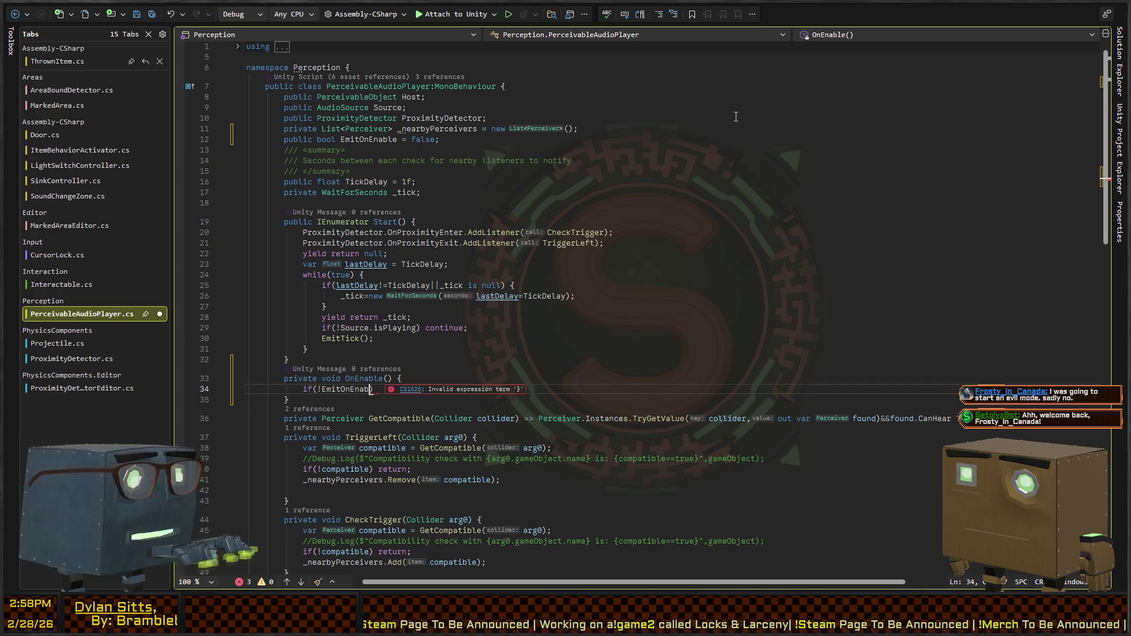
text(le) return;)
key(Return)
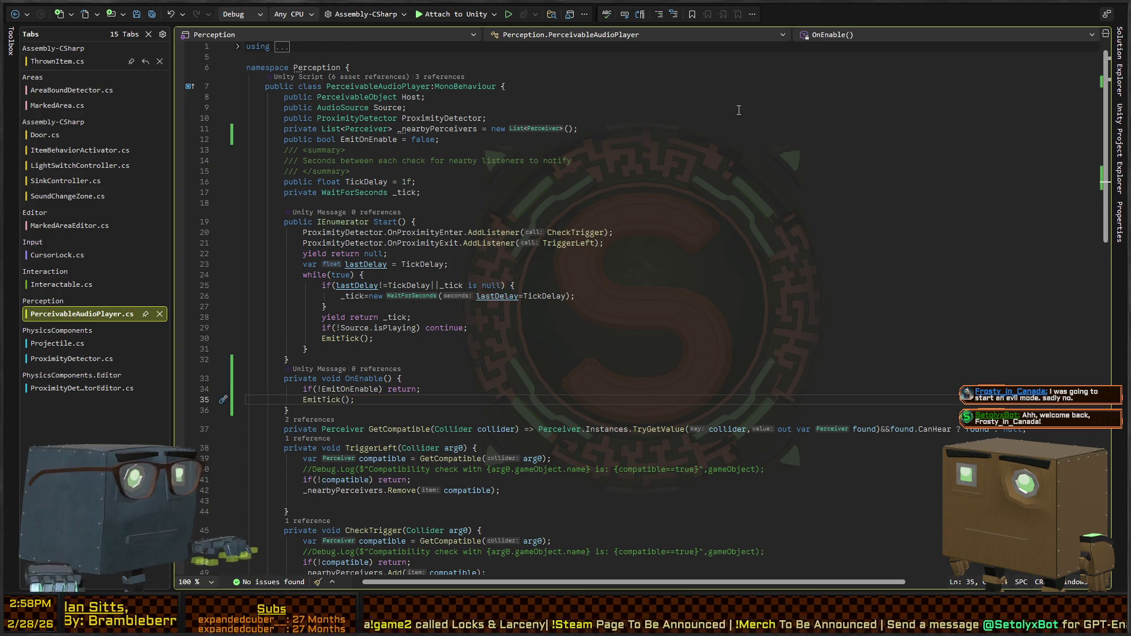
scroll(352, 275, down, 1)
ctrl+click(321, 358)
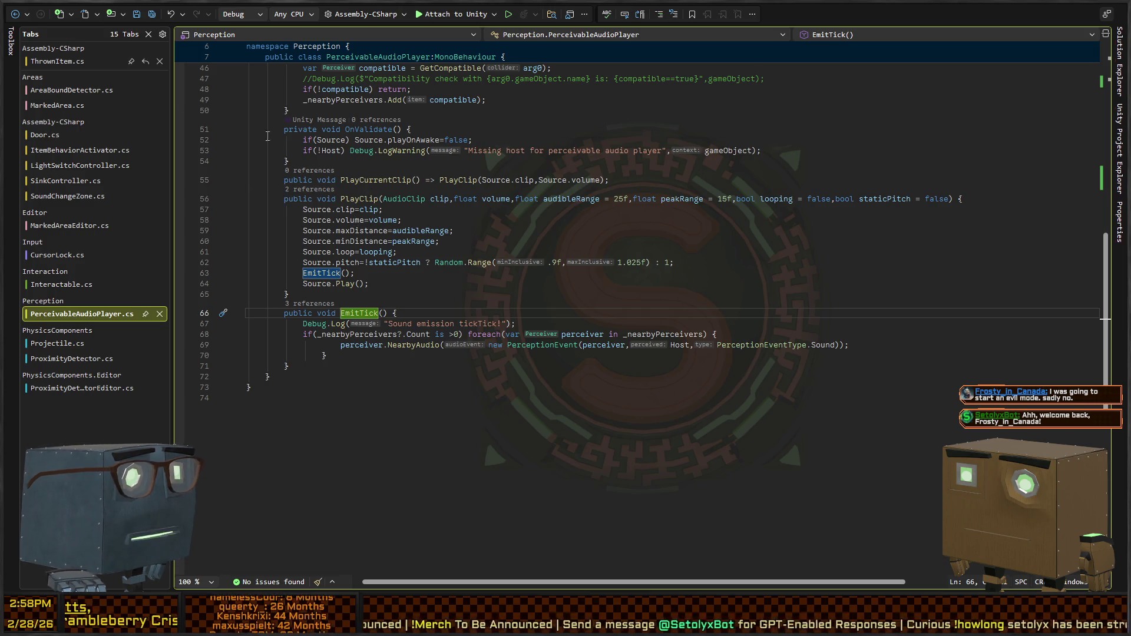
click(22, 16)
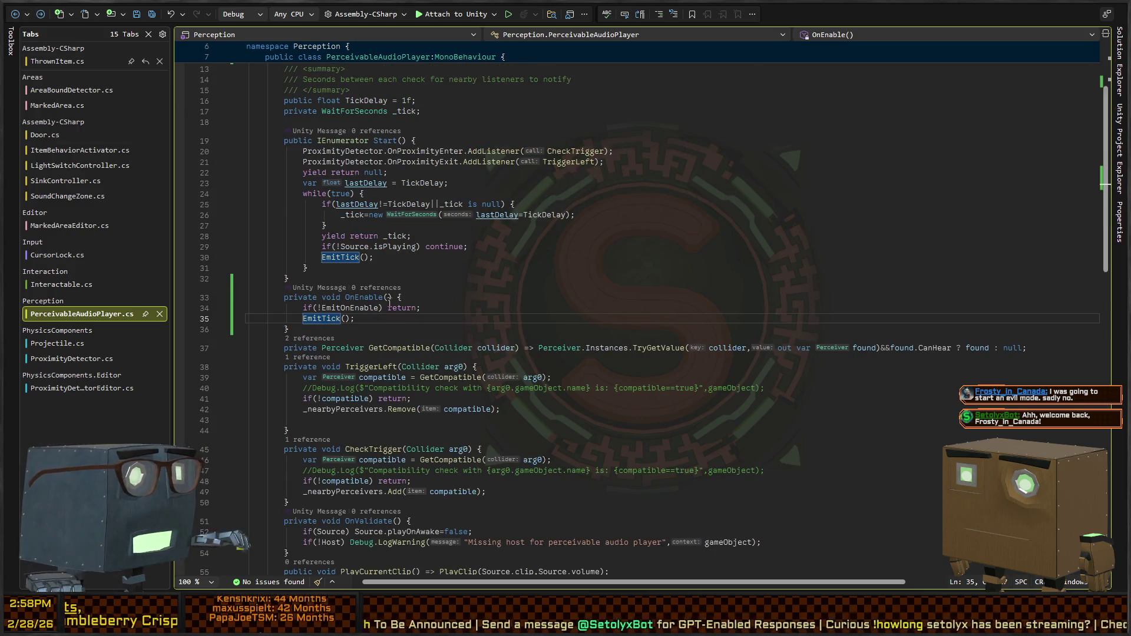
double_click(321, 321)
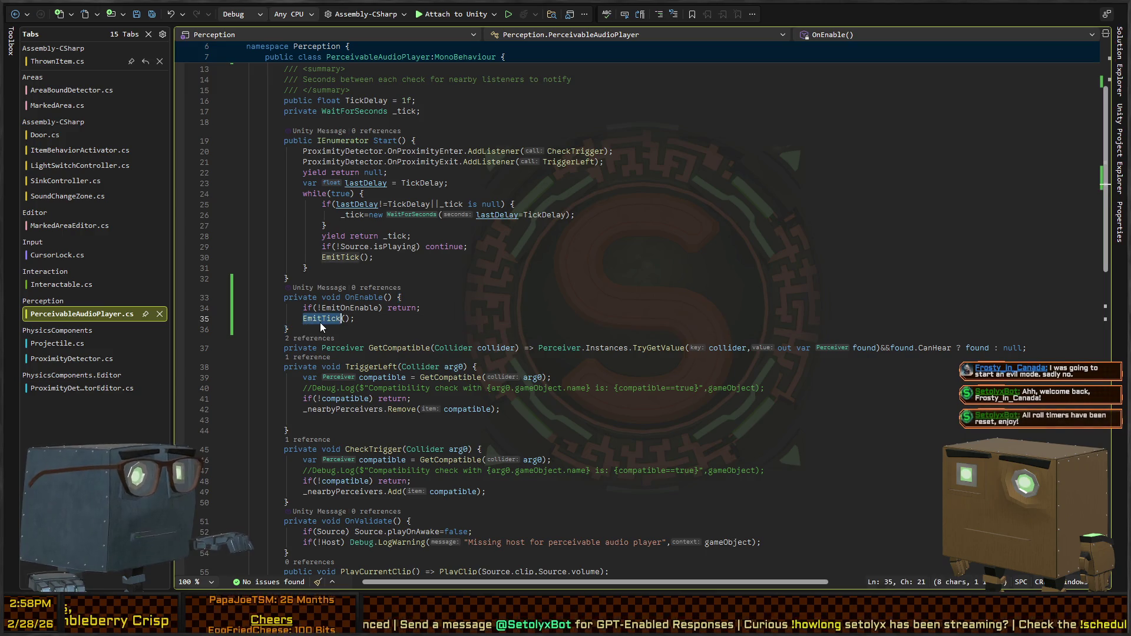
text(PlayCurrentClip)
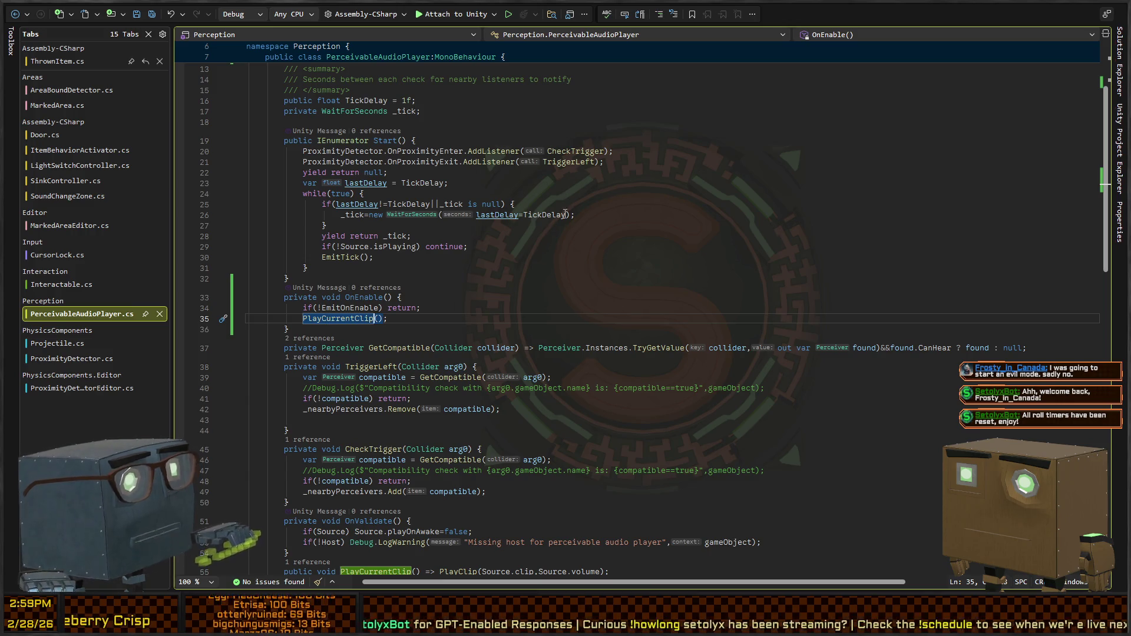
key(alt+Tab)
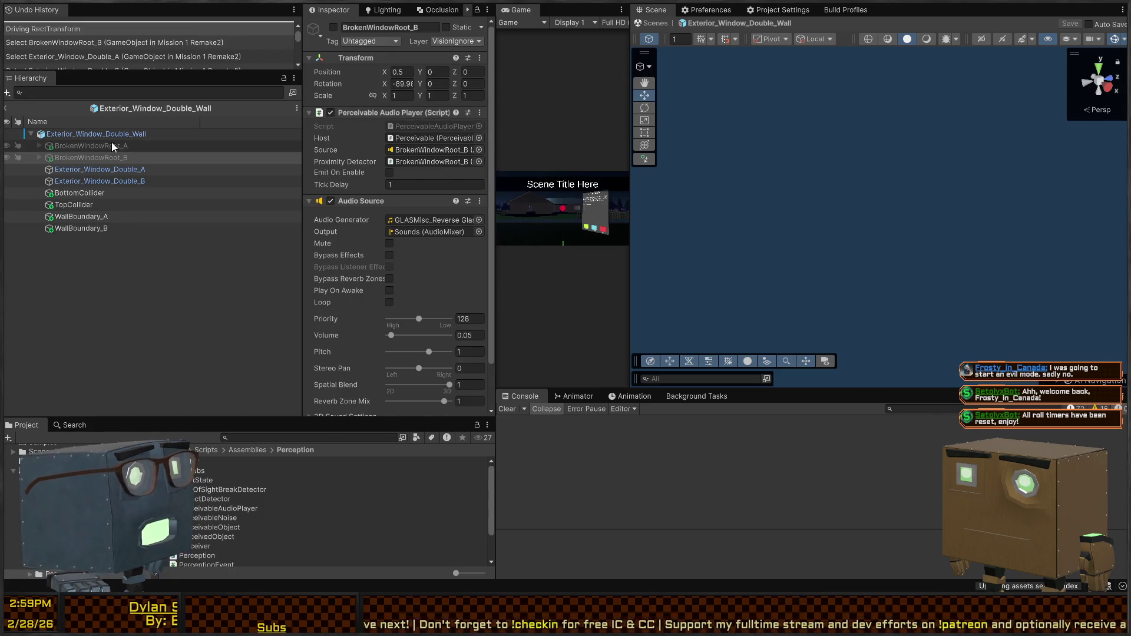
Remove the audio-player entry from On Struck on Exterior_Window_Double_A and _B.
scroll(381, 236, down, 3)
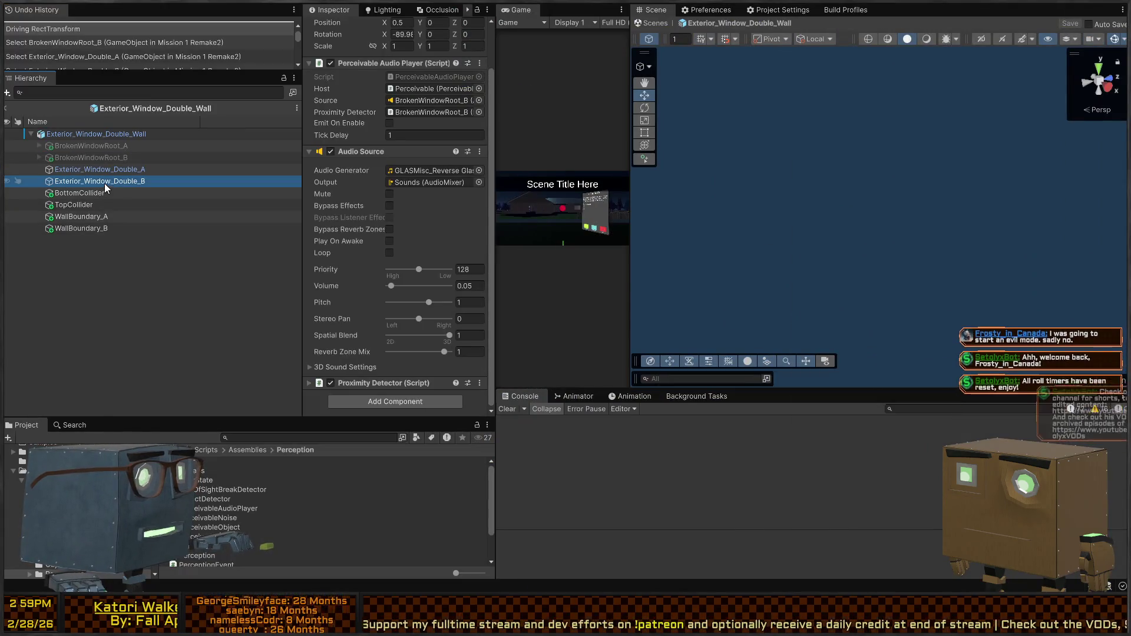
click(100, 170)
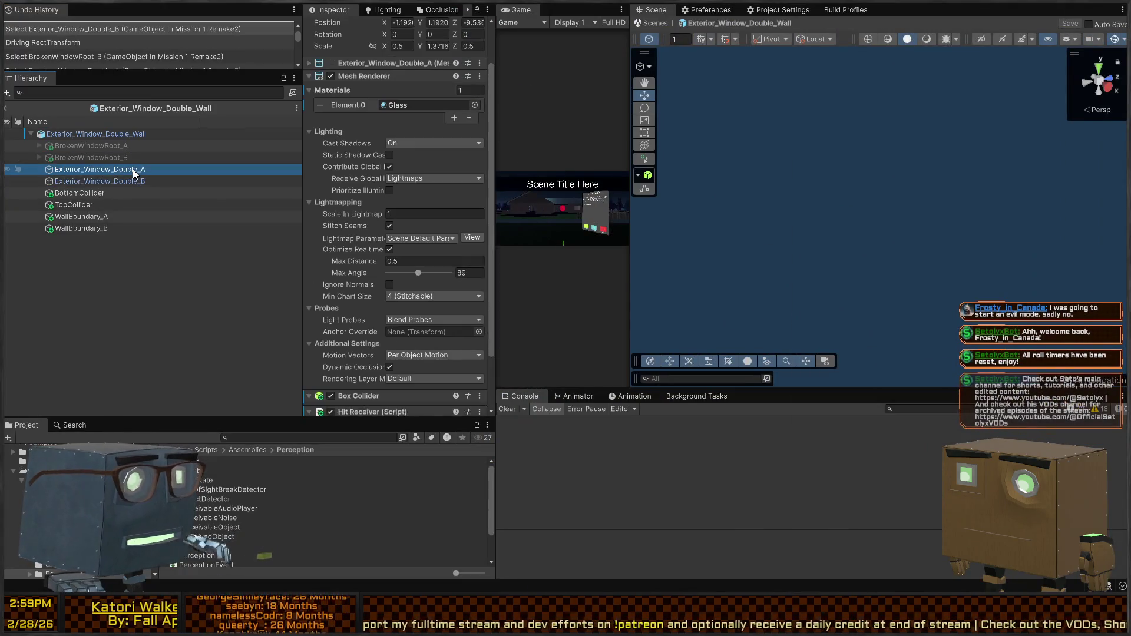
scroll(313, 260, down, 10)
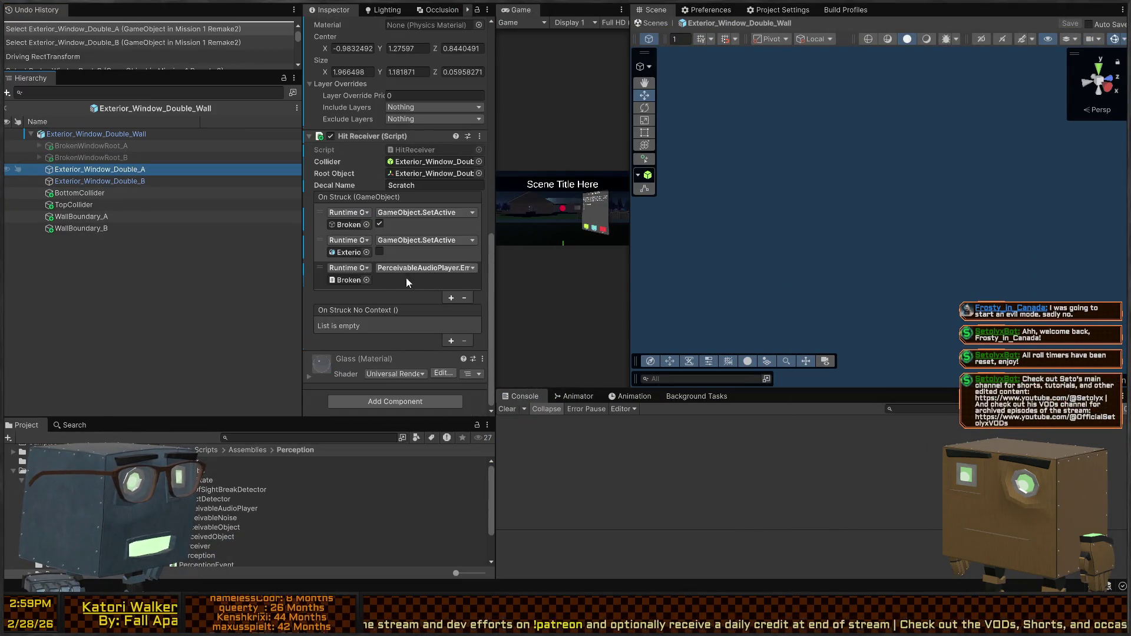
click(364, 291)
click(464, 298)
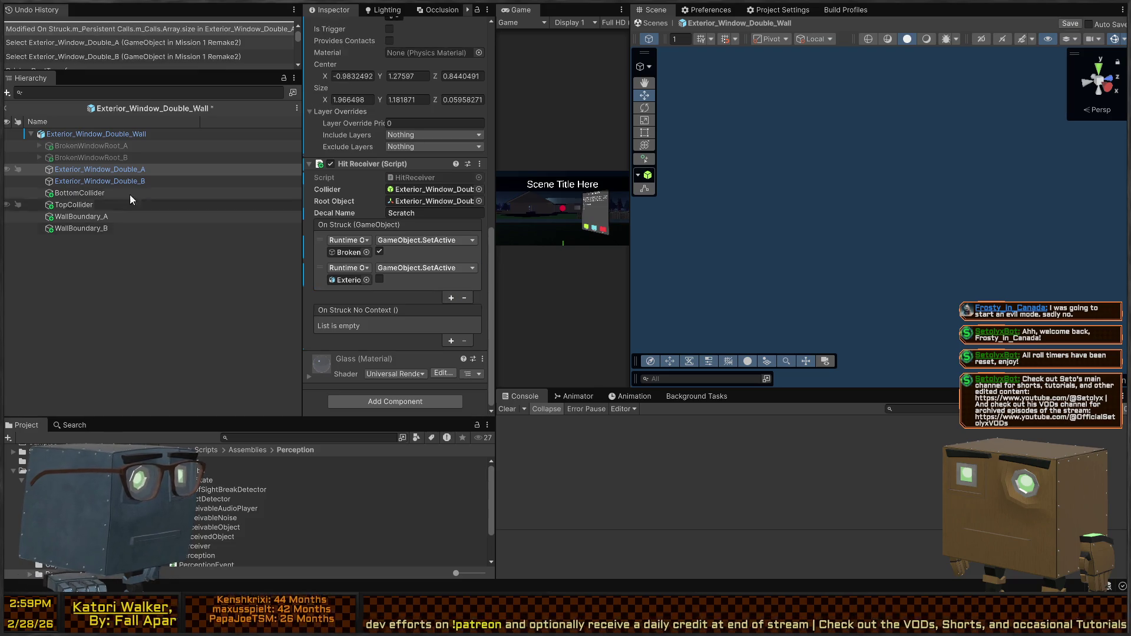
click(100, 181)
click(436, 315)
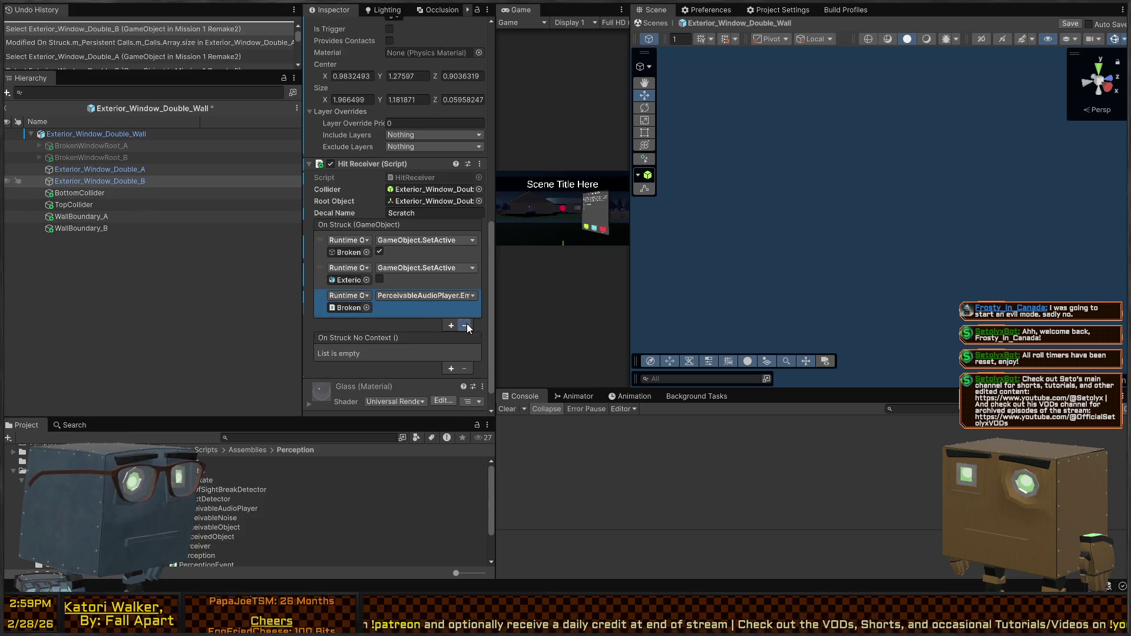
click(467, 324)
Tick Emit On Enable on both BrokenWindowRoot_A and BrokenWindowRoot_B.
click(122, 145)
shift+click(95, 158)
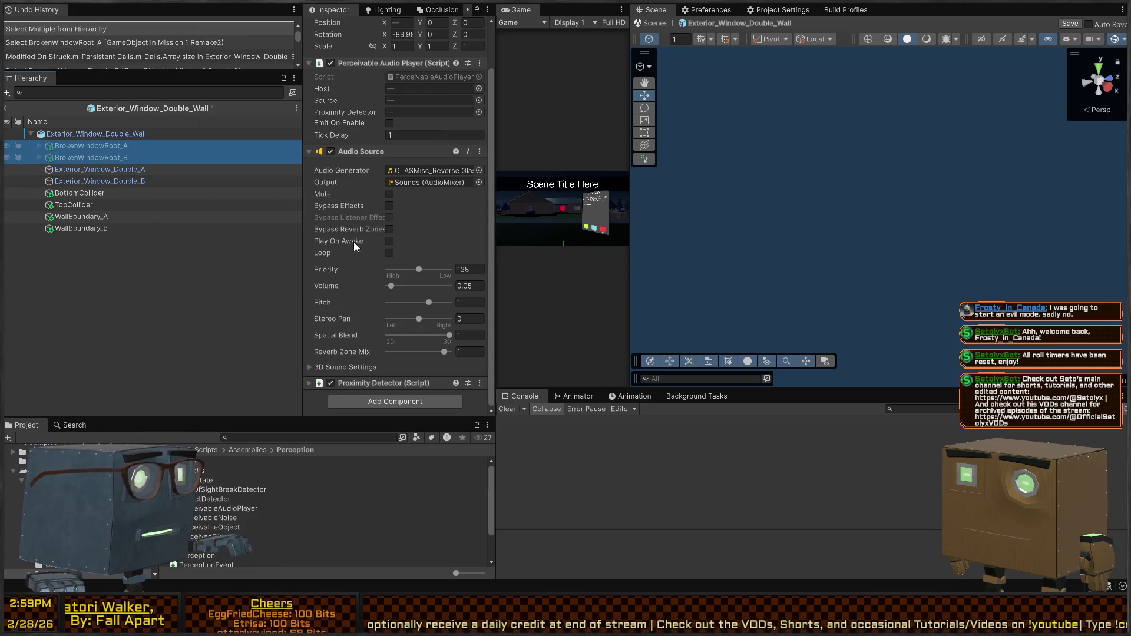
click(390, 124)
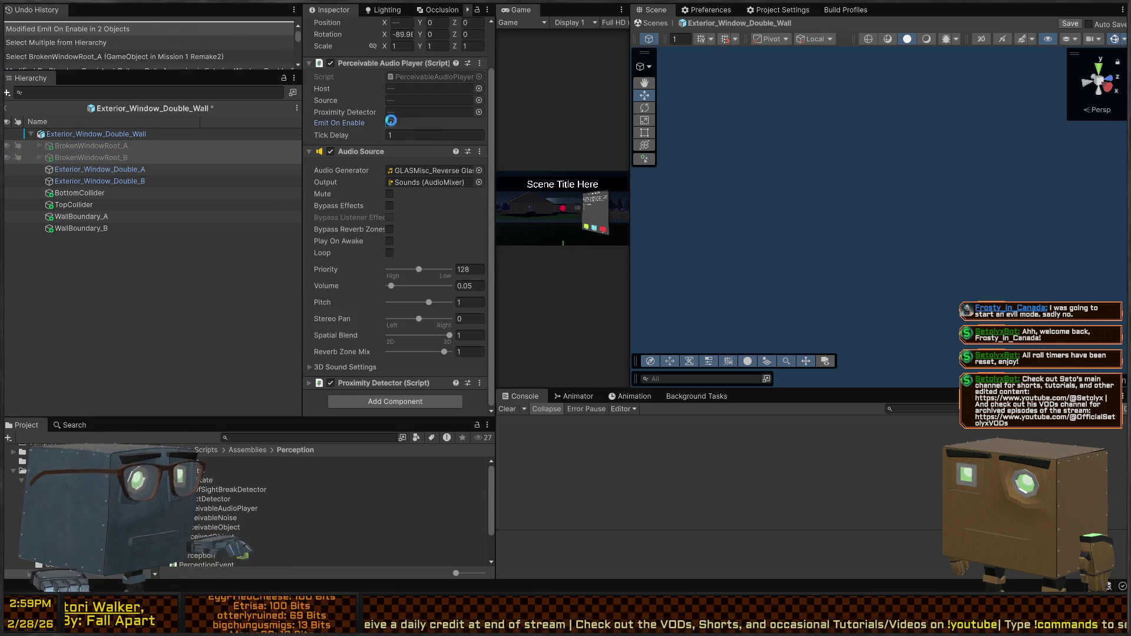
key(shift+space)
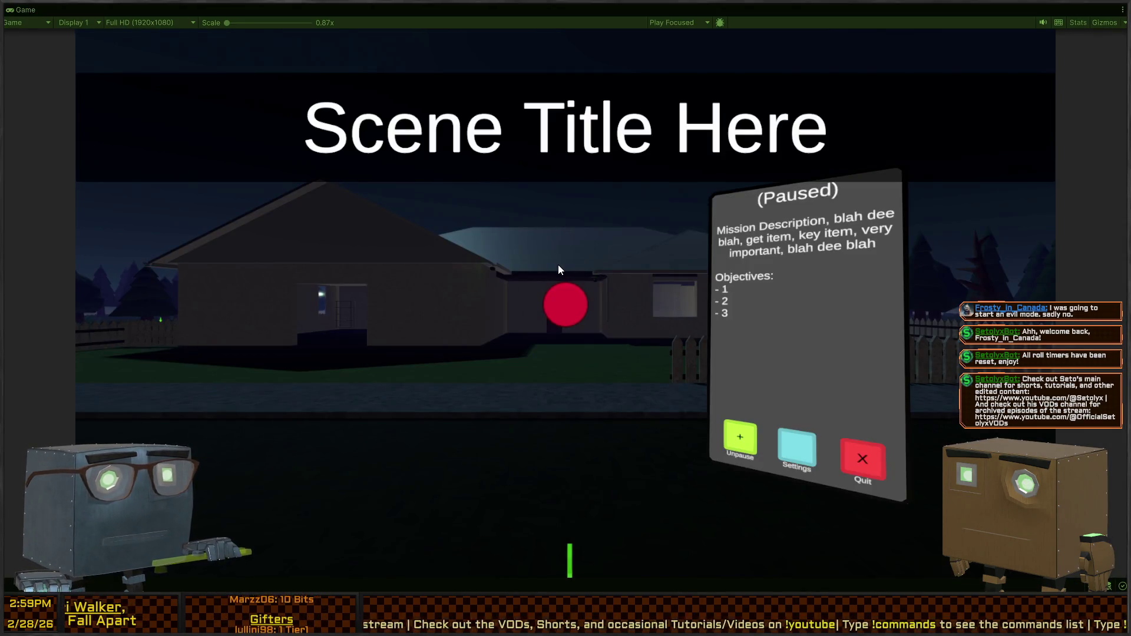
Resume the game, smash the house window, and climb through it into the room.
click(559, 269)
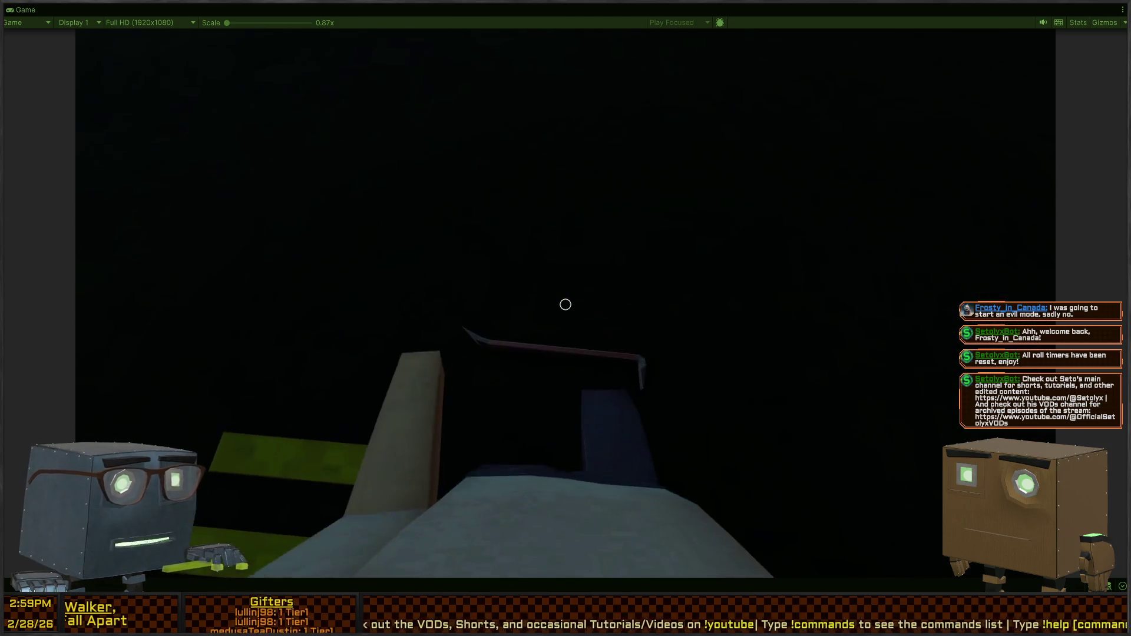
key(w)
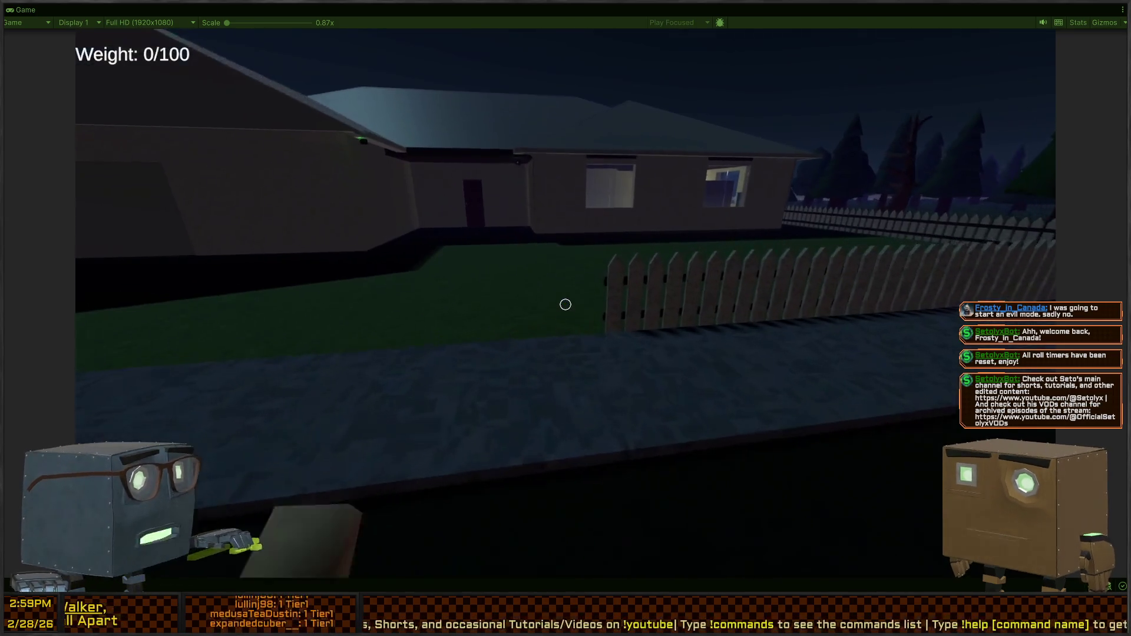
key(w)
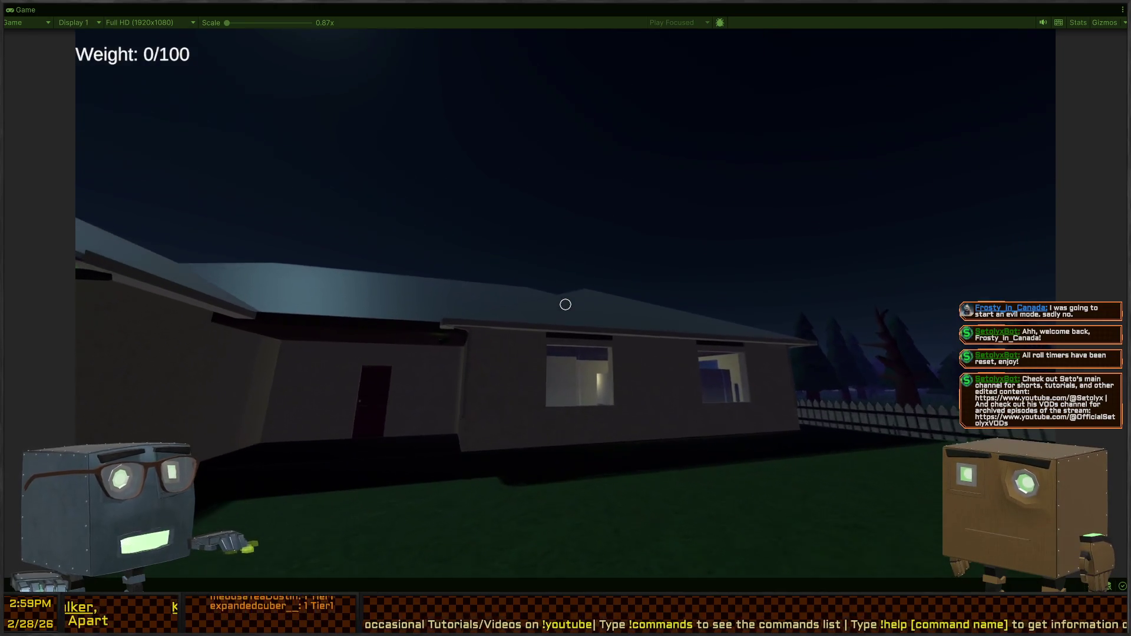
click(565, 305)
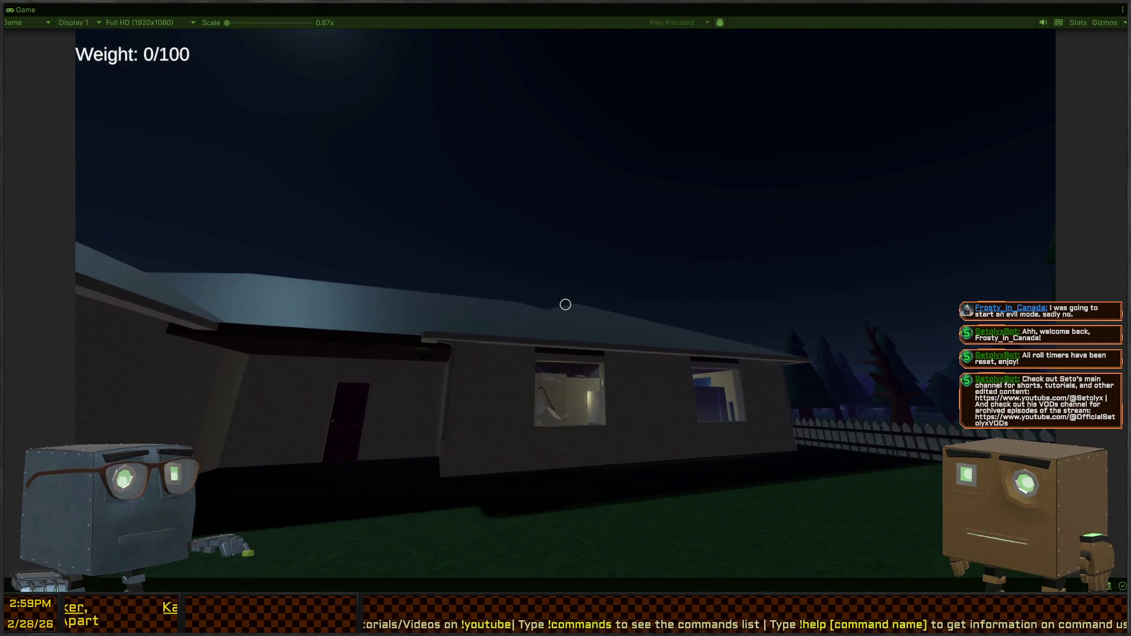
key(w)
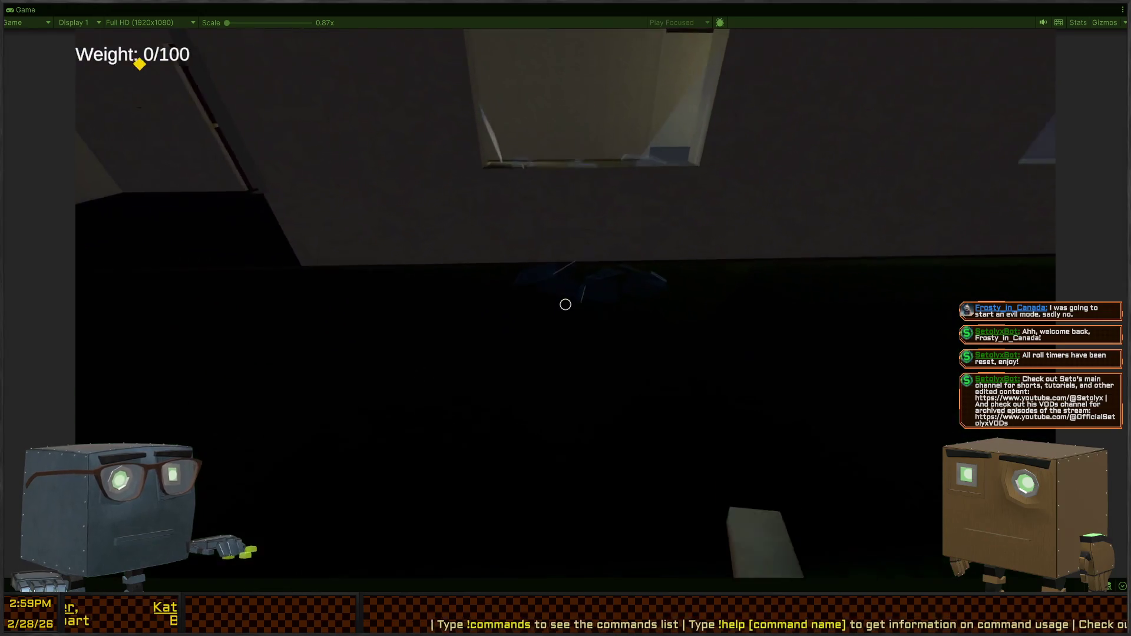
key(w)
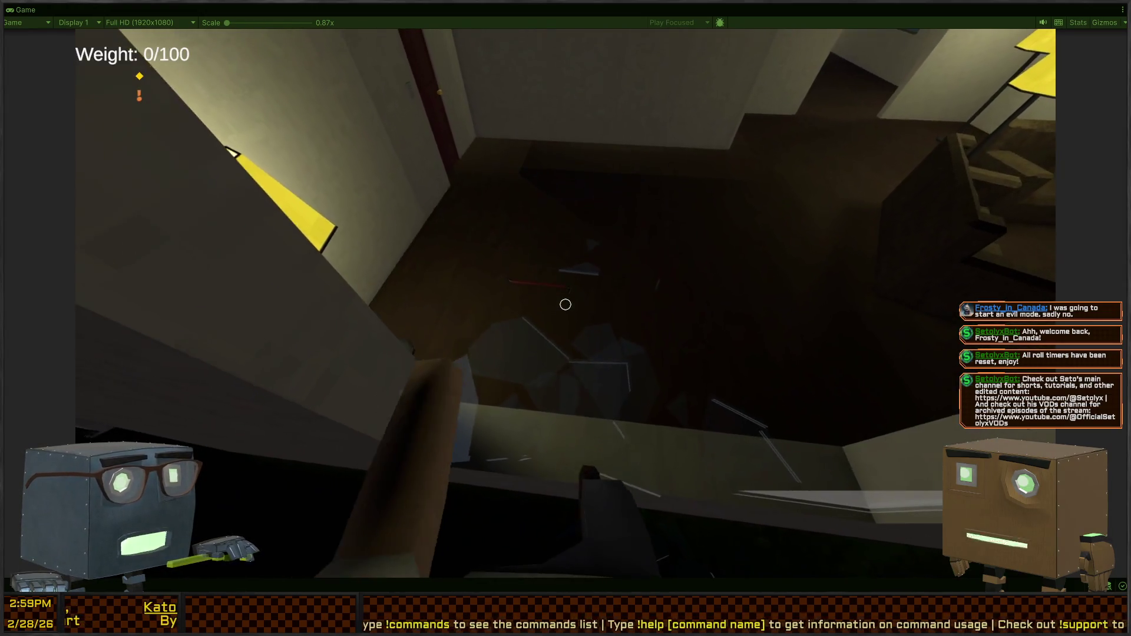
key(s)
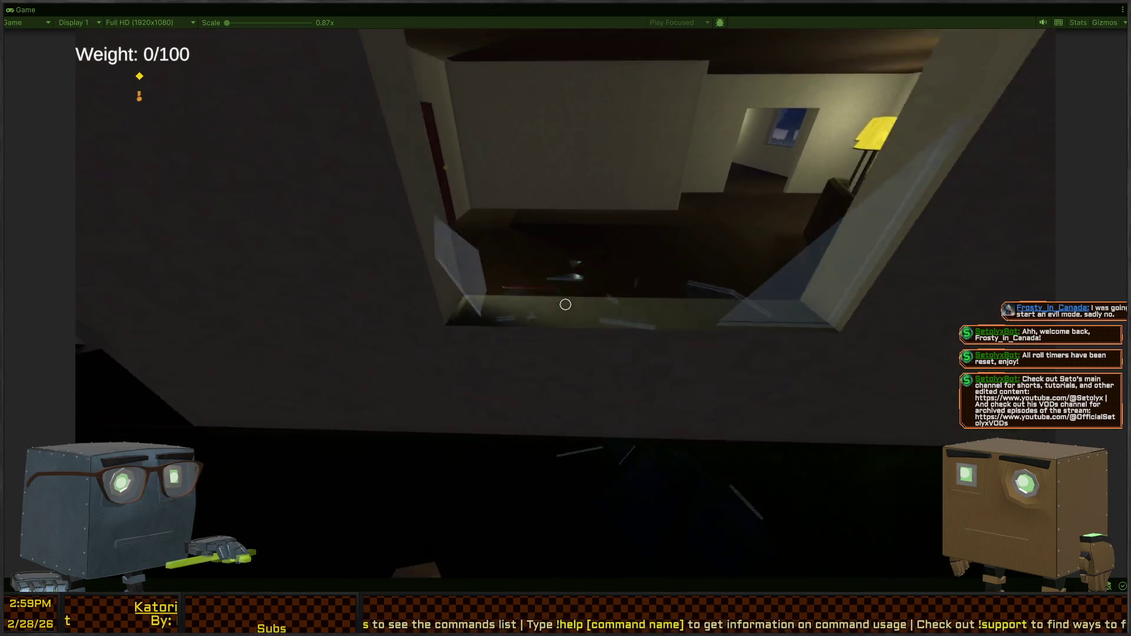
key(space)
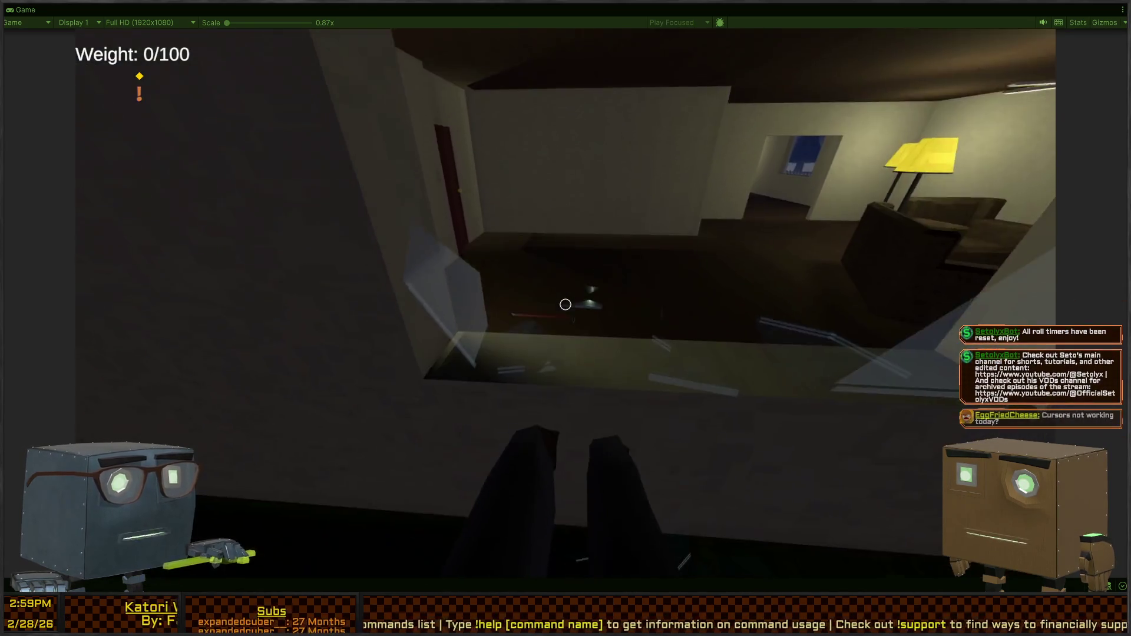
key(w)
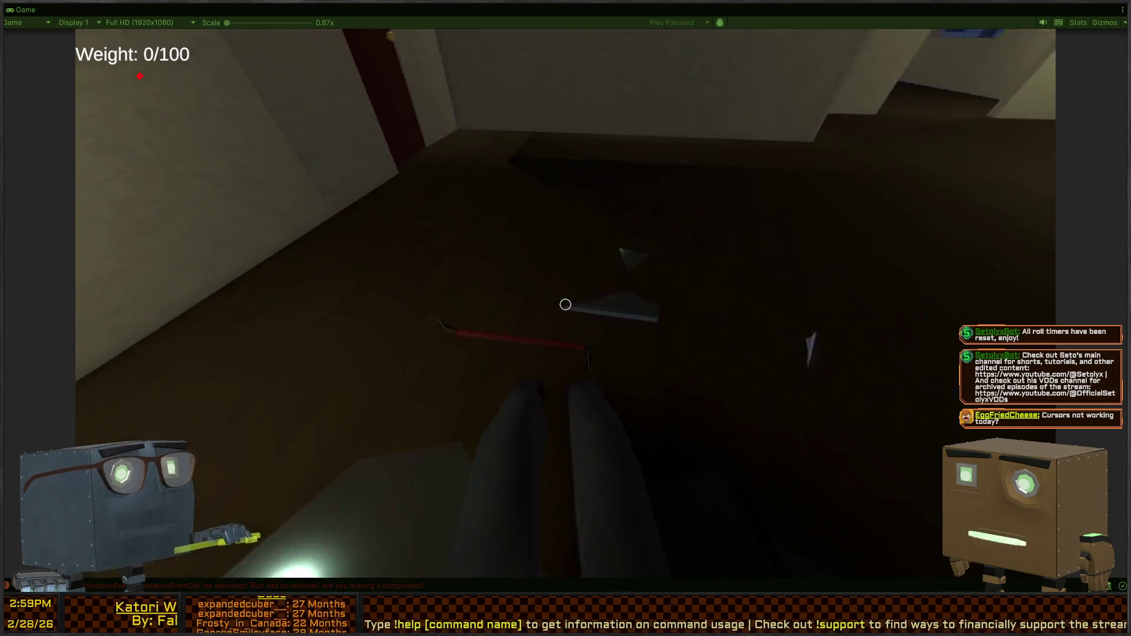
Walk through the lit kitchen and side rooms, then pause and save the prefab.
key(w)
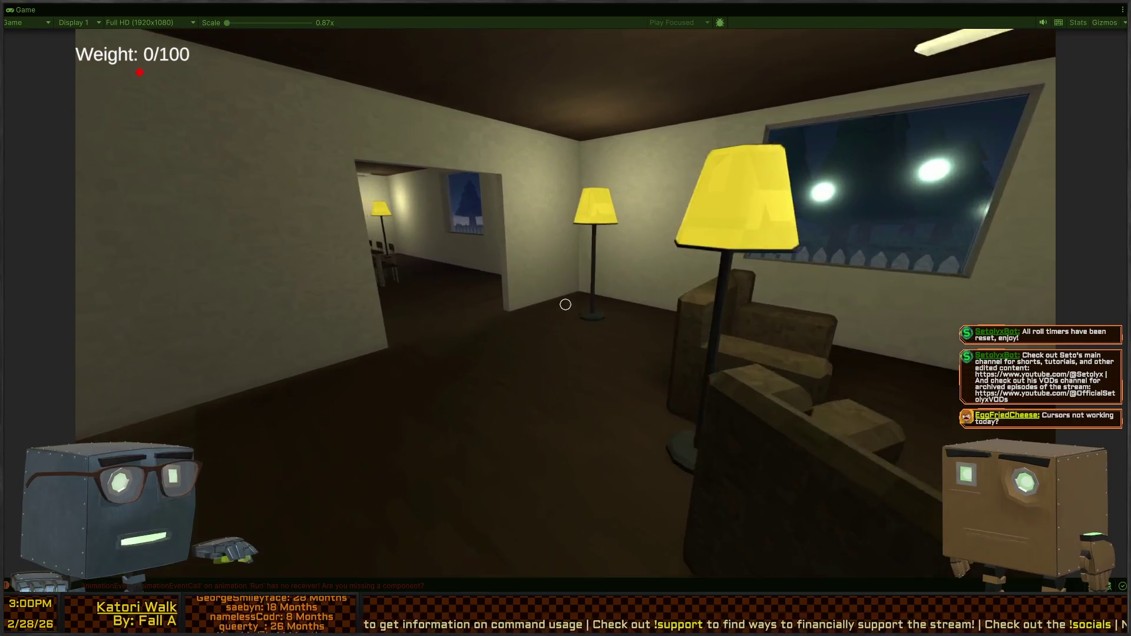
key(w)
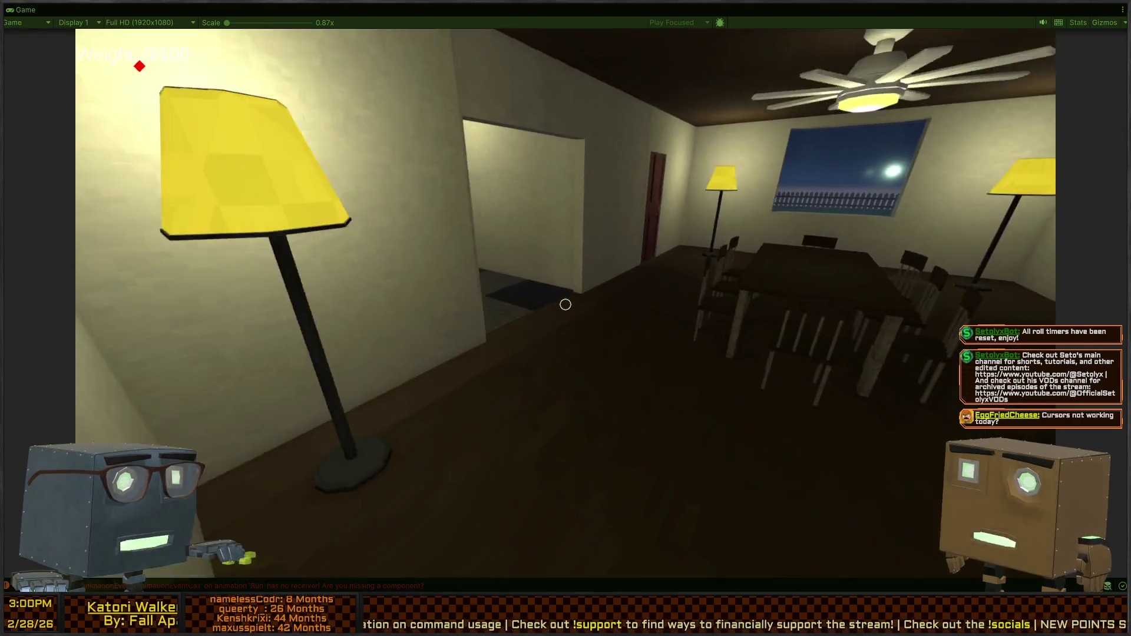
key(w)
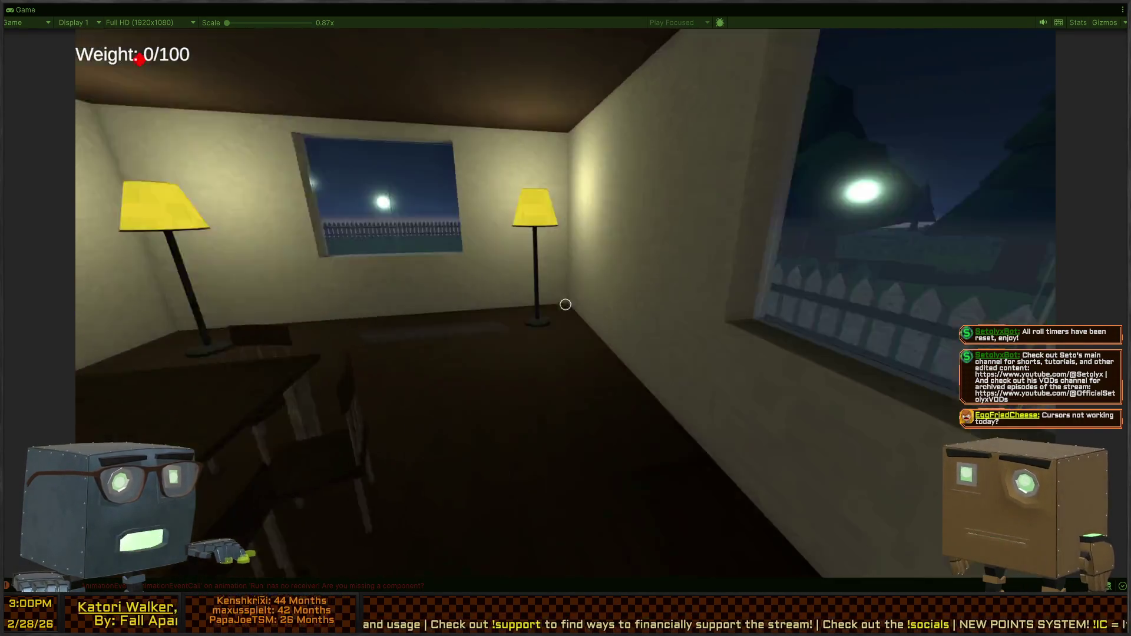
key(w)
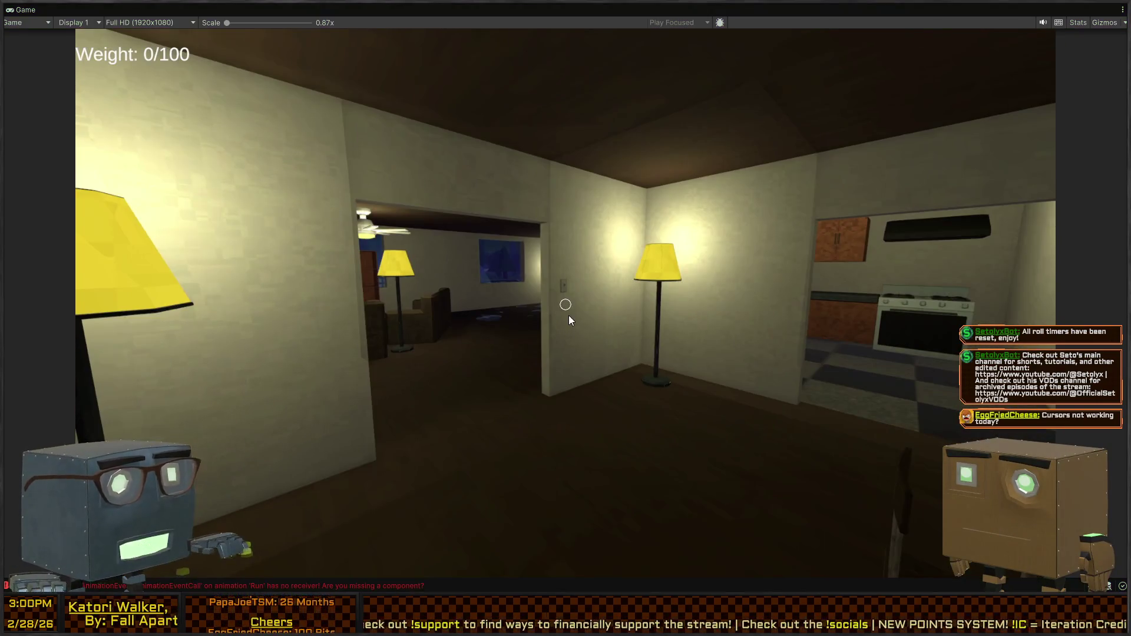
key(Escape)
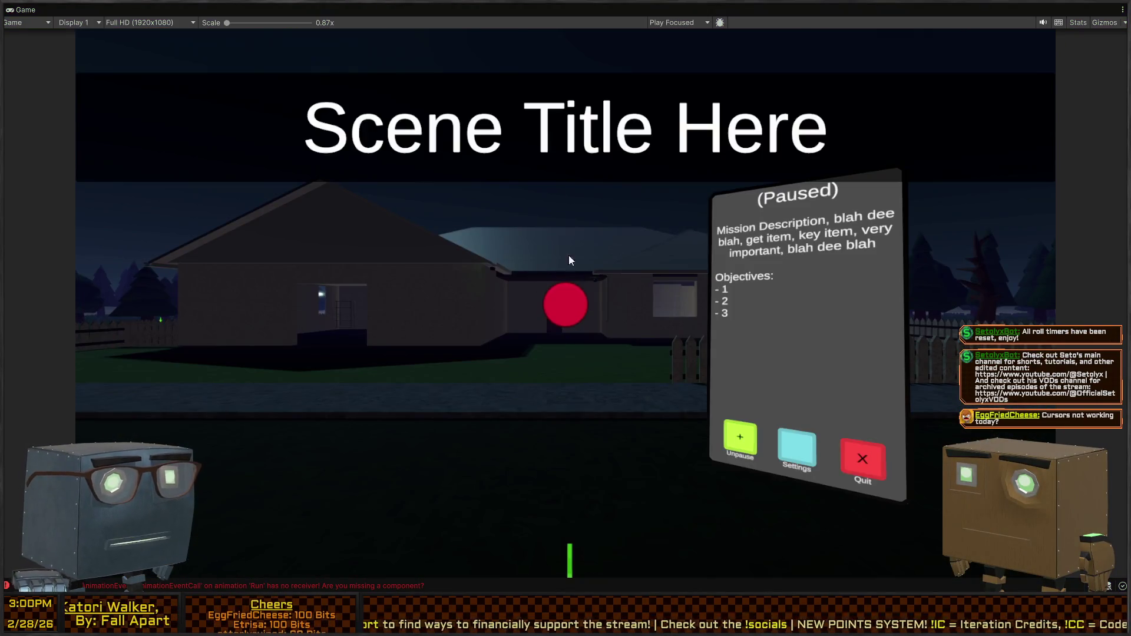
key(shift+space)
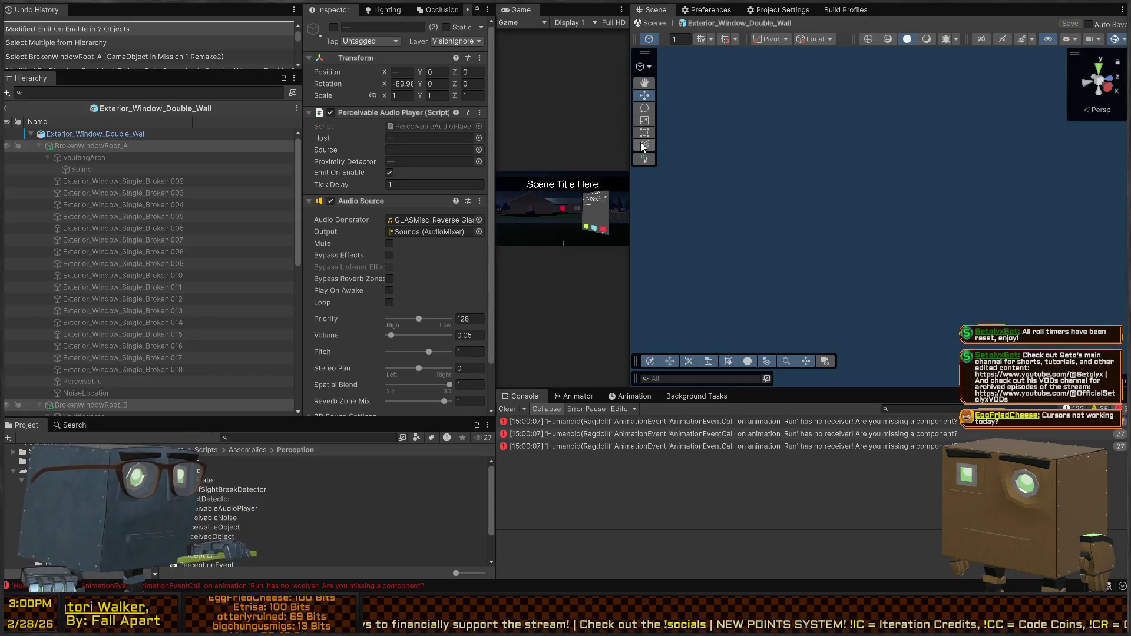
click(655, 25)
key(s)
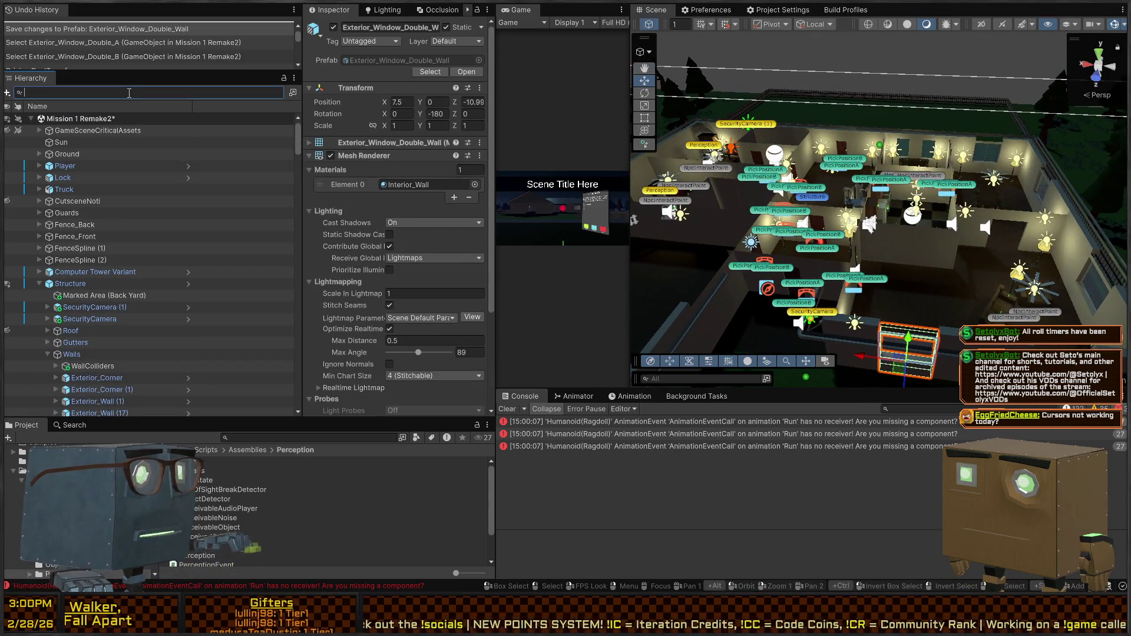
Filter the Hierarchy by t=Light, deactivate all 29 listed lights, then maximize the Game view.
text(t=Ligh)
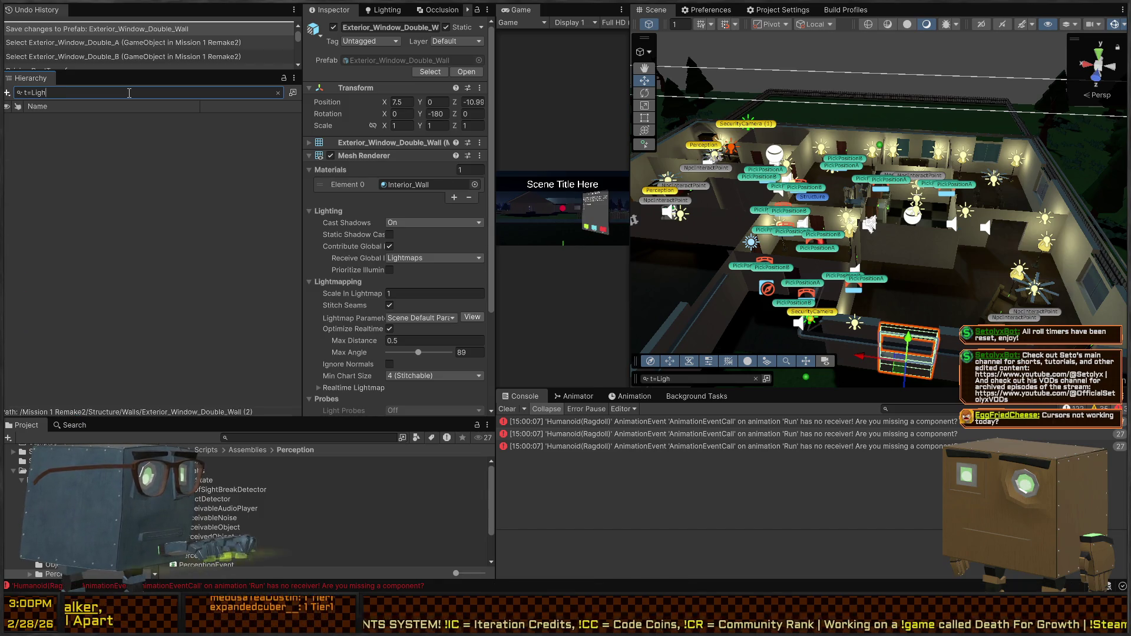
text(t)
scroll(93, 165, down, 5)
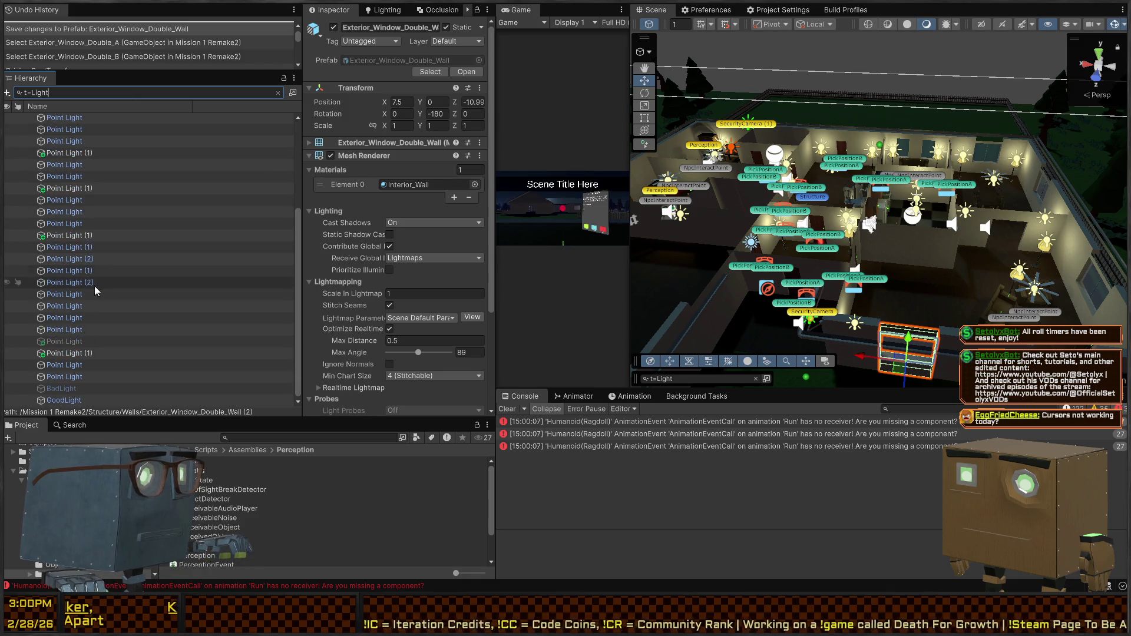
click(84, 379)
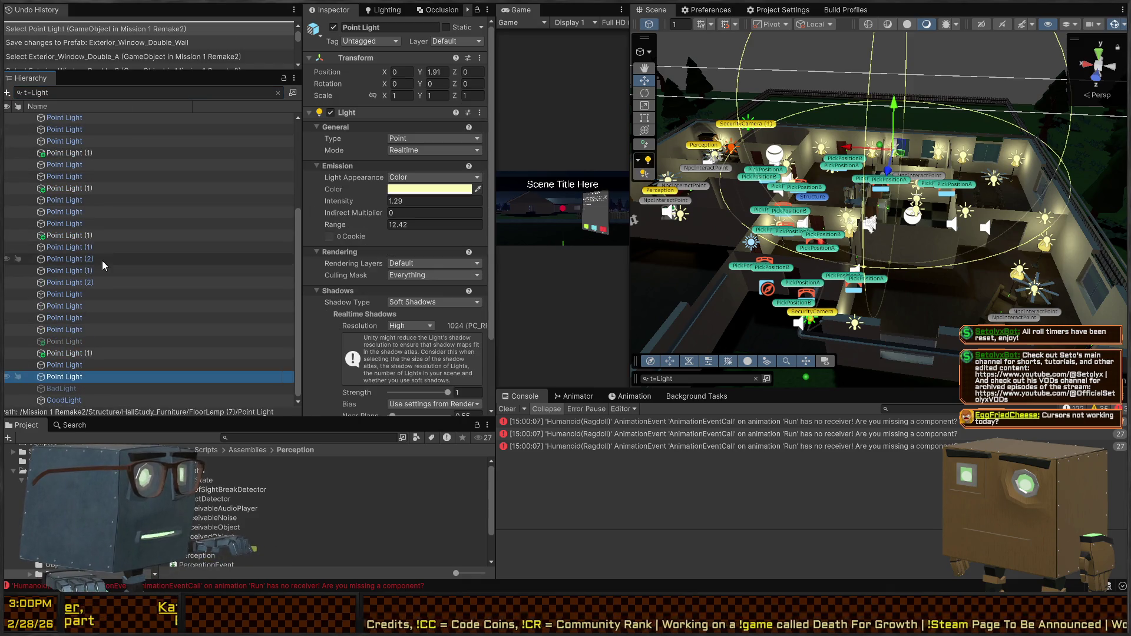
scroll(101, 260, up, 4)
shift+click(75, 178)
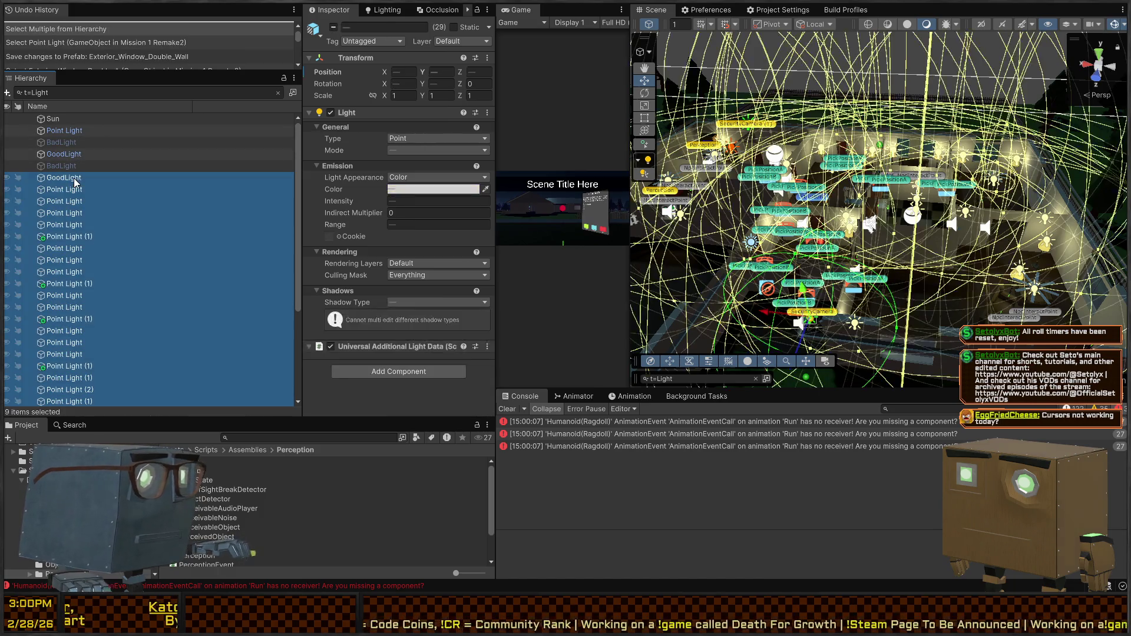
key(alt+shift+a)
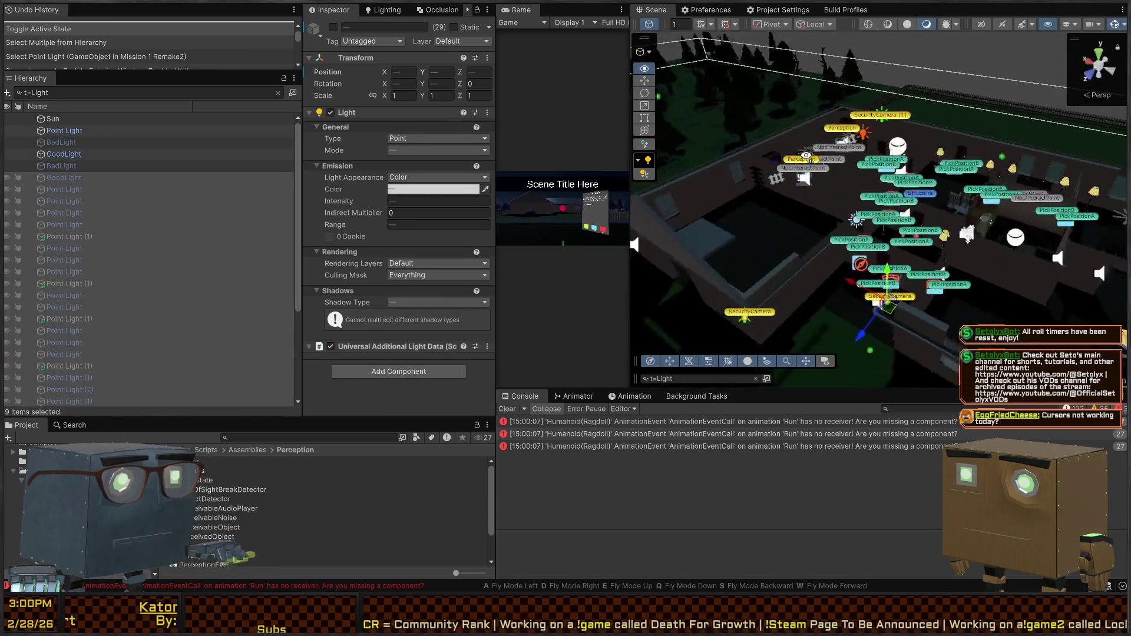
key(shift+space)
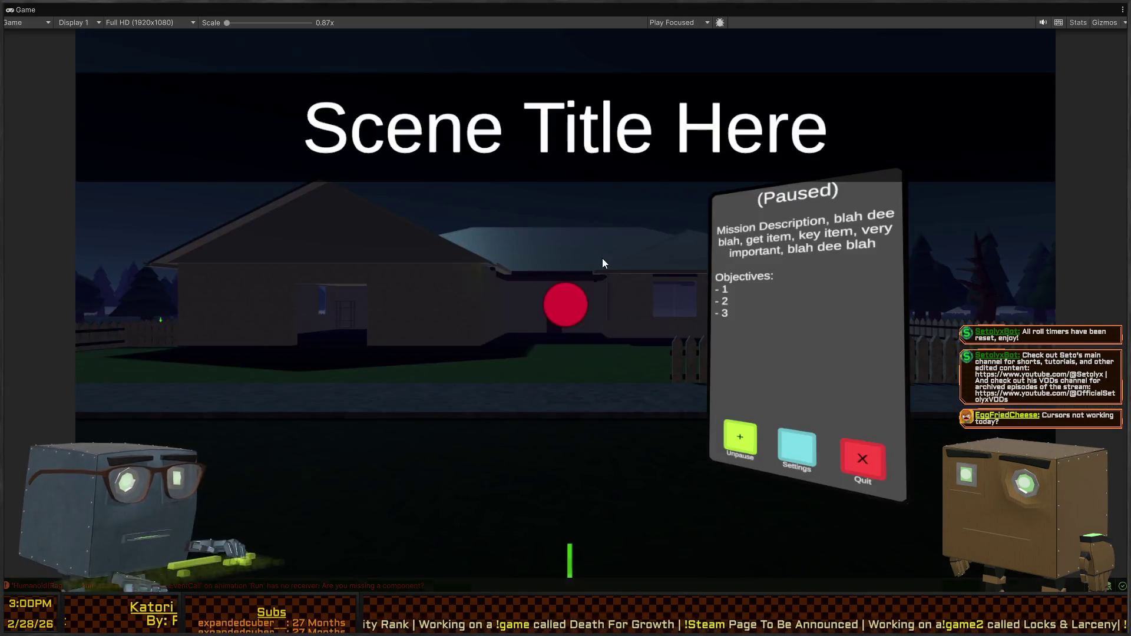
Resume the game, walk to the darkened house's side windows, then pause and restore the editor layout.
key(Escape)
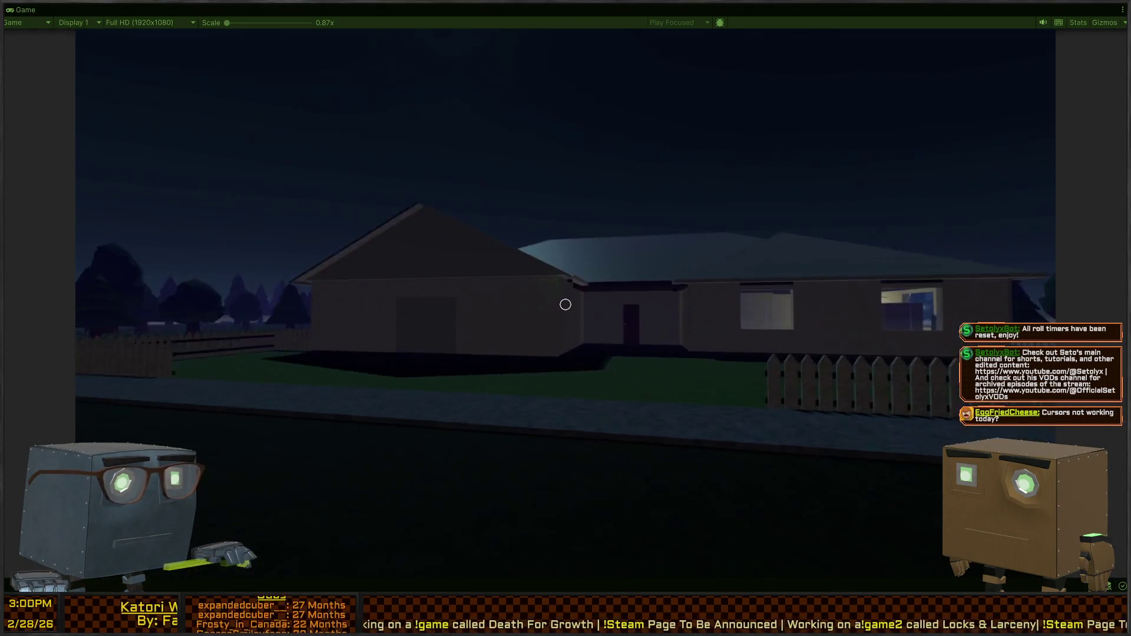
key(w)
key(w)
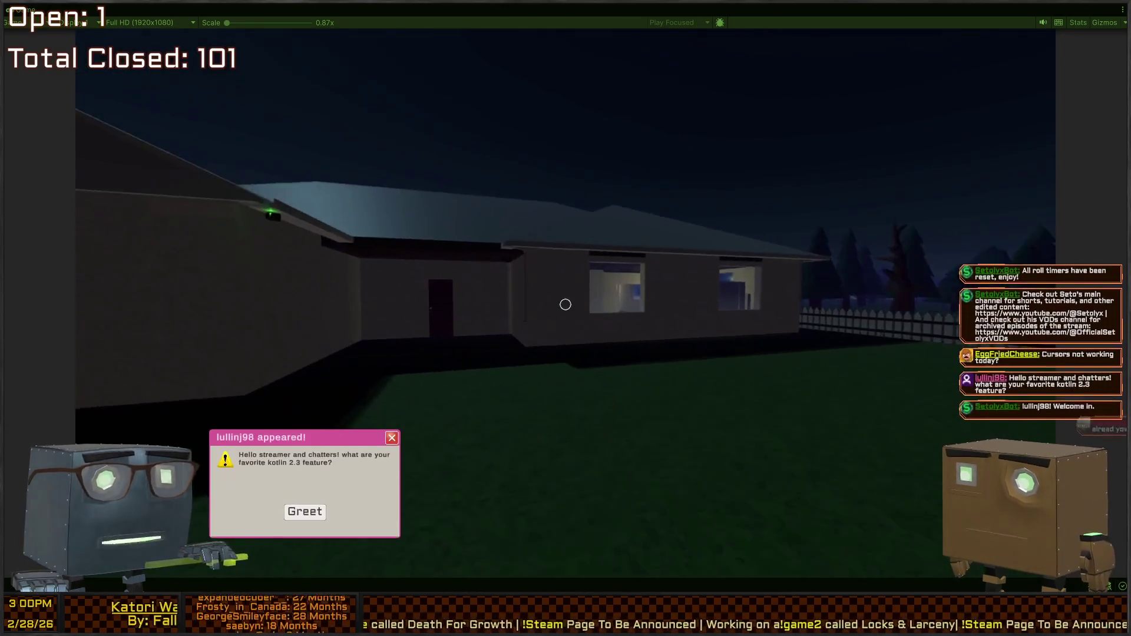
key(w)
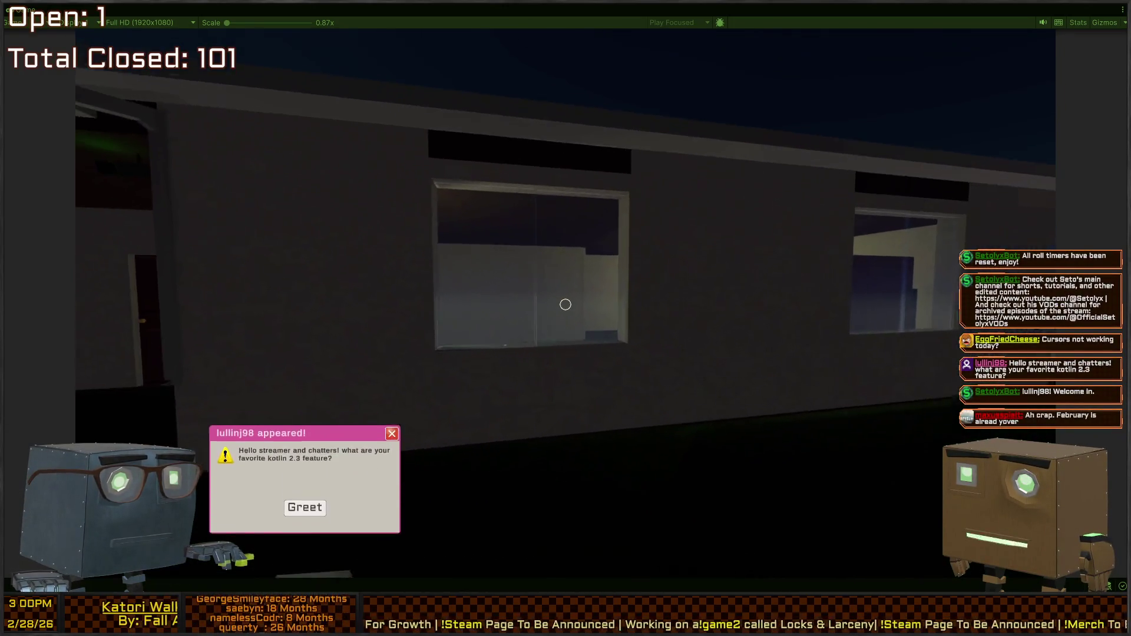
key(s)
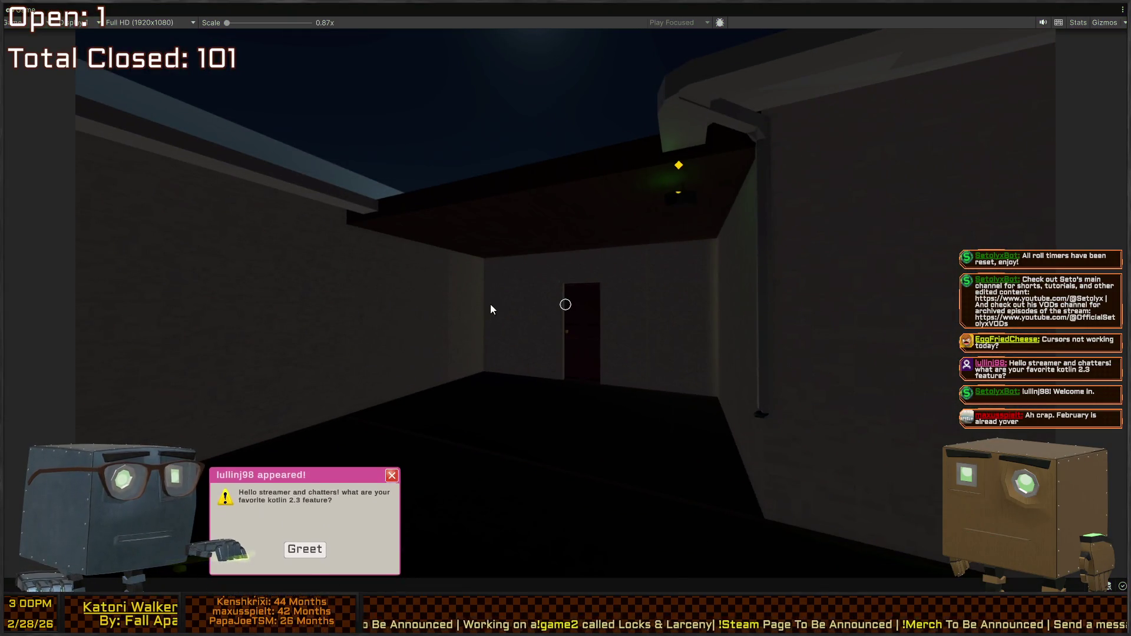
key(Escape)
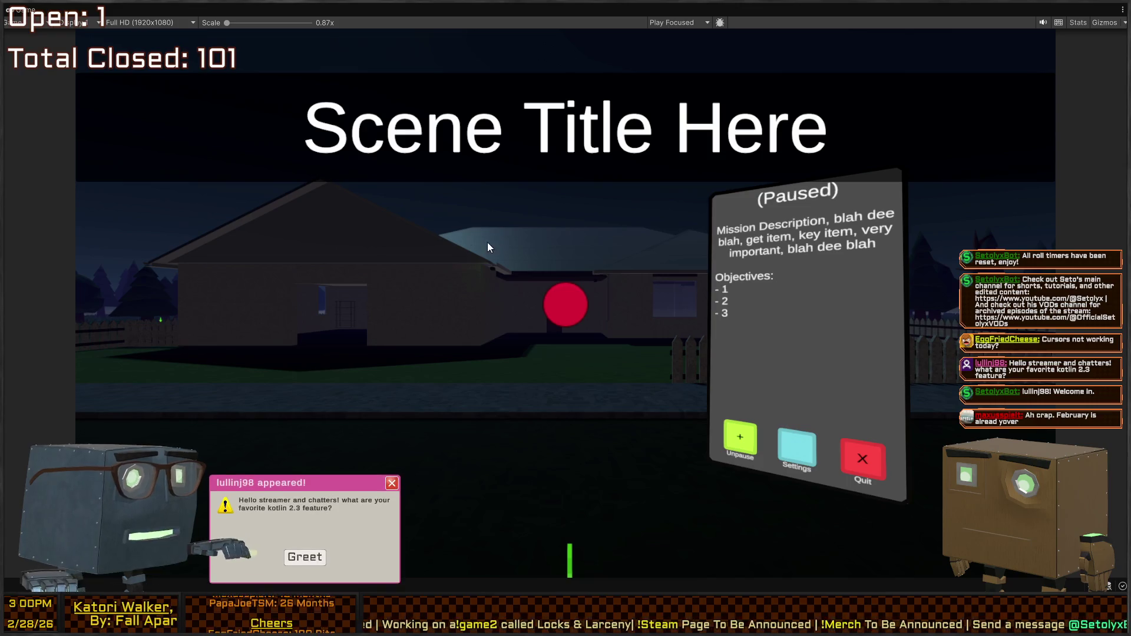
key(shift+space)
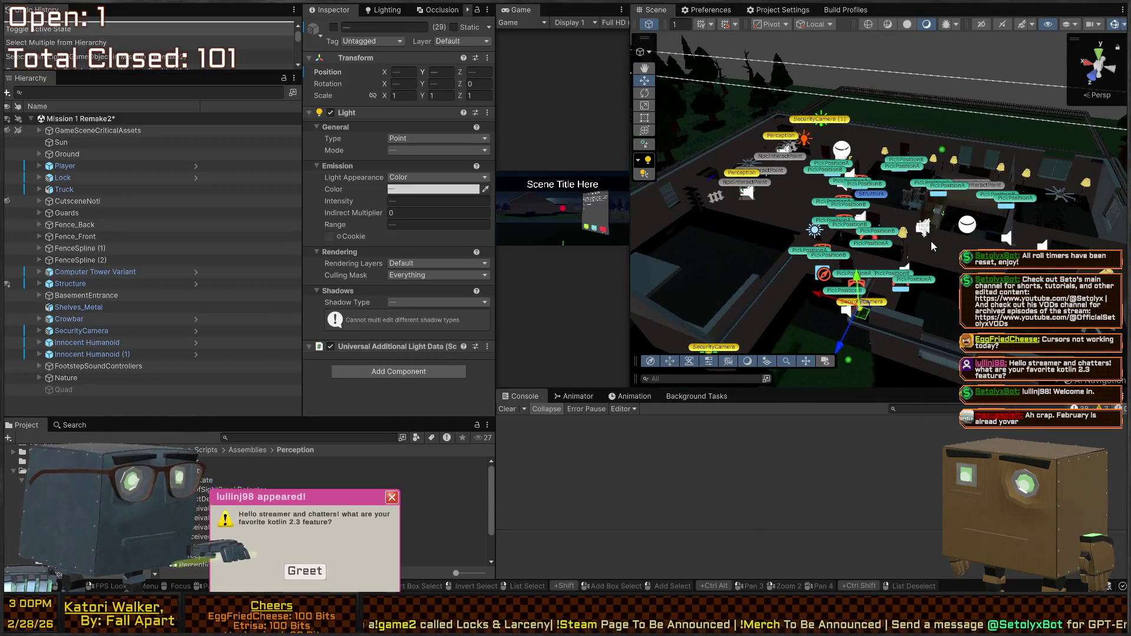
Reactivate the 29 lights, select Exterior_Window_Double_Wall, and show Occlusion Culling settings facing the window wall.
key(alt+shift+a)
click(928, 241)
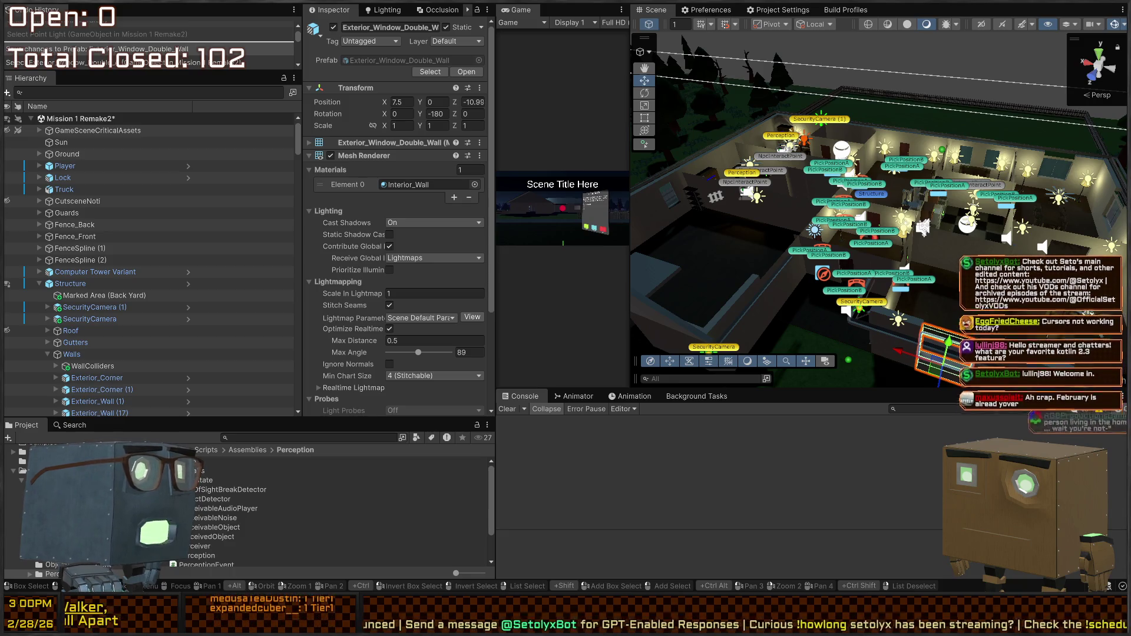
mouse_move(872, 176)
mouse_down()
mouse_move(888, 169)
mouse_move(768, 170)
mouse_move(672, 151)
mouse_up()
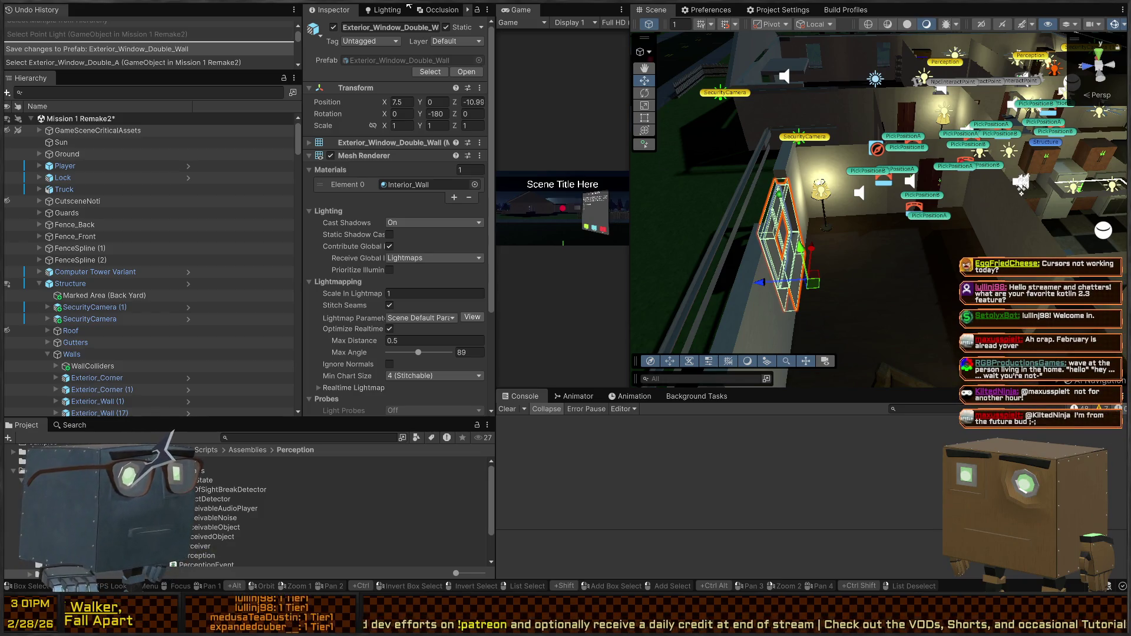
click(433, 9)
drag(855, 167, 730, 159)
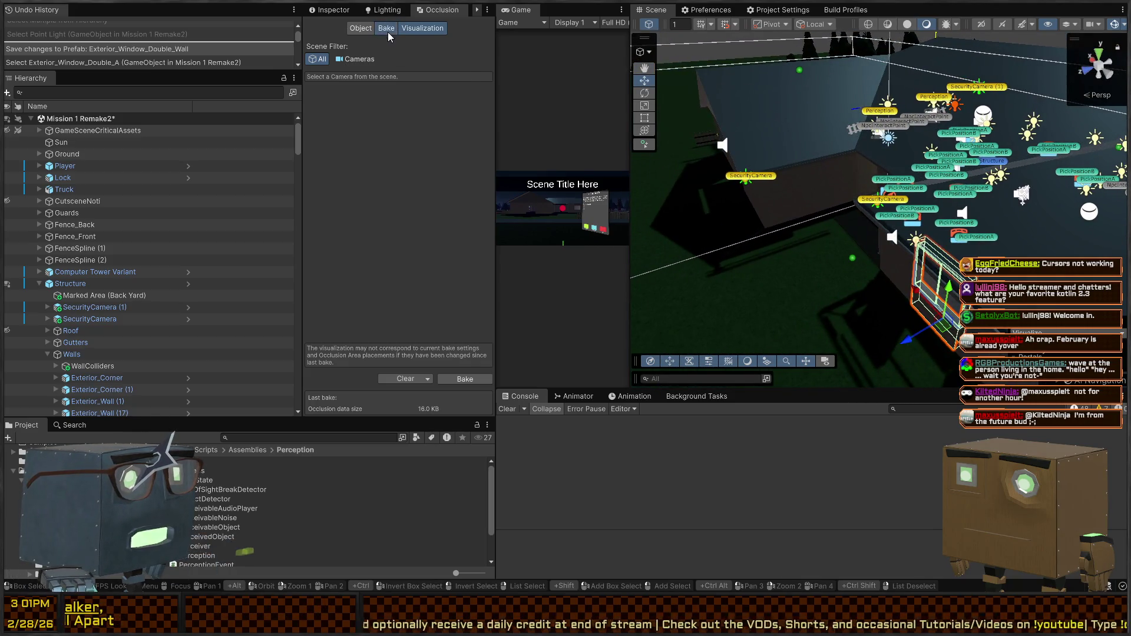
Bake the occlusion culling data and turn on its visualization in the Scene view.
click(386, 30)
click(457, 378)
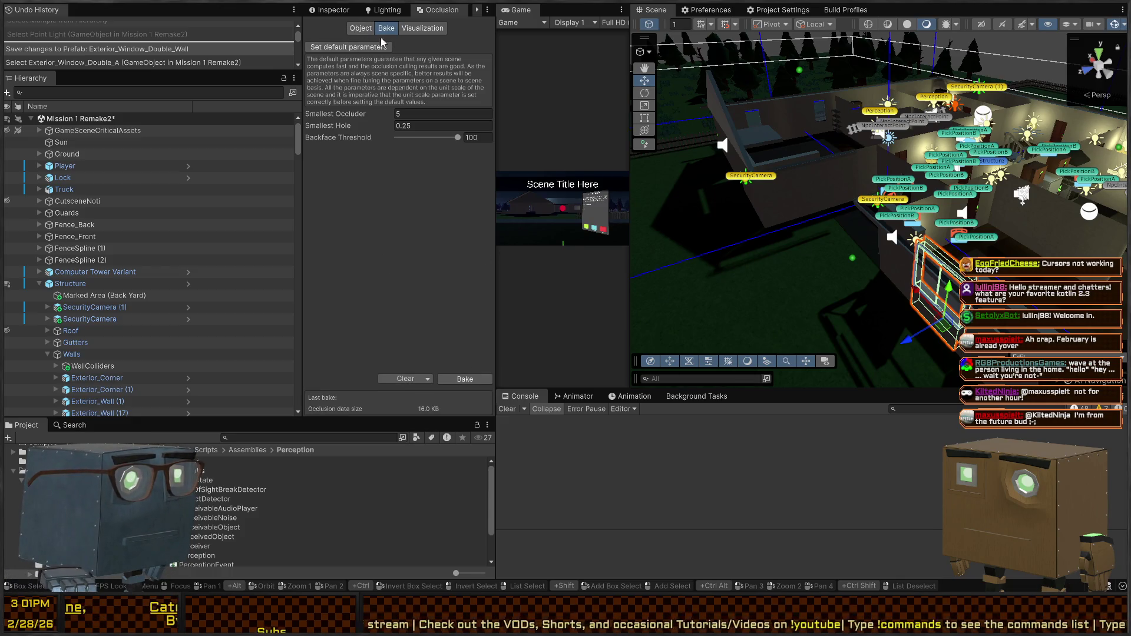
click(421, 29)
Fly the Scene camera into the bedroom, enter play mode, and maximize the Game view.
mouse_move(846, 174)
mouse_down()
mouse_move(943, 149)
mouse_move(804, 122)
mouse_move(633, 115)
mouse_up()
key(w)
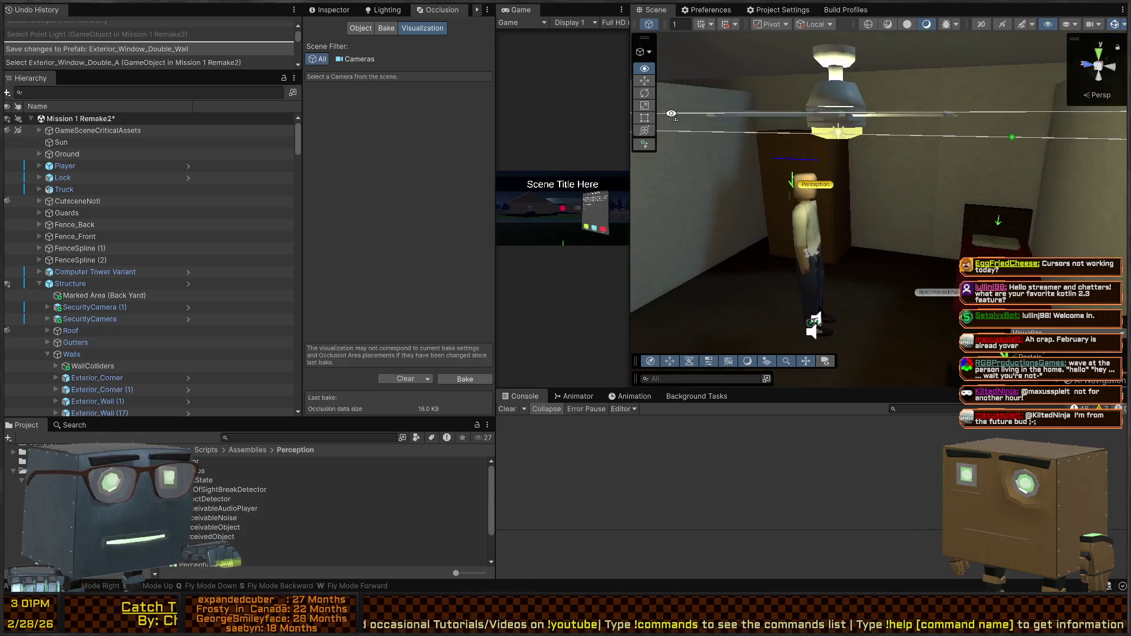
key(ctrl+p)
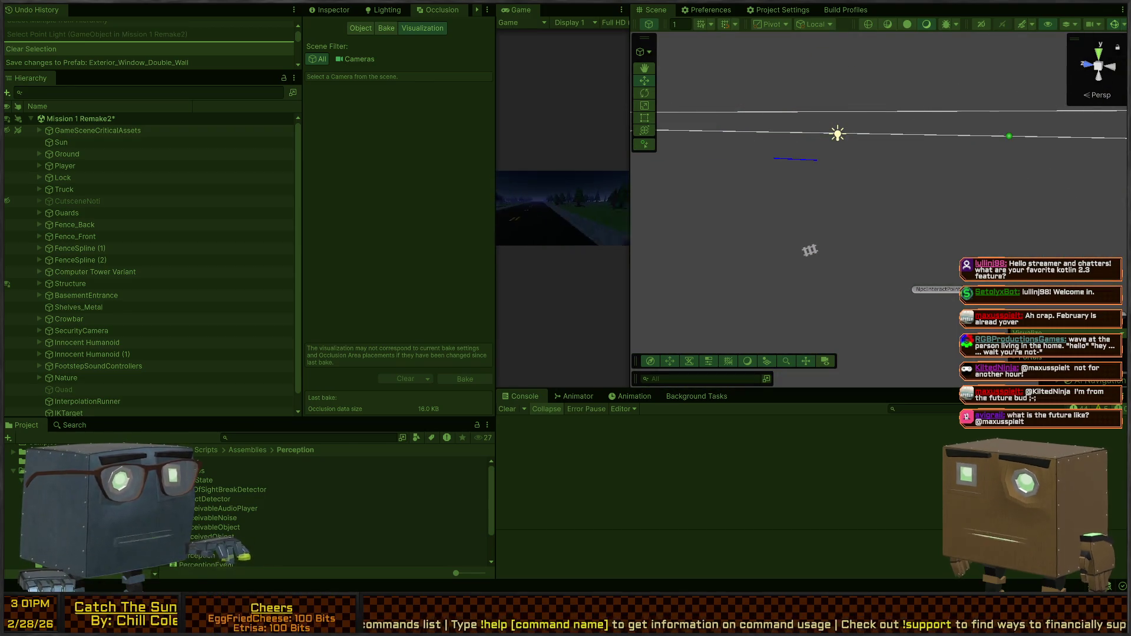
key(shift+space)
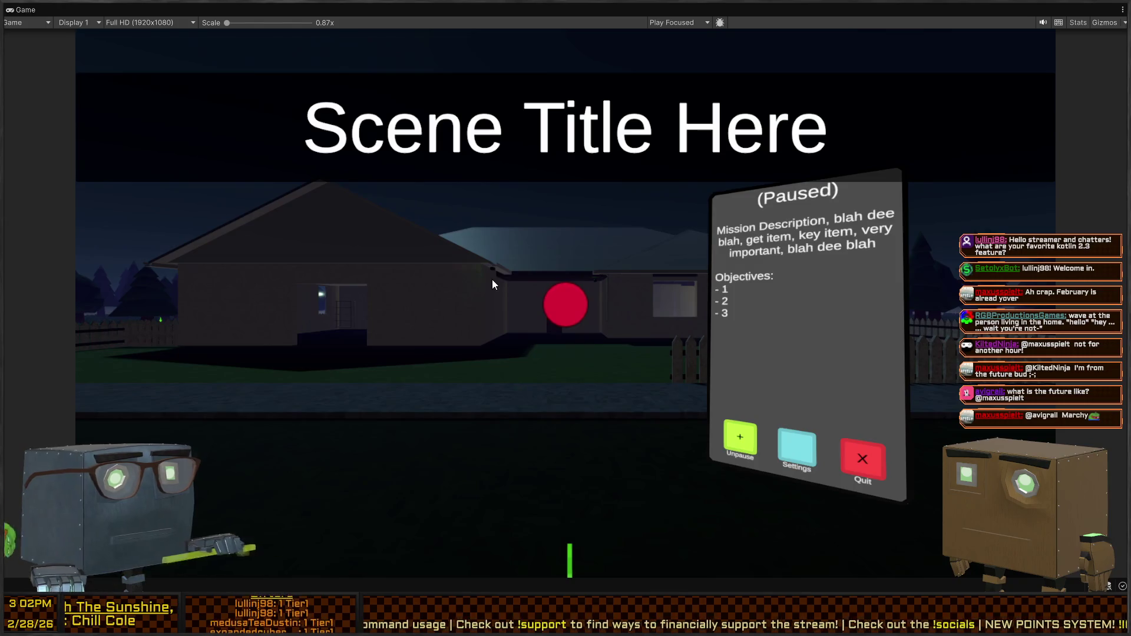
Restore the editor layout, select FloorLamp (6)'s child Point Light, and show the scene Lighting settings.
key(shift+space)
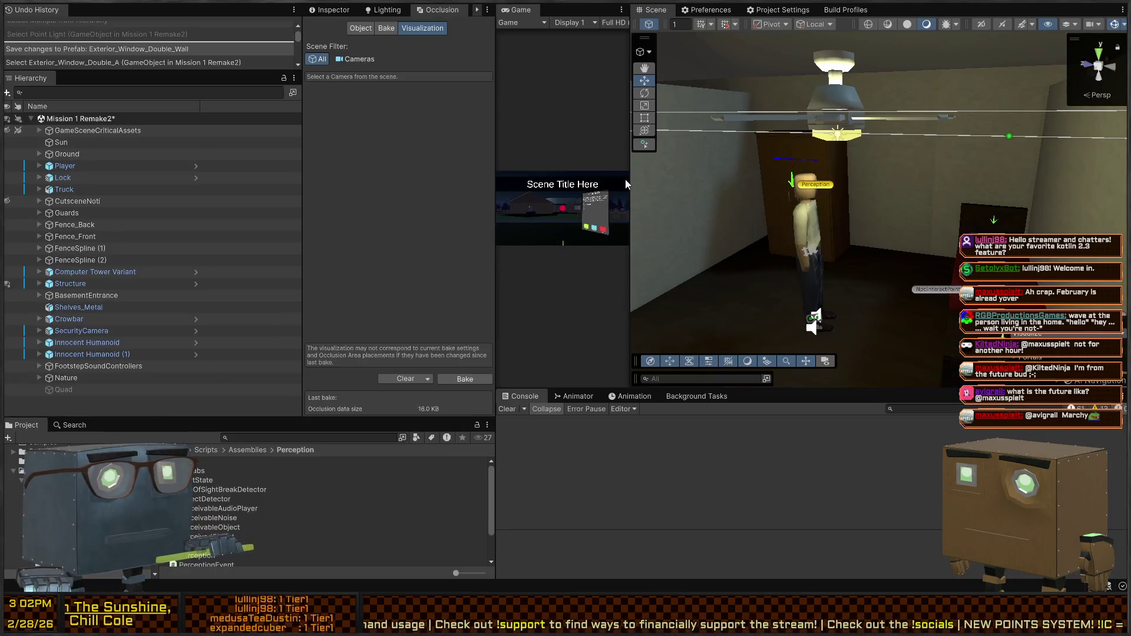
key(s)
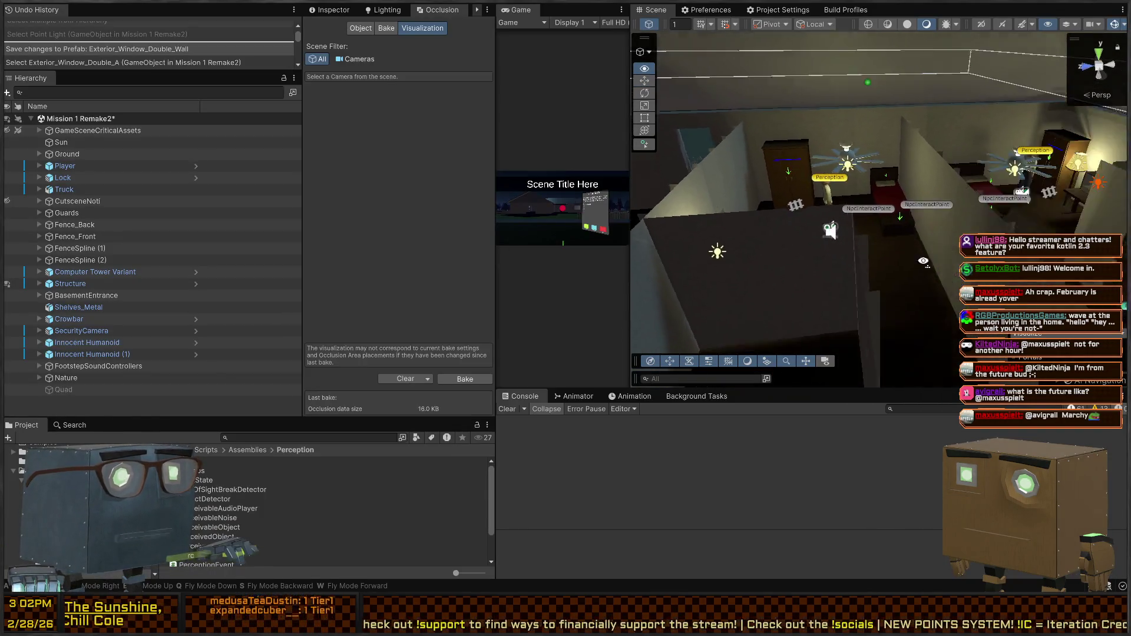
key(w)
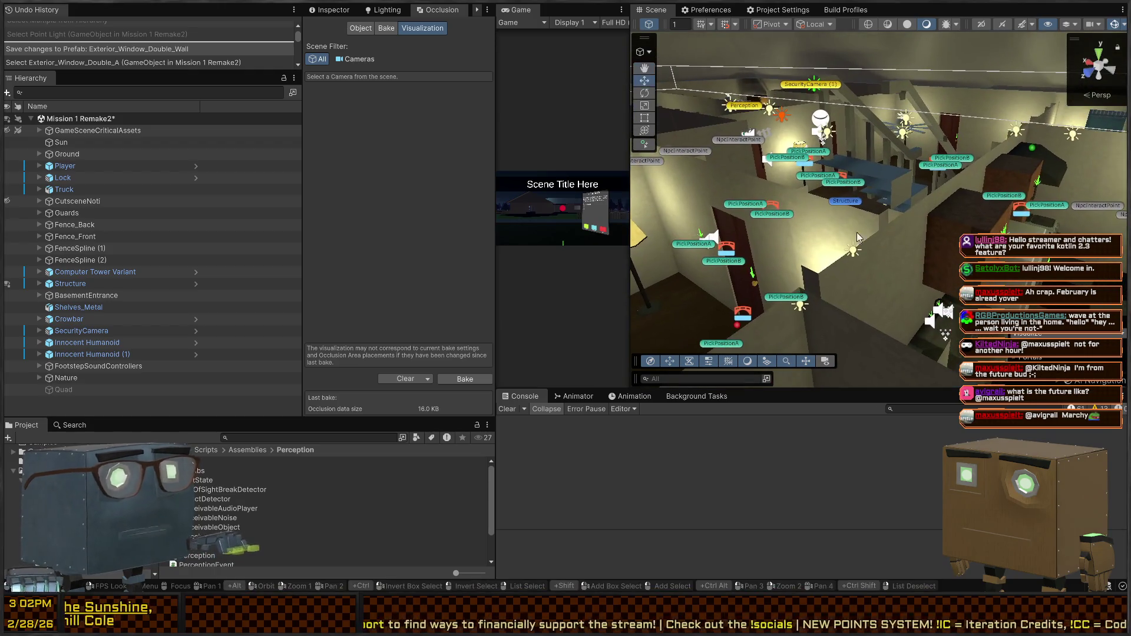
click(853, 252)
click(851, 251)
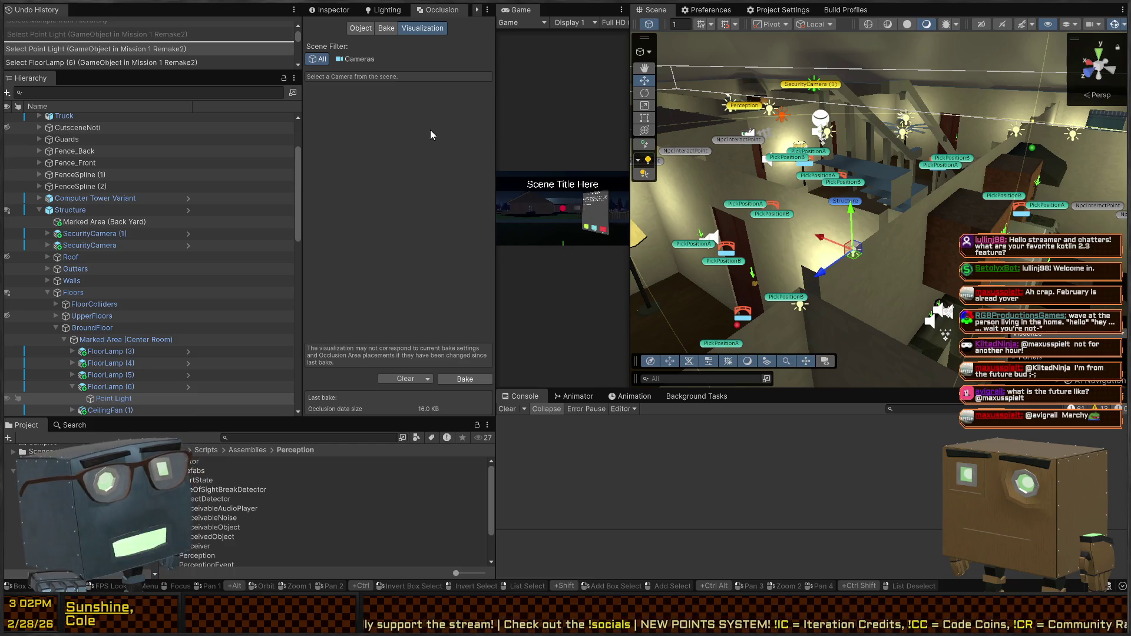
click(384, 30)
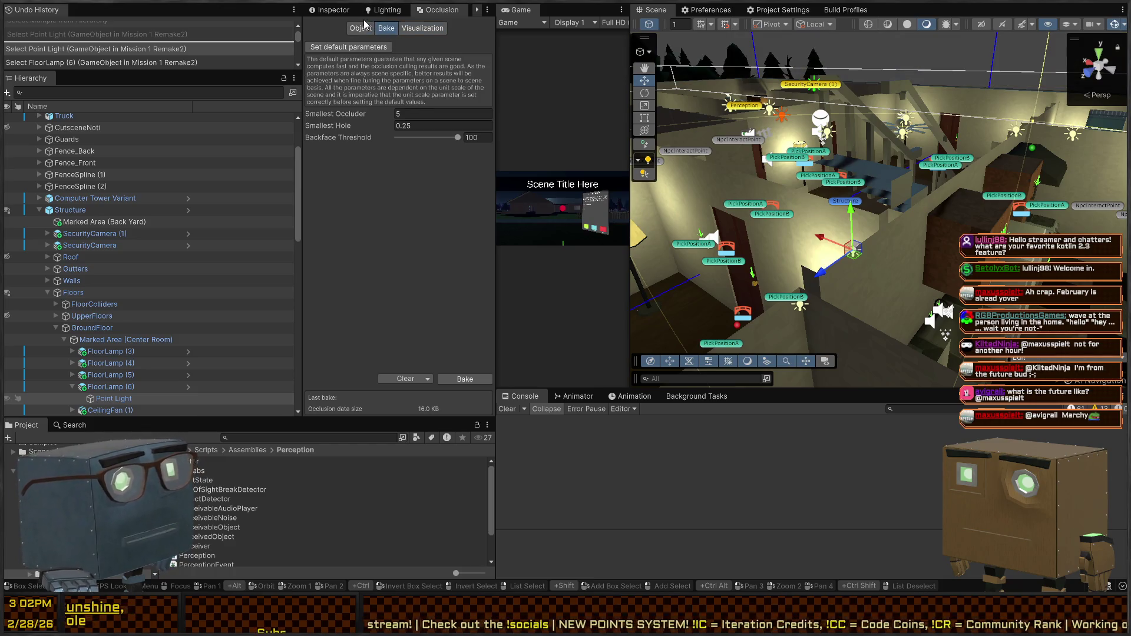
click(382, 10)
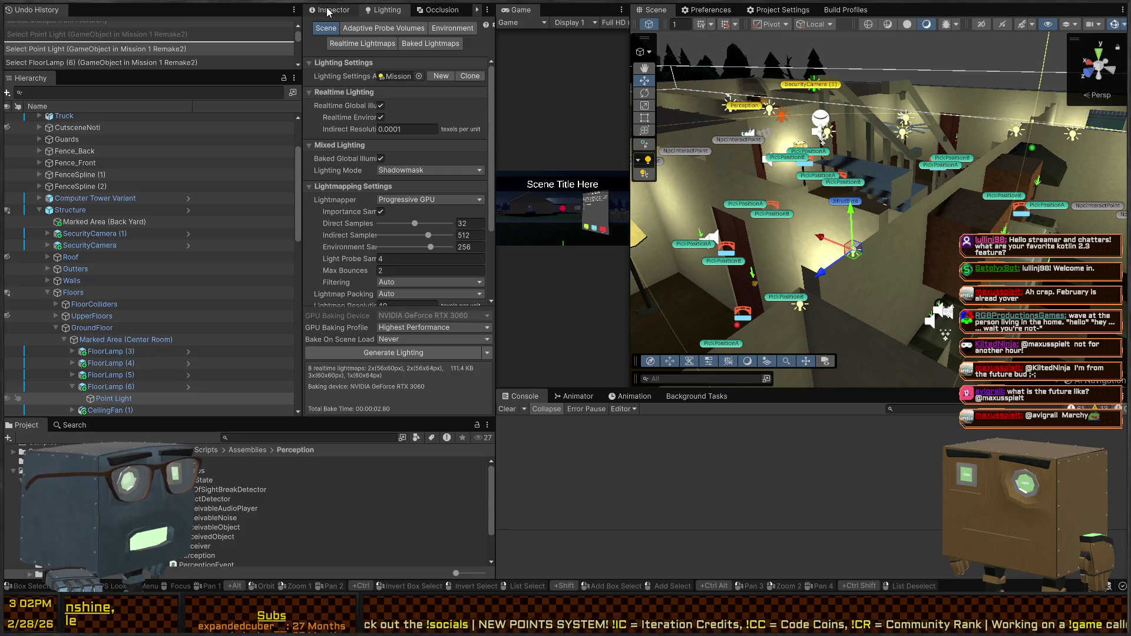
Try Mixed then Baked mode on the floor lamp's Point Light, undo to Realtime, and search 'Point Light'.
click(329, 11)
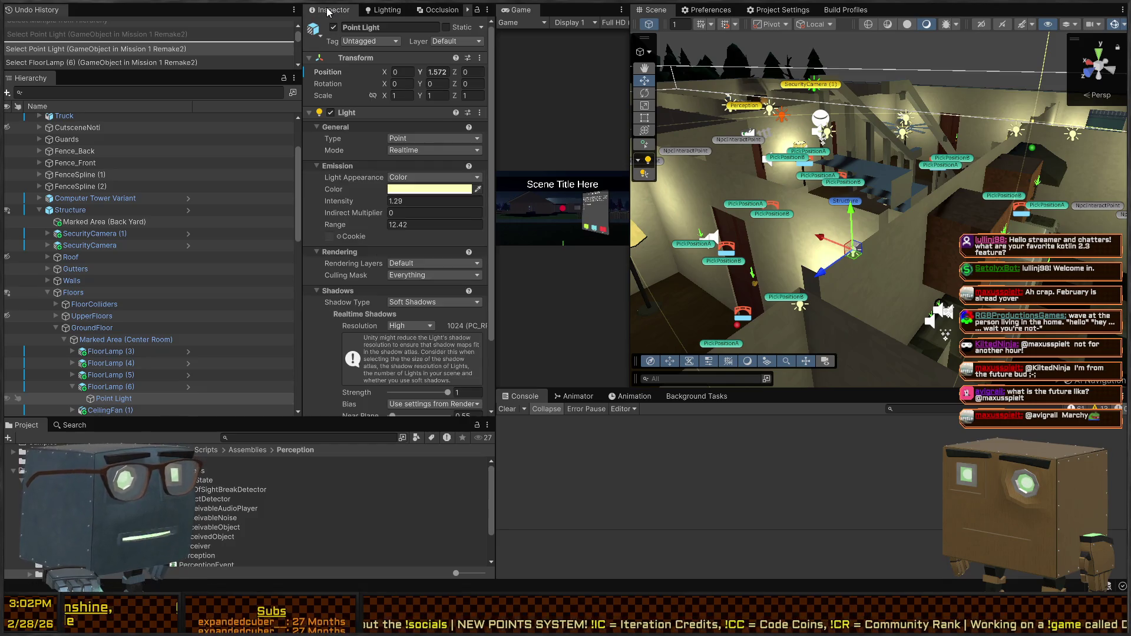
click(419, 153)
click(422, 172)
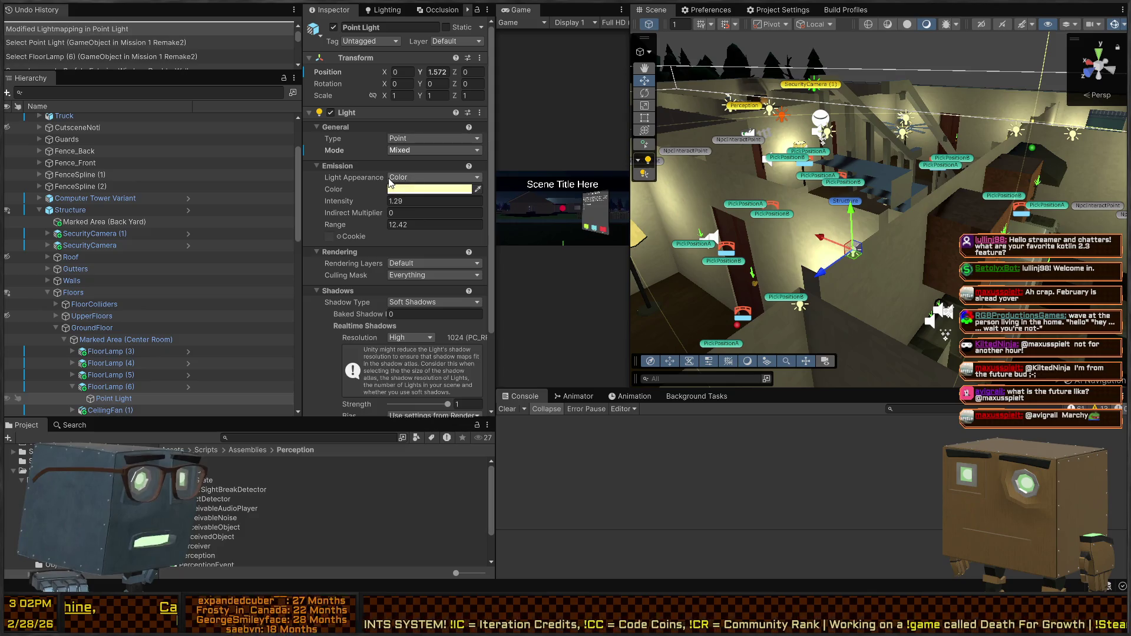
click(434, 150)
click(422, 184)
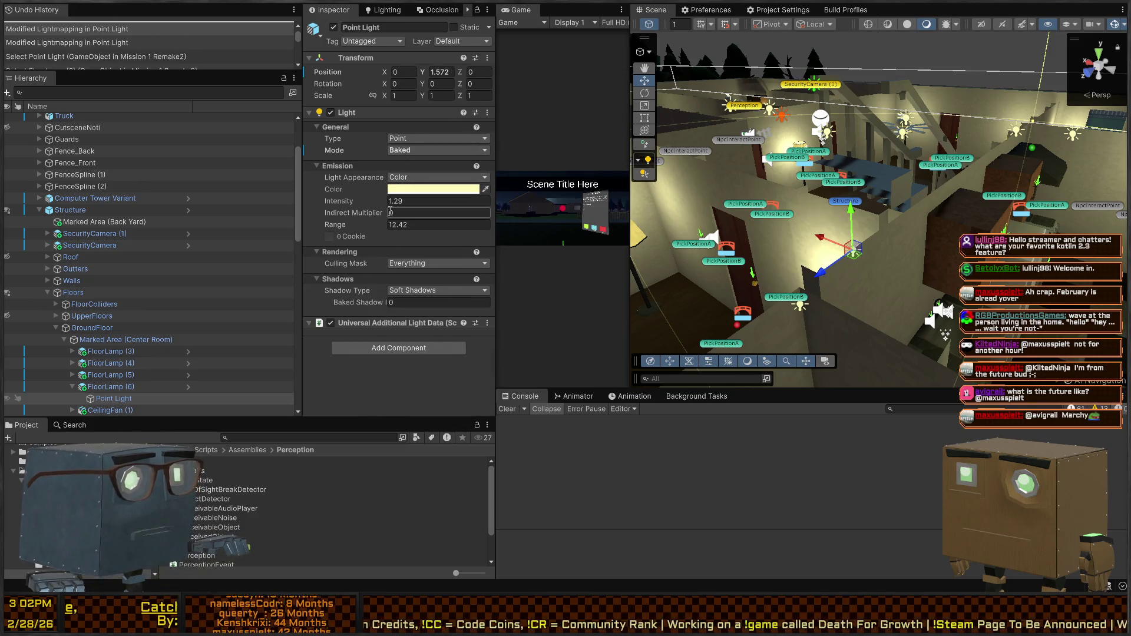
key(ctrl+z)
key(ctrl+z)
scroll(337, 313, down, 3)
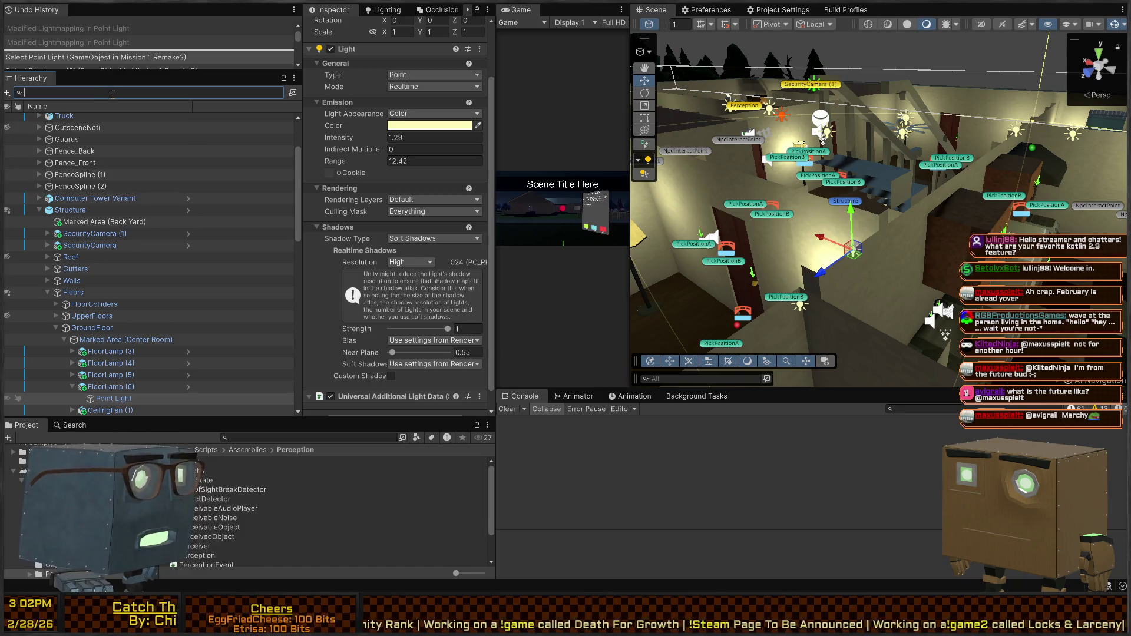
text(Point Light)
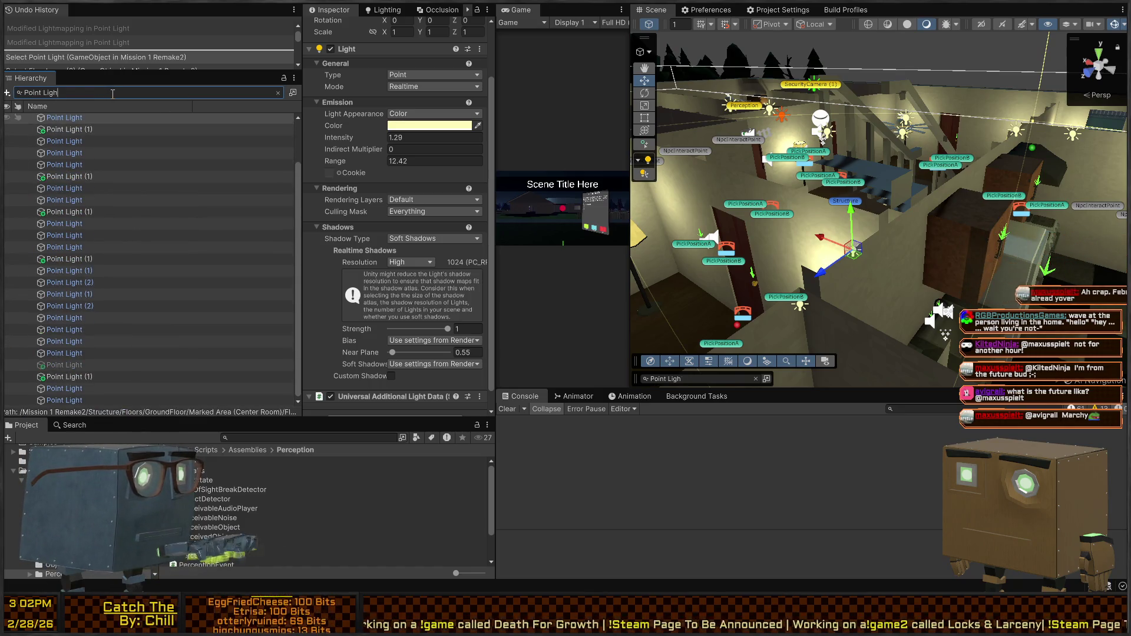
Select all 25 filtered Point Lights and review their shared Shadow Type.
click(41, 117)
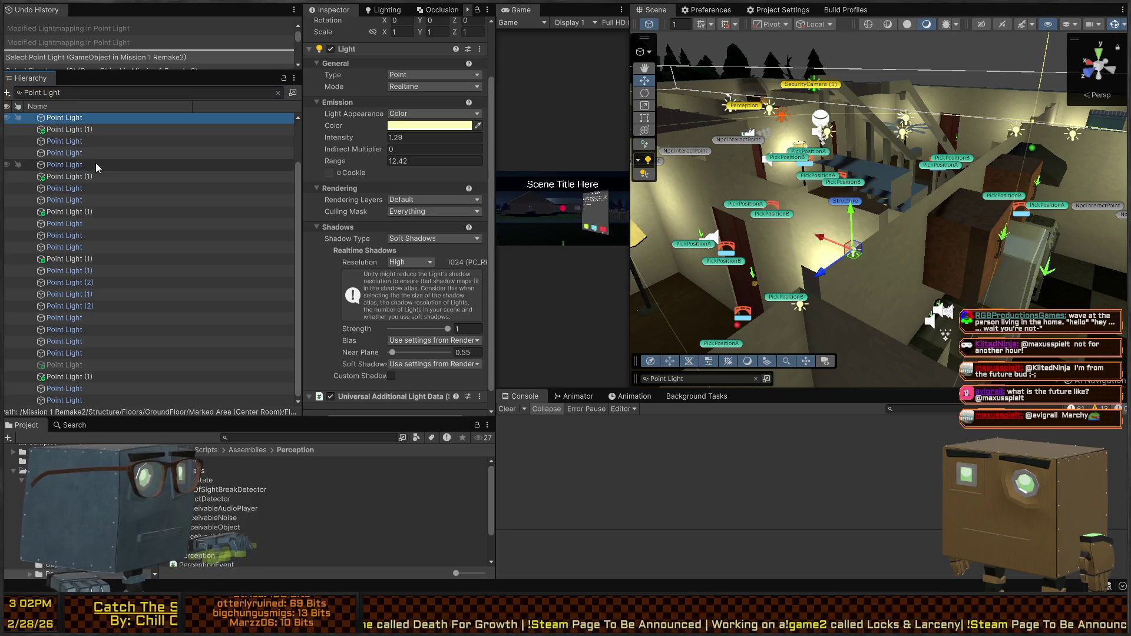
shift+click(93, 400)
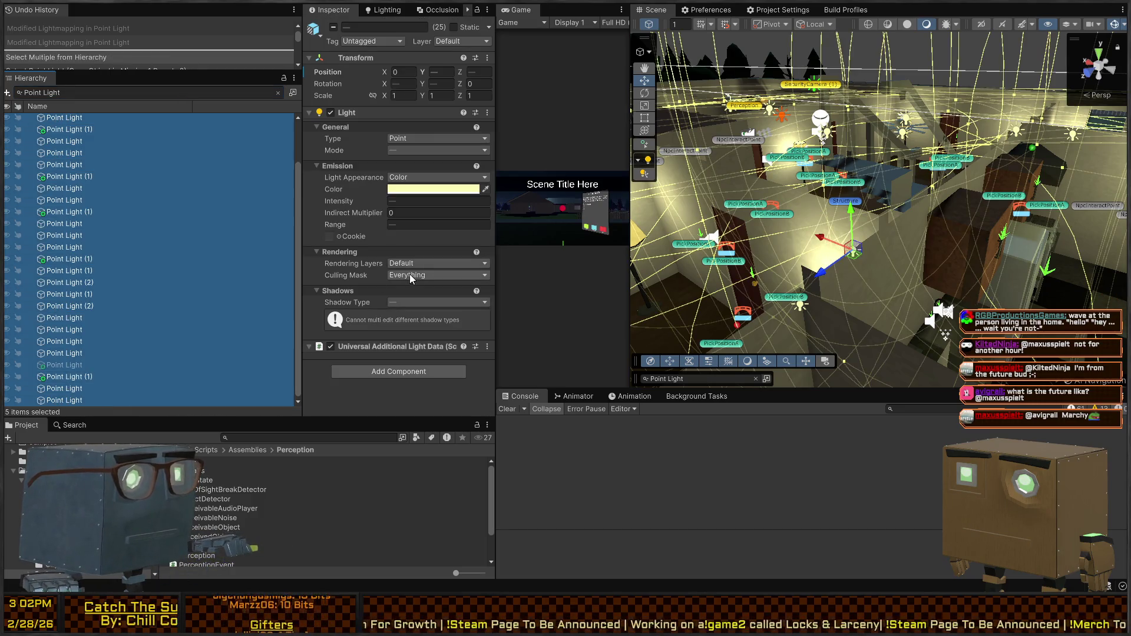
click(407, 303)
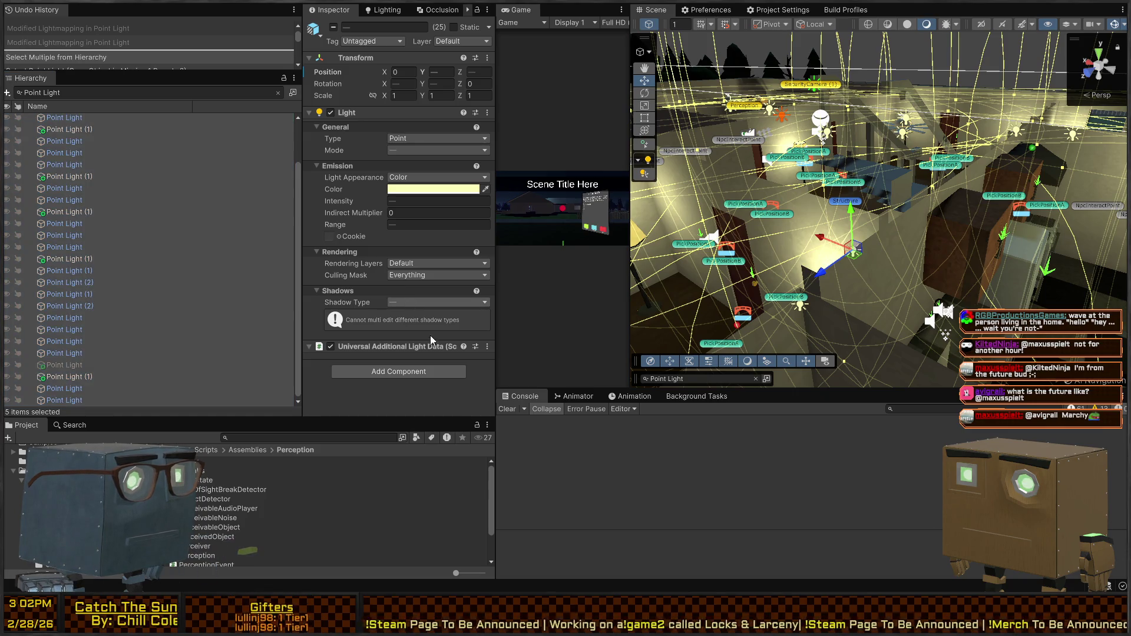
Inspect individual Point Lights, ending on the dining-room ceiling fan's light (Mixed, intensity 0.35).
click(81, 401)
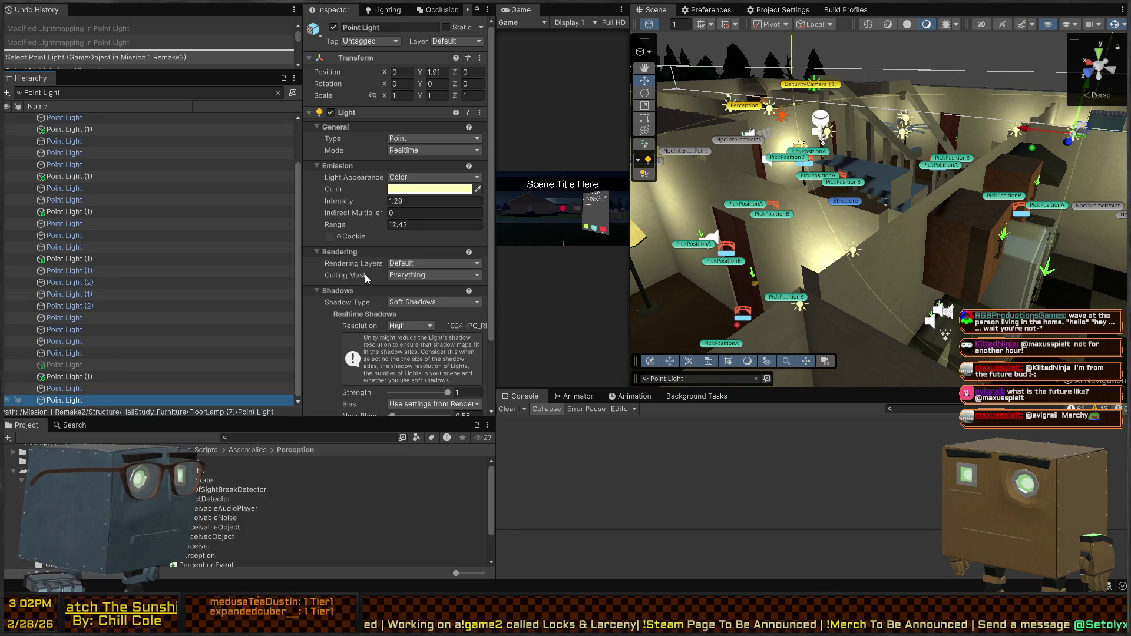
scroll(352, 249, down, 3)
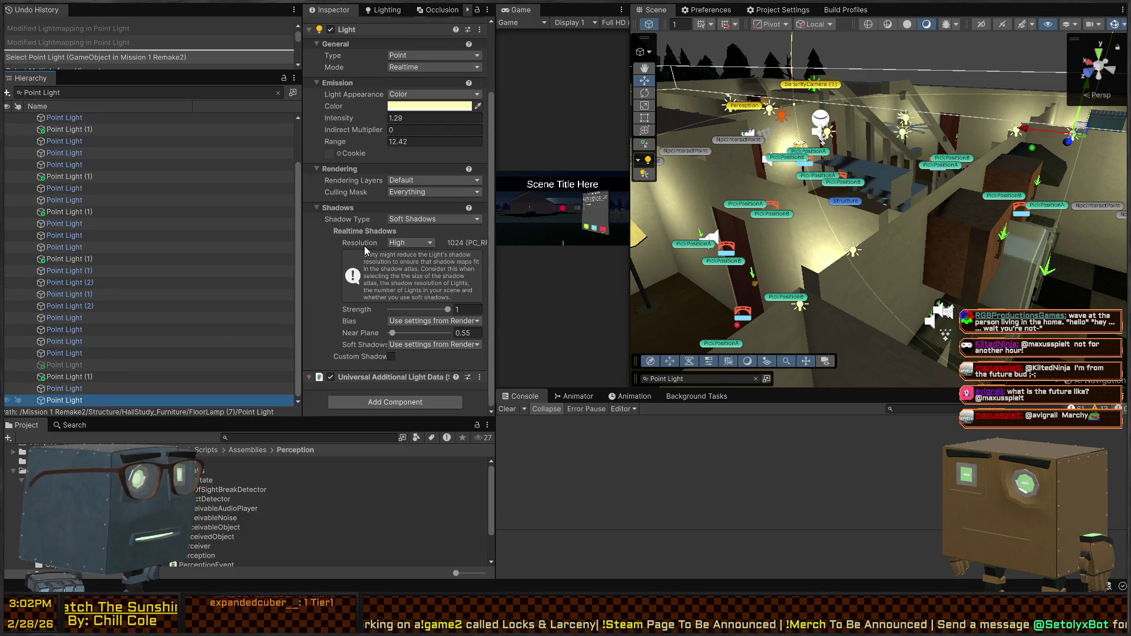
click(82, 365)
scroll(351, 202, up, 3)
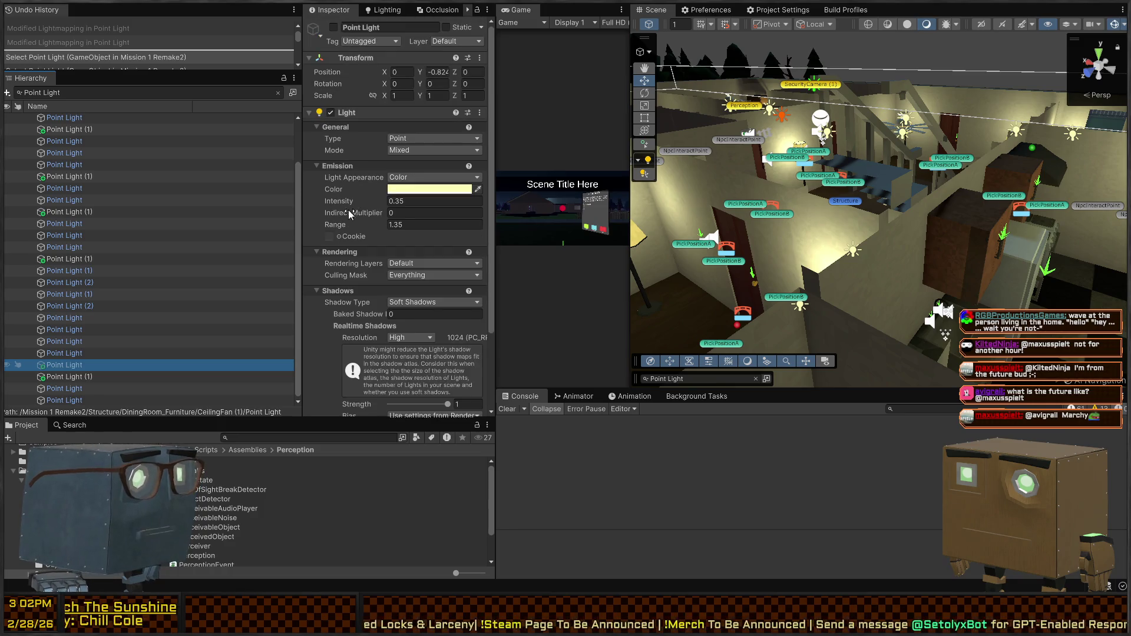
scroll(343, 251, down, 2)
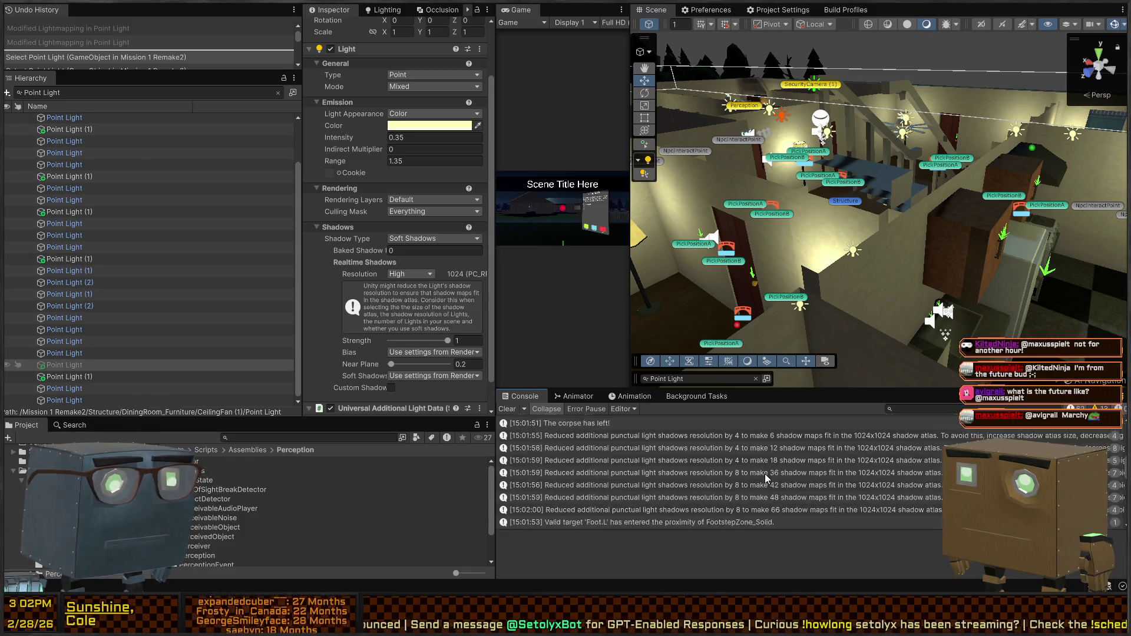
Open the Point Light query in Unity Search, dock it beside the Project window, and clear it.
click(609, 522)
click(94, 95)
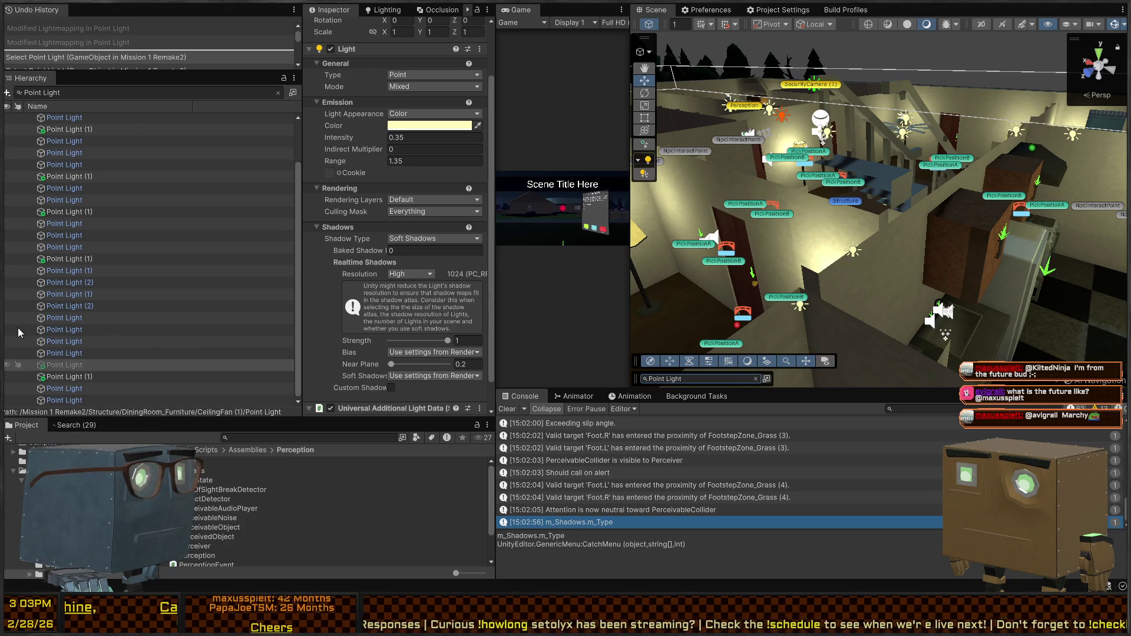
key(ctrl+k)
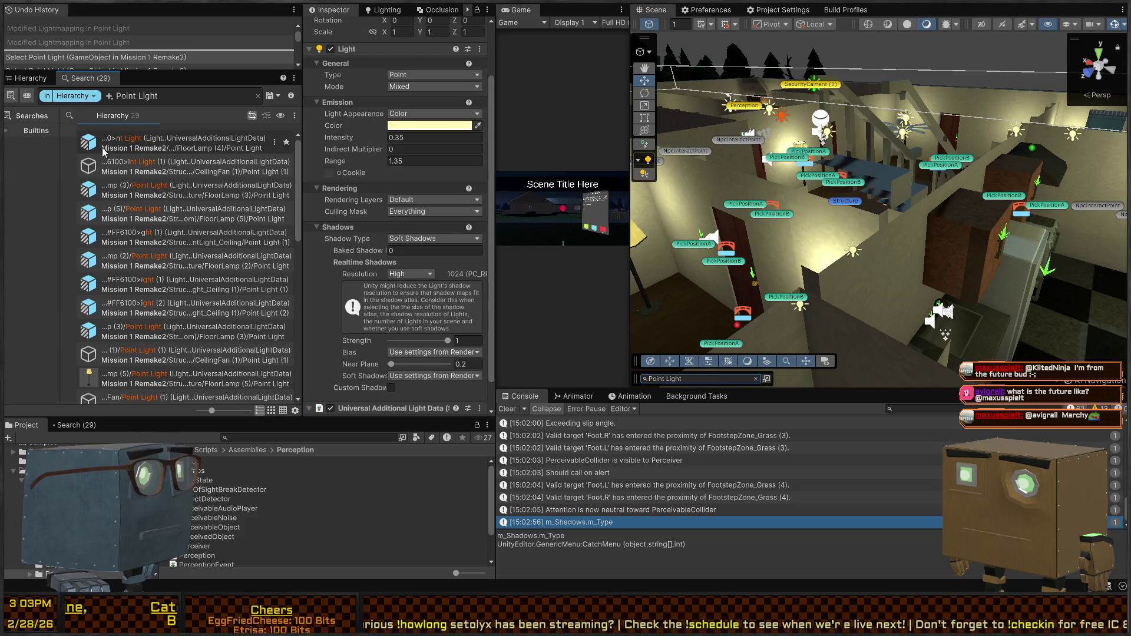
drag(87, 82, 86, 429)
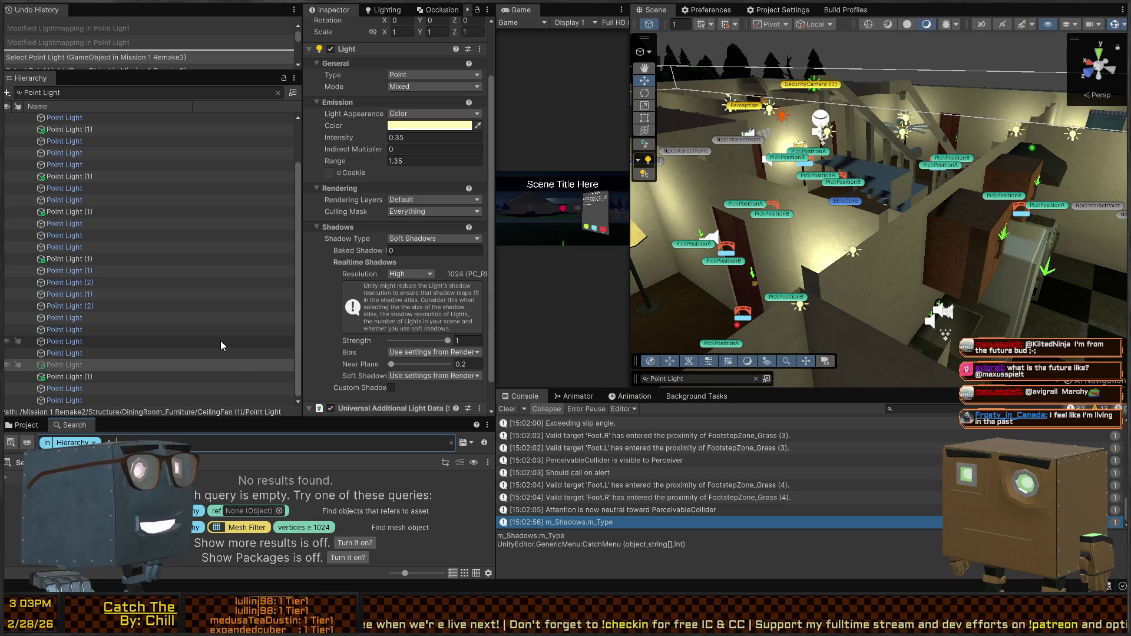
click(451, 443)
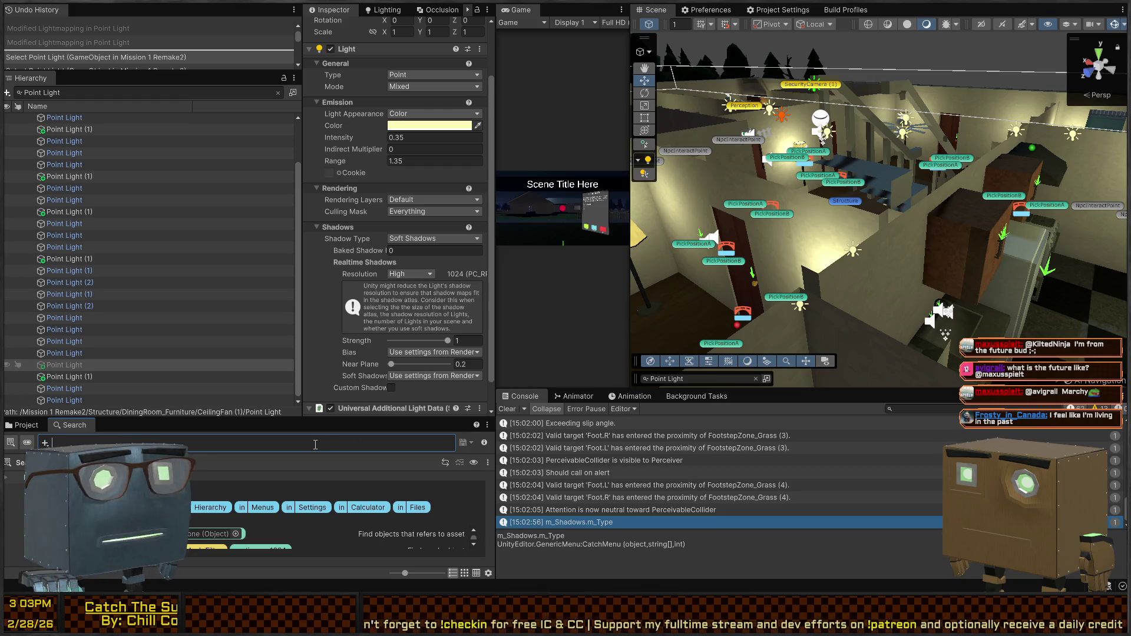
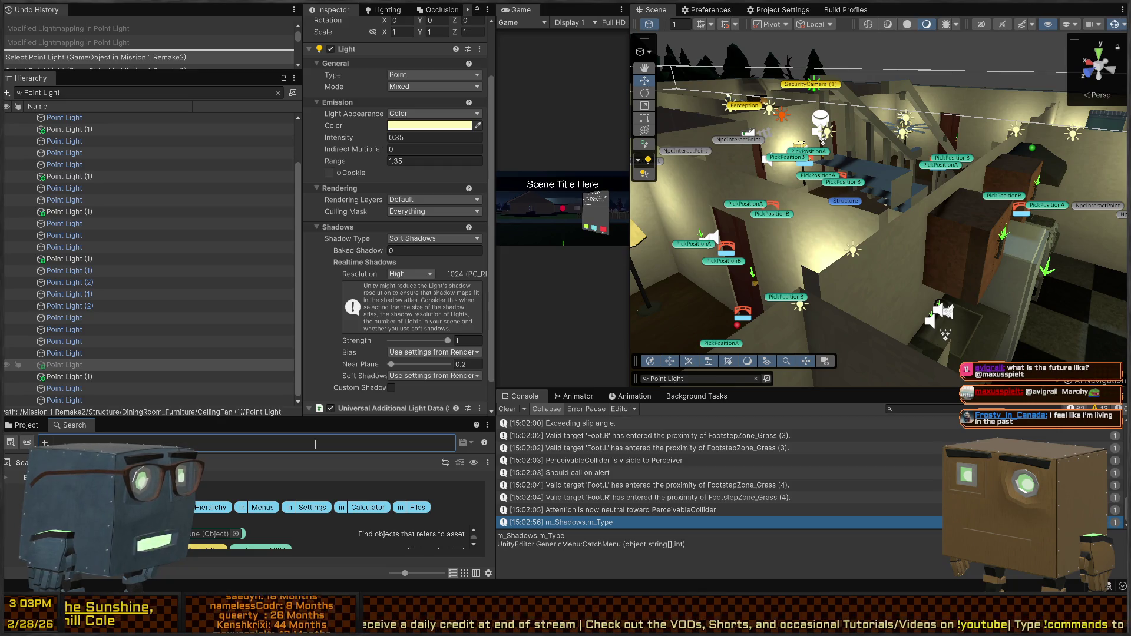
Enlarge the search results area and undo the accidentally pasted code.
scroll(218, 527, down, 2)
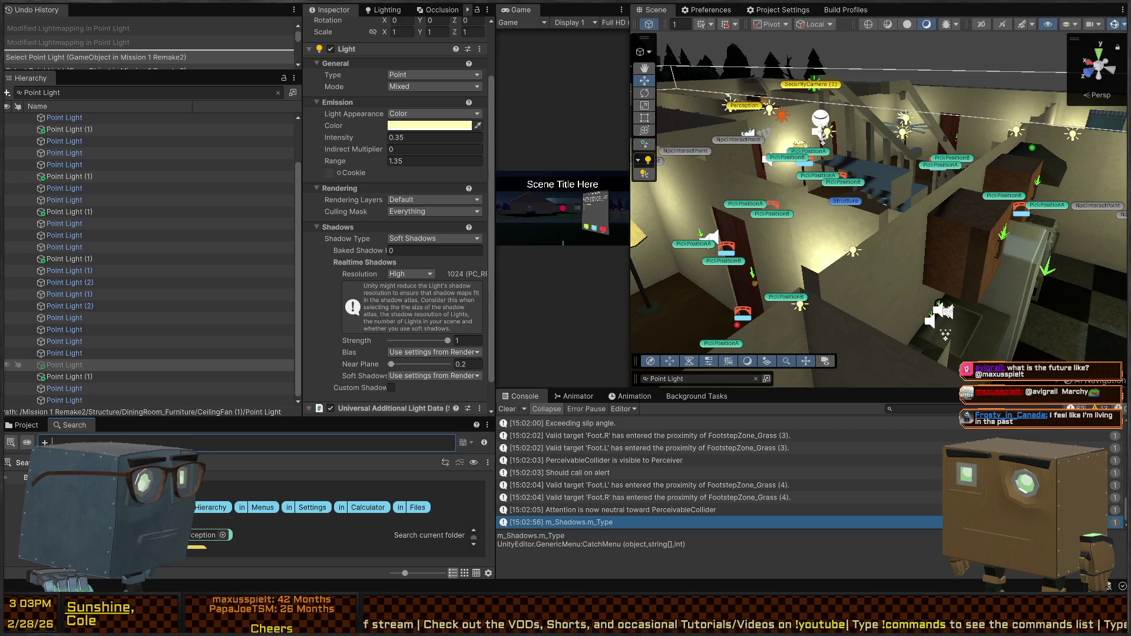
drag(223, 414, 213, 285)
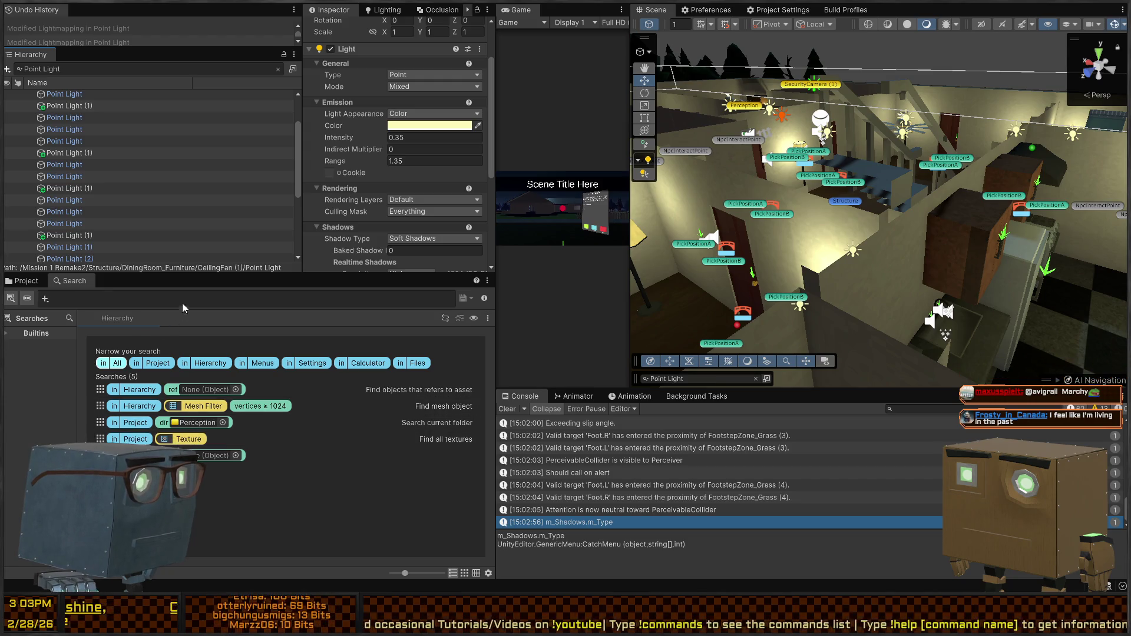
key(ctrl+v)
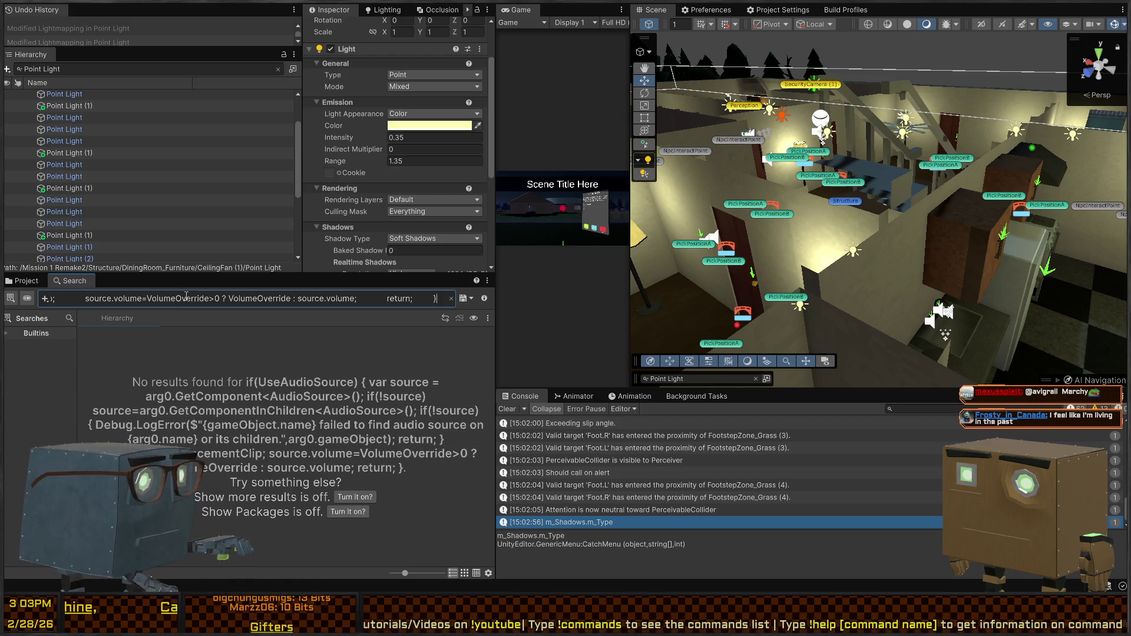
key(ctrl+z)
Search for m_Shadows.m_type=, find nothing, and clear the query.
text(m_shadow)
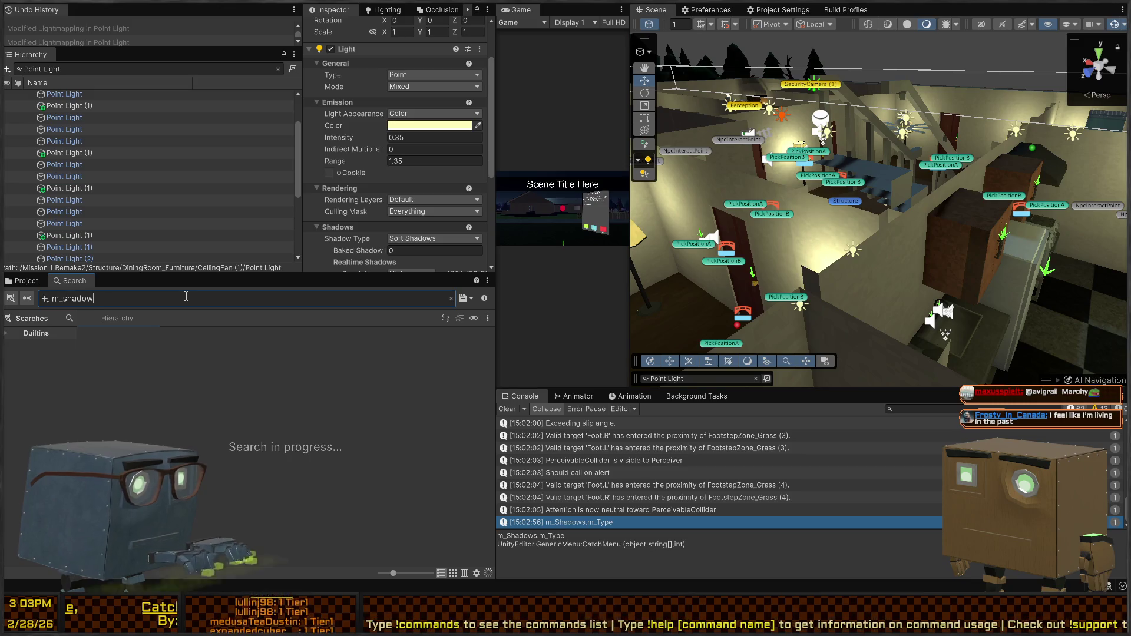
key(BackSpace)
key(BackSpace)
key(BackSpace)
text(Sh)
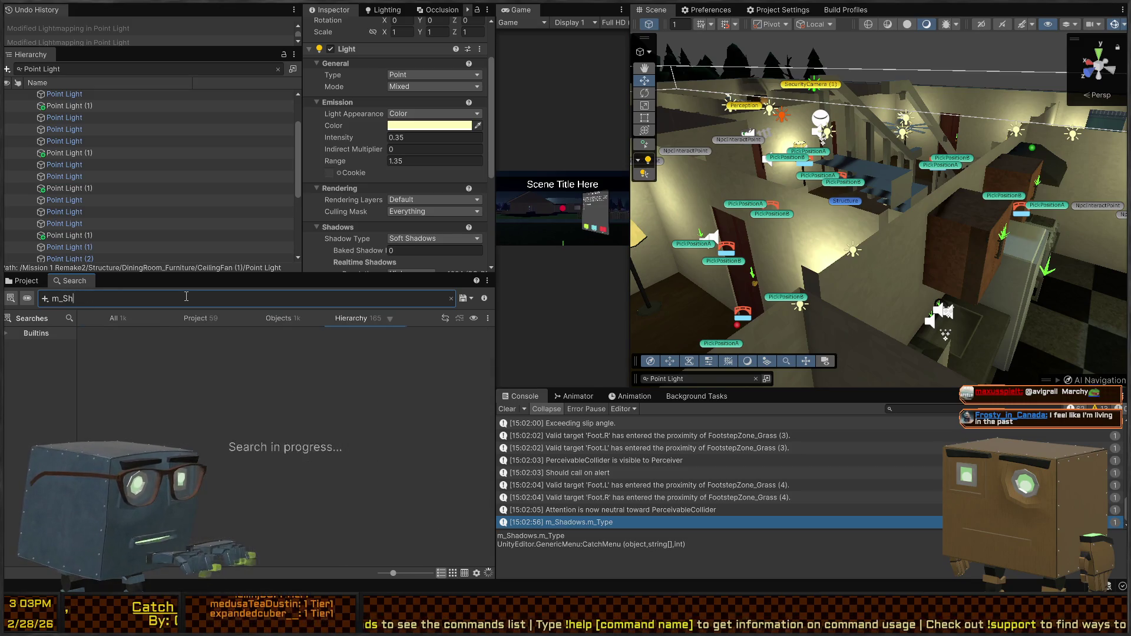
text(adows.)
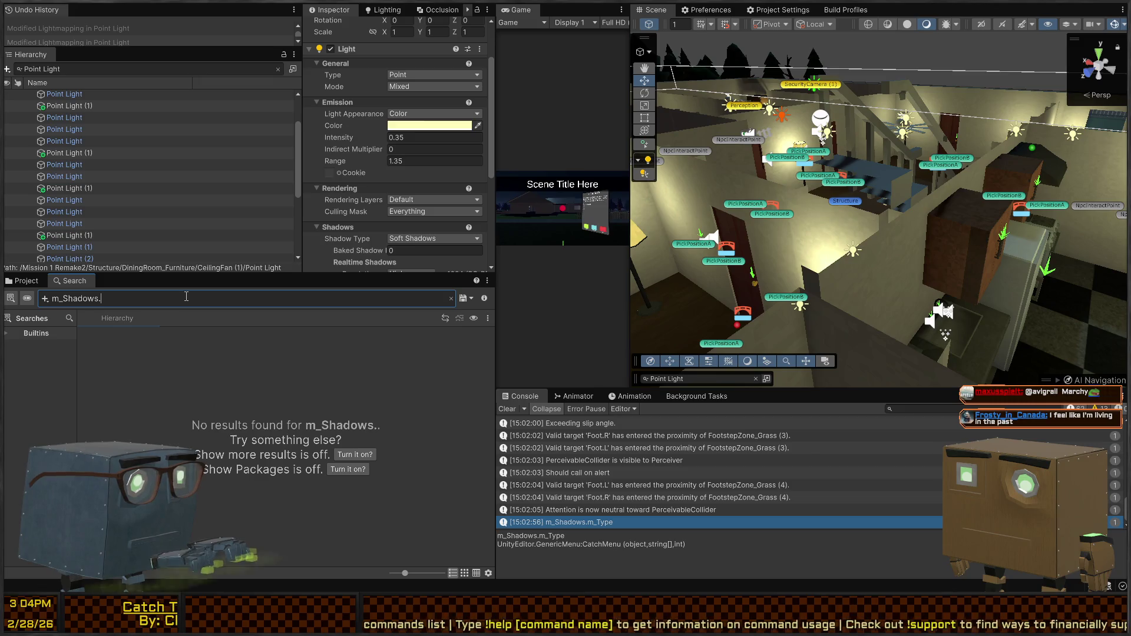
text(m_type=)
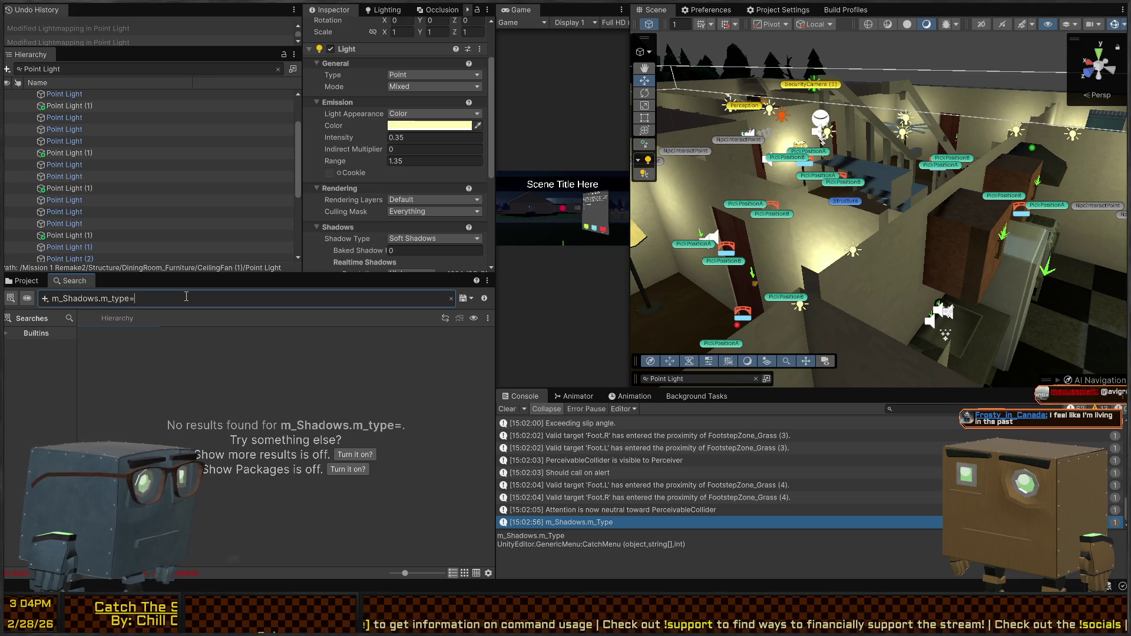
key(ctrl+a)
key(BackSpace)
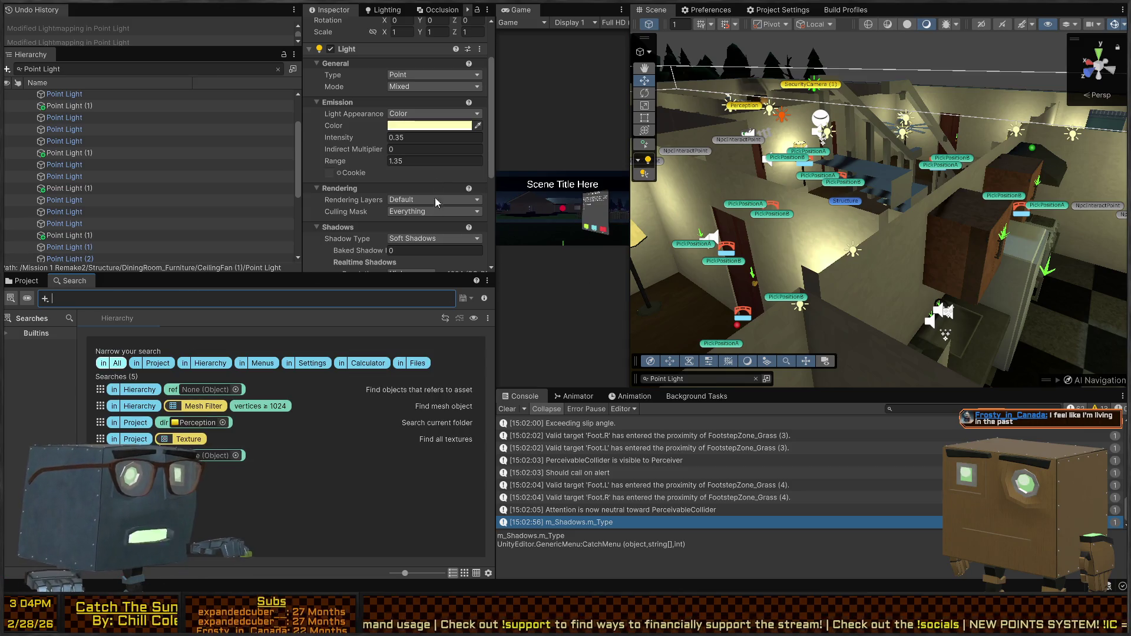
Browse the scene's point lights, then fly to the bedroom and select the floor lamp.
drag(240, 275, 240, 491)
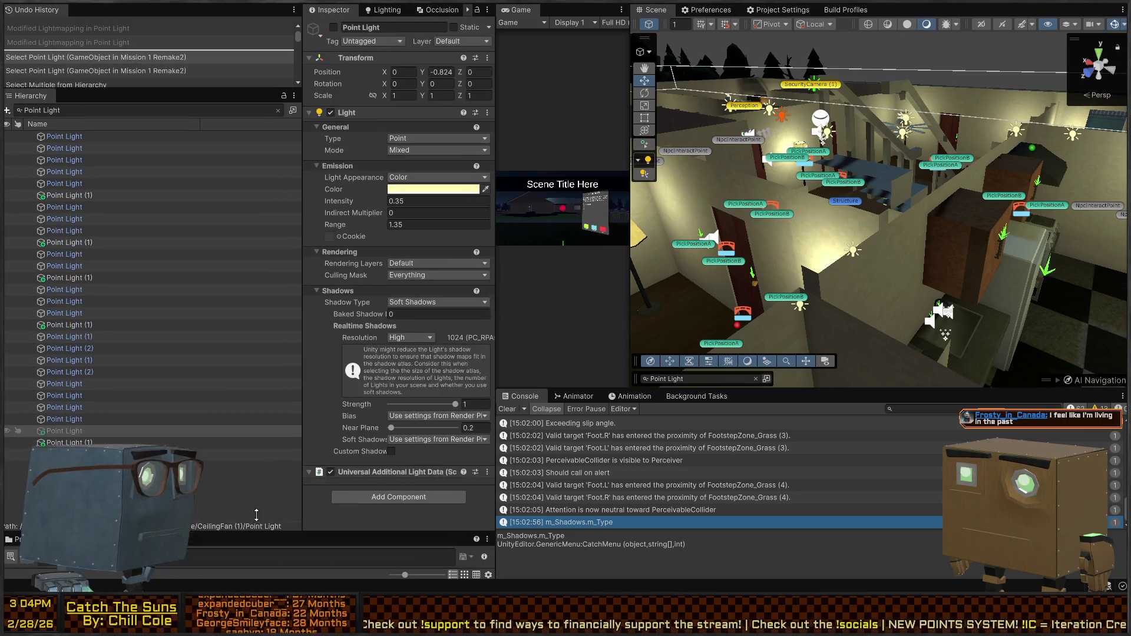
ctrl+click(69, 460)
ctrl+click(69, 411)
ctrl+click(69, 401)
ctrl+click(74, 380)
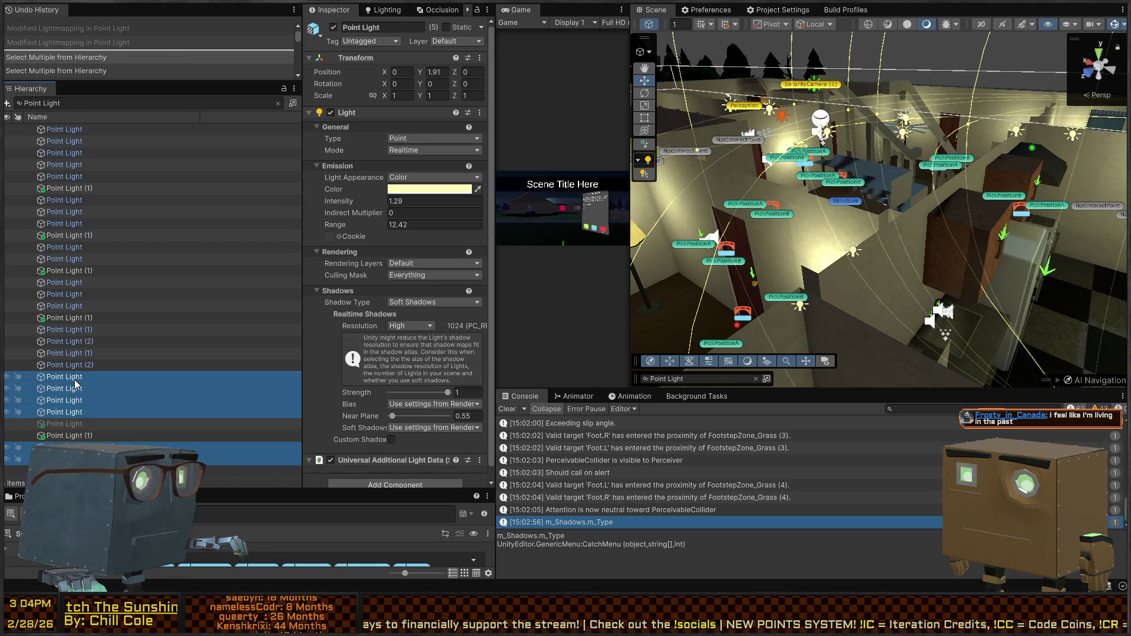
click(74, 381)
click(147, 260)
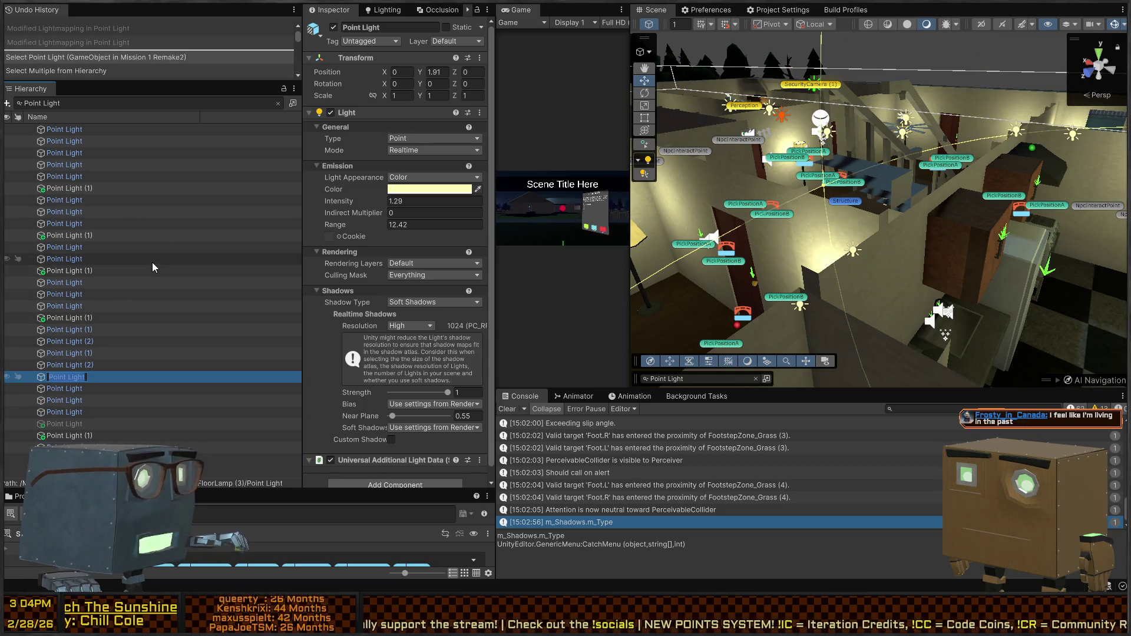
key(f)
mouse_move(662, 97)
mouse_down()
mouse_move(737, 176)
mouse_move(884, 281)
mouse_up()
click(893, 278)
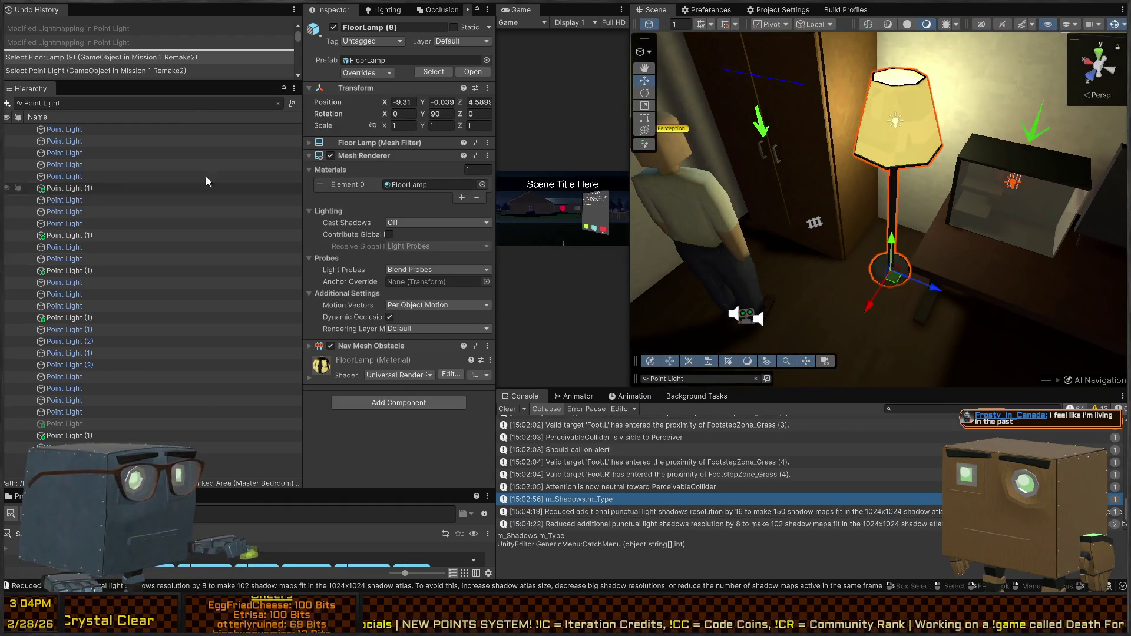
In the FloorLamp prefab, set the Point Light shadow resolution to Low and save.
click(471, 71)
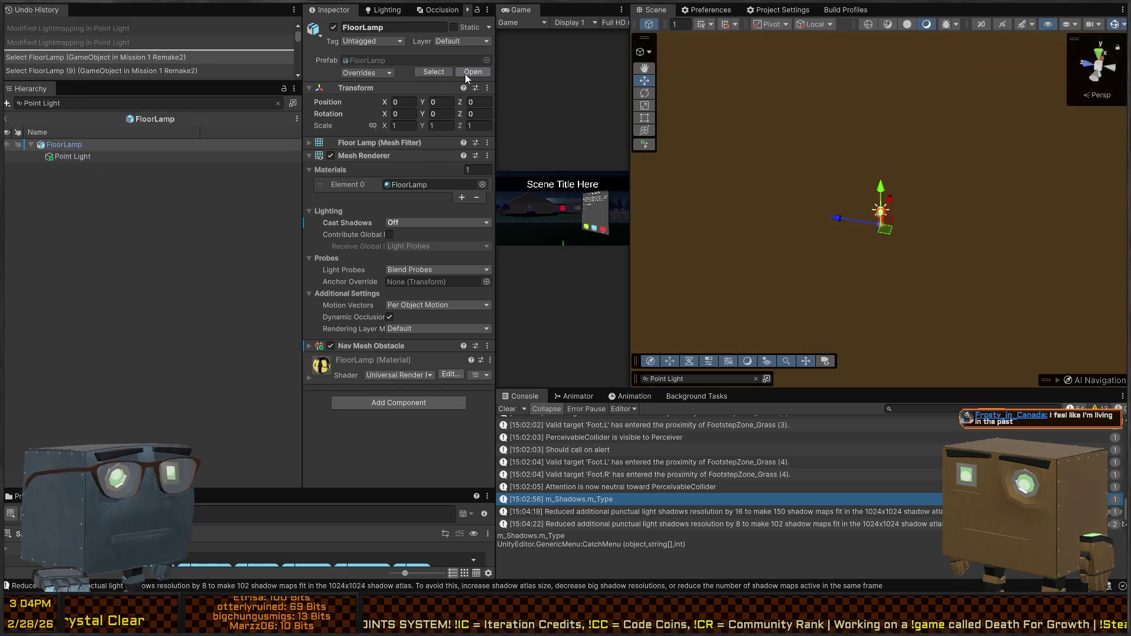
click(149, 155)
scroll(383, 230, down, 1)
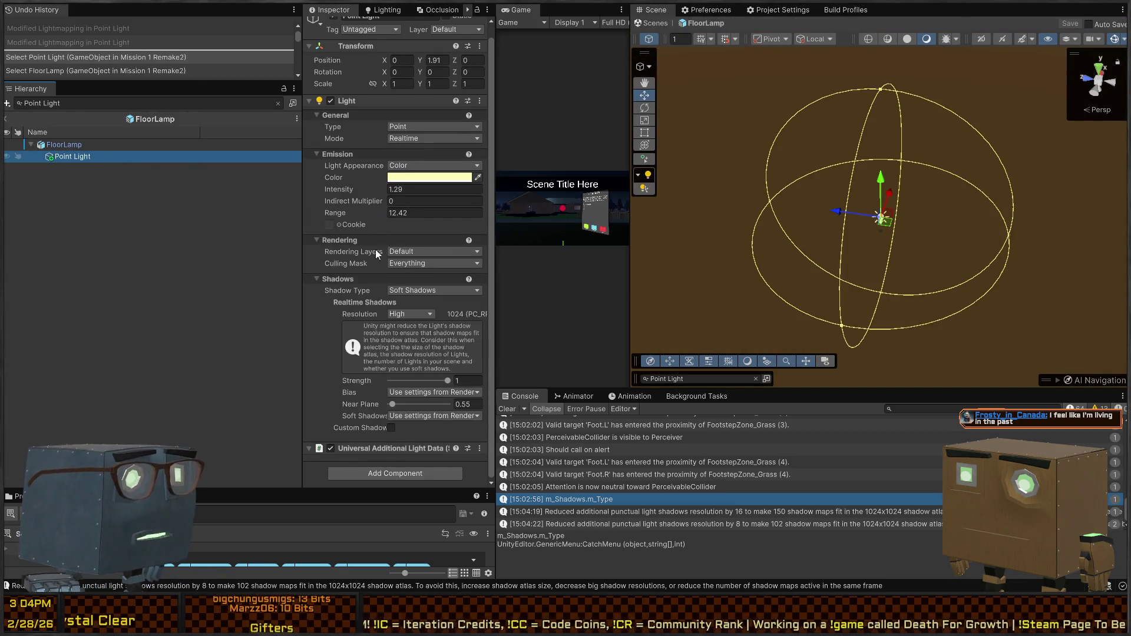
scroll(430, 284, up, 1)
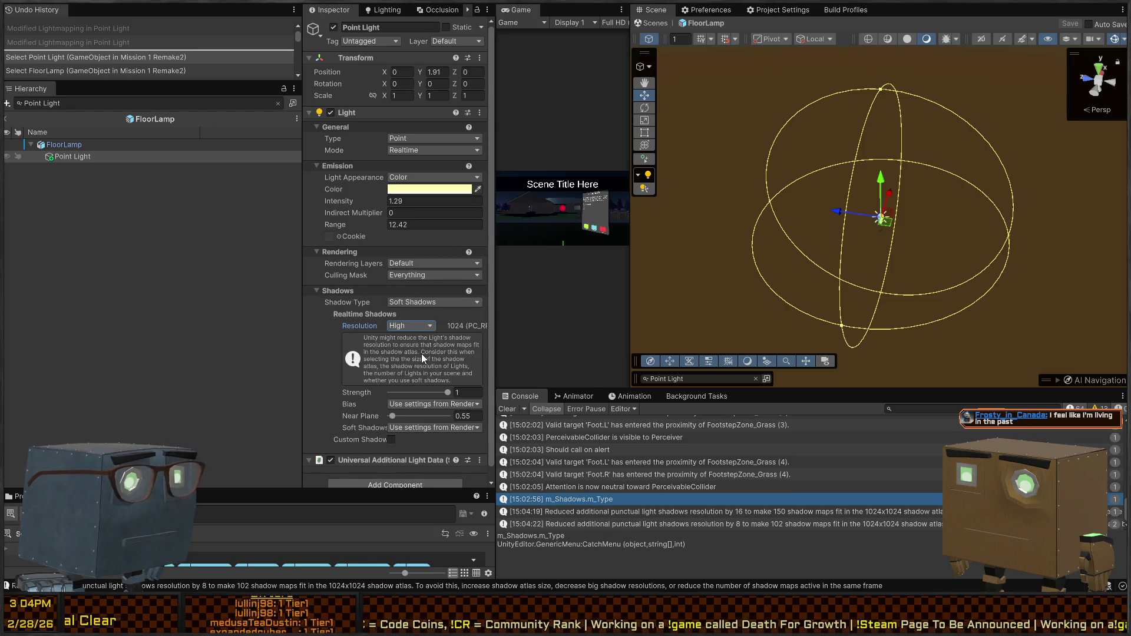
click(411, 325)
click(400, 337)
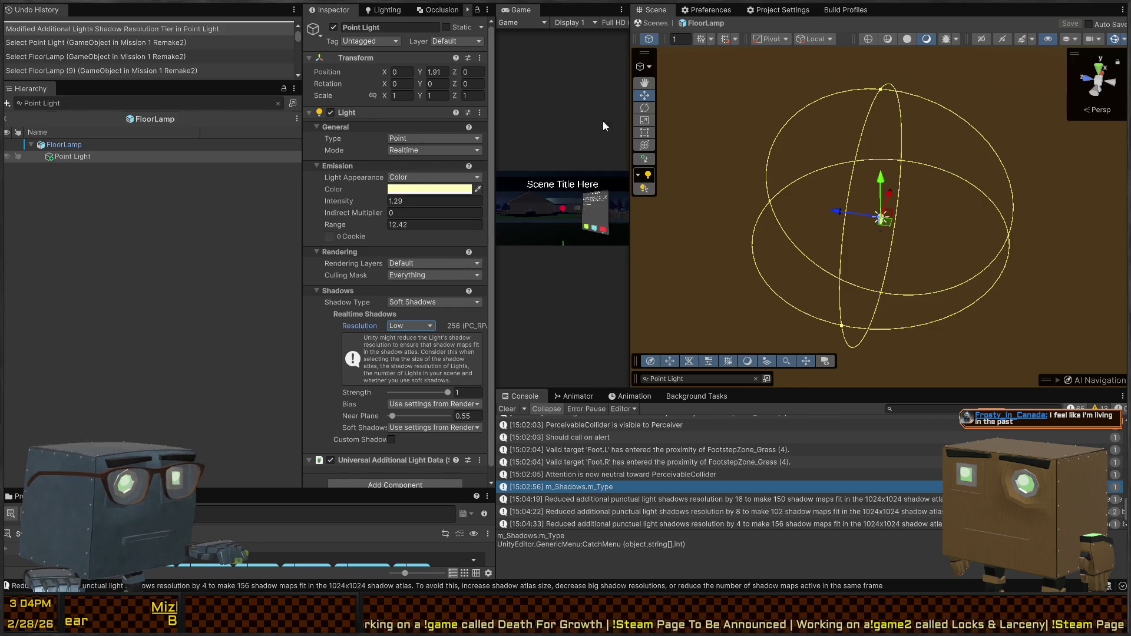
click(655, 23)
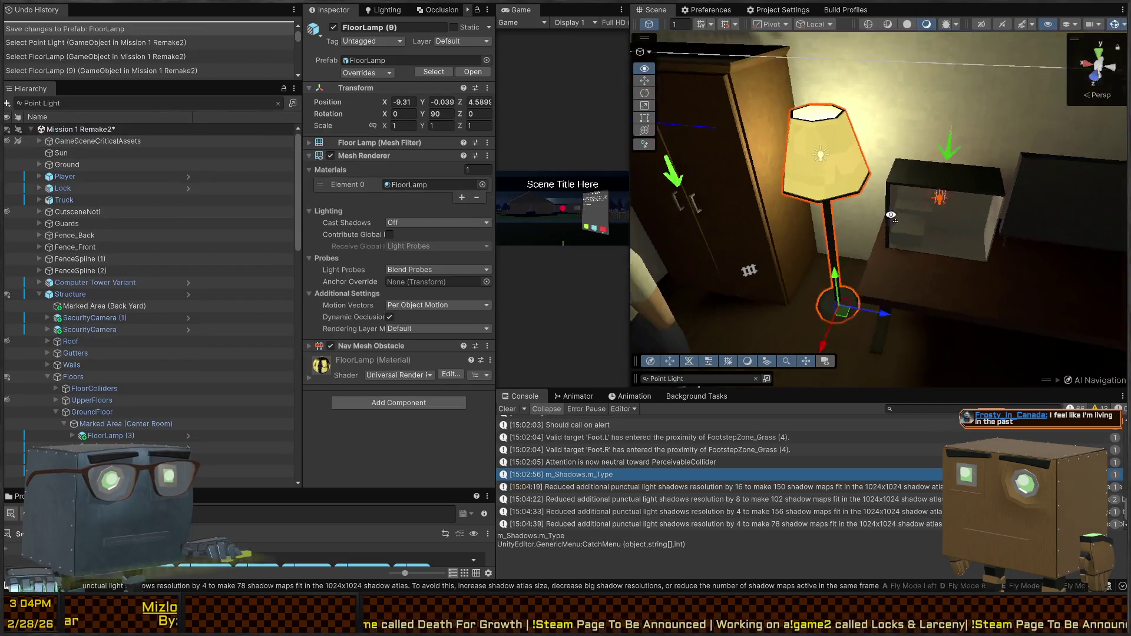
mouse_move(992, 219)
mouse_down()
mouse_move(973, 179)
mouse_move(971, 243)
mouse_move(836, 246)
mouse_up()
click(828, 246)
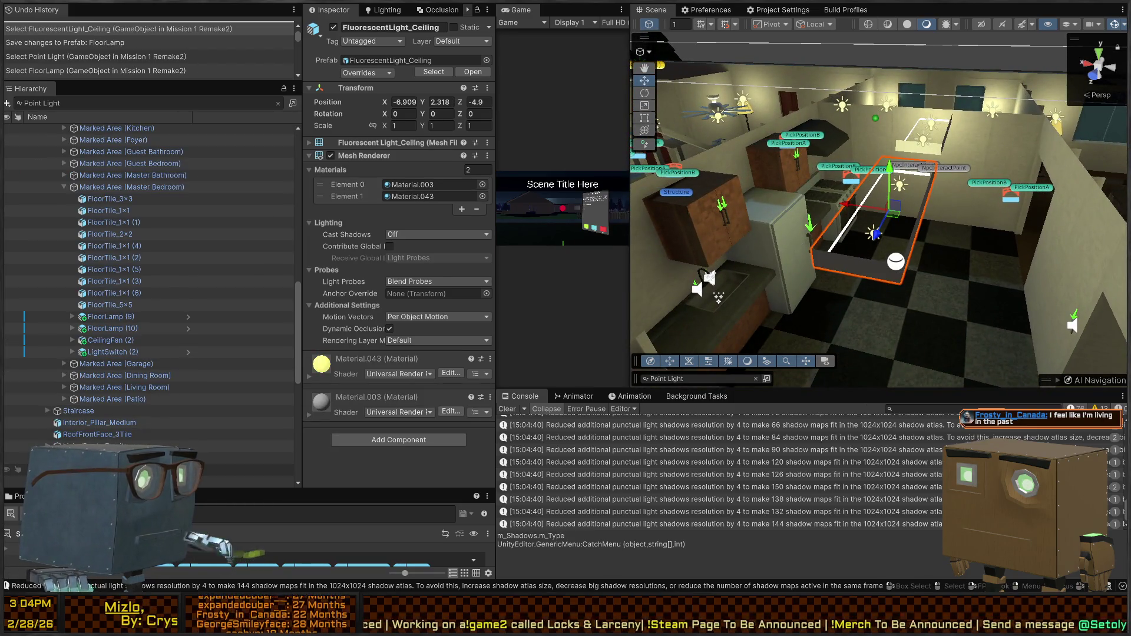
click(473, 71)
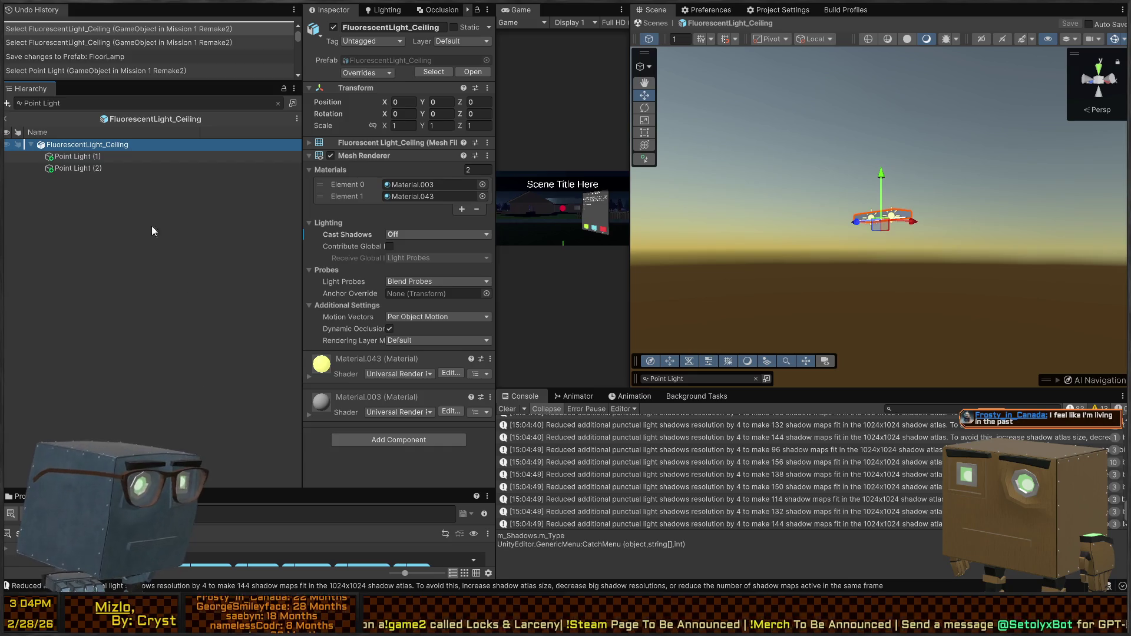
click(69, 157)
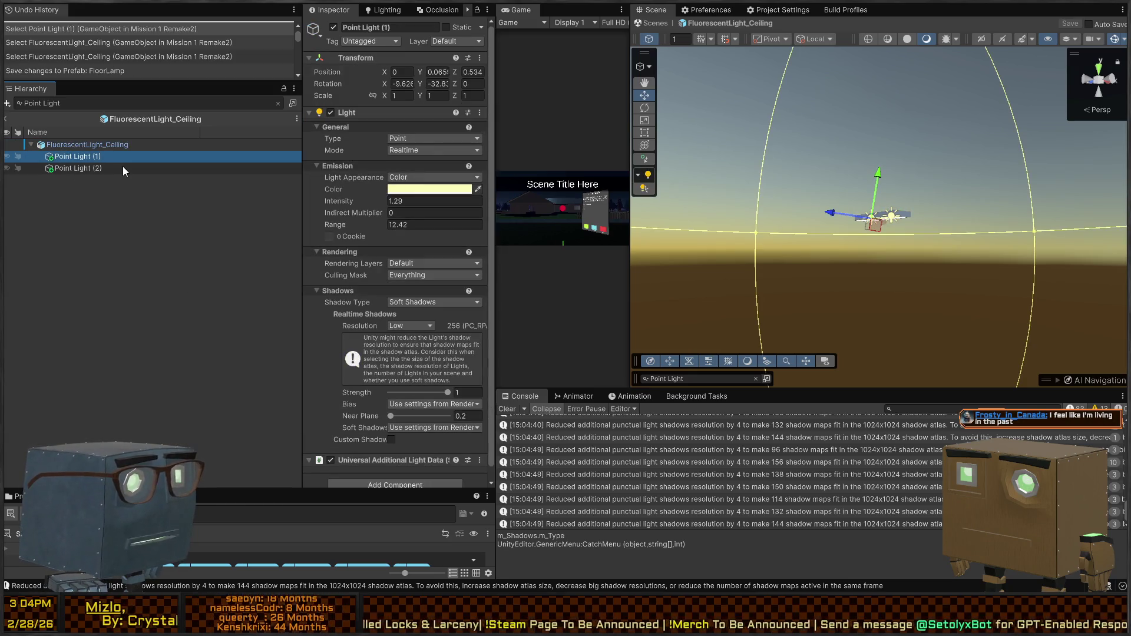
click(118, 167)
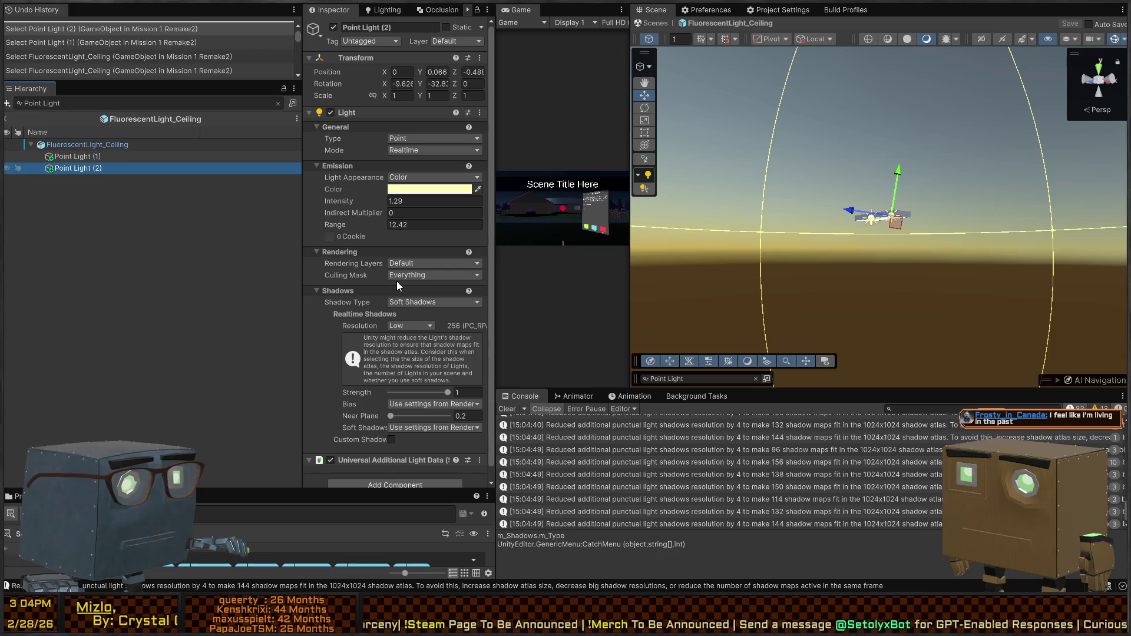
click(6, 119)
mouse_move(825, 261)
mouse_down()
mouse_move(840, 218)
mouse_move(1046, 227)
mouse_move(886, 230)
mouse_up()
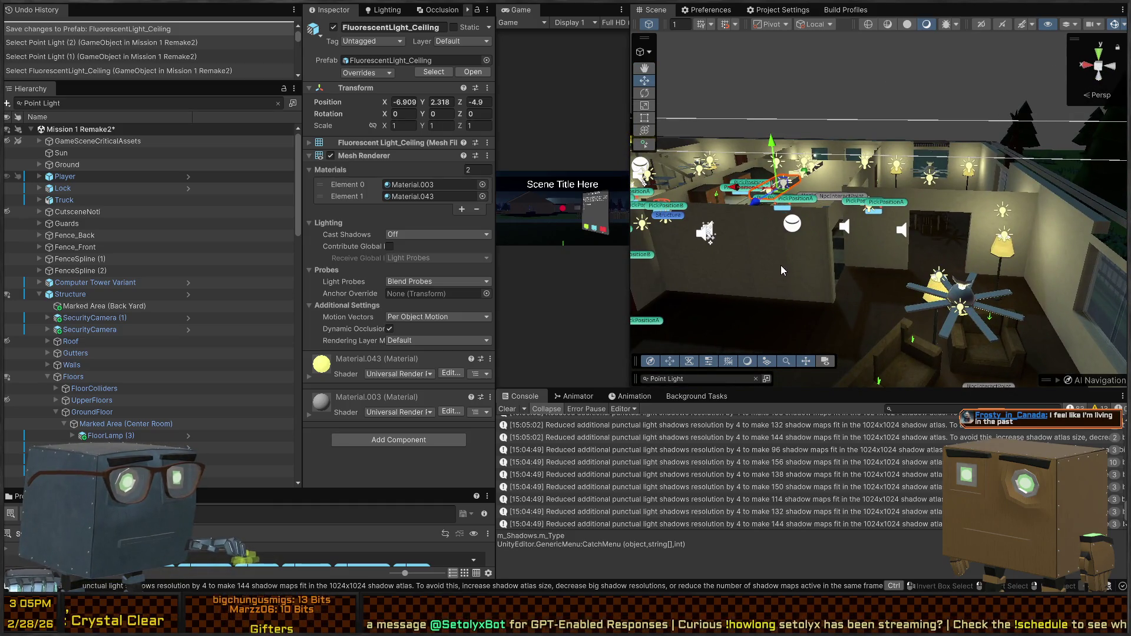
mouse_move(840, 298)
mouse_down()
mouse_move(602, 267)
mouse_move(1005, 234)
mouse_up()
click(977, 241)
Select the window wall piece in the scene and open its prefab.
click(978, 242)
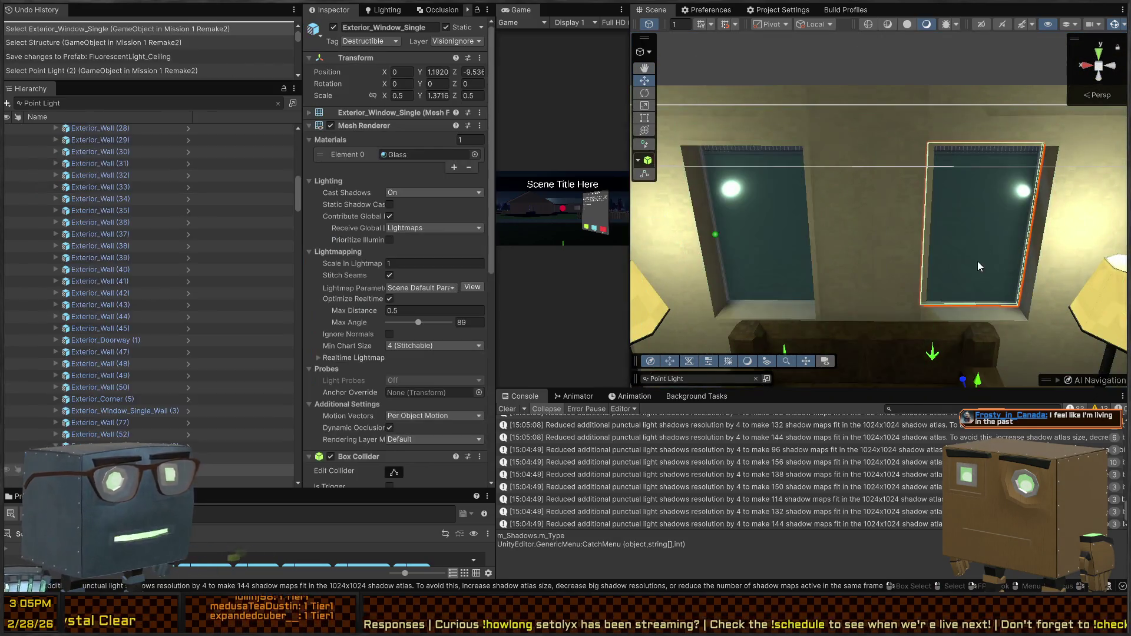
click(1017, 324)
click(1013, 325)
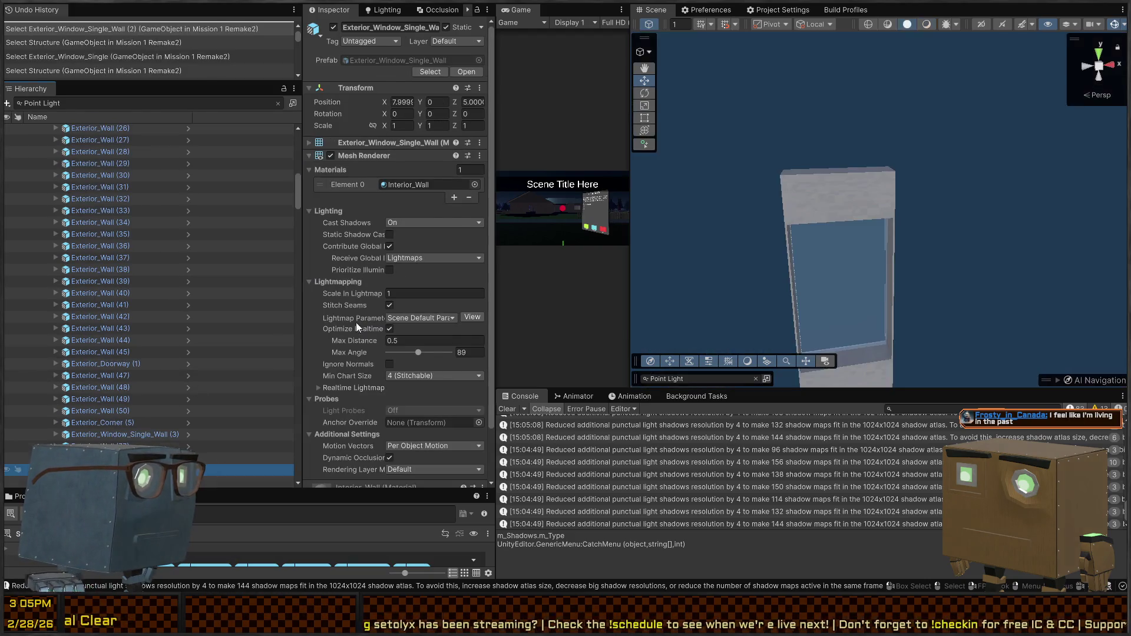
click(87, 167)
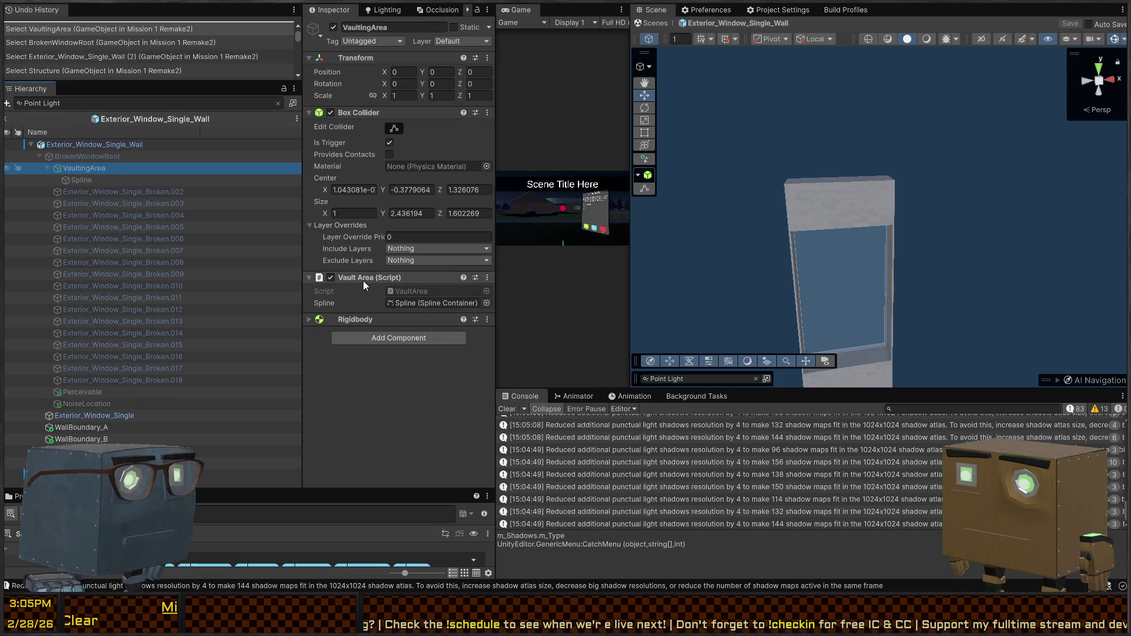
Delete the NoiseLocation test emitter from the window wall prefab and save it.
click(86, 155)
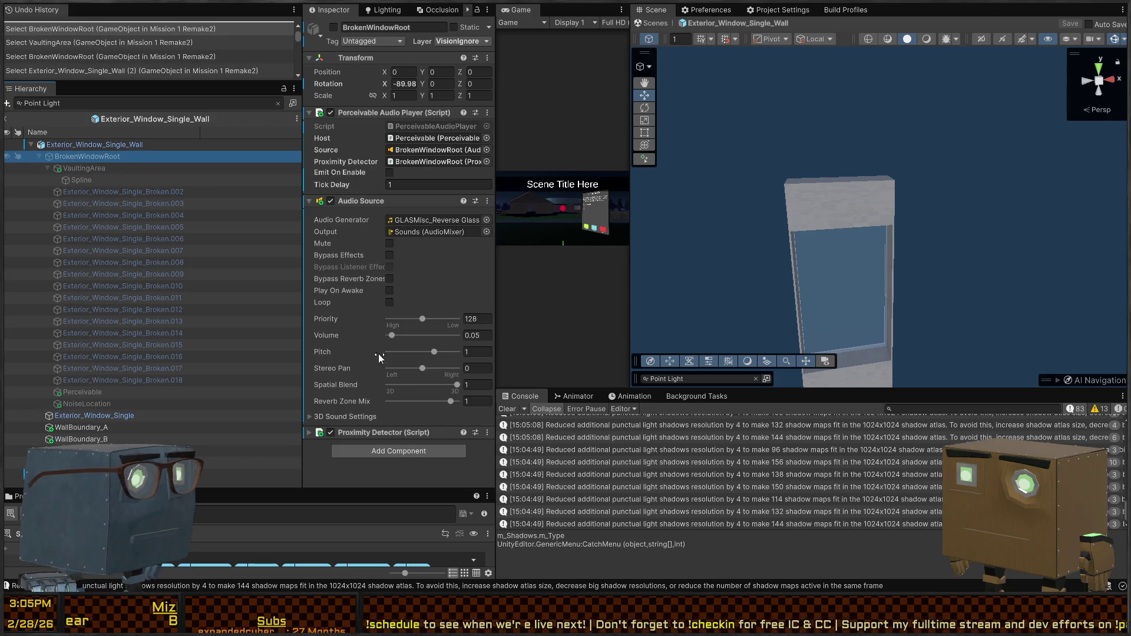
click(94, 403)
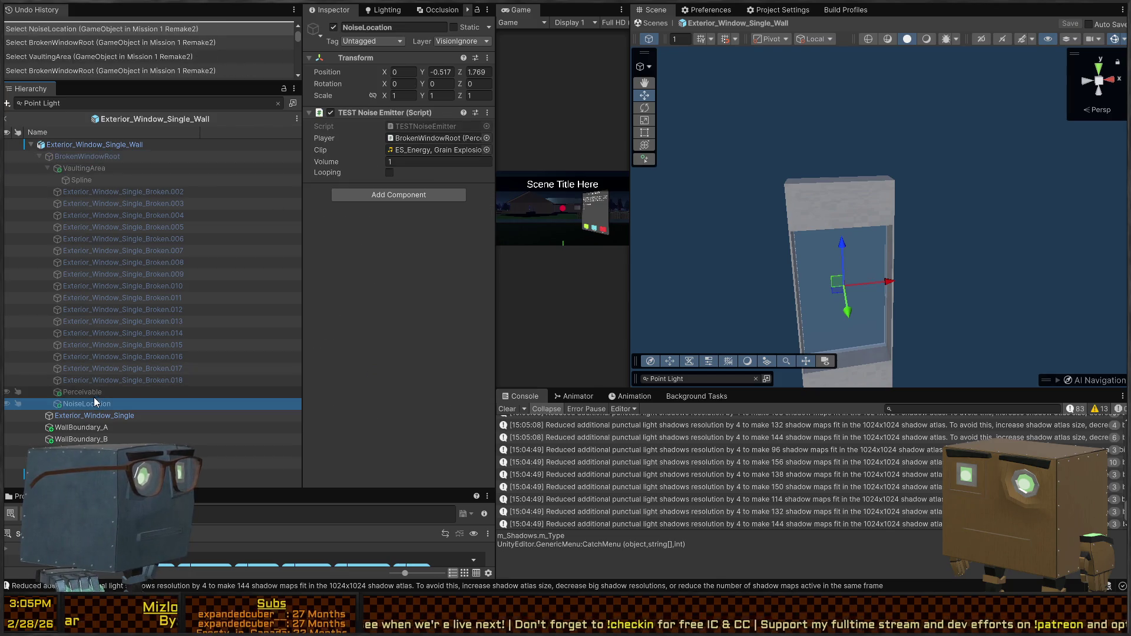
key(Delete)
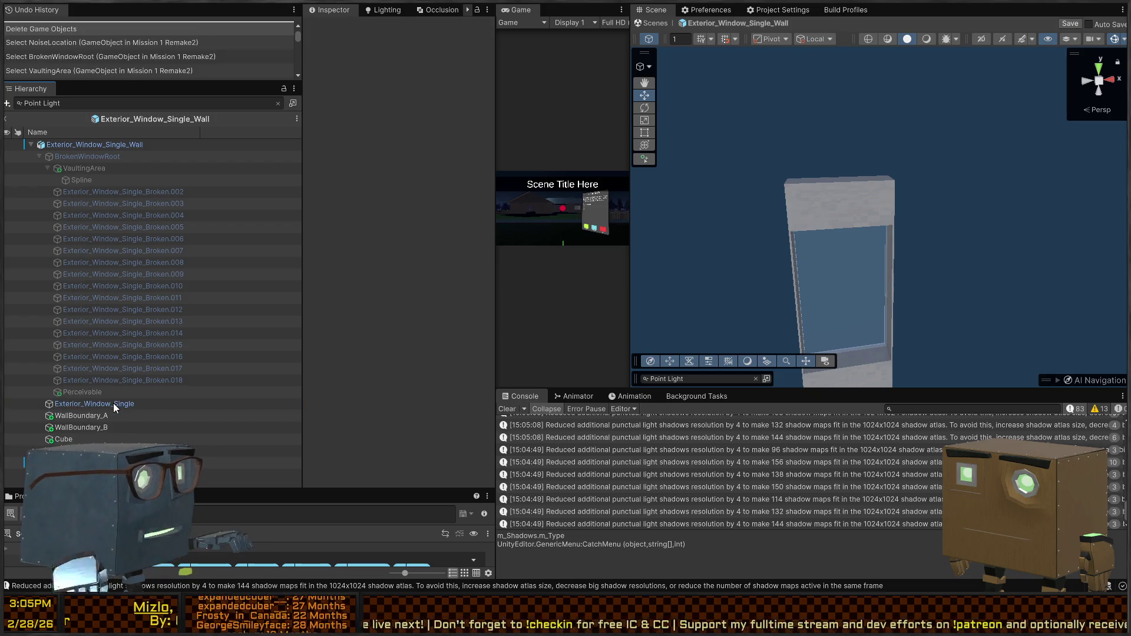
key(ctrl+s)
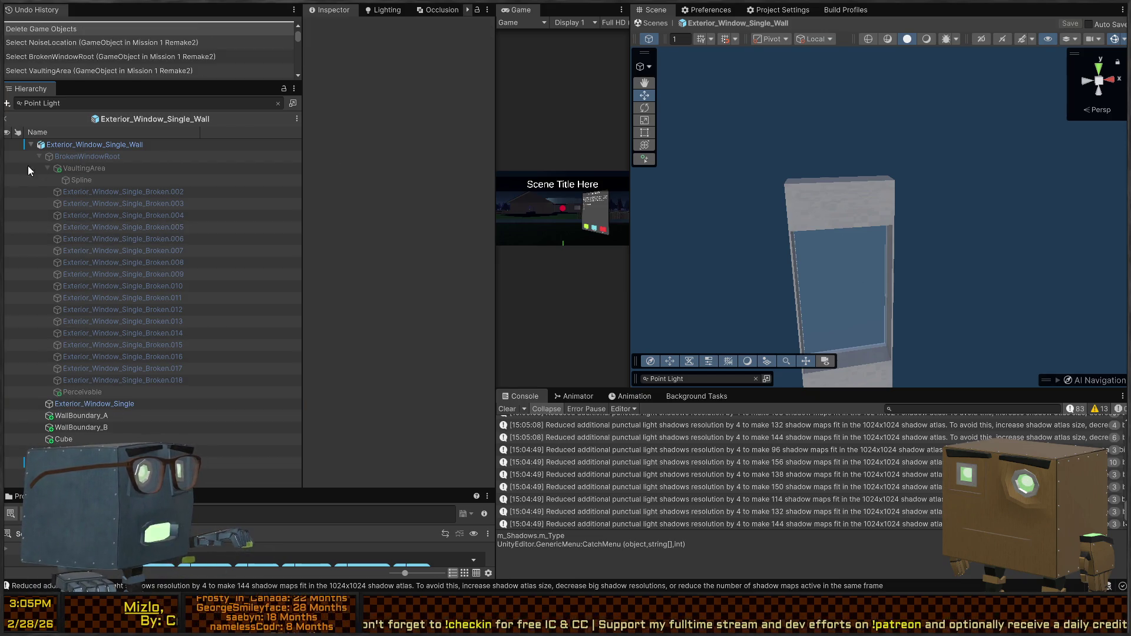
Check the vaulting area and broken window root, then return to the Mission 1 Remake2 scene.
click(90, 166)
click(89, 156)
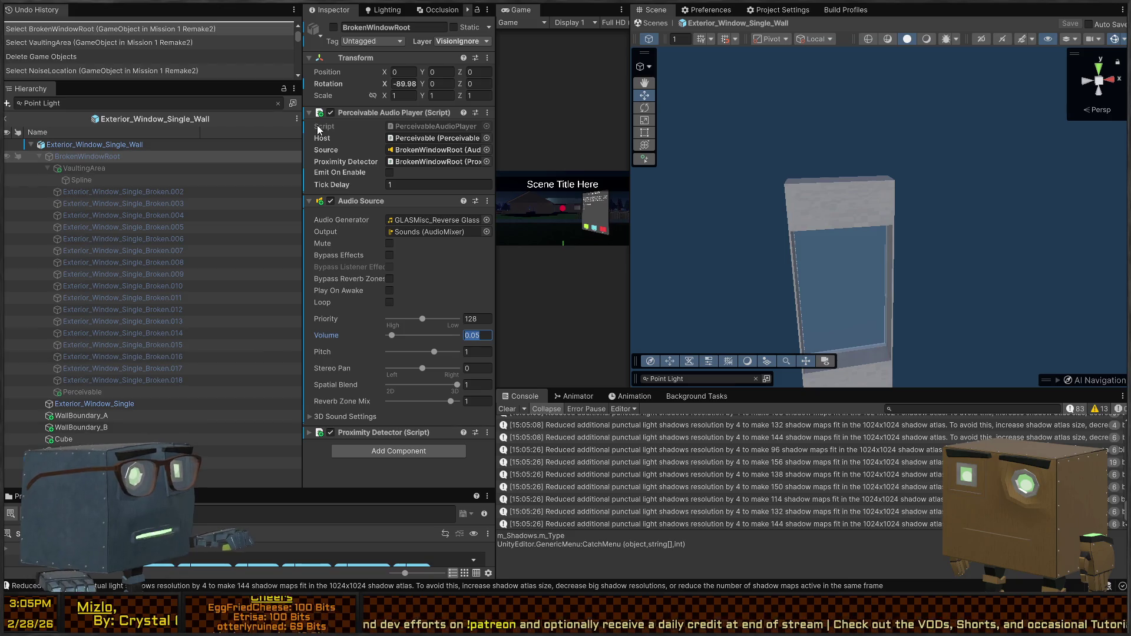
click(8, 120)
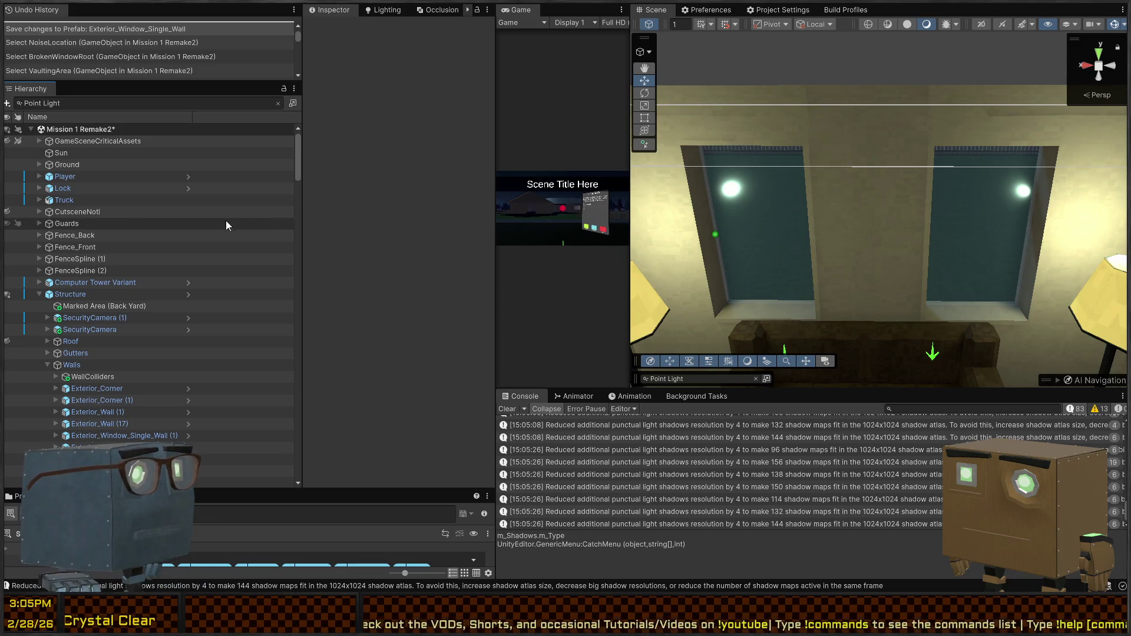
Select Exterior_Window_Single_Wall (3) in the scene and locate its prefab asset.
scroll(226, 224, down, 2)
click(786, 115)
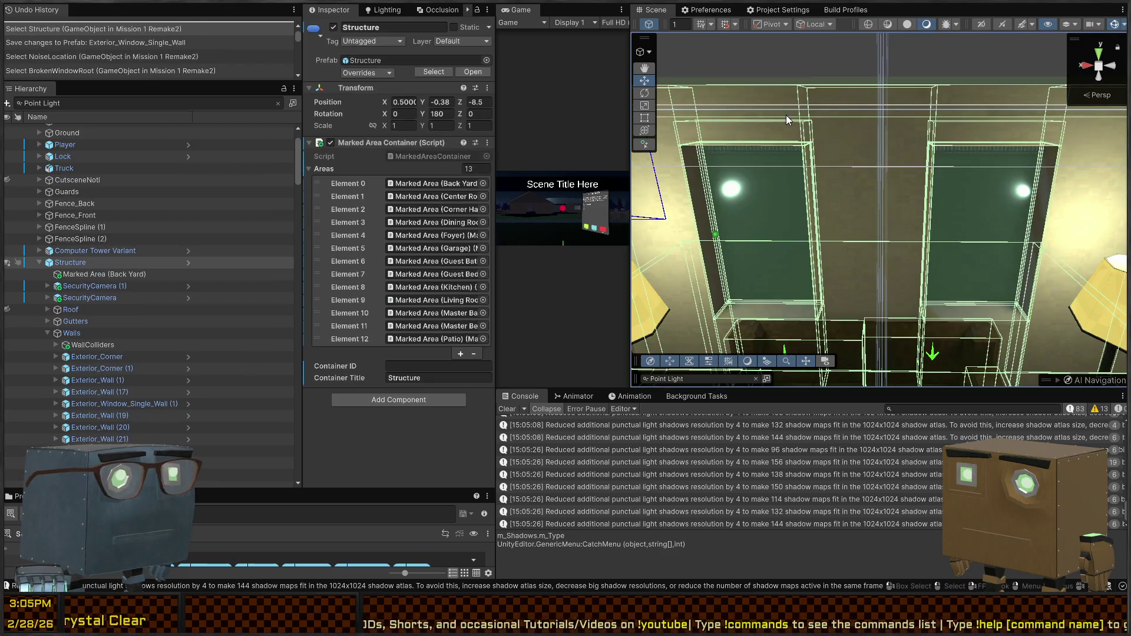
click(786, 115)
click(658, 126)
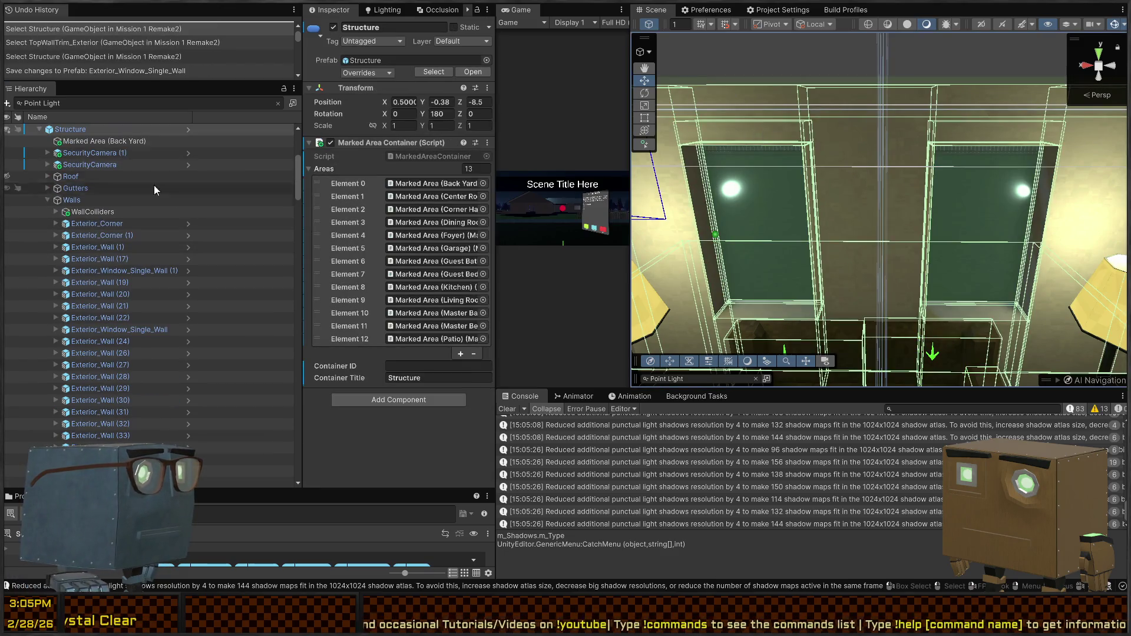
click(748, 136)
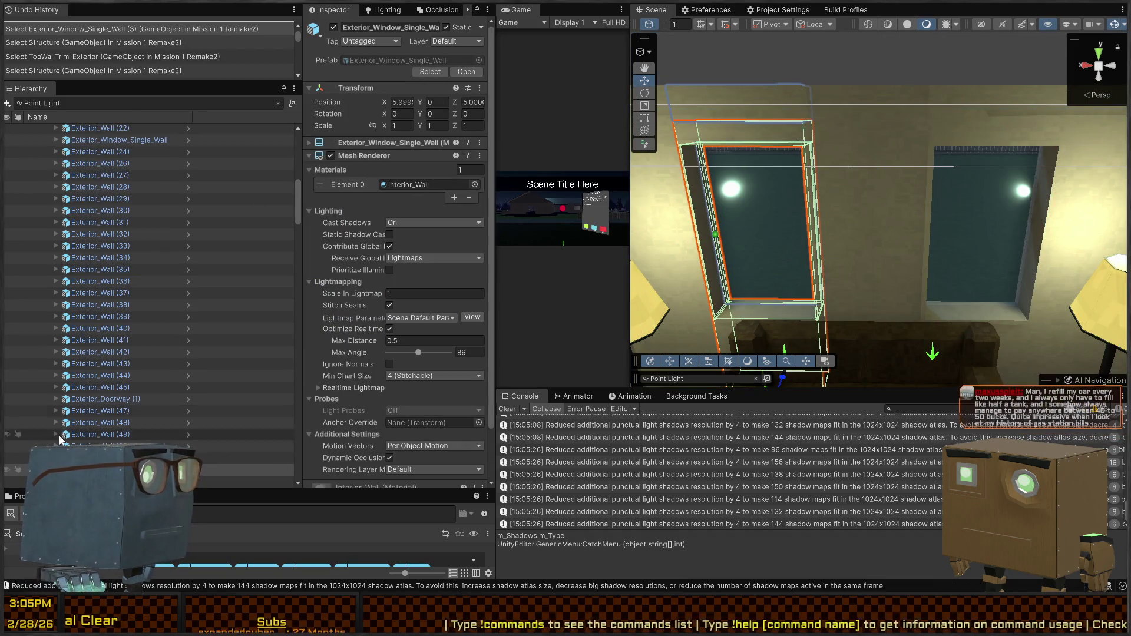
click(443, 61)
click(412, 60)
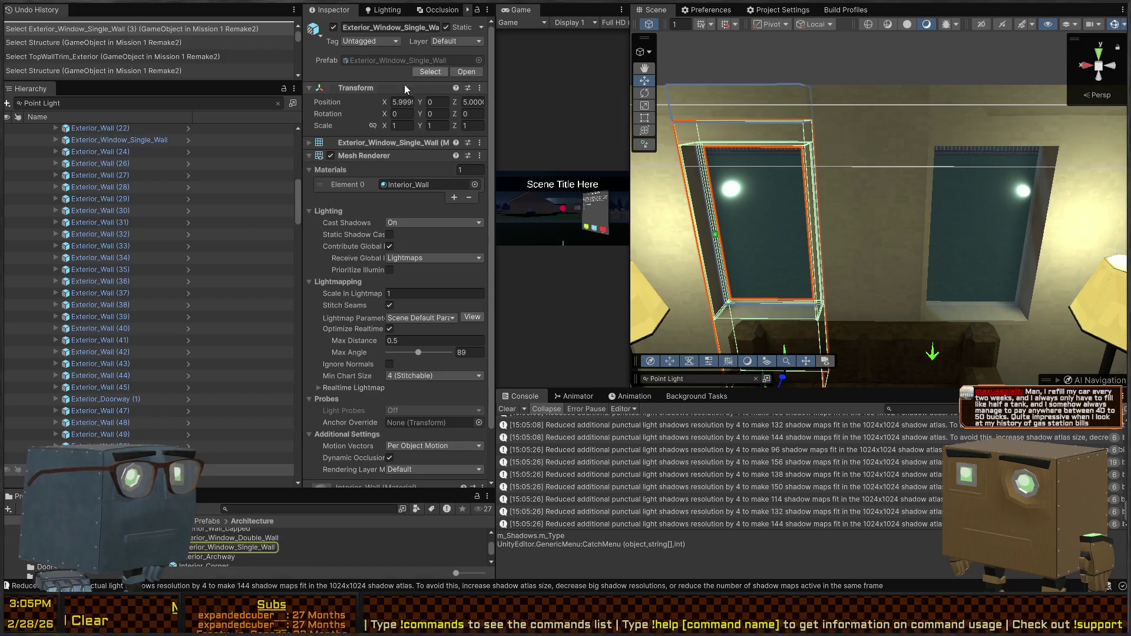
Set the Exterior_Window_Double_Wall broken-glass sound volume to 0.1.
double_click(254, 540)
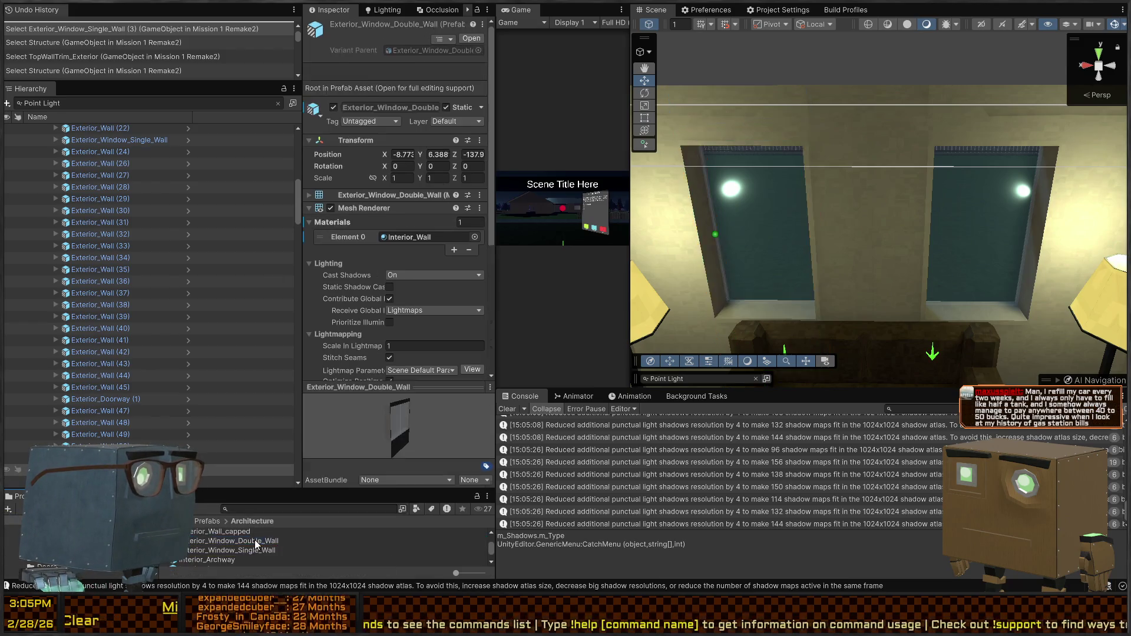
click(484, 339)
key(BackSpace)
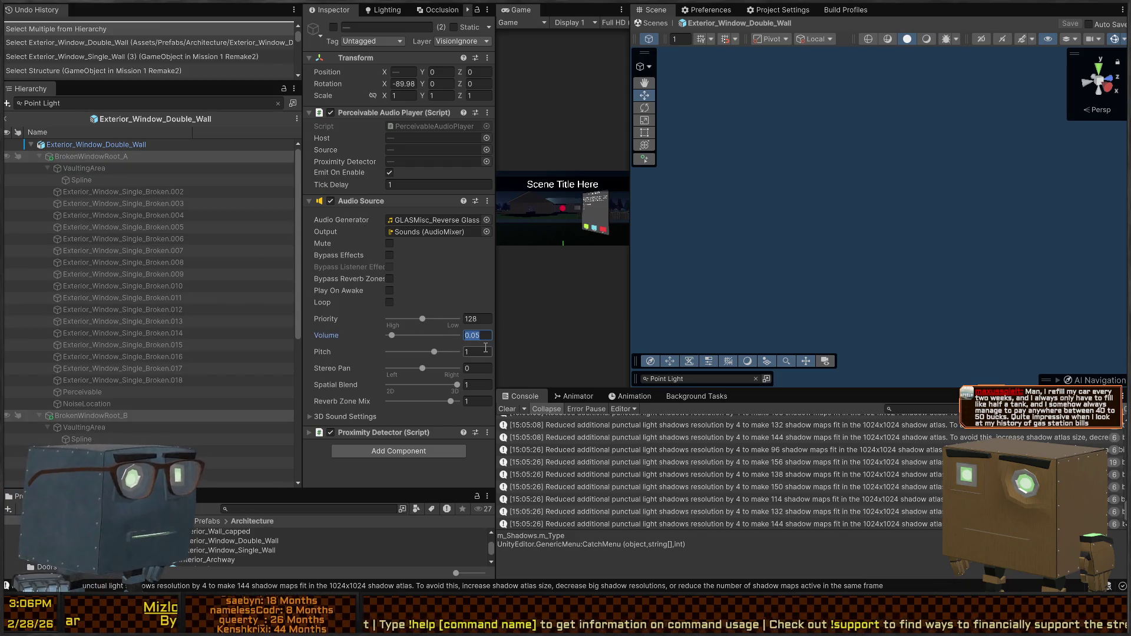
text(0.1)
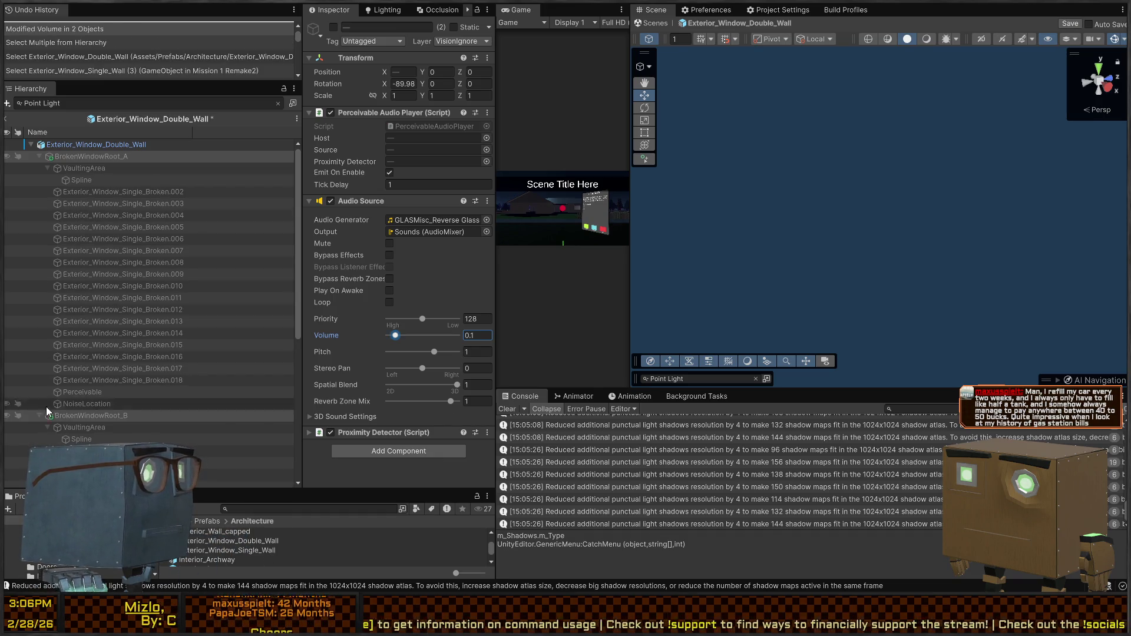
Set the Exterior_Window_Single_Wall broken-glass volume to 0.1, save, and enter Play mode.
click(243, 549)
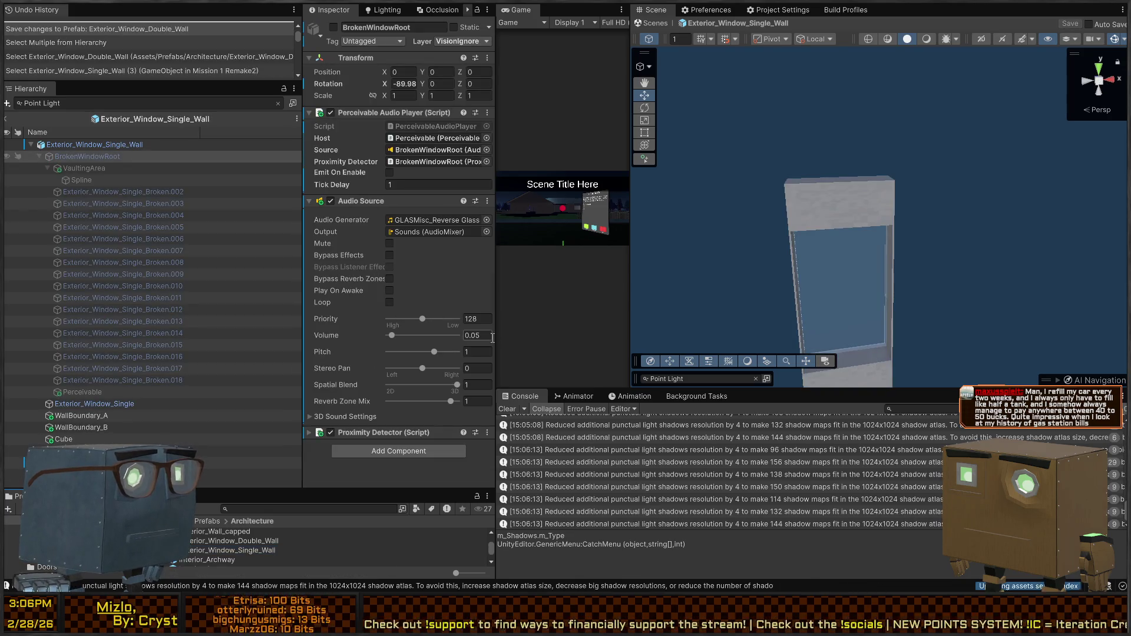
click(485, 336)
text(0.1)
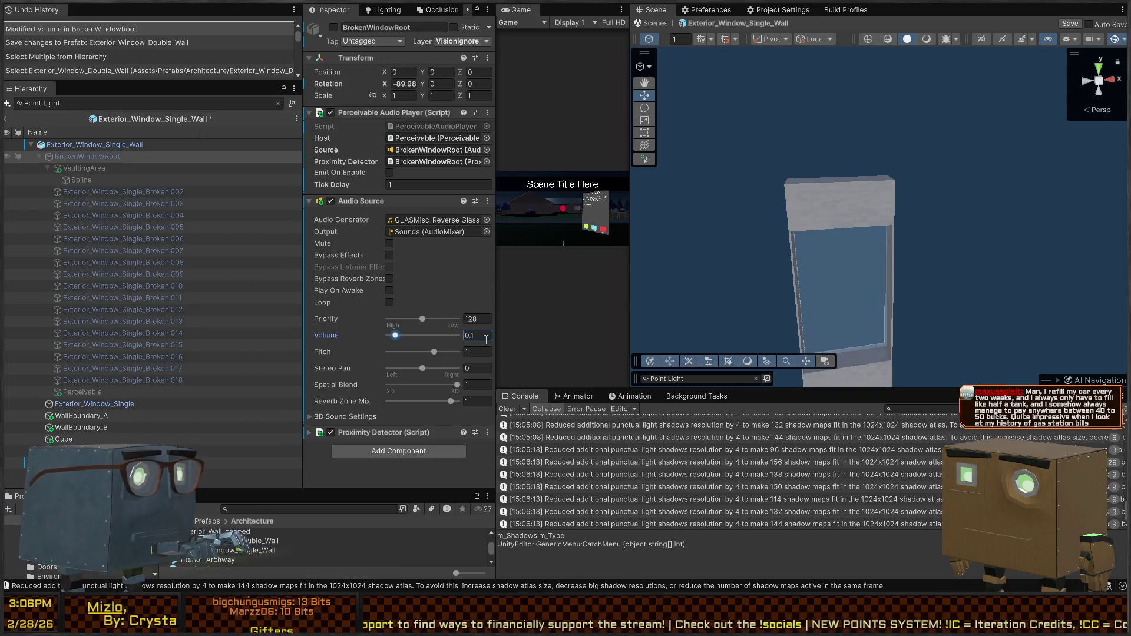
click(653, 22)
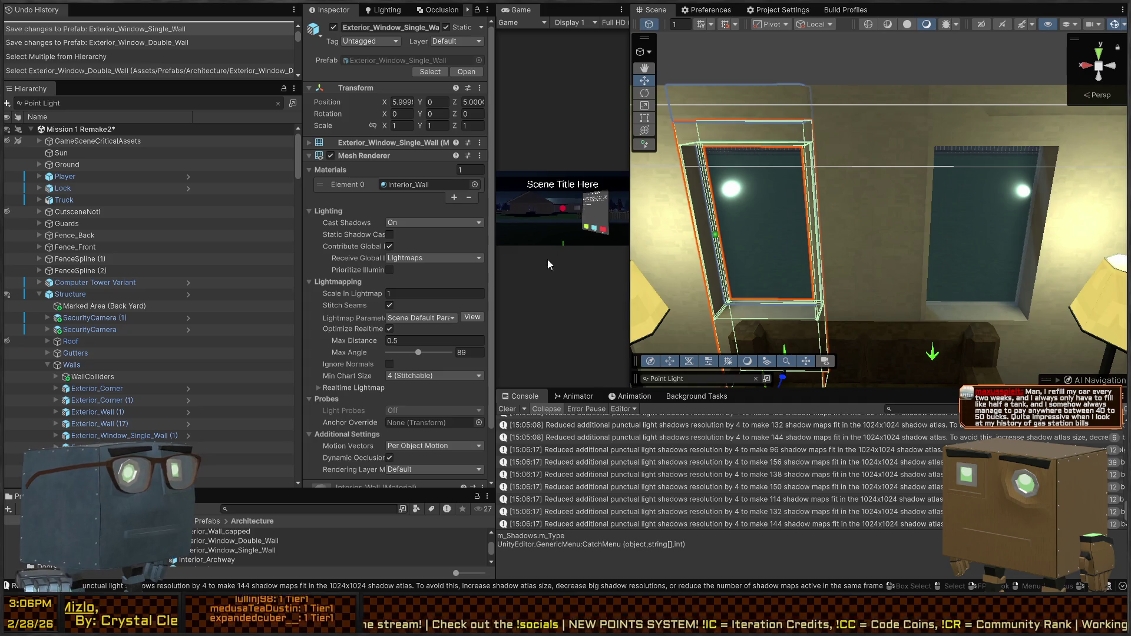
key(ctrl+p)
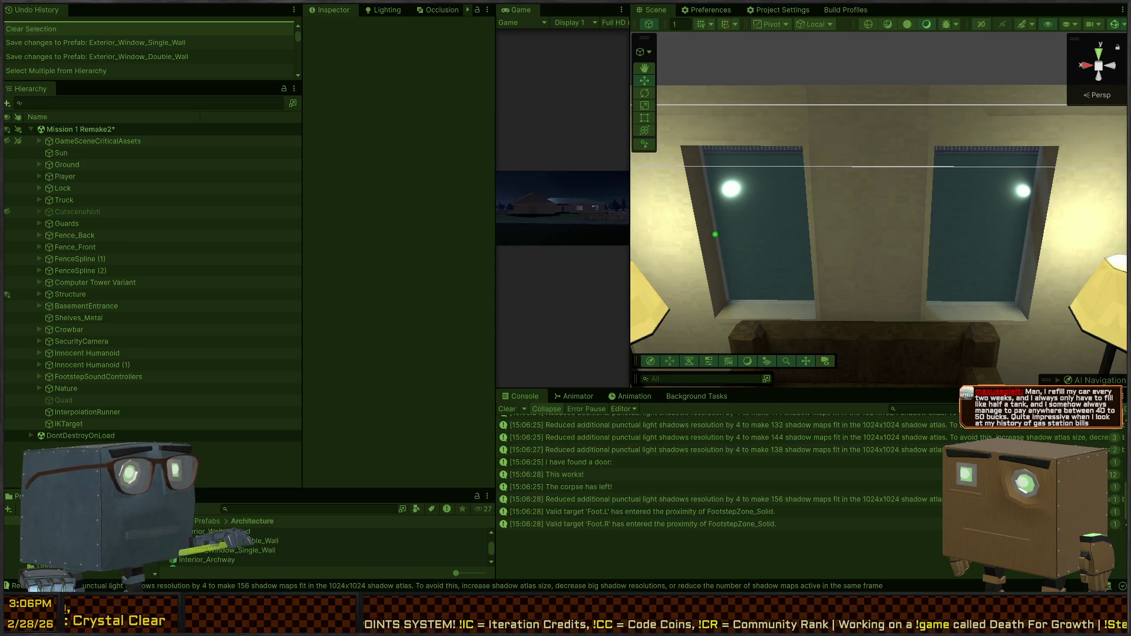
In a maximized Game view, pick up the crowbar, walk to the house and smash the lit window.
key(shift+space)
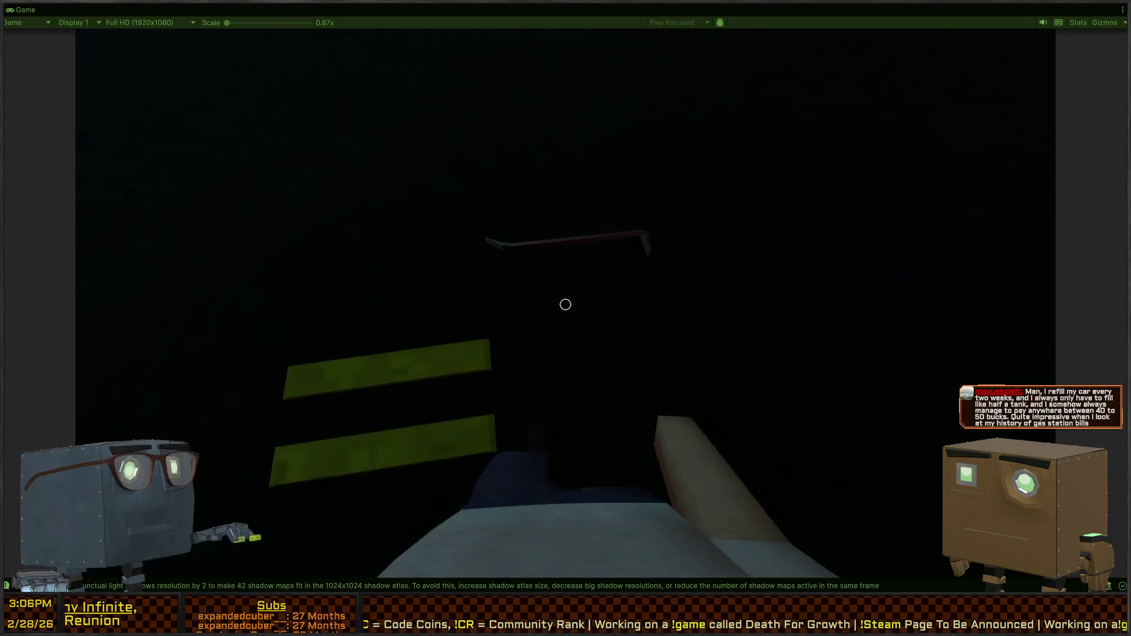
key(f)
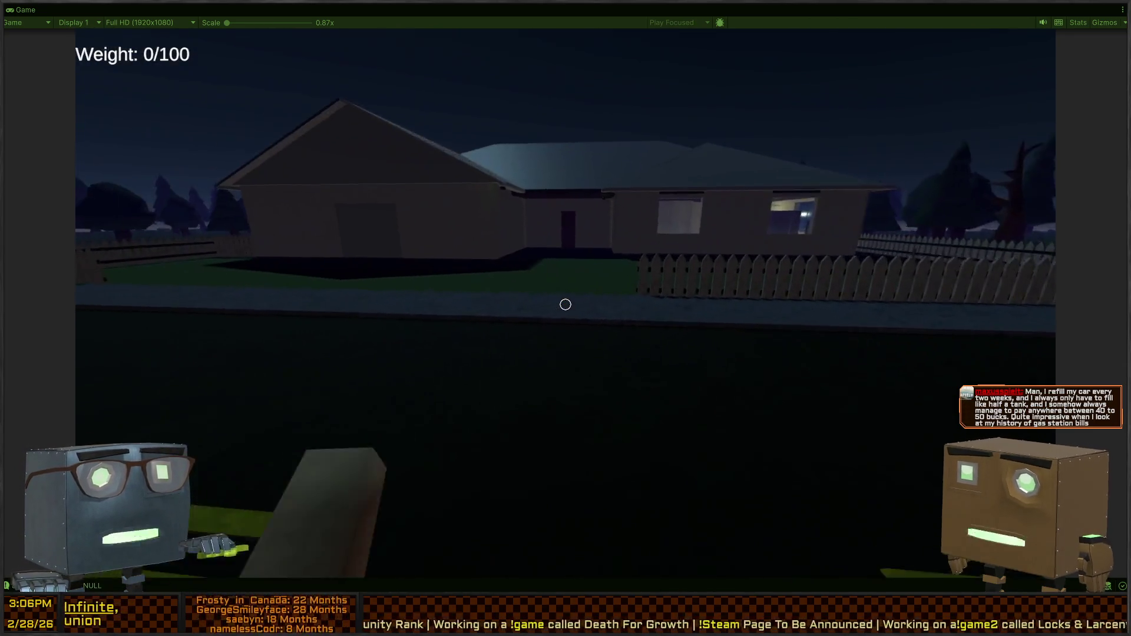
key(w)
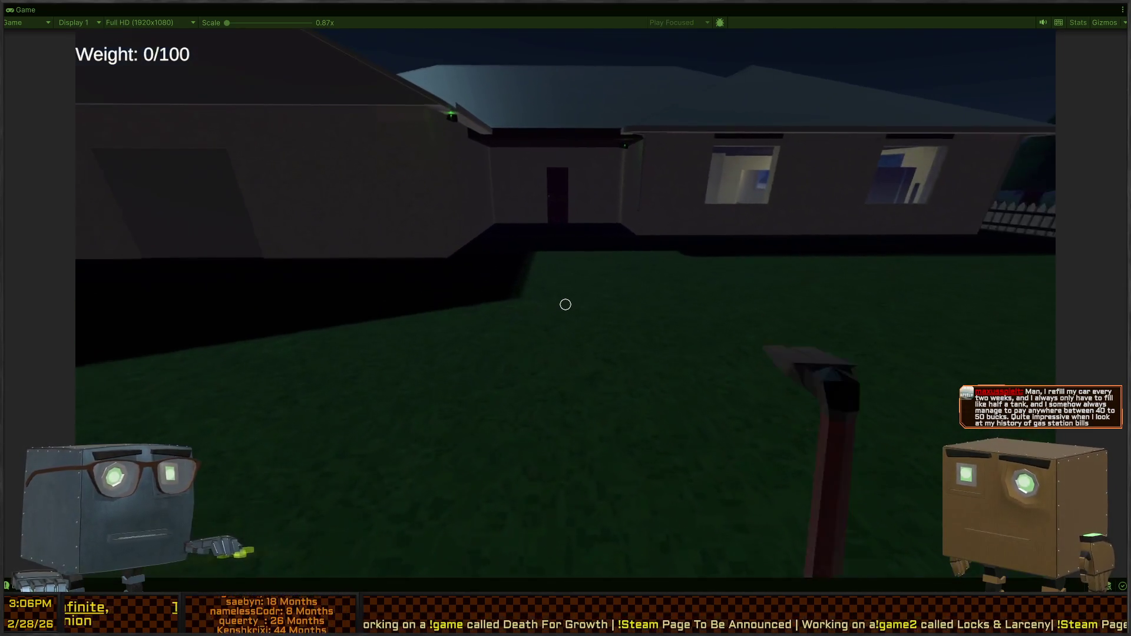
key(w)
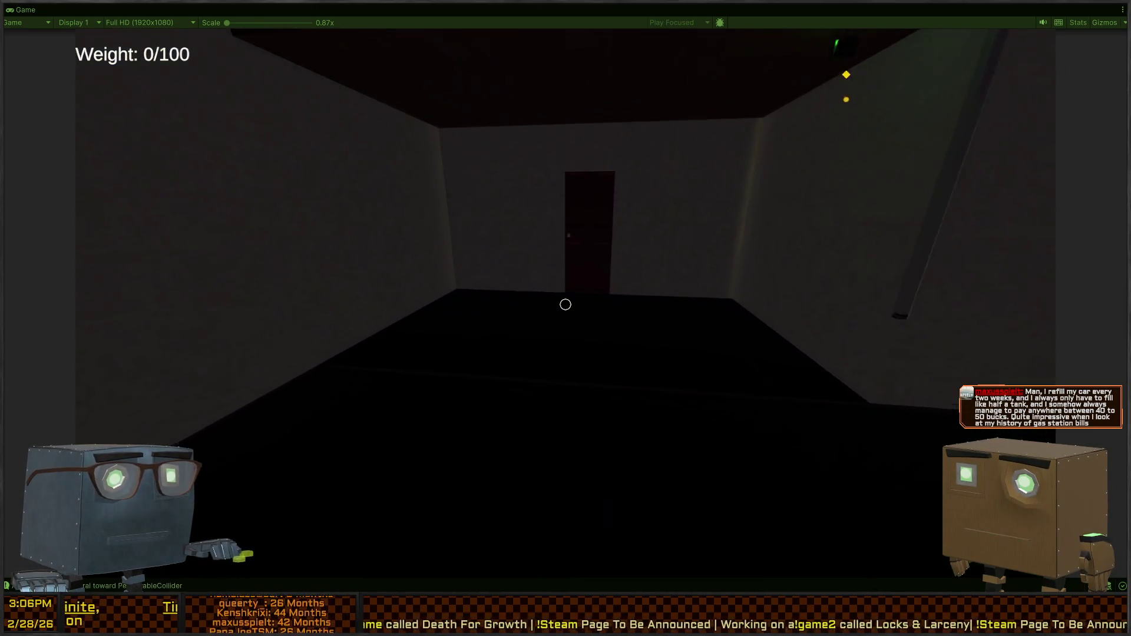
key(w)
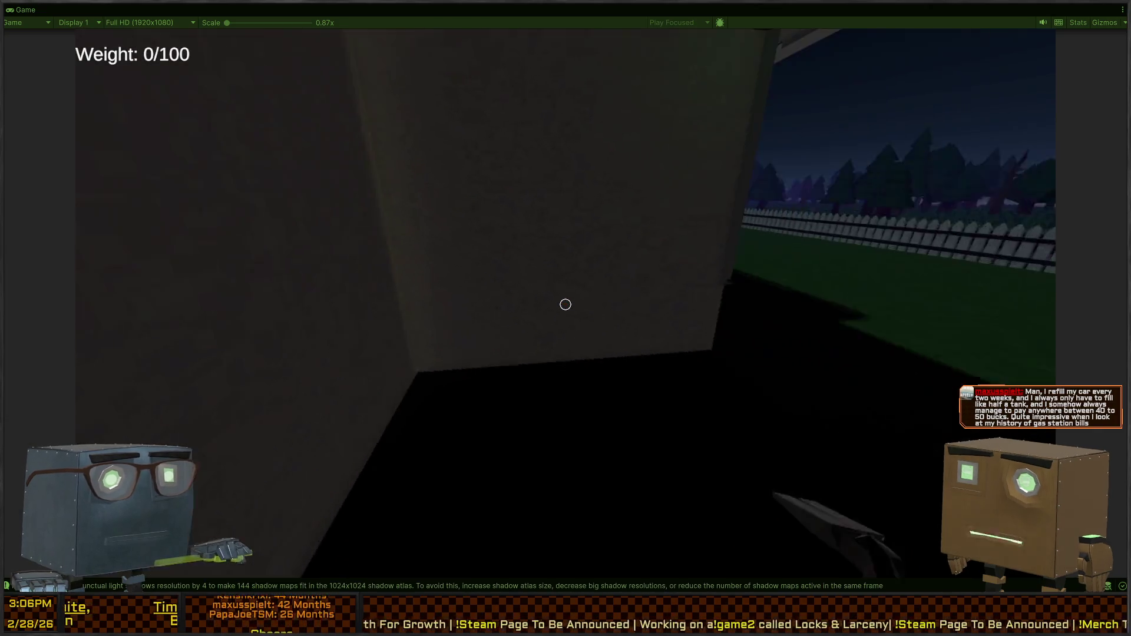
key(w)
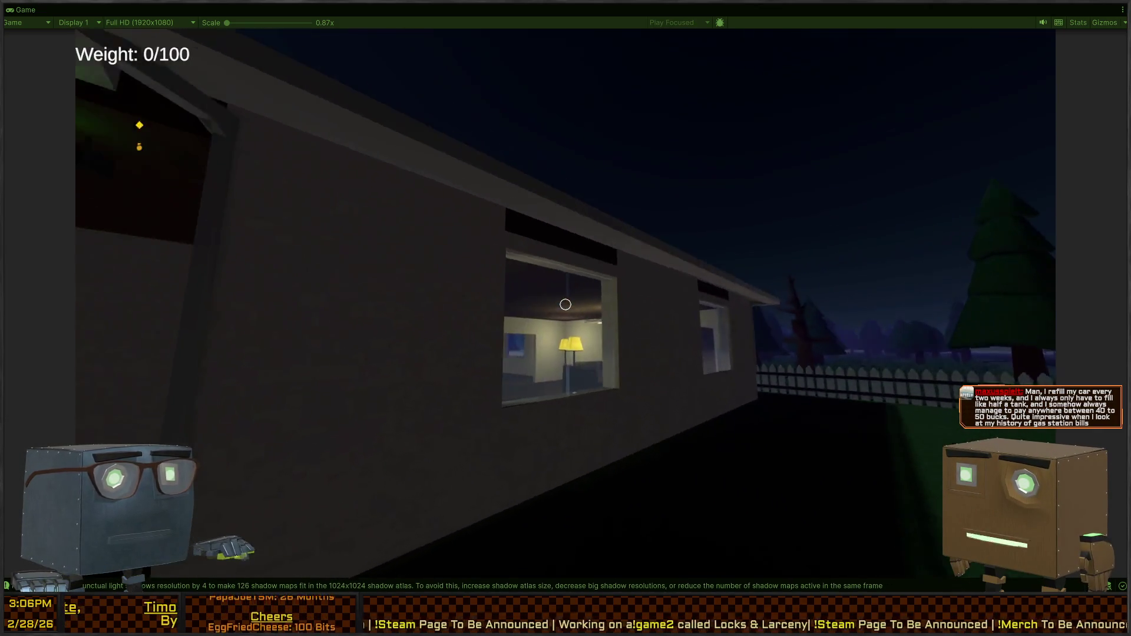
key(w)
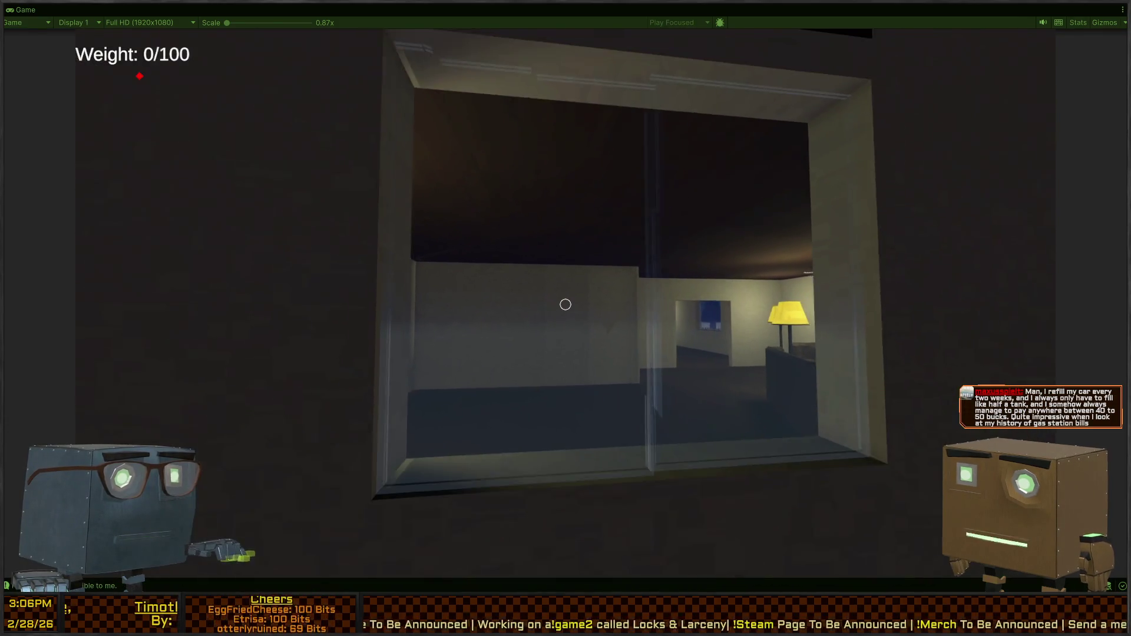
key(s)
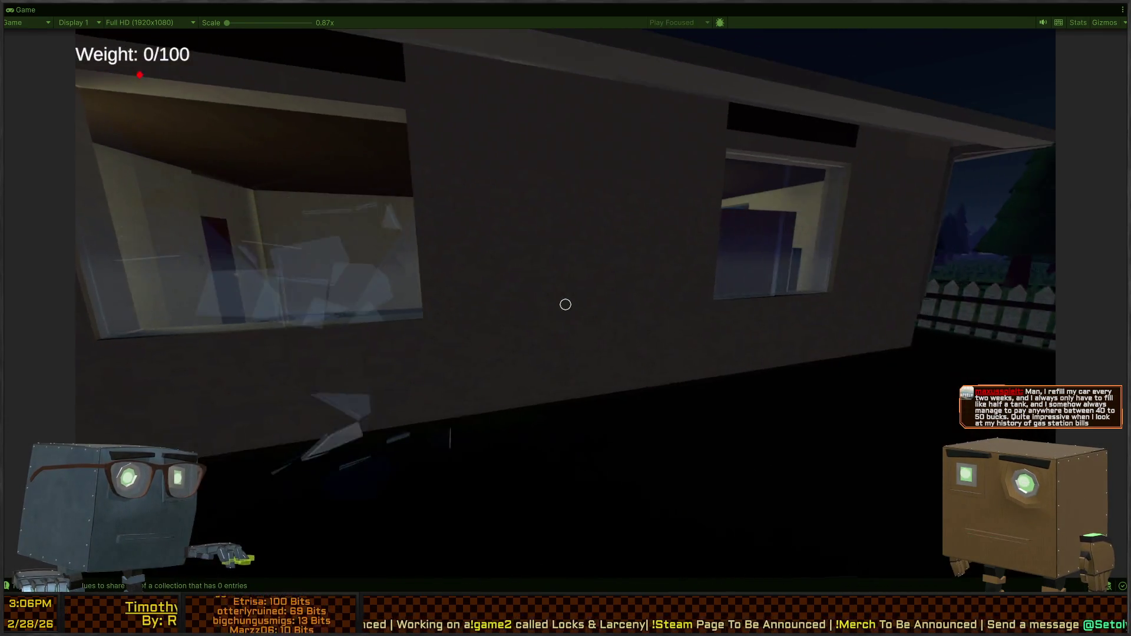
key(w)
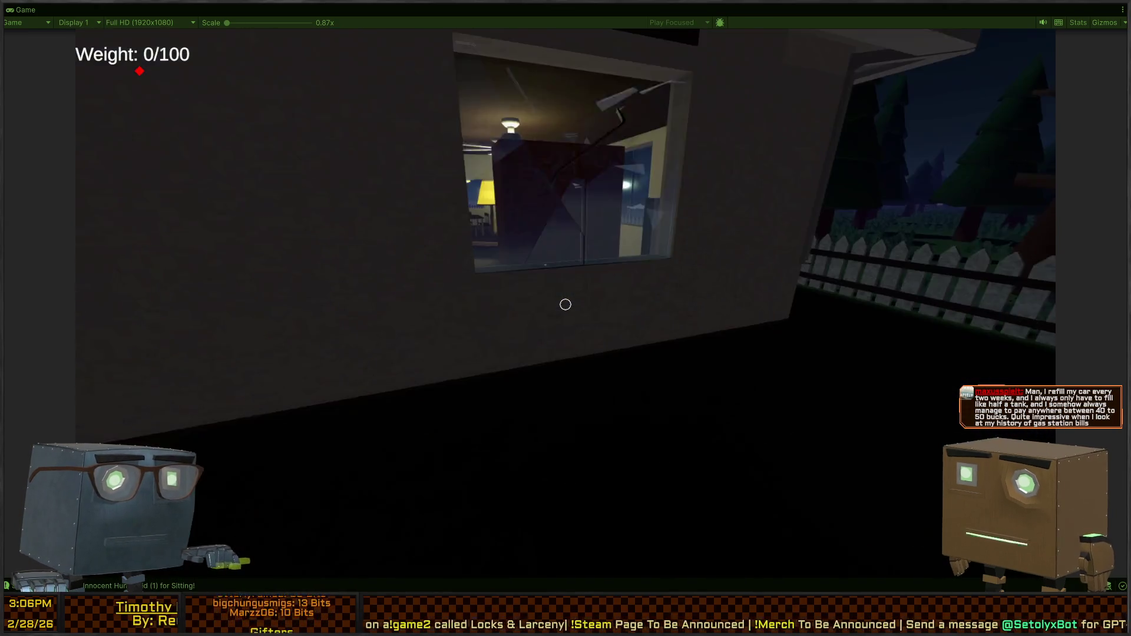
key(w)
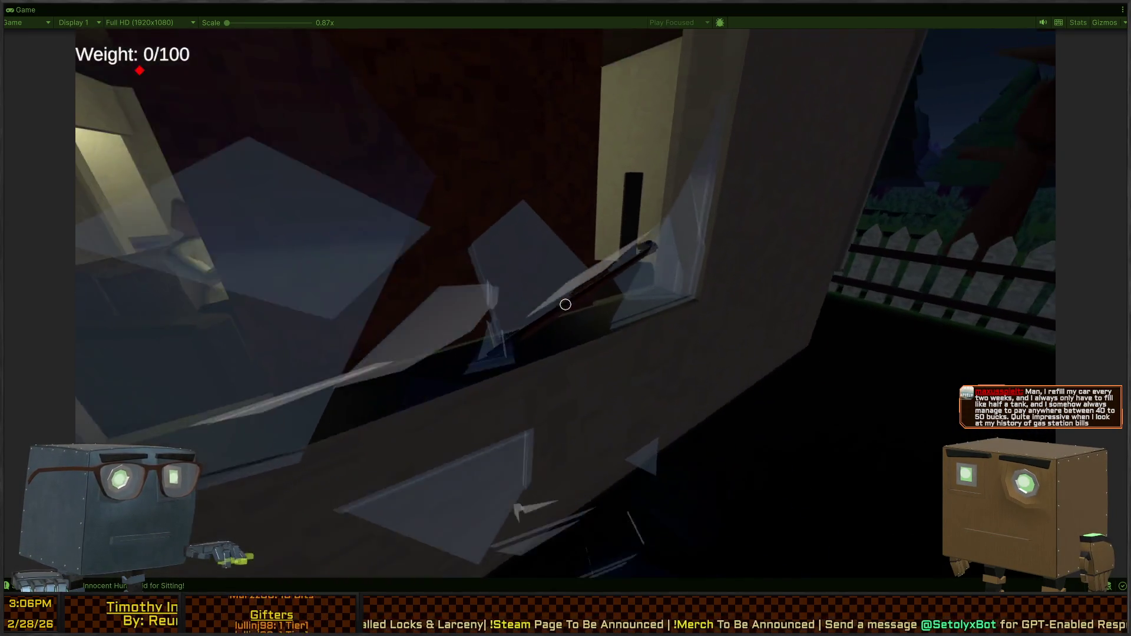
key(s)
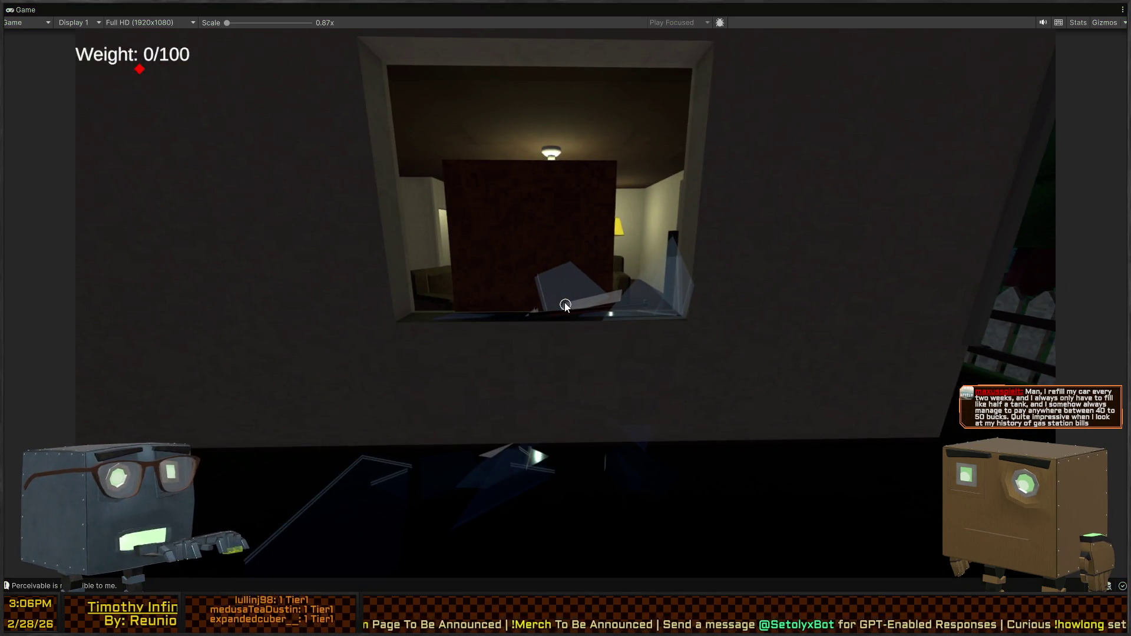
Pause the game, restore the editor layout, and switch to the code editor.
key(Escape)
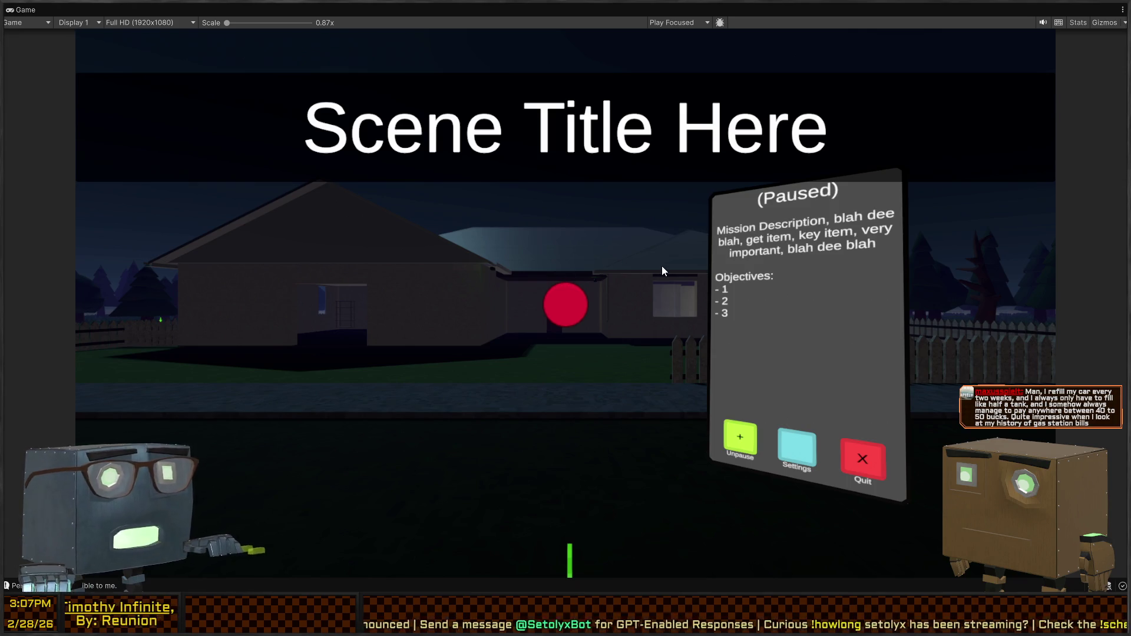
key(shift+space)
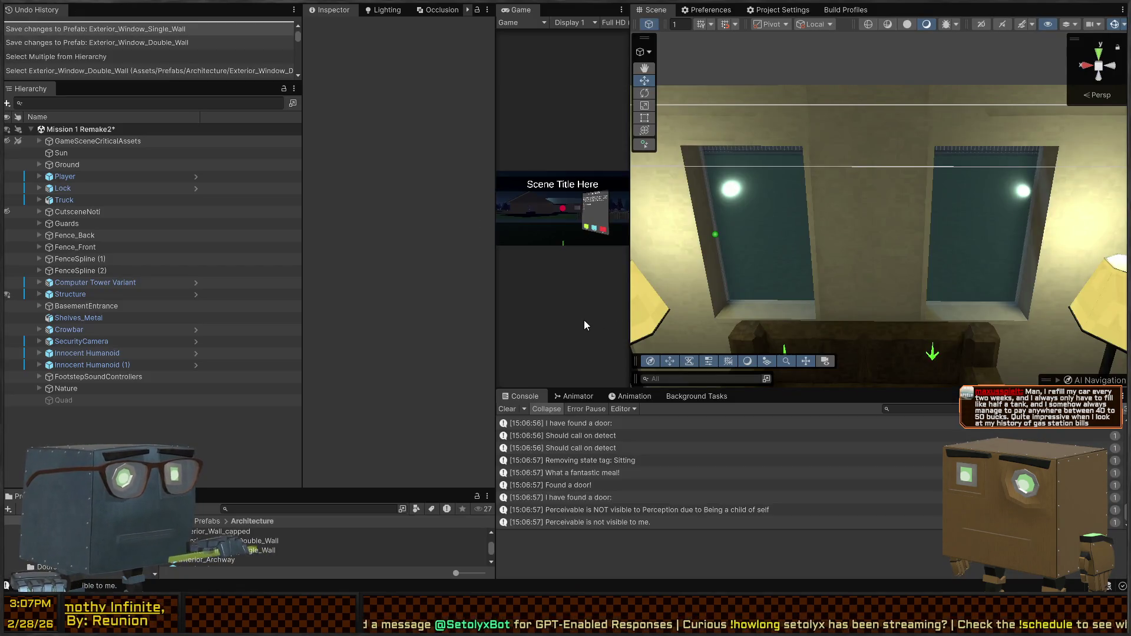
scroll(783, 276, down, 5)
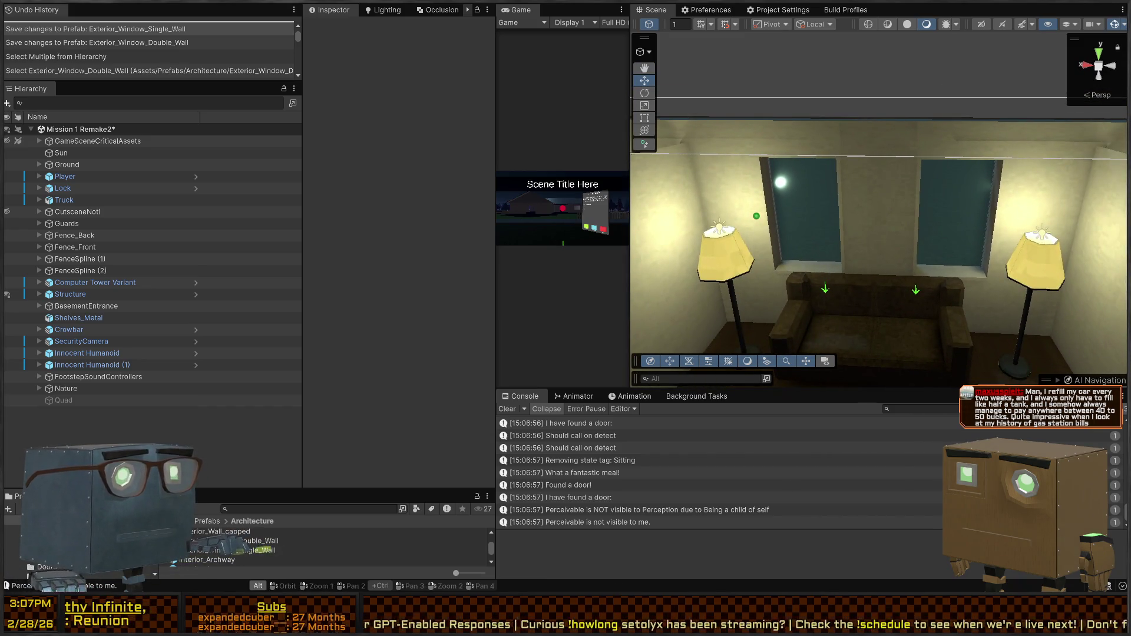
key(alt+Tab)
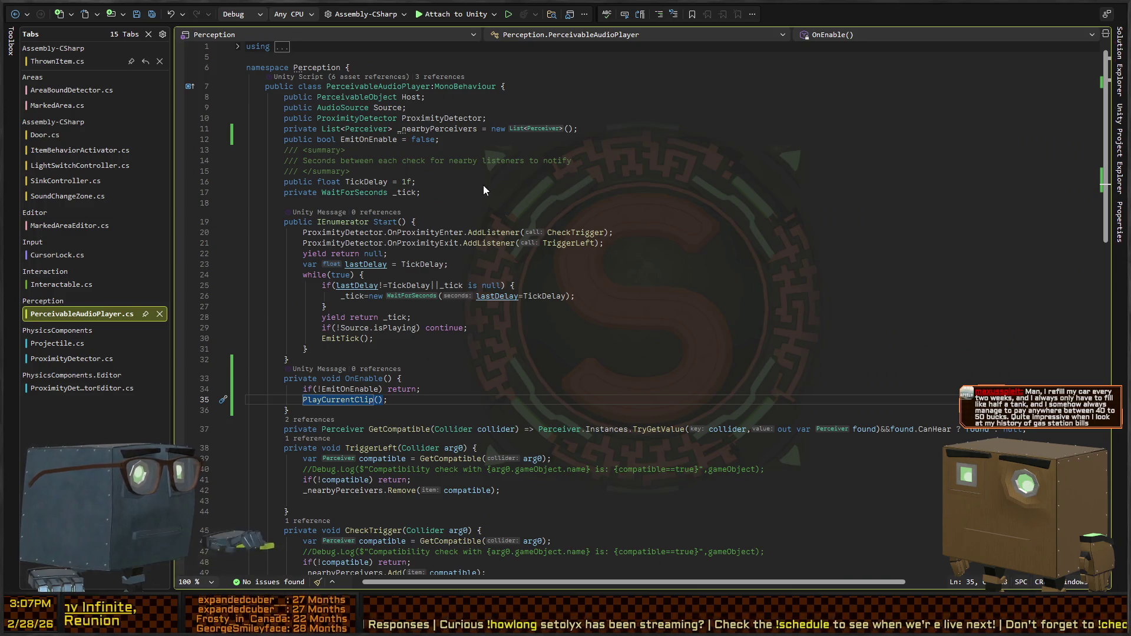
Add 'public bool RandomizePitch = true;' below EmitOnEnable in PerceivableAudioPlayer.
key(ctrl+Tab)
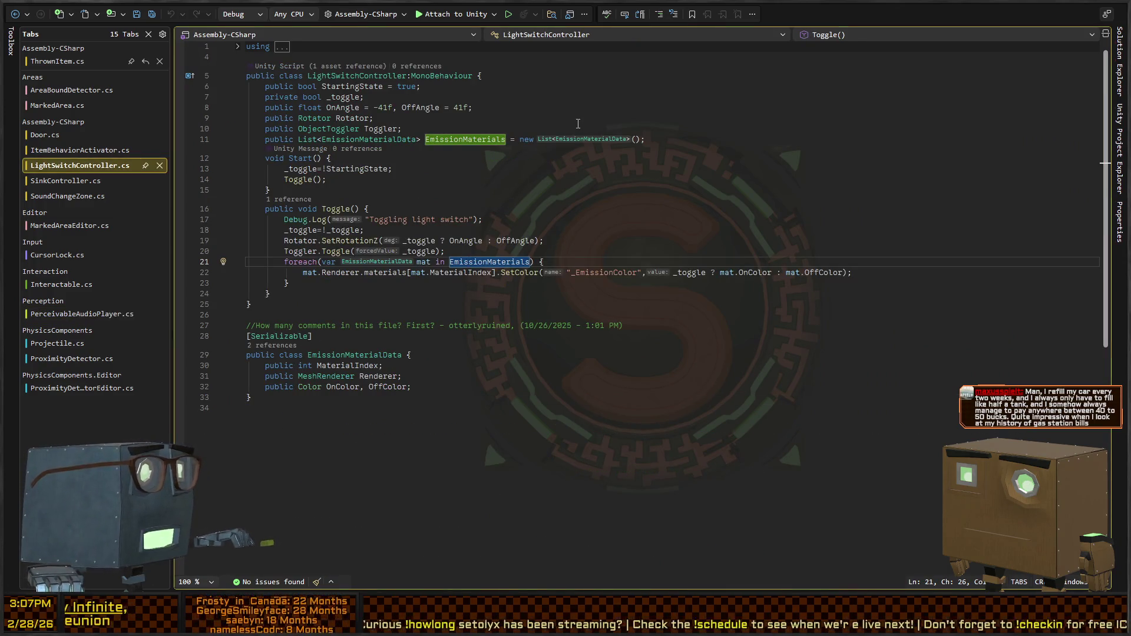
key(ctrl+Tab)
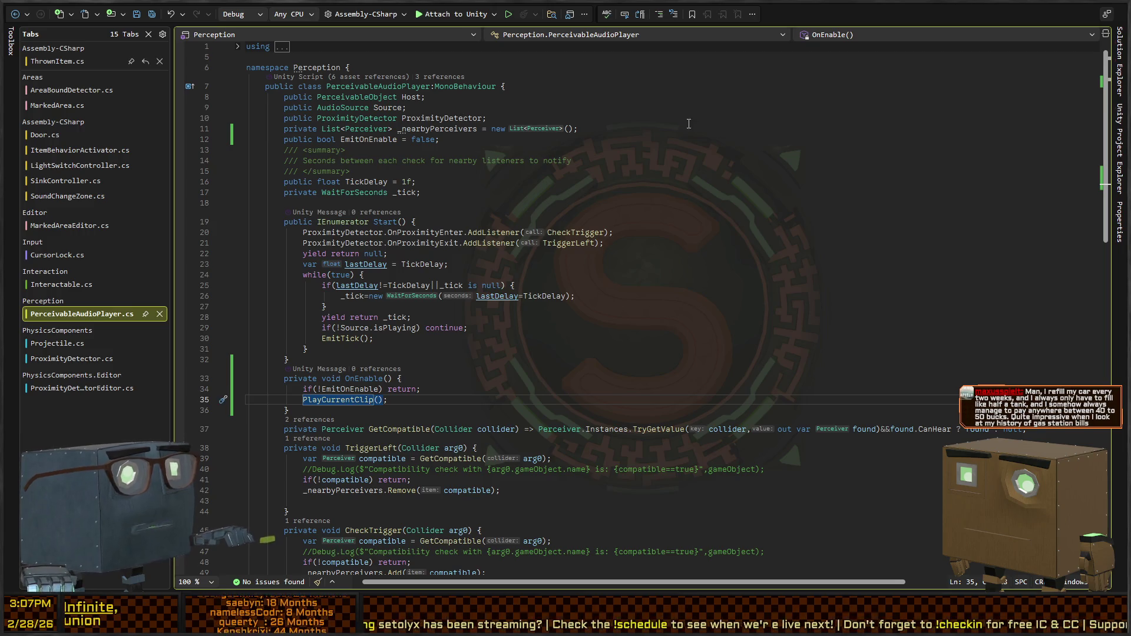
click(634, 141)
key(Return)
text(public bool RandomizePitch = tru)
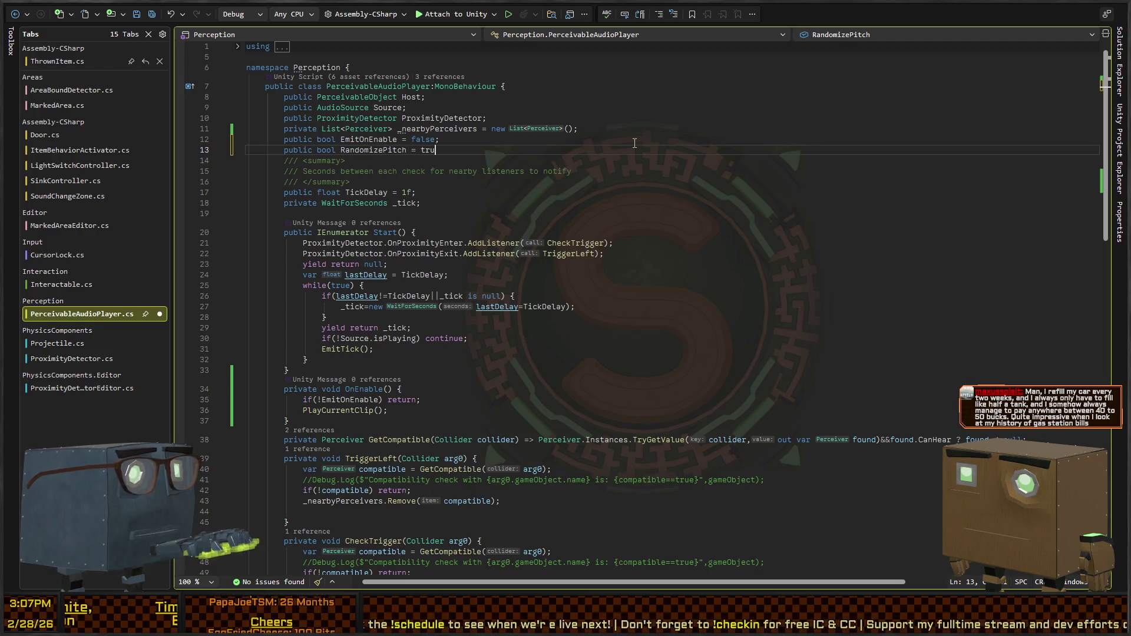
text(e;)
key(Return)
text(public float MinPitch = .8f)
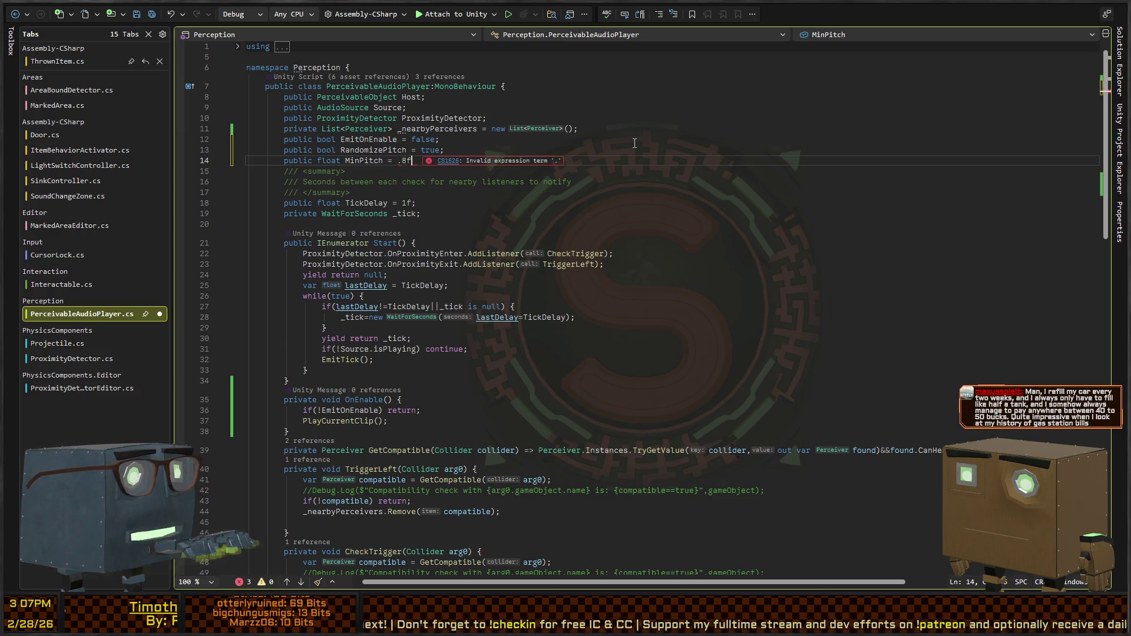
Add the float fields MinPitch = .8f and MaxPitch = 1.2f.
text(;)
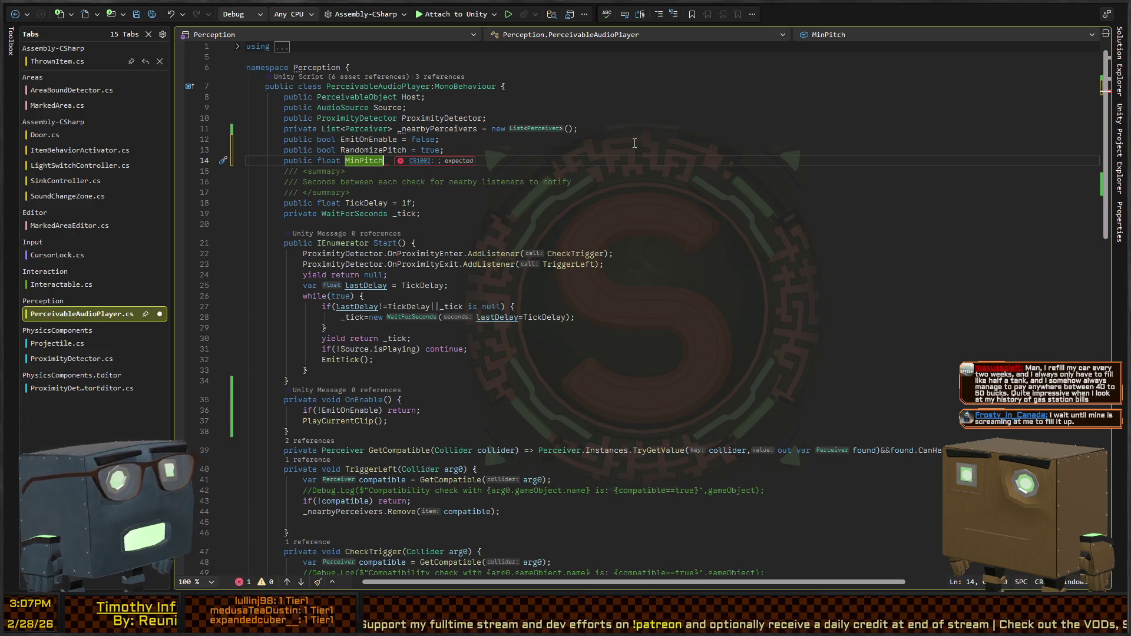
text(= .8, Ma)
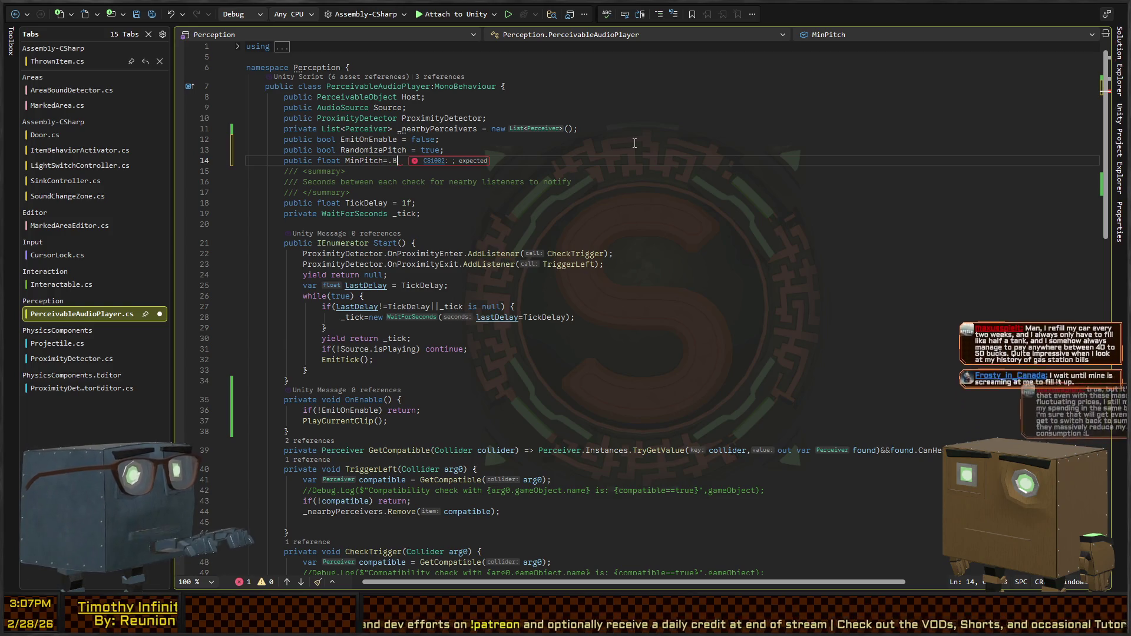
text(xPitch = )
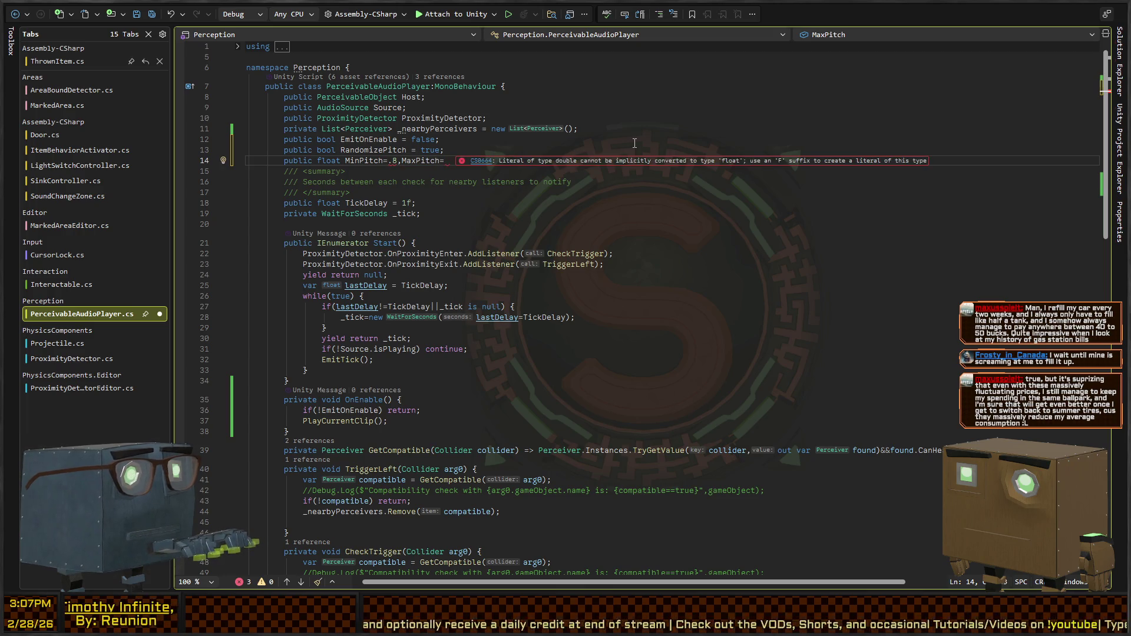
text(1.2f;)
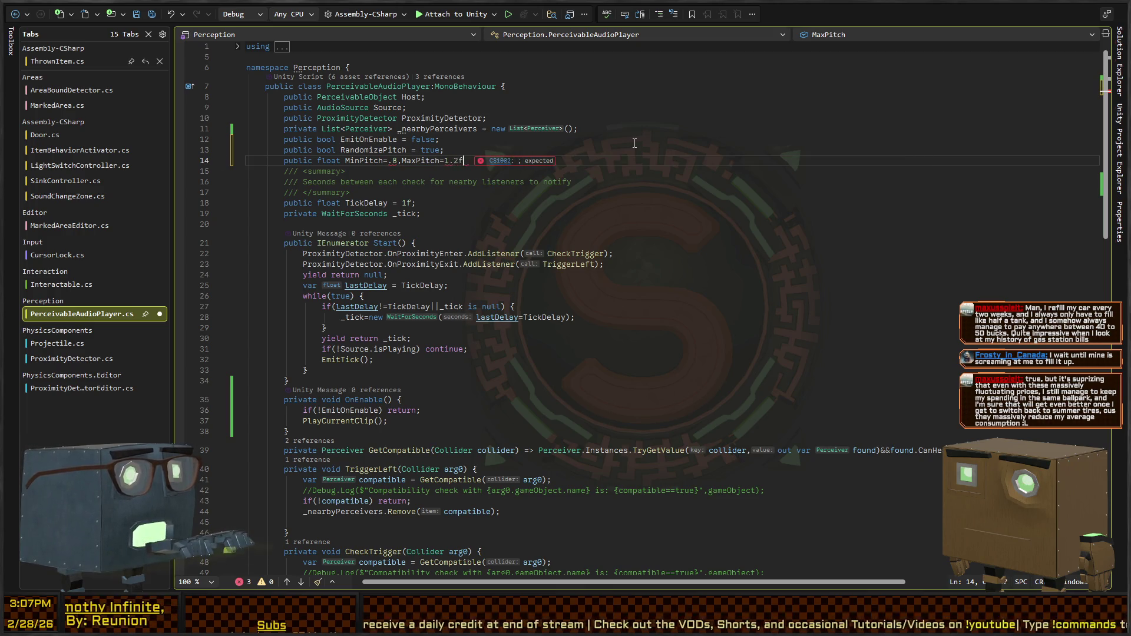
key(ctrl+Left)
key(ctrl+Left)
key(ctrl+Left)
key(Right)
text(f)
key(Down)
key(Down)
key(Down)
key(Down)
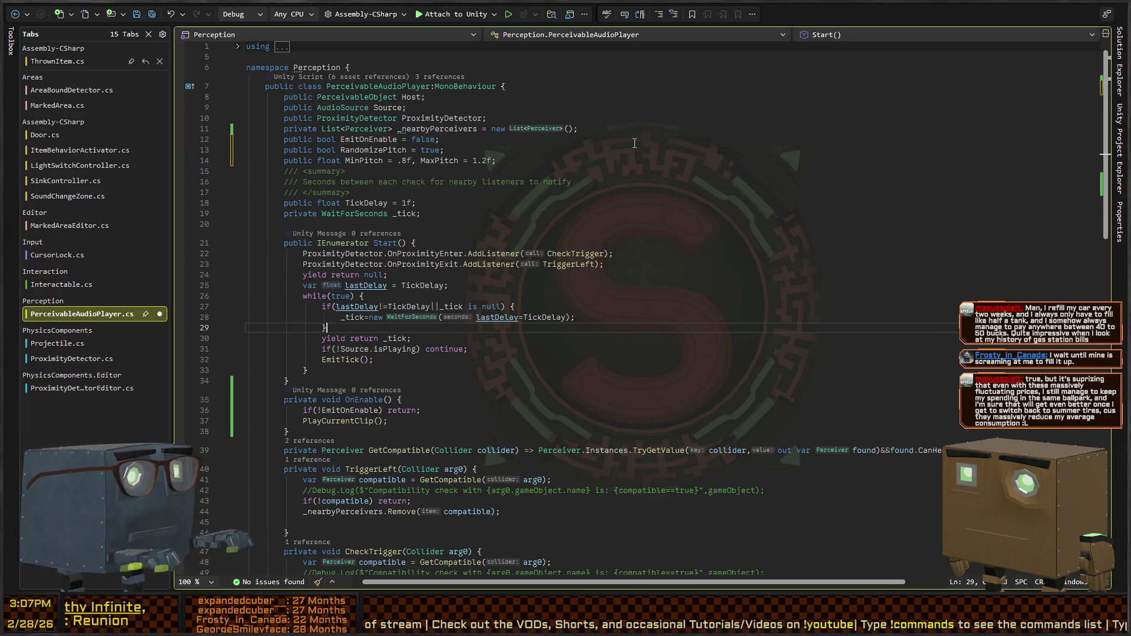
Find PlayClip's pitch assignment and adjust the negation on its staticPitch condition.
scroll(654, 157, down, 7)
scroll(365, 370, down, 5)
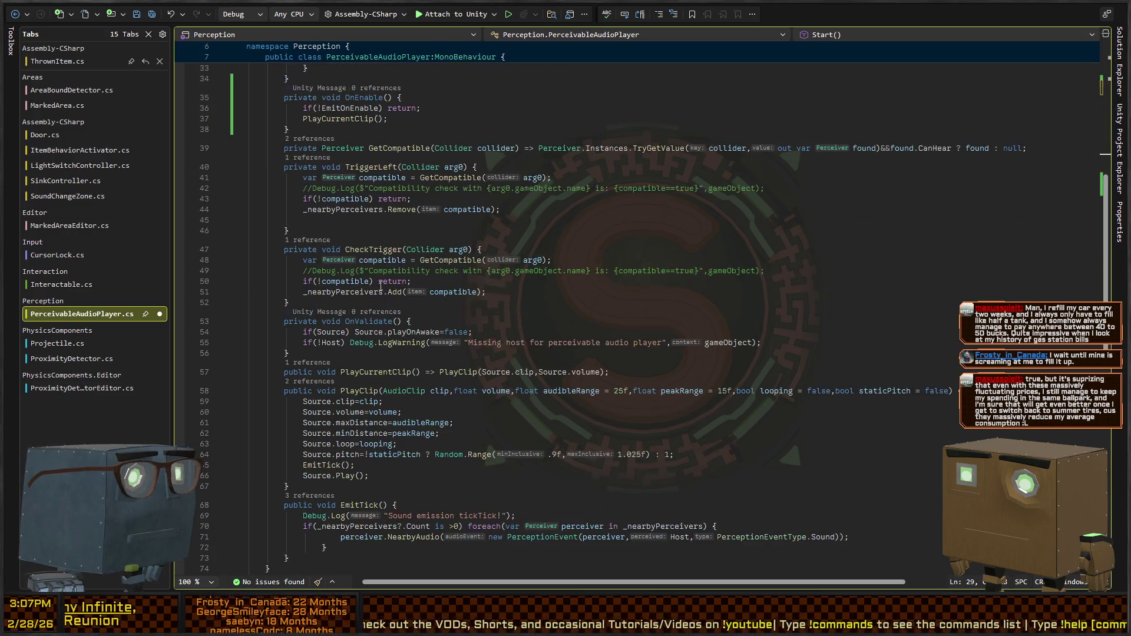
scroll(365, 369, down, 4)
click(362, 262)
click(877, 199)
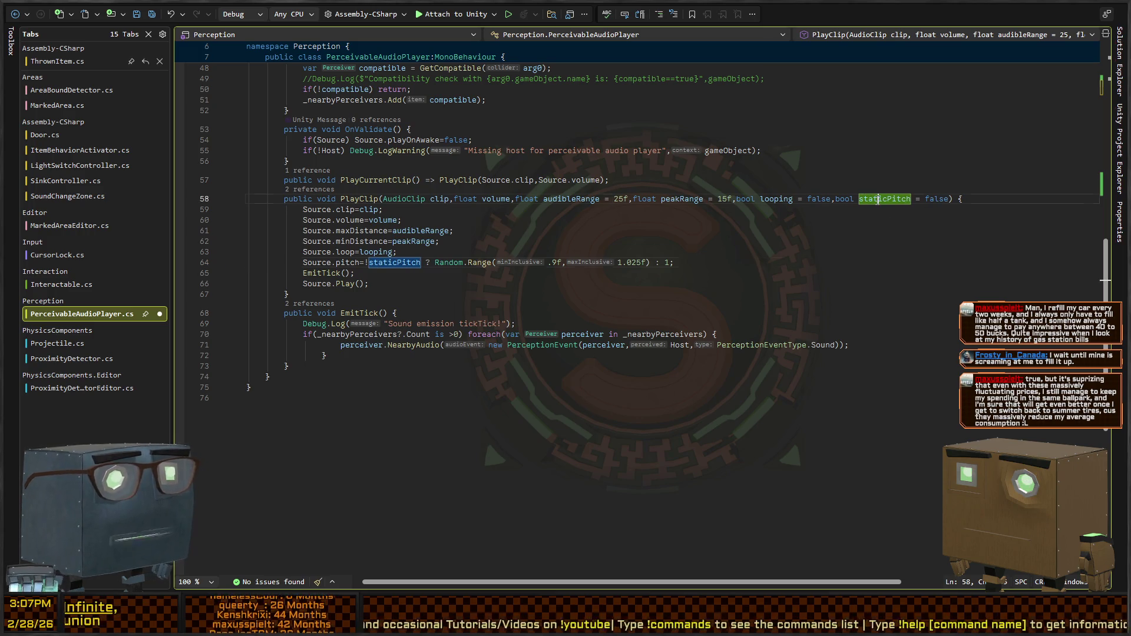
key(Down)
key(Down)
key(Down)
key(Down)
key(Down)
key(Down)
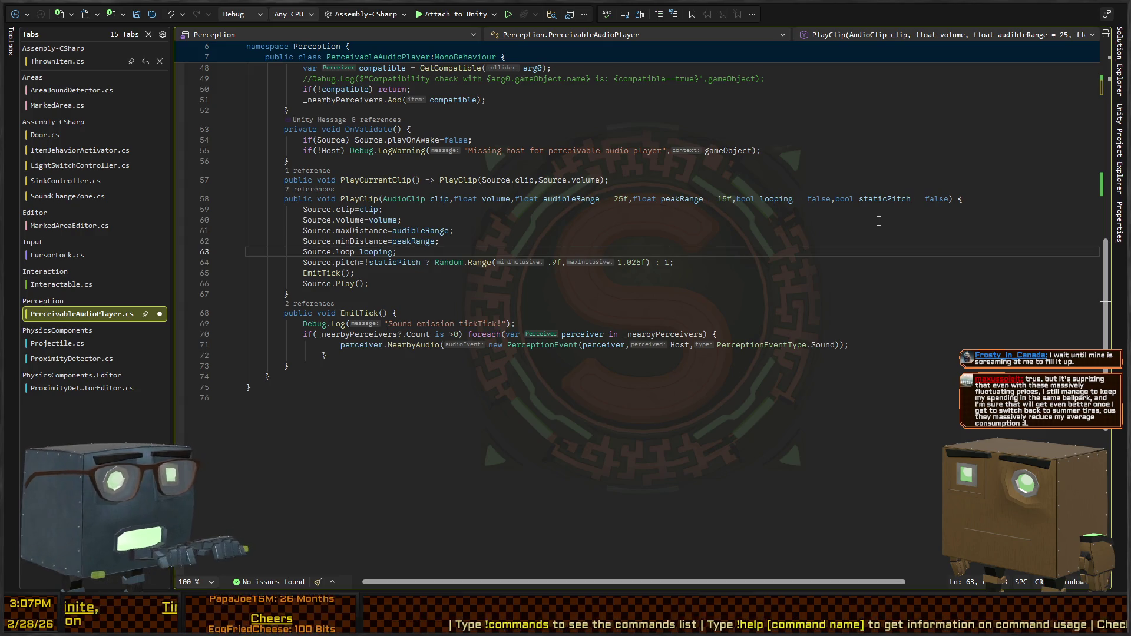
key(ctrl+Left)
key(ctrl+Left)
key(ctrl+Left)
key(BackSpace)
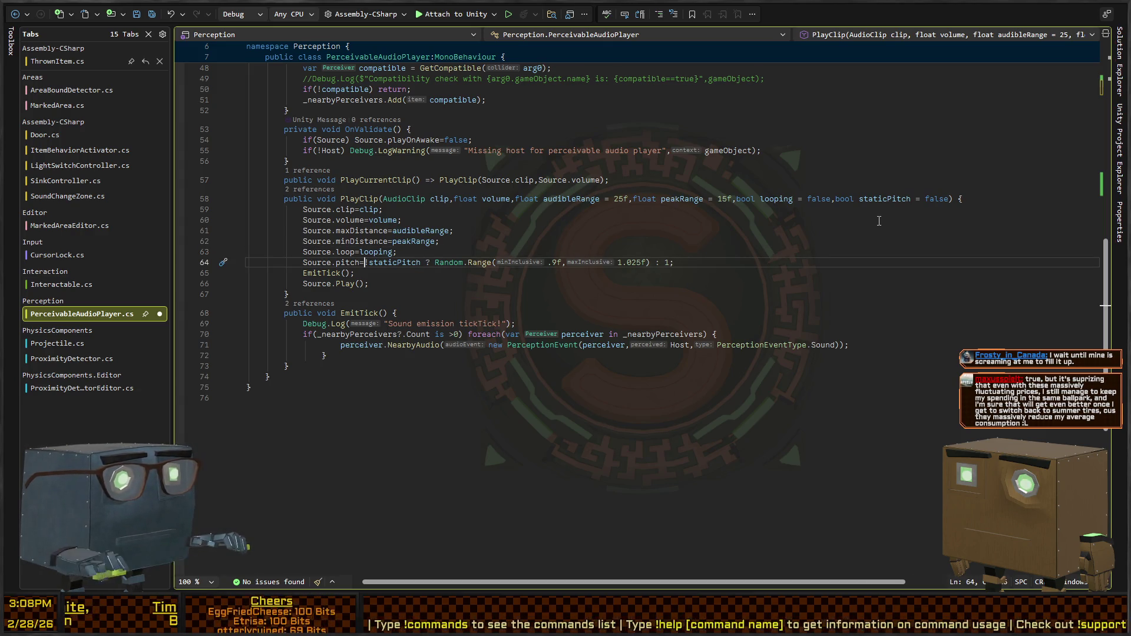
text(!)
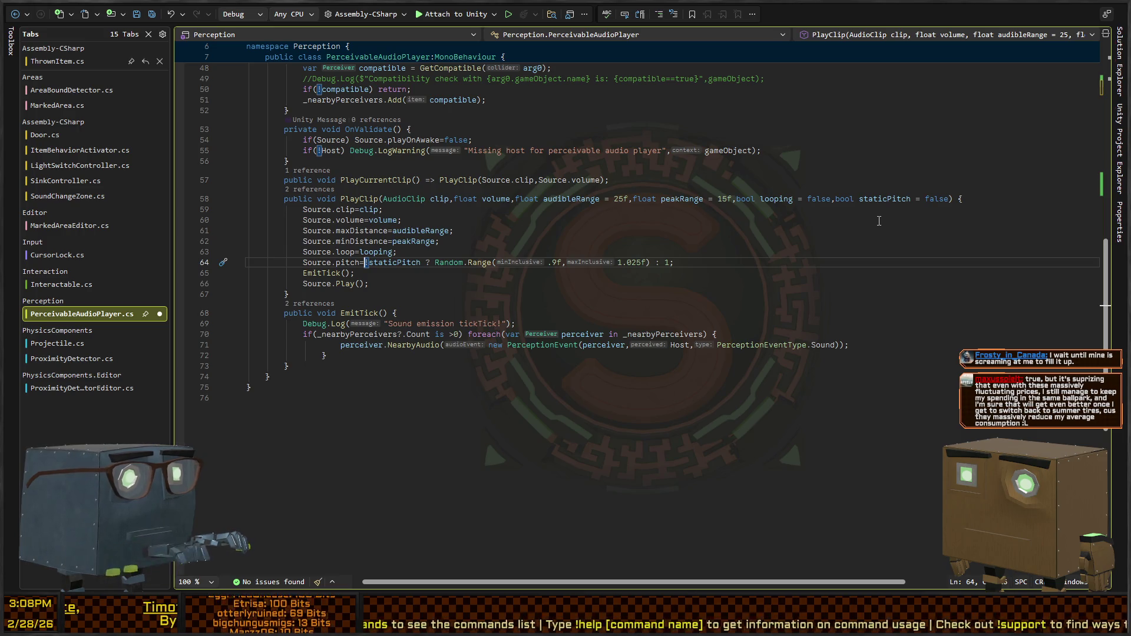
key(ctrl+Right)
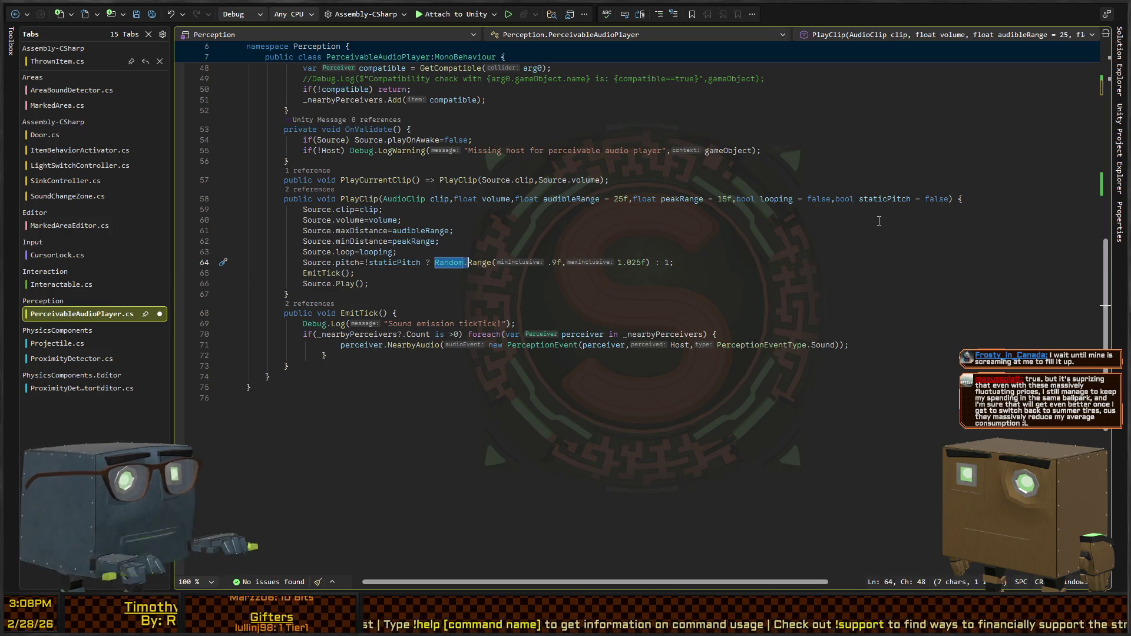
Make the Random.Range pitch conditional on RandomizePitch, falling back to Source.pitch.
text(Random)
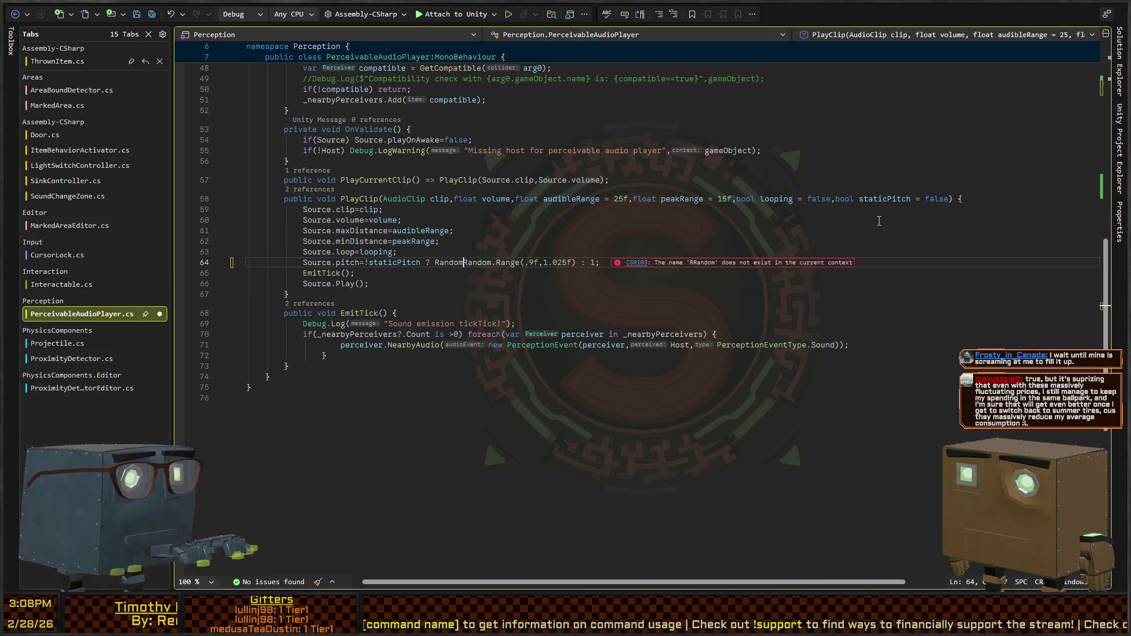
text(Pitch?)
key(Left)
key(ctrl+shift+Left)
text(RandomizePitch)
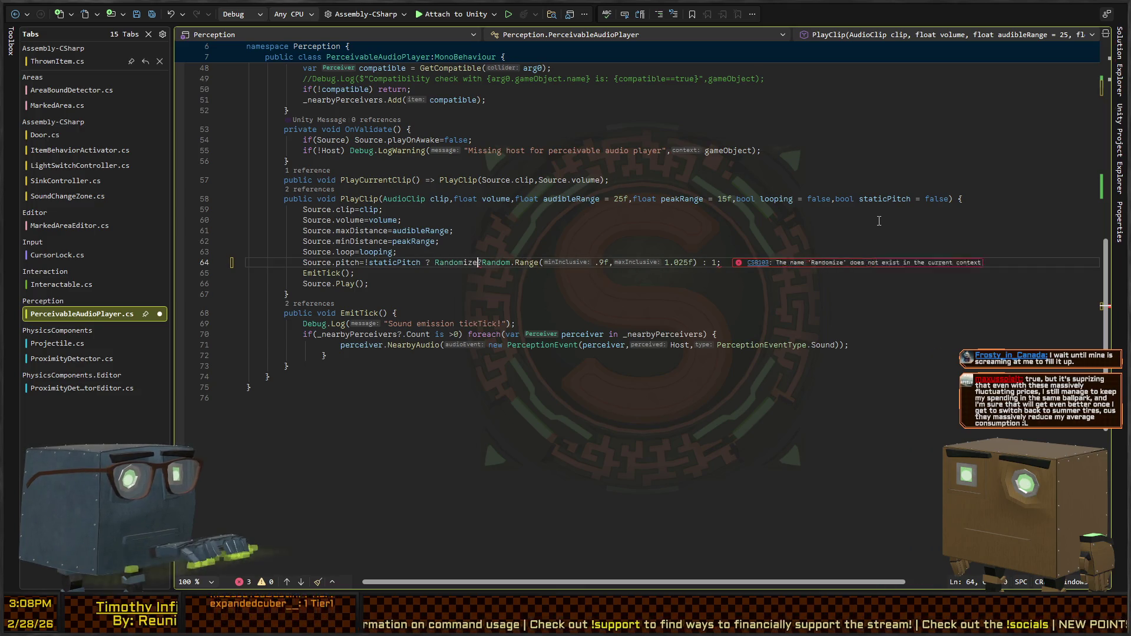
text(h)
key(End)
key(Left)
key(Left)
key(Left)
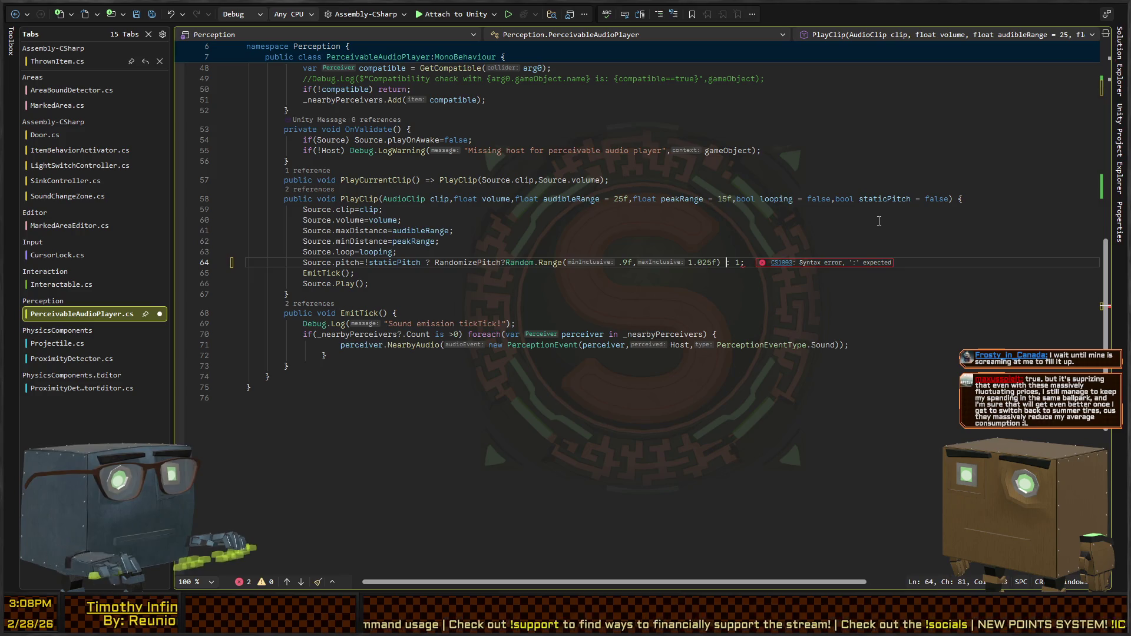
text(:)
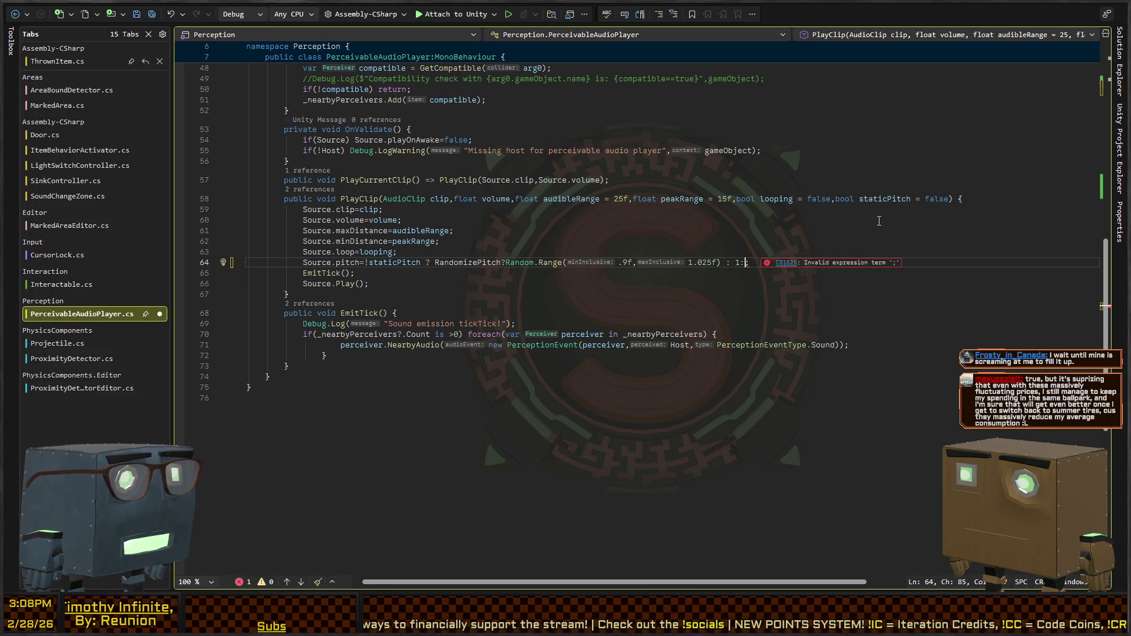
text(Source.pitch)
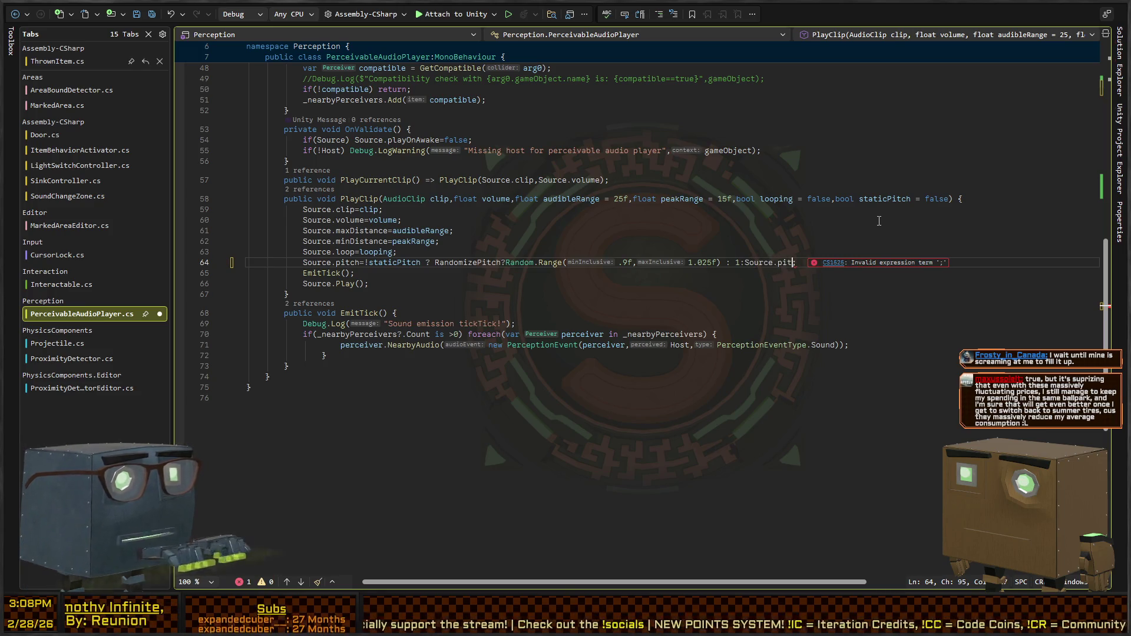
key(Home)
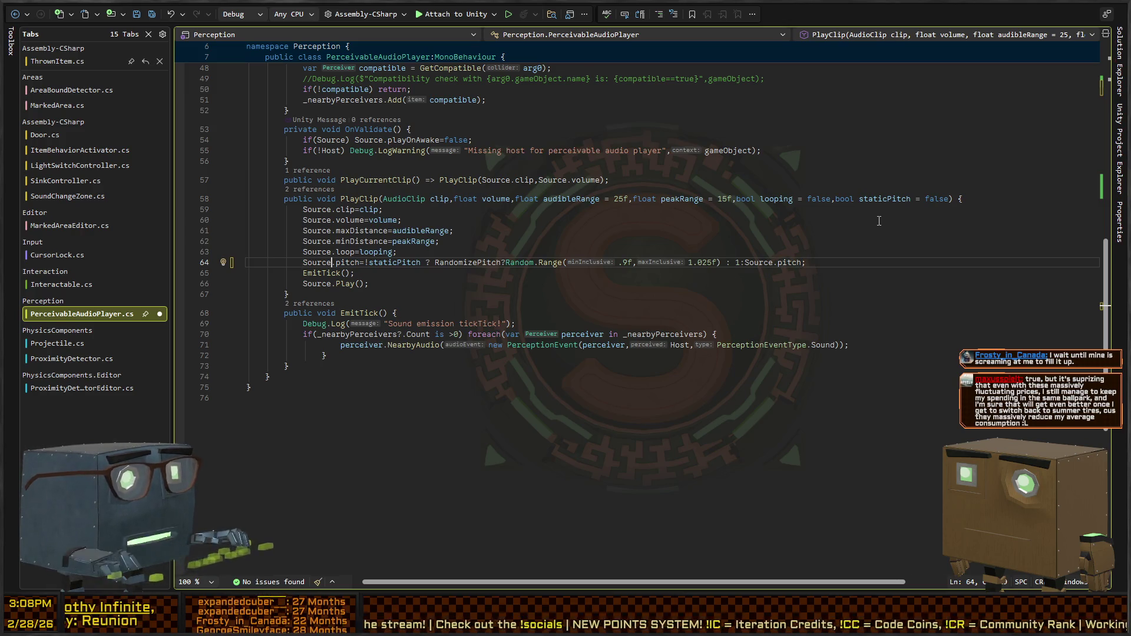
Split the pitch expression so condition, Random.Range and fallbacks sit on separate lines.
key(ctrl+Right)
key(ctrl+Right)
key(ctrl+Right)
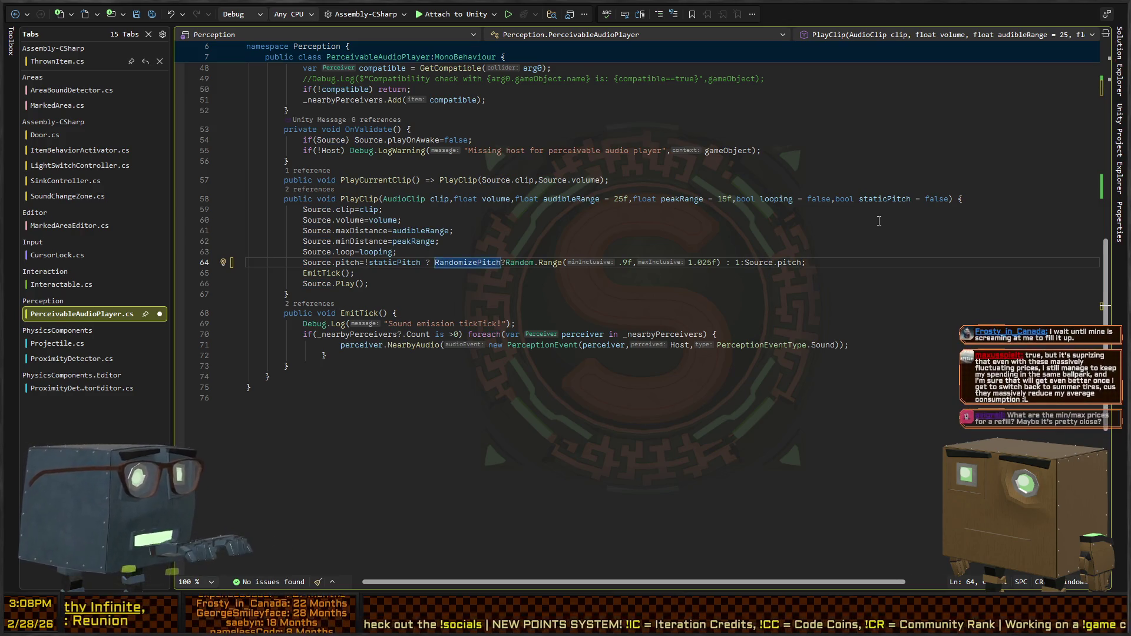
key(Return)
key(ctrl+Right)
key(ctrl+Right)
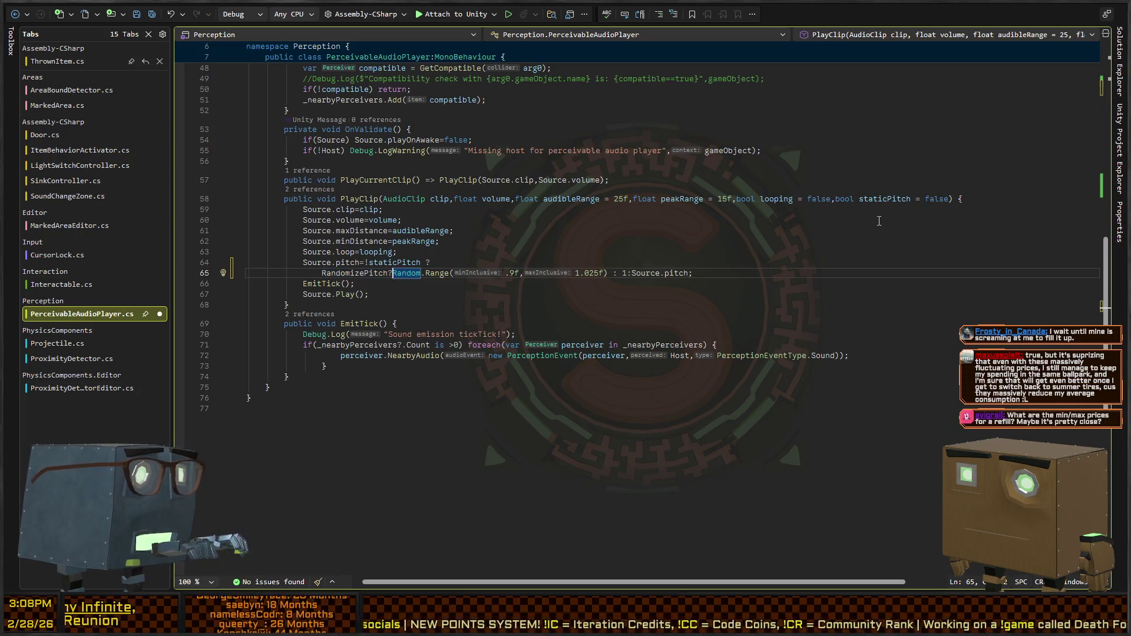
key(ctrl+Return)
key(ctrl+z)
key(Return)
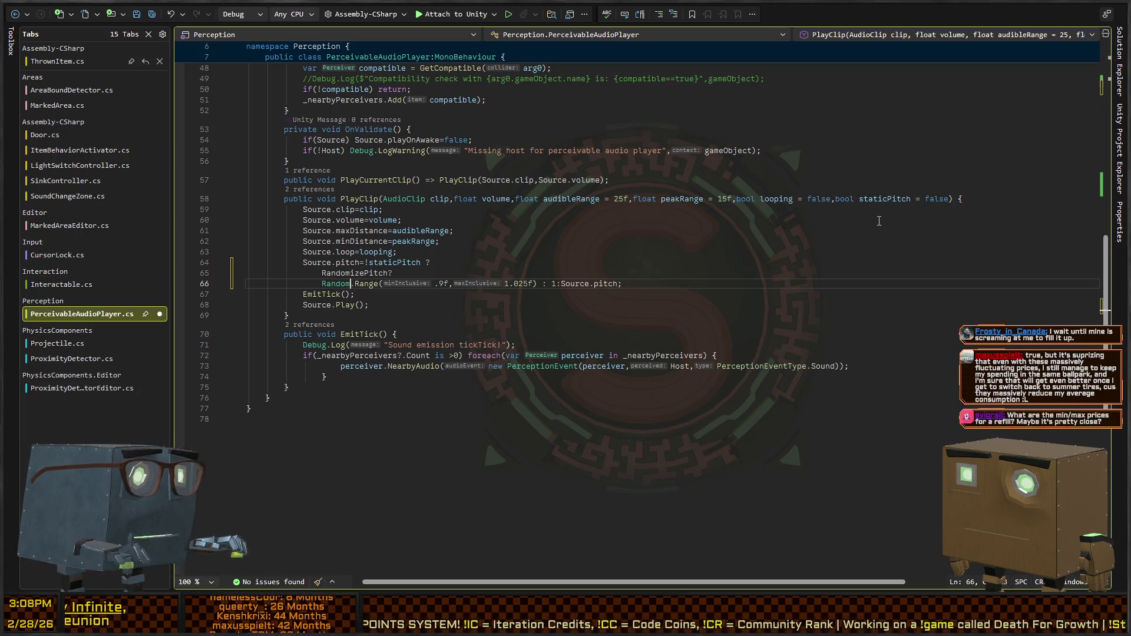
key(Return)
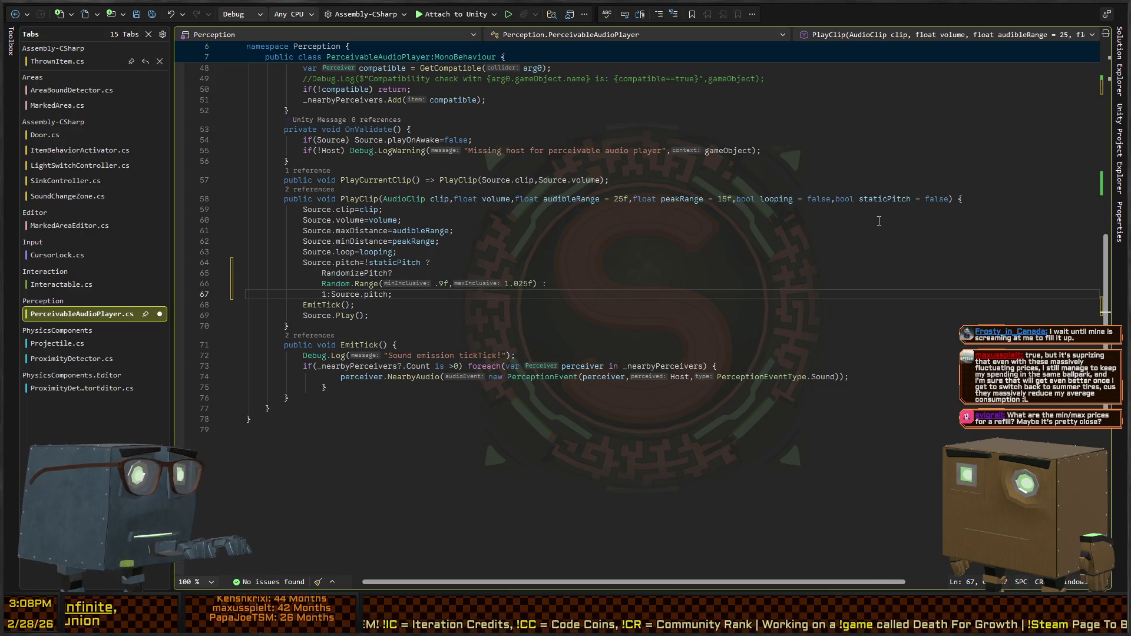
key(shift+Right)
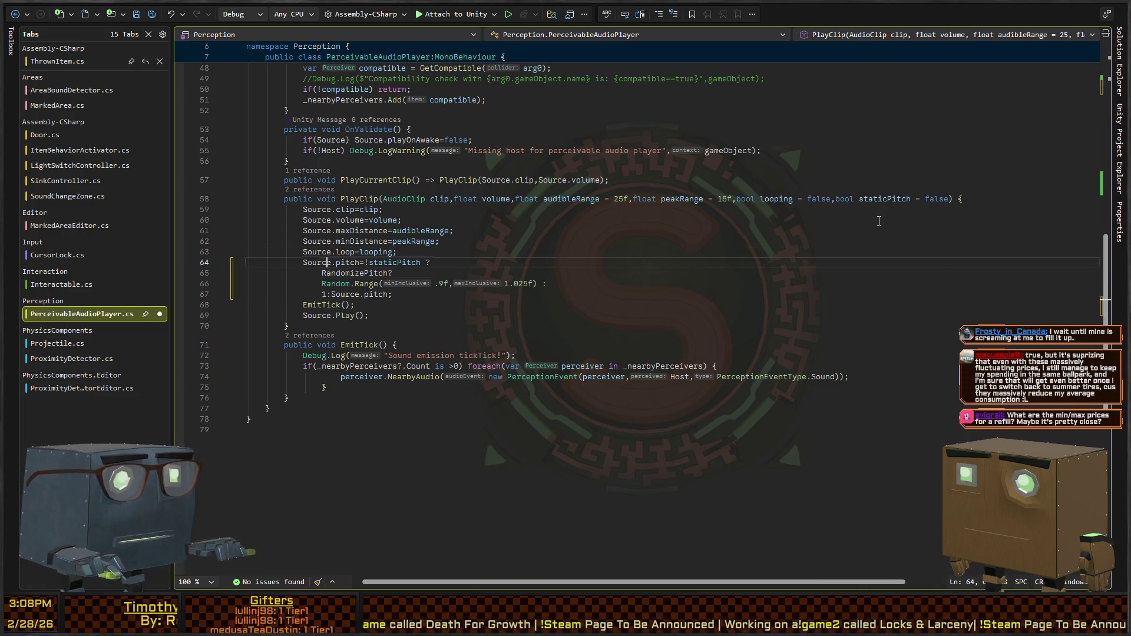
Move to the end of PlayClip's parameter list to remove staticPitch.
key(Up)
key(Up)
key(Up)
key(End)
key(Up)
key(End)
key(Left)
key(Left)
key(Left)
Remove the staticPitch parameter and its condition from the pitch assignment.
key(ctrl+BackSpace)
key(ctrl+BackSpace)
key(ctrl+BackSpace)
key(BackSpace)
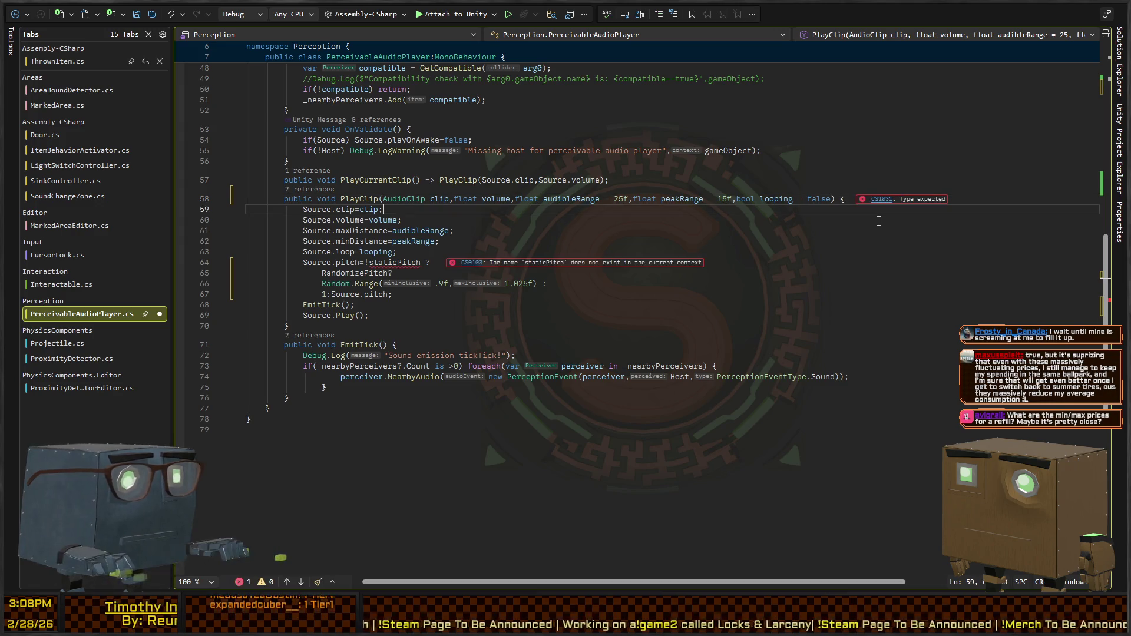
key(Down)
key(Down)
key(Down)
key(ctrl+BackSpace)
key(ctrl+BackSpace)
key(ctrl+BackSpace)
key(Down)
key(Down)
key(Down)
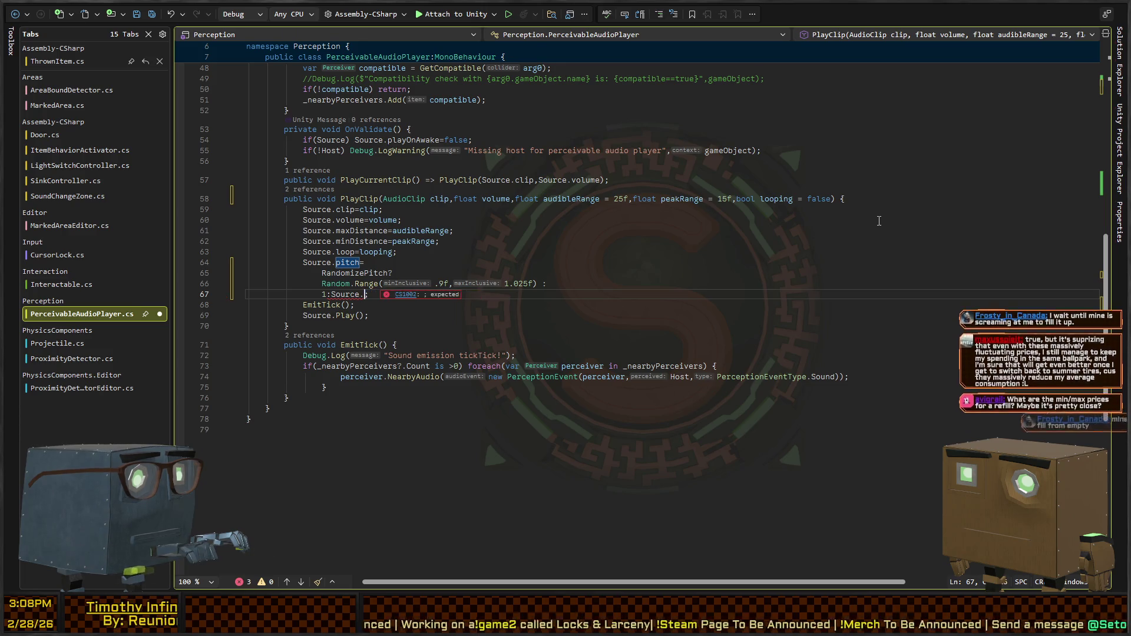
key(ctrl+Delete)
key(ctrl+BackSpace)
key(ctrl+BackSpace)
key(ctrl+BackSpace)
Make Source.pitch the only fallback and join the pitch expression back onto one line.
key(BackSpace)
text(S)
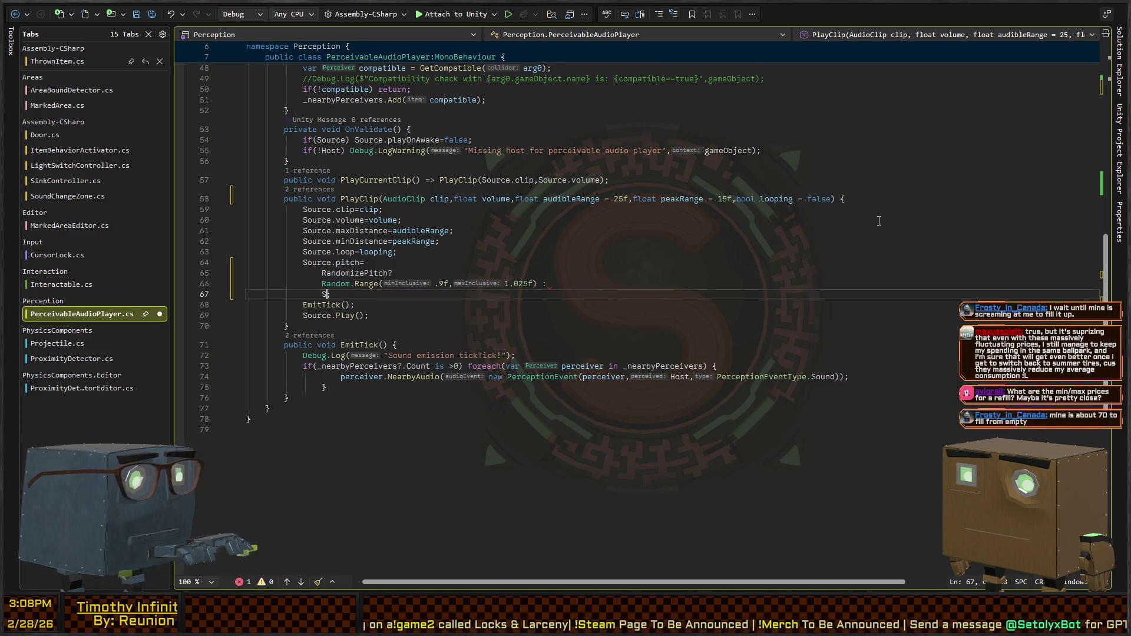
text(ource.pitch;)
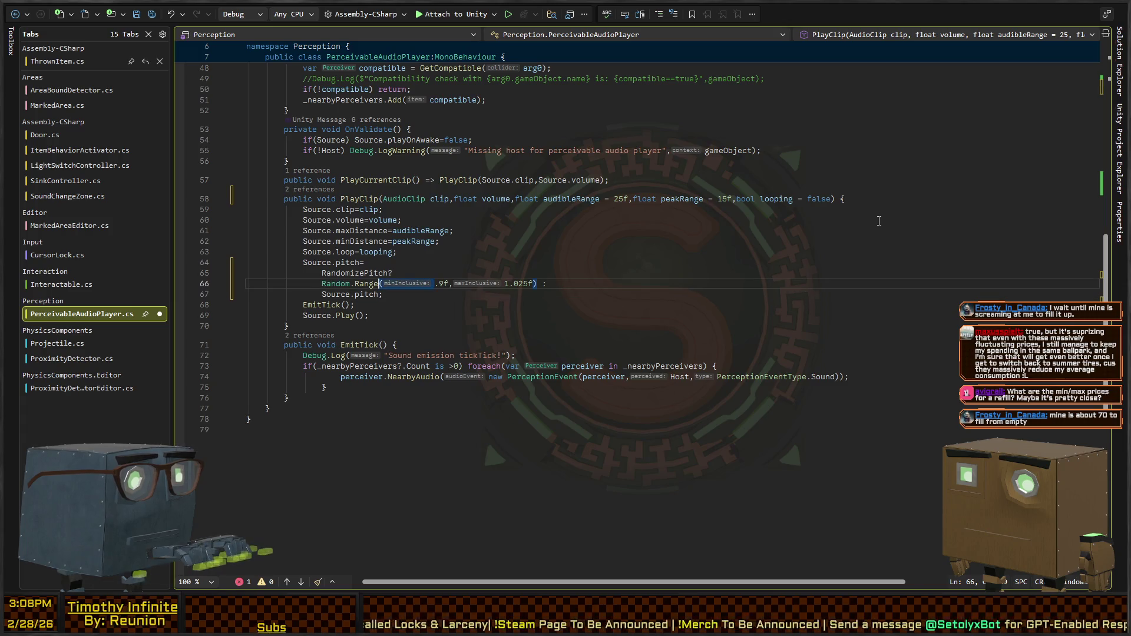
key(Home)
key(ctrl+BackSpace)
key(BackSpace)
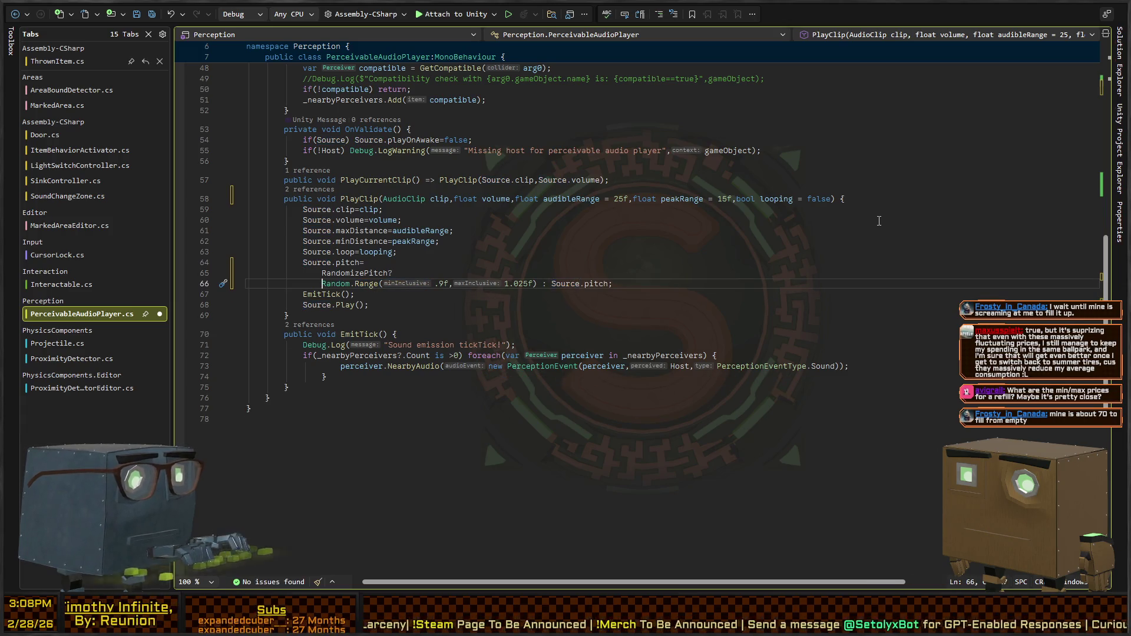
key(Home)
key(ctrl+BackSpace)
key(ctrl+BackSpace)
key(Home)
key(ctrl+BackSpace)
key(ctrl+BackSpace)
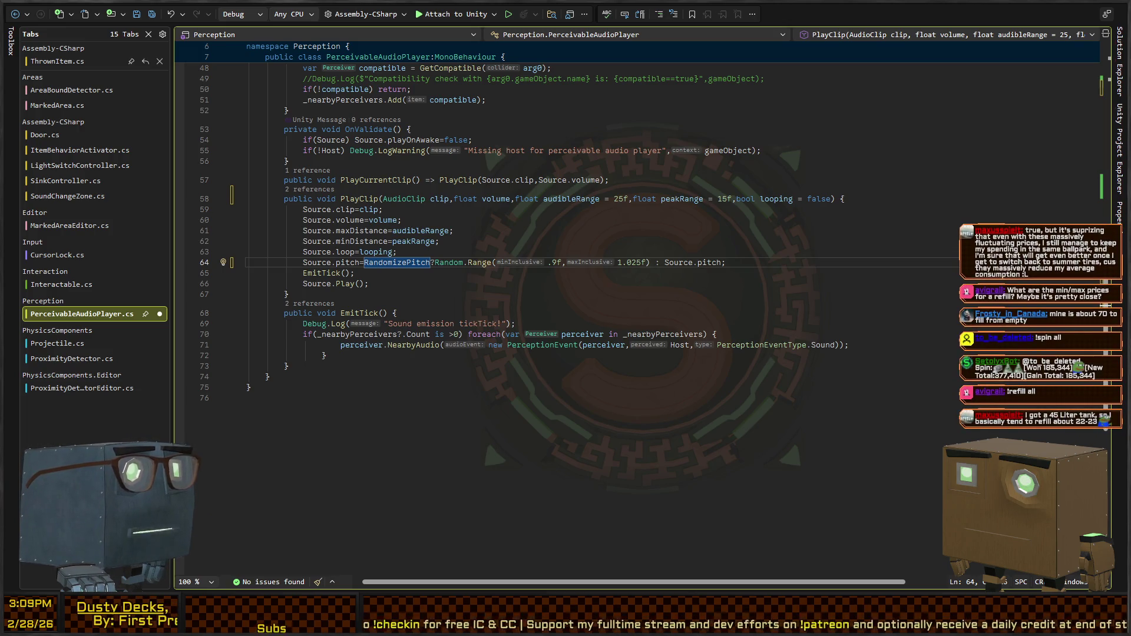
Save and reformat the script, then switch back to Unity.
click(564, 269)
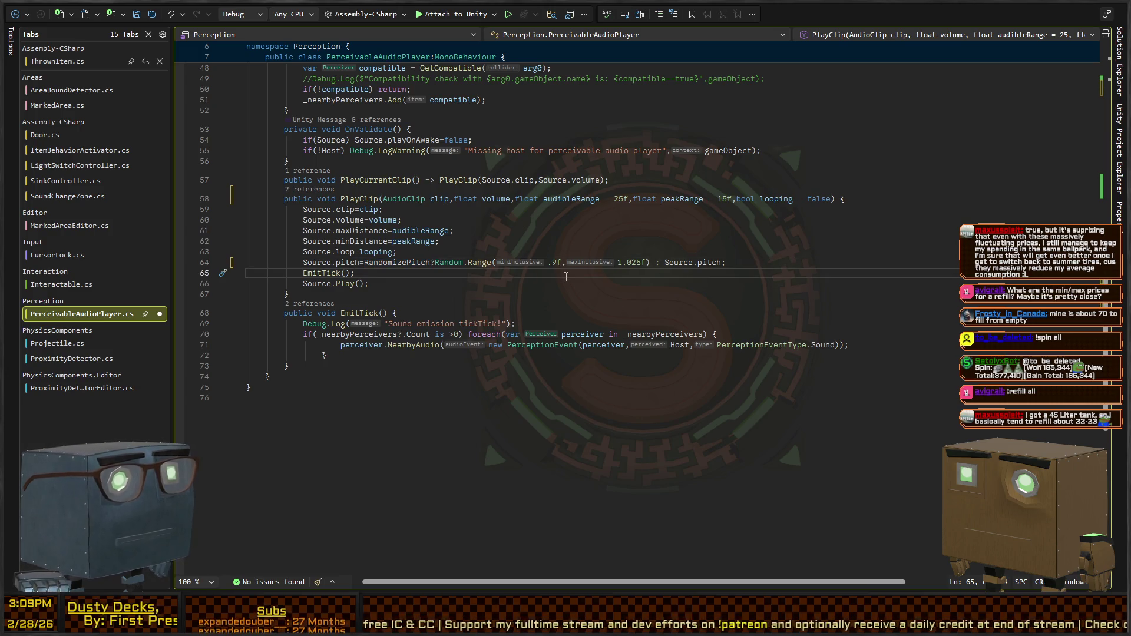
key(Up)
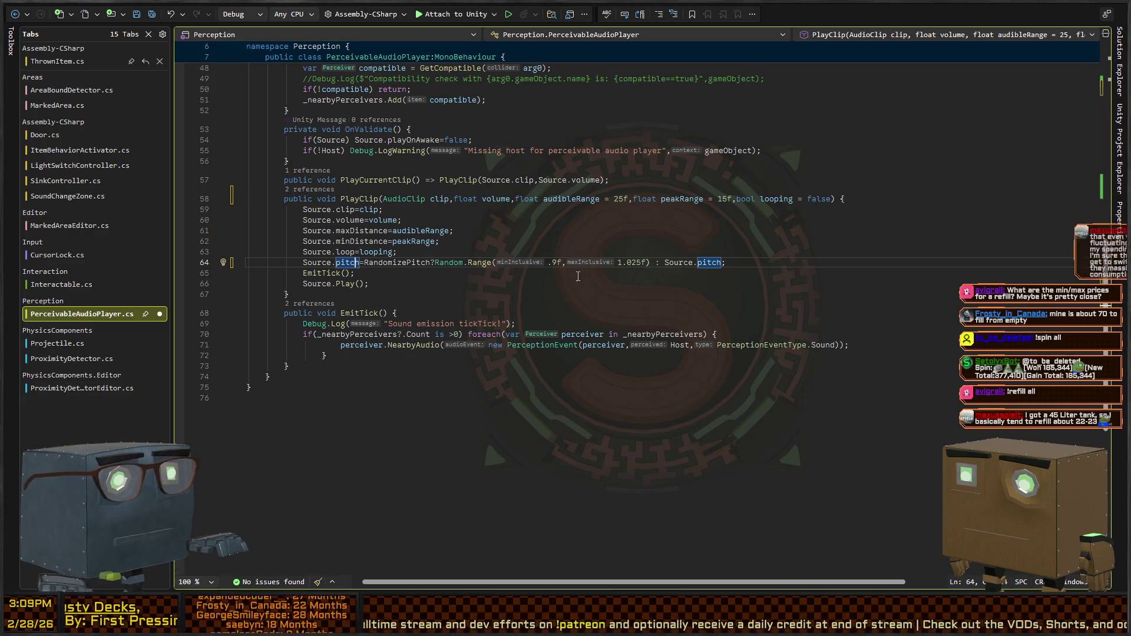
key(ctrl+s)
scroll(589, 280, up, 2)
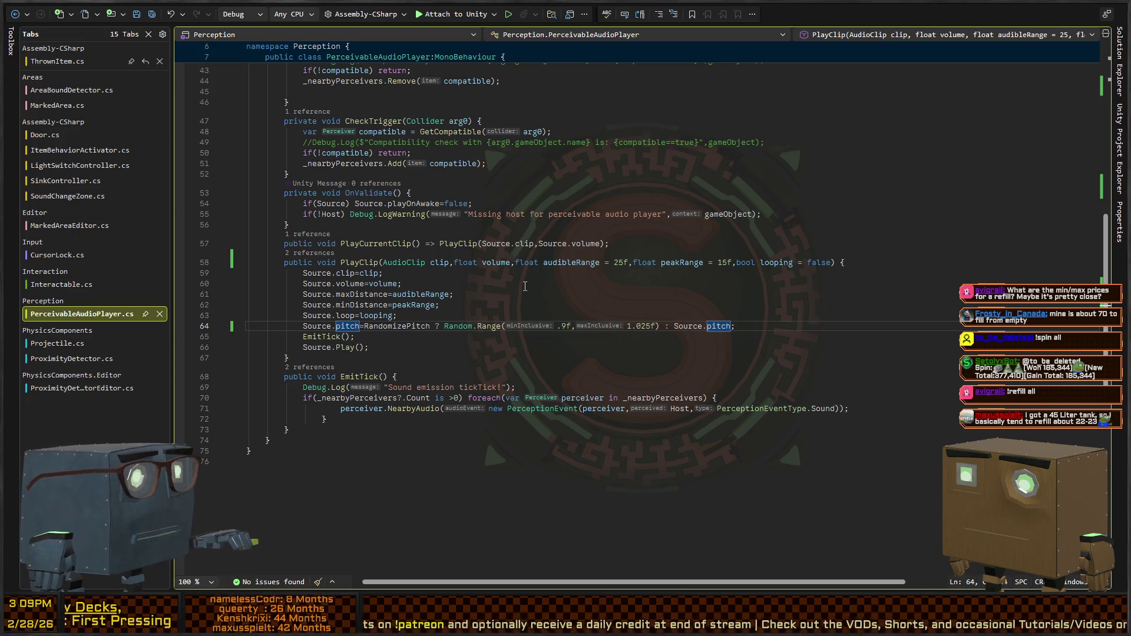
key(alt+Tab)
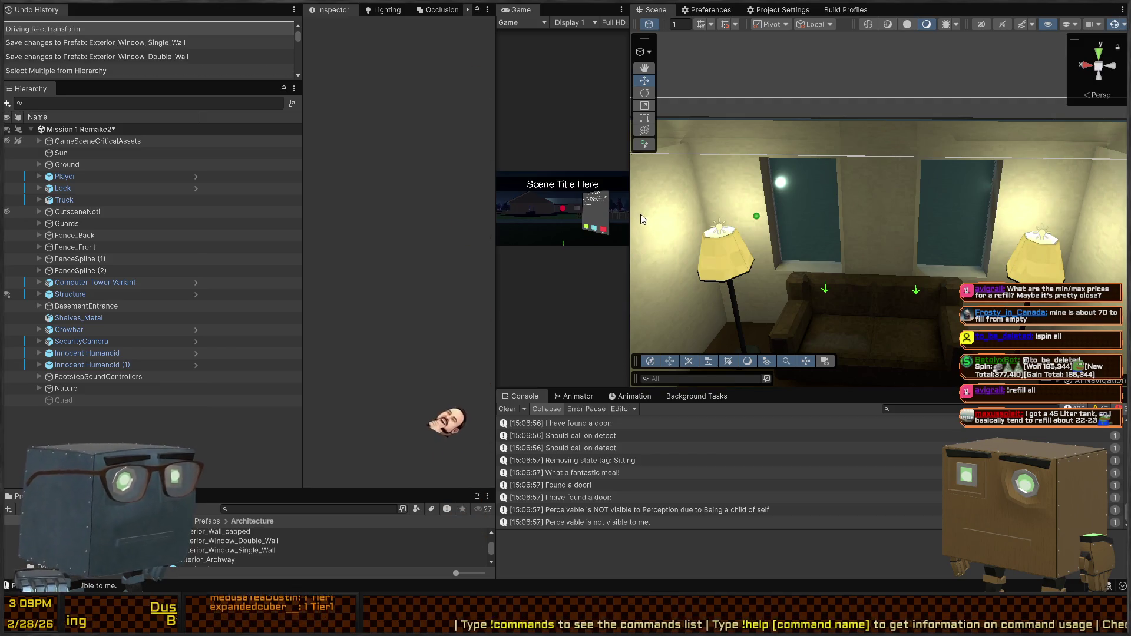
Orbit the scene view around the house interior, then return to Visual Studio.
mouse_move(749, 249)
mouse_down()
mouse_move(851, 234)
mouse_move(813, 224)
mouse_move(532, 260)
mouse_up()
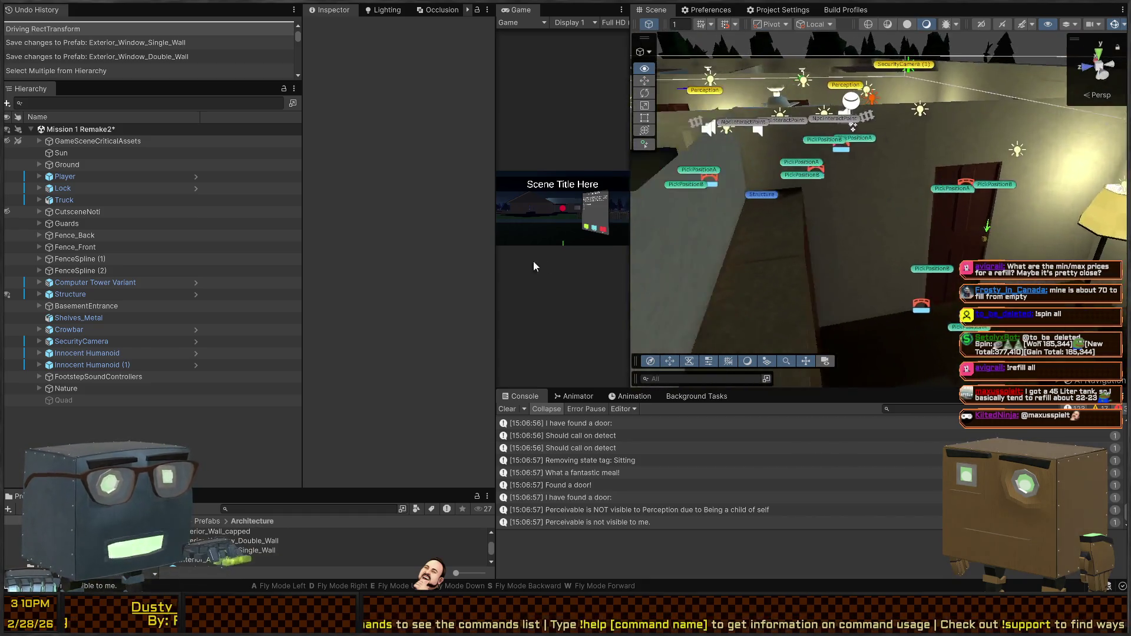
key(alt)
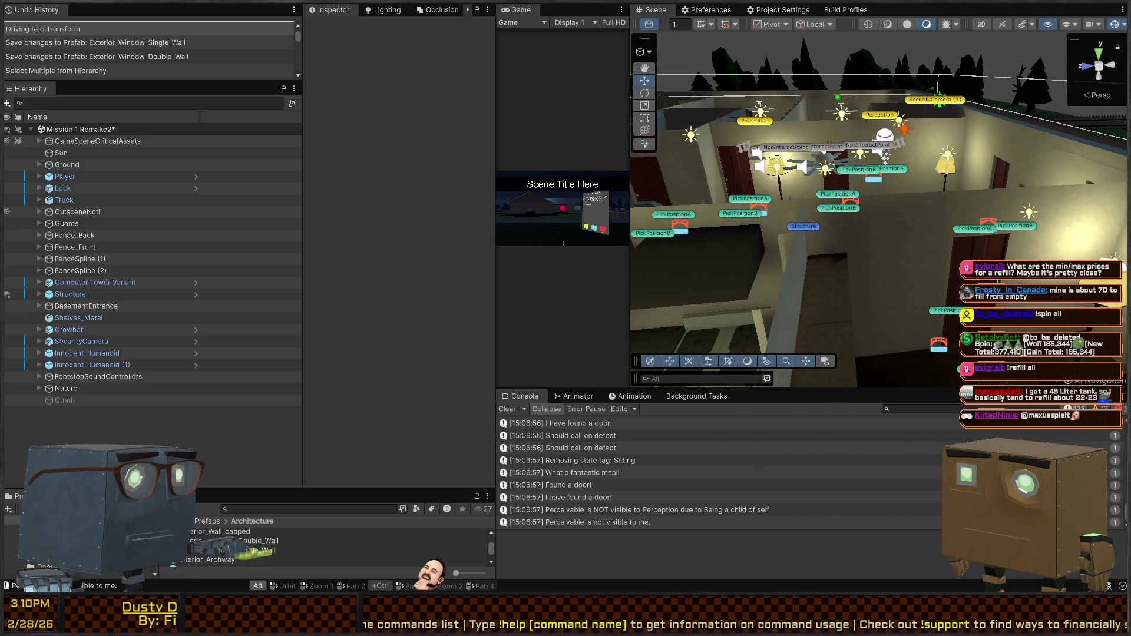
key(alt+Tab)
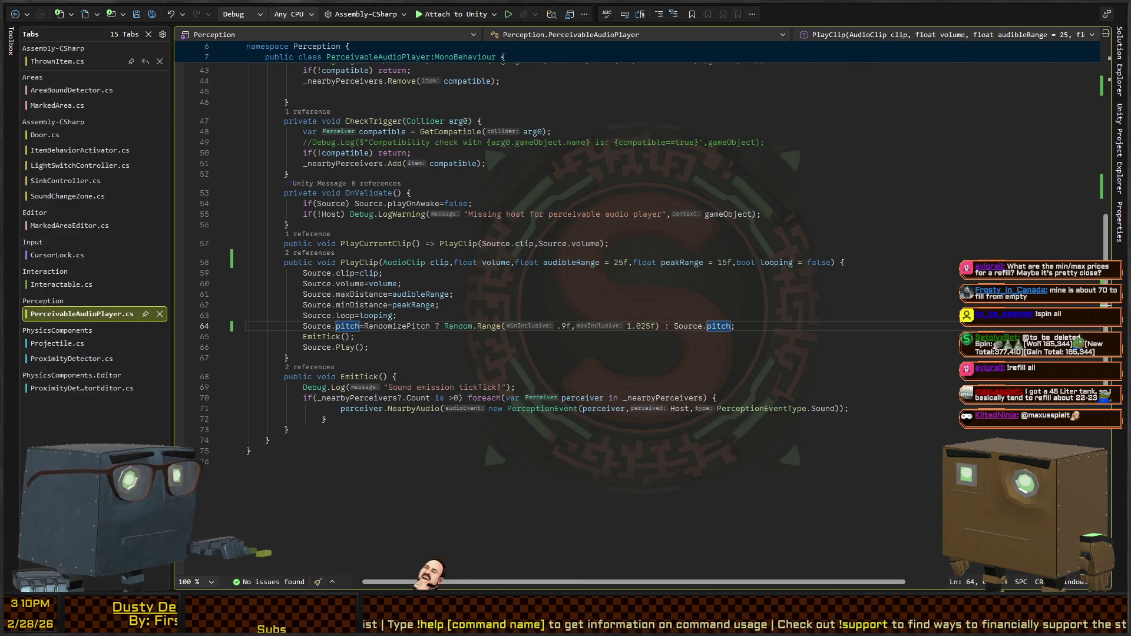
Playtest maximized: walk to the house, smash the window, climb into the dark room, then stop.
key(alt+Tab)
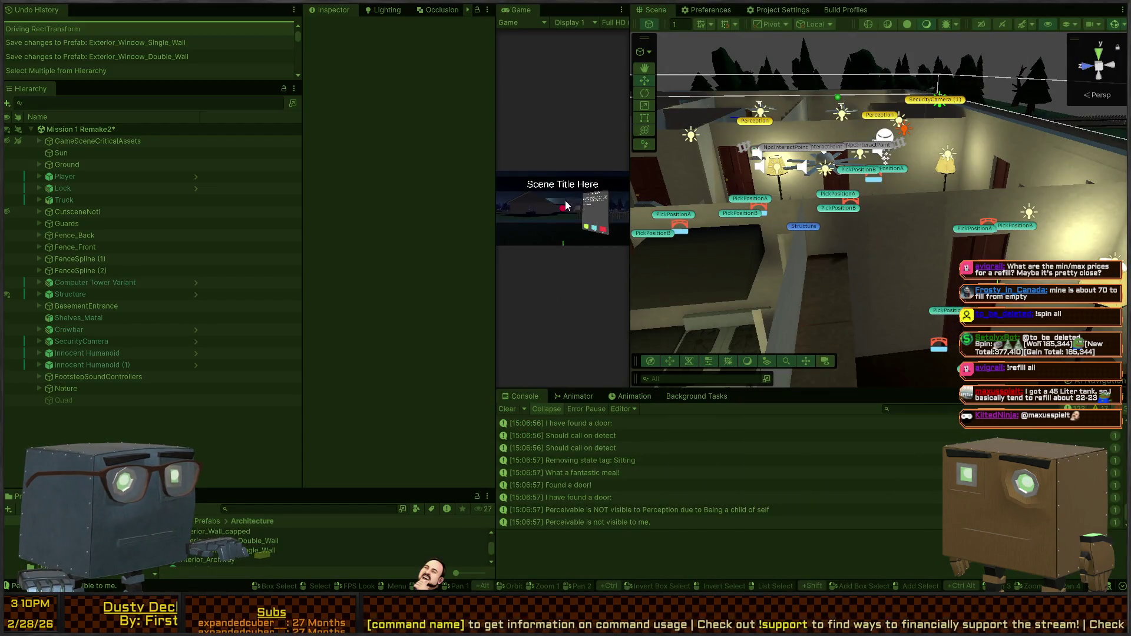
key(shift+space)
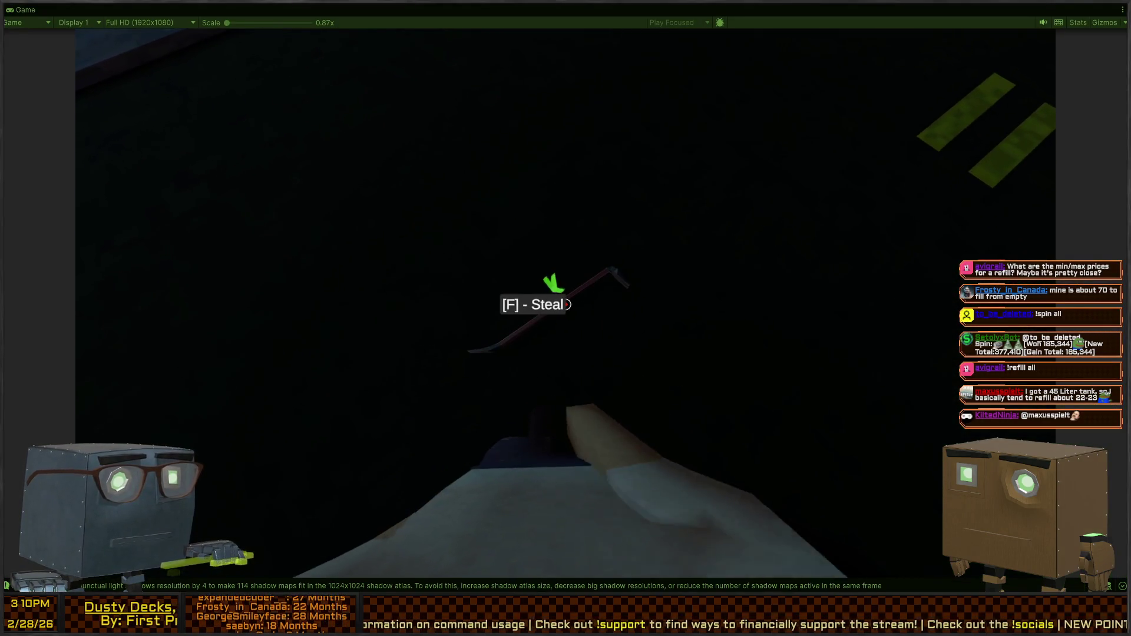
key(f)
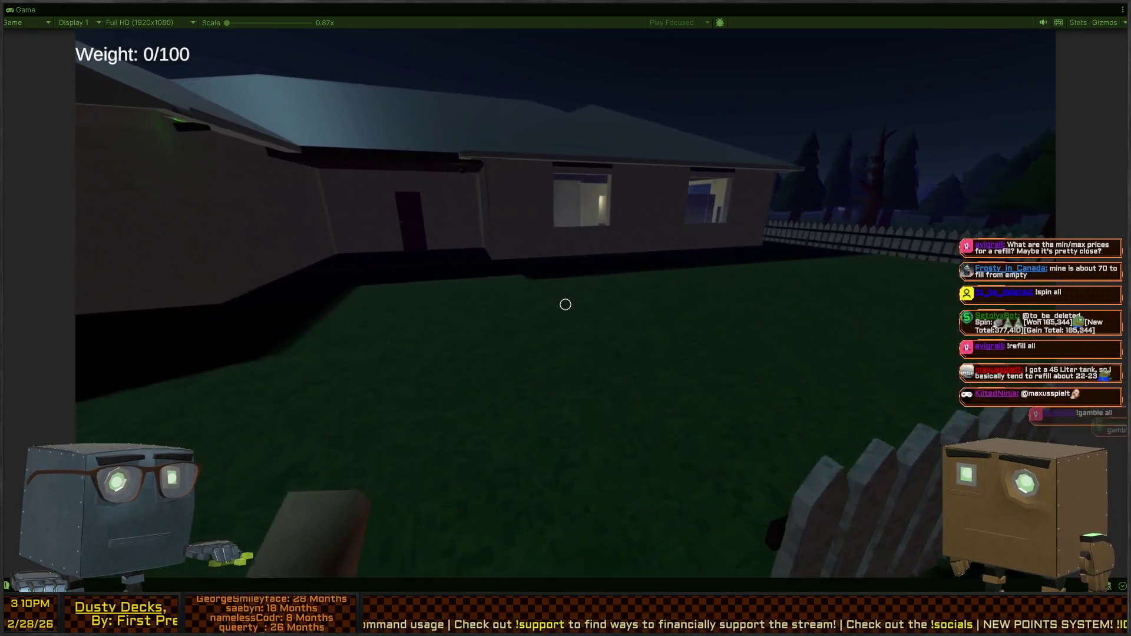
key(w)
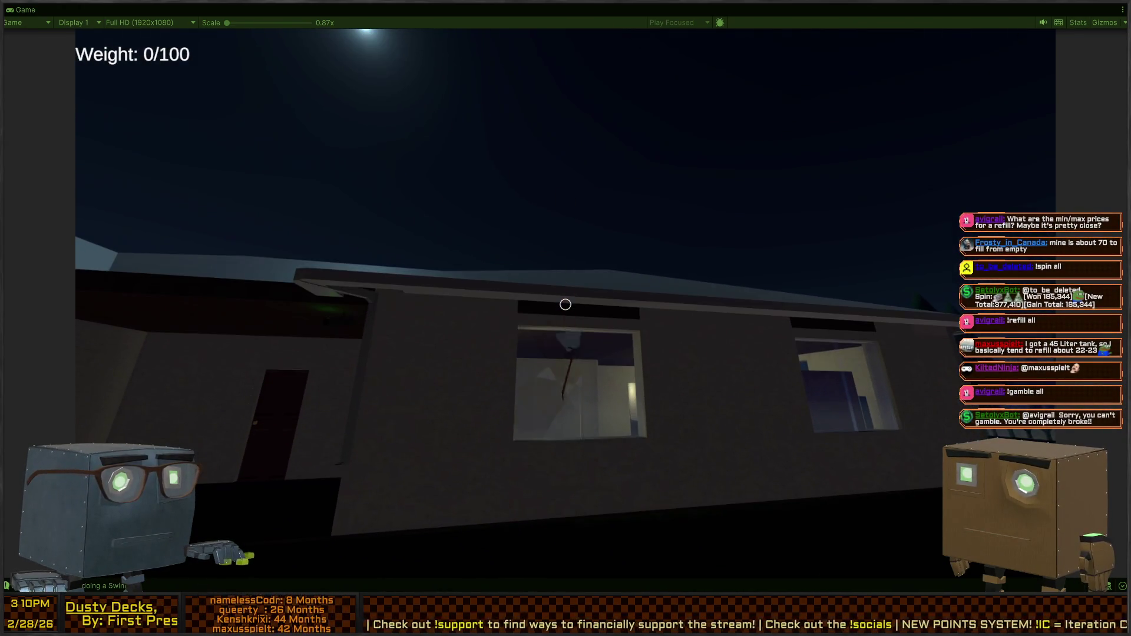
key(w)
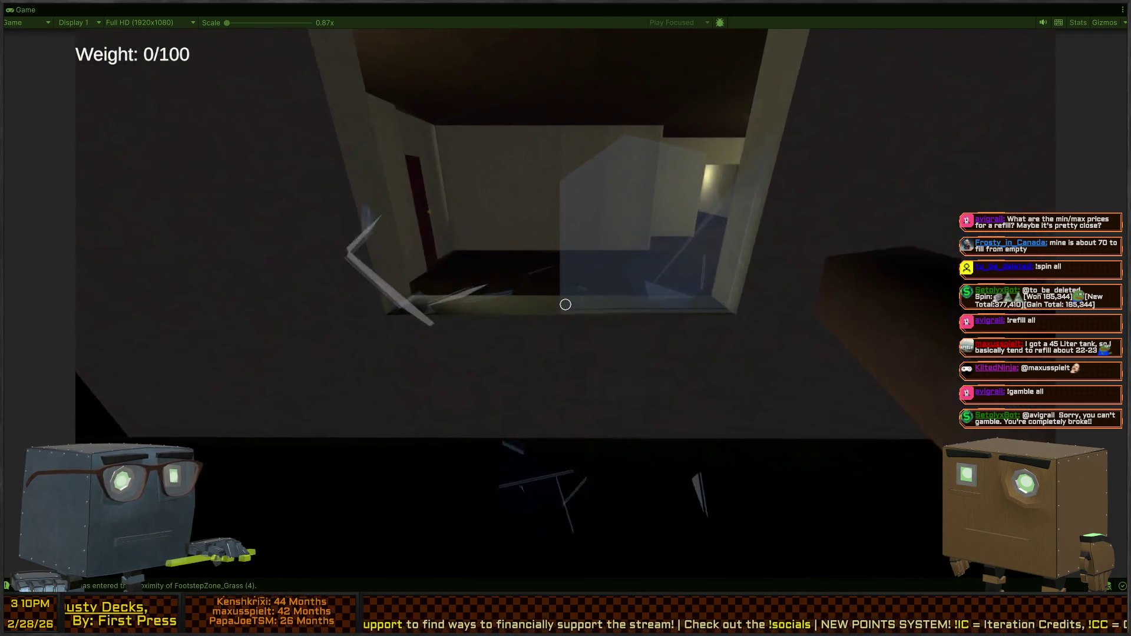
key(w)
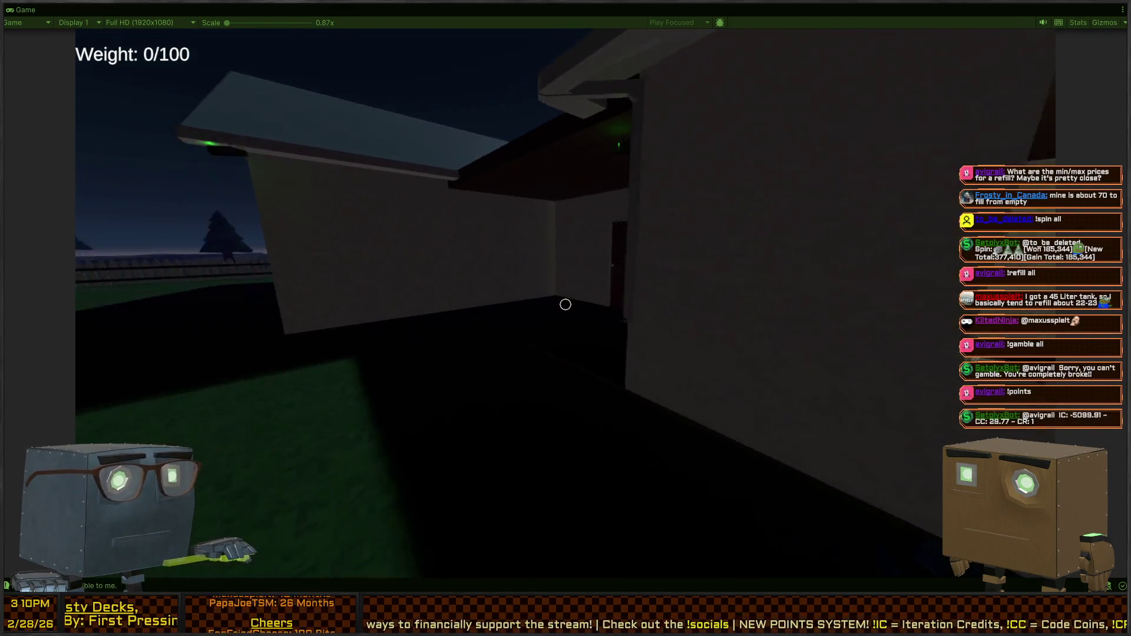
key(w)
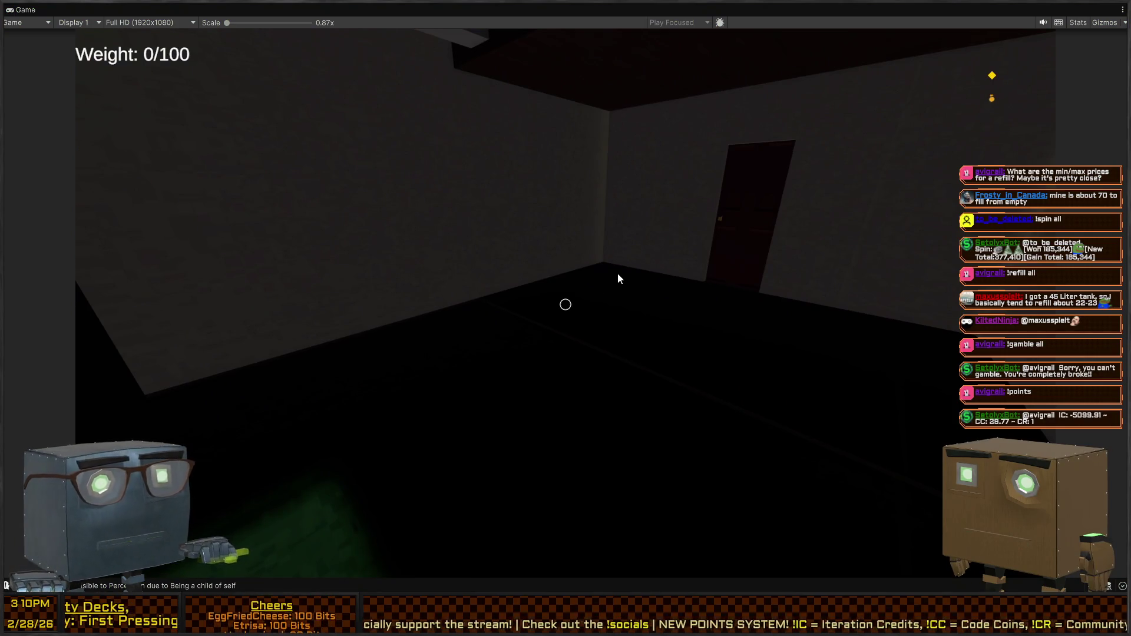
key(Escape)
key(shift+space)
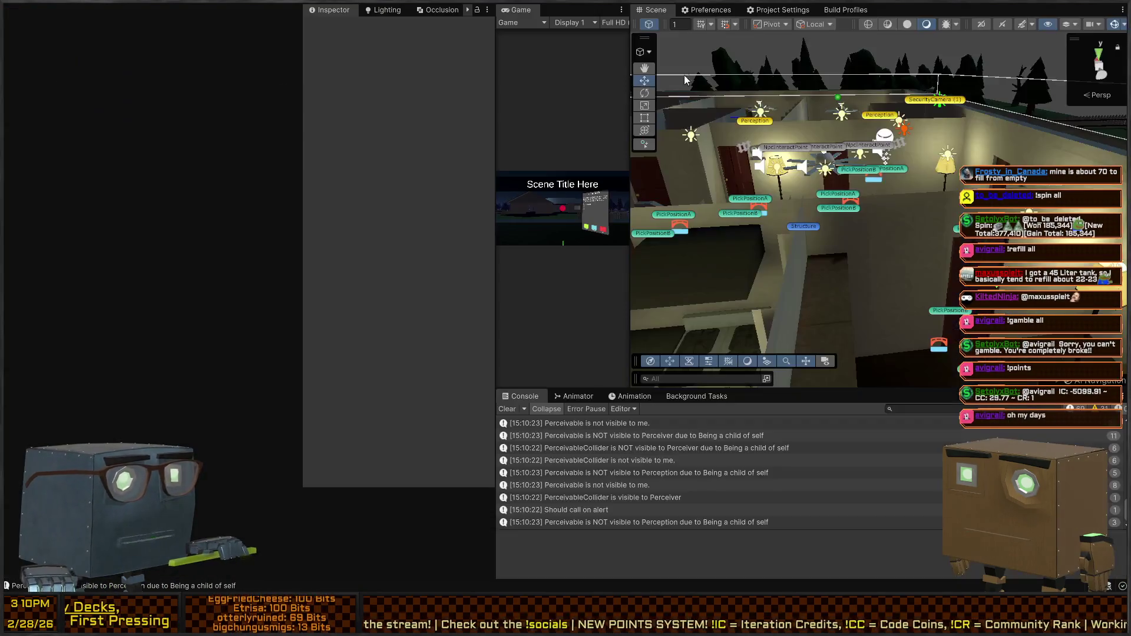
Uncheck all Footstep boxes in the Physics Layer Collision Matrix, Footstep through Default, then start Play mode.
click(778, 10)
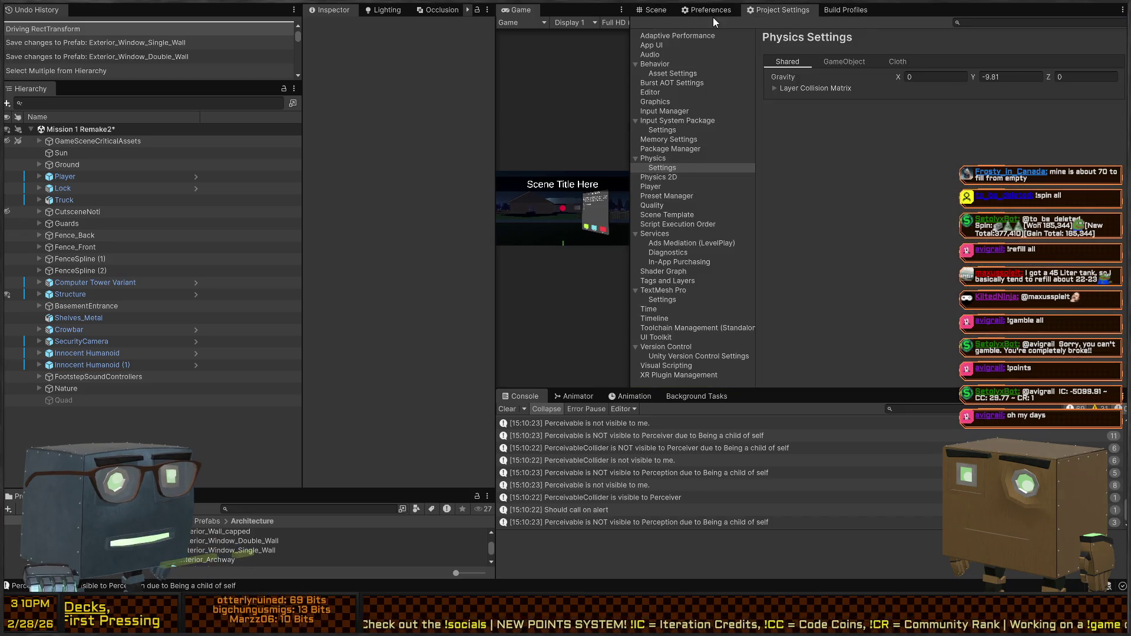
click(775, 89)
click(835, 269)
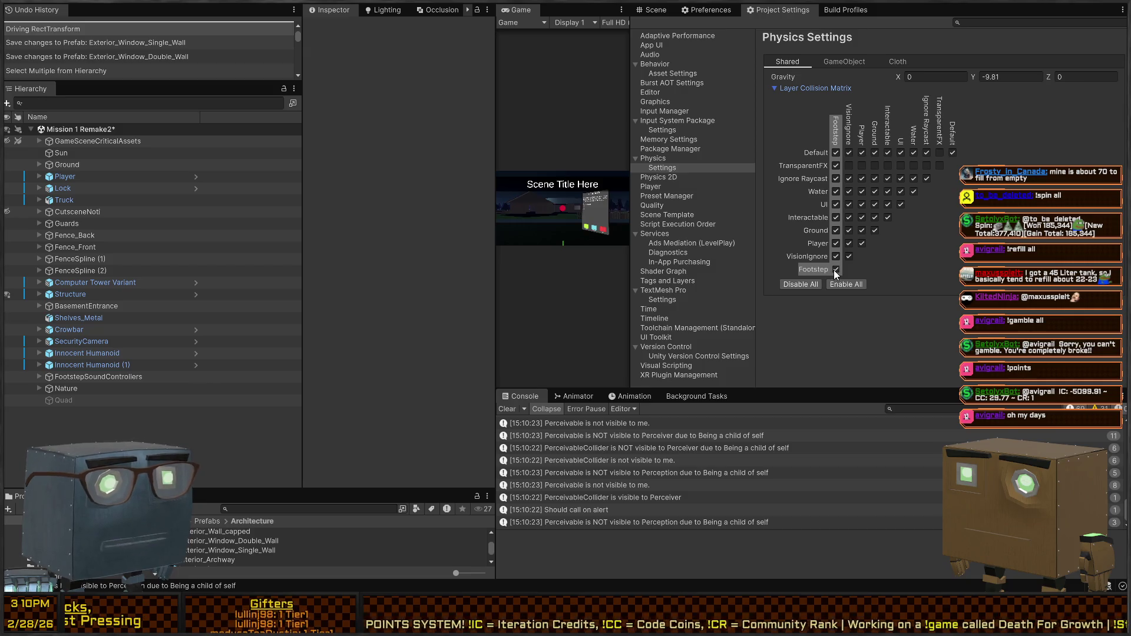
click(836, 243)
click(836, 231)
click(836, 218)
click(836, 205)
click(836, 191)
click(836, 179)
click(836, 165)
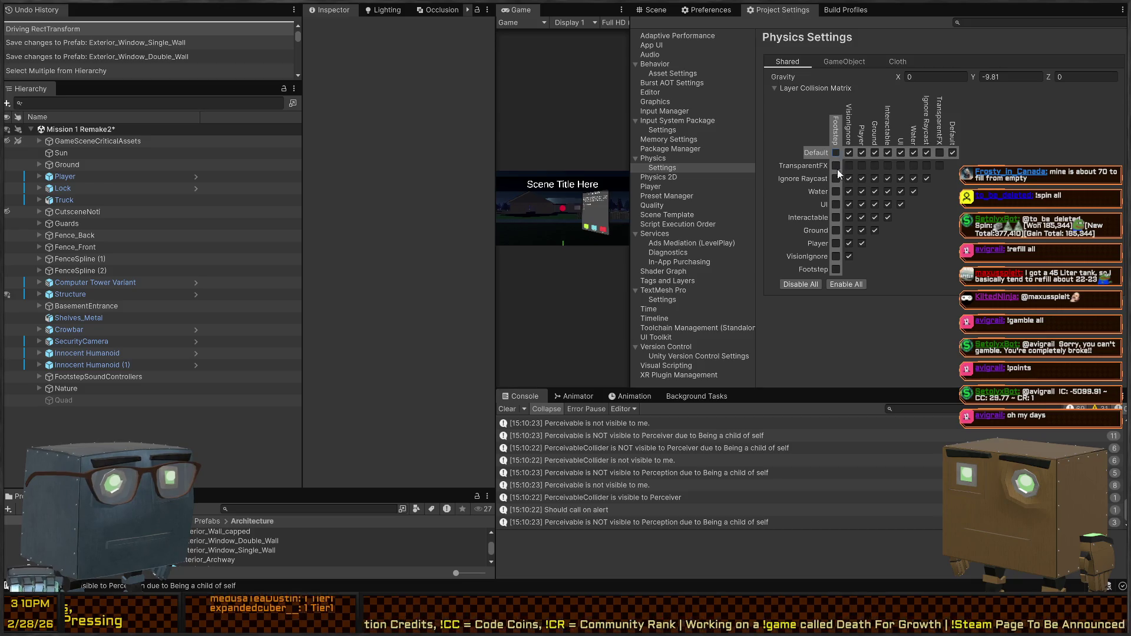
click(836, 153)
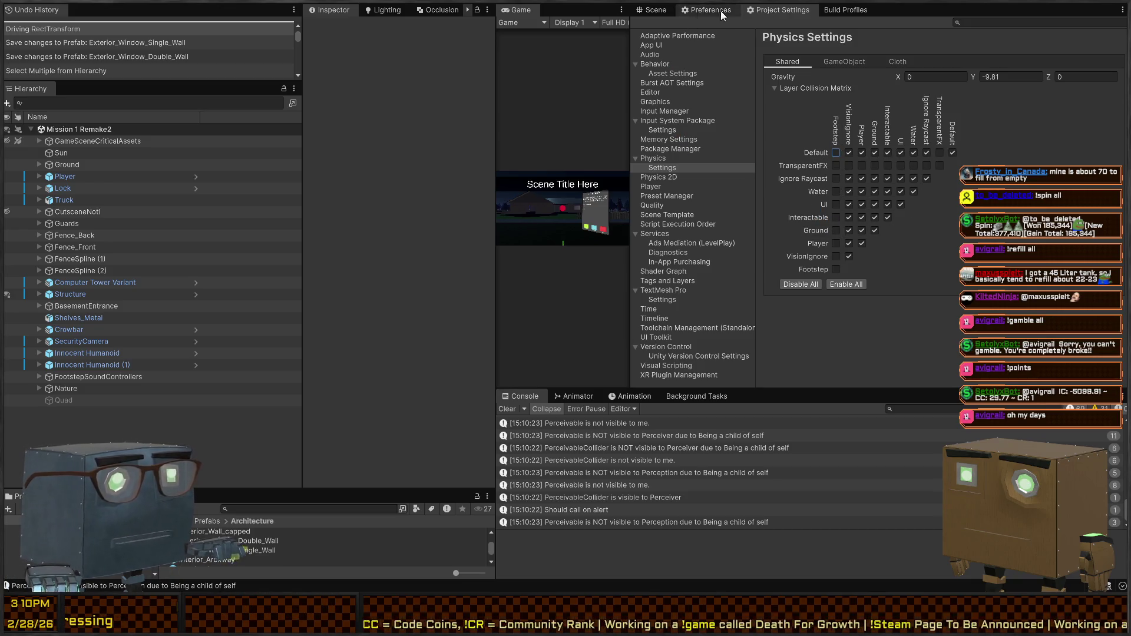
click(658, 10)
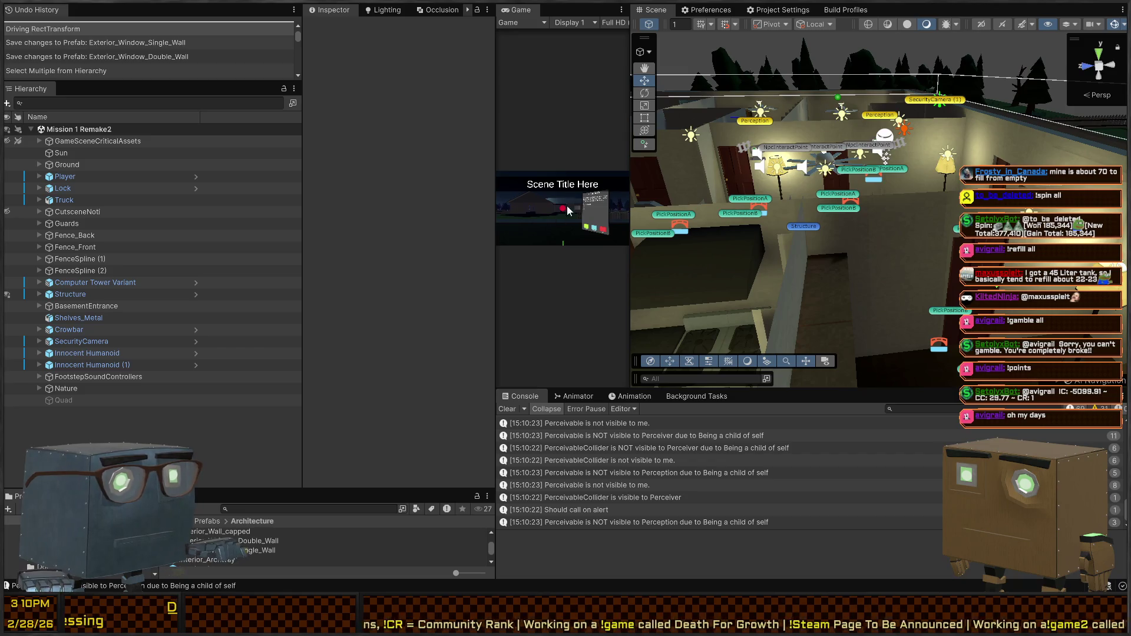
key(ctrl+p)
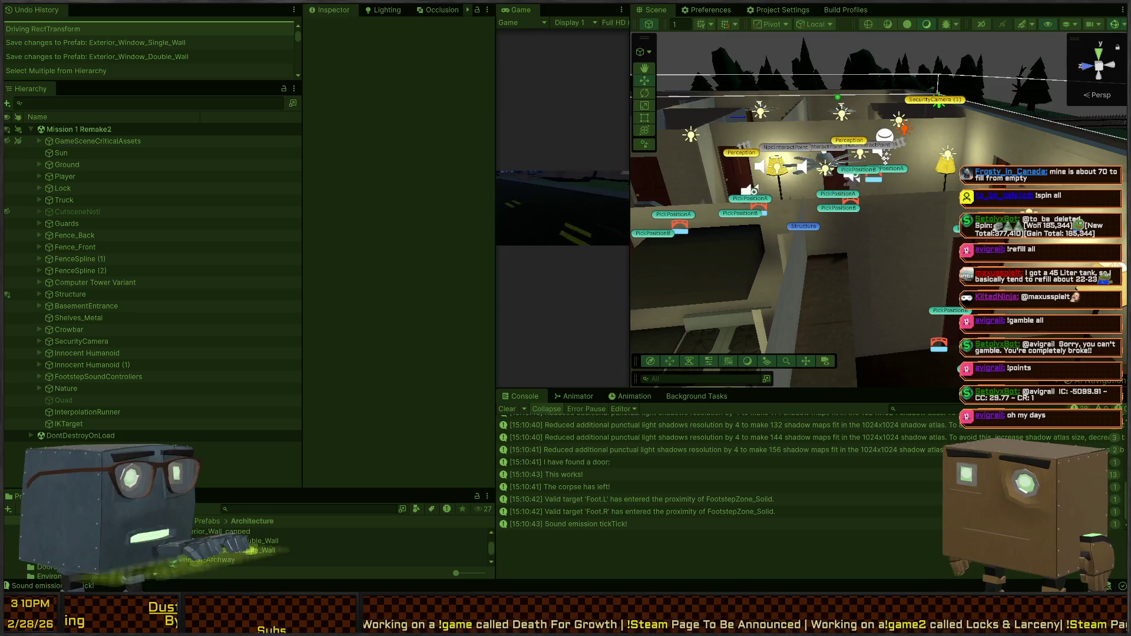
Play in a maximized Game view, then pause and exit Play mode to the editor.
key(shift+space)
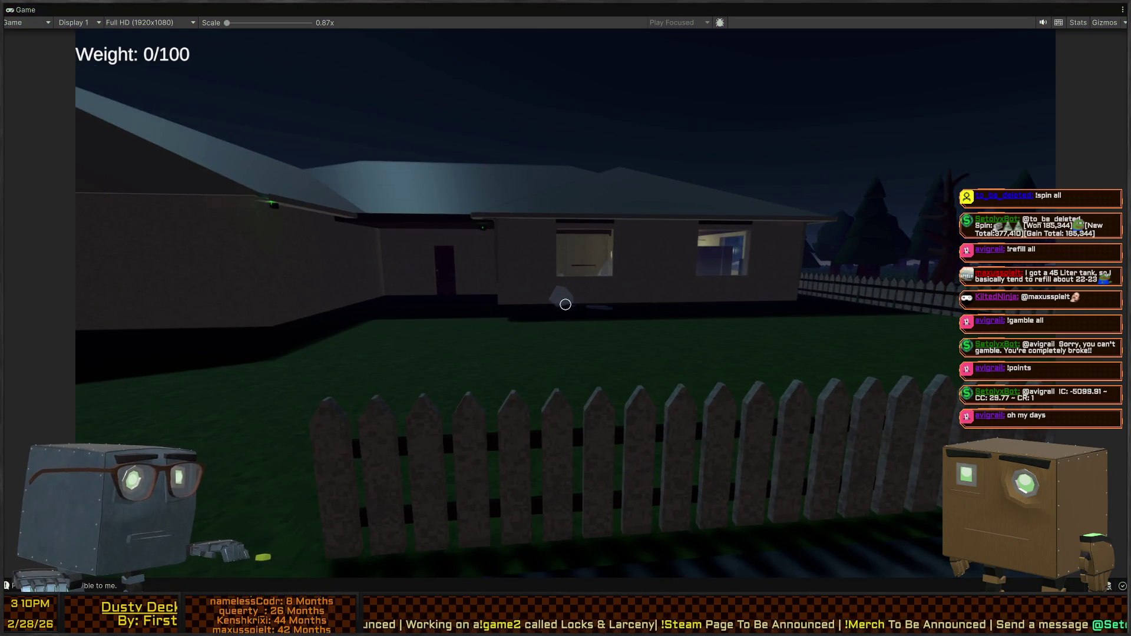
key(Escape)
key(shift+space)
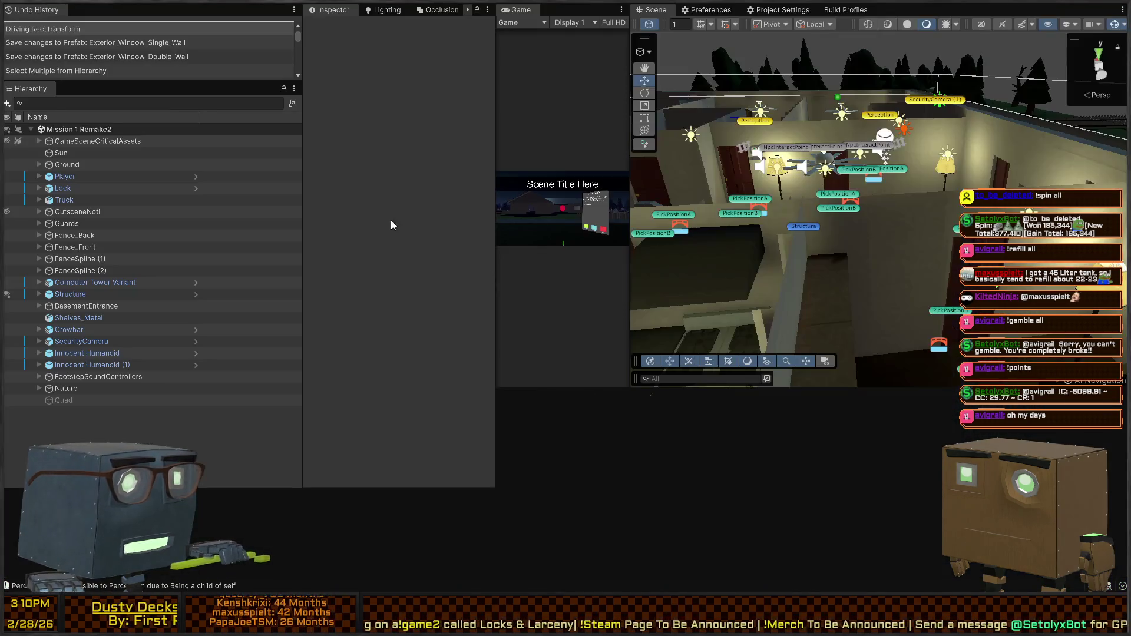
Fly into the room and select the double window's BrokenWindowRoot_A to see its audio settings.
key(w)
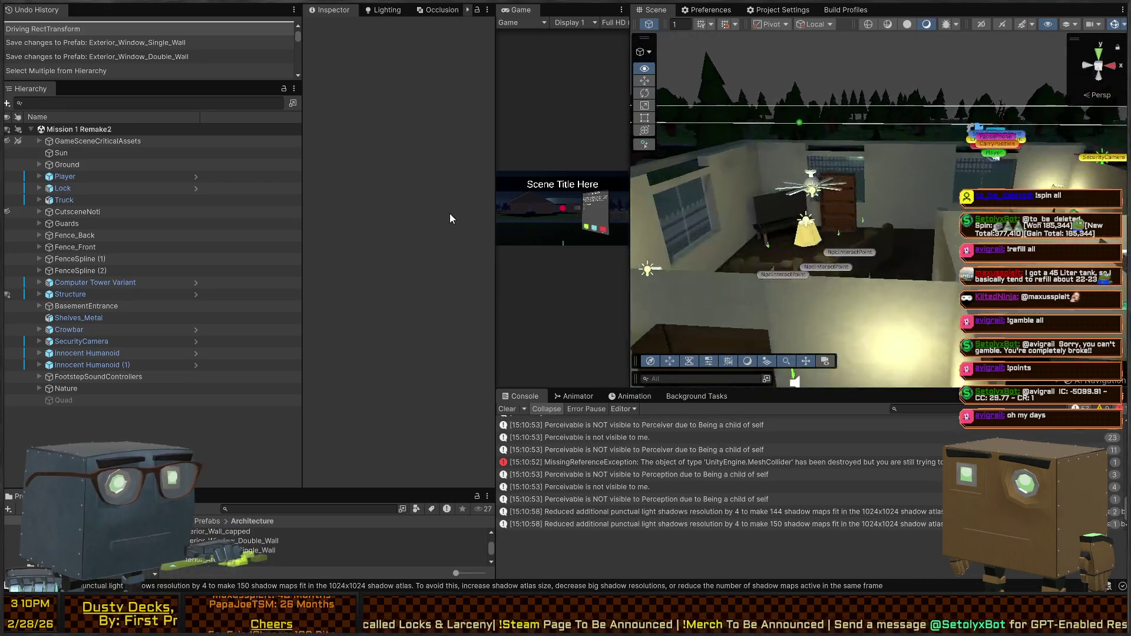
click(829, 182)
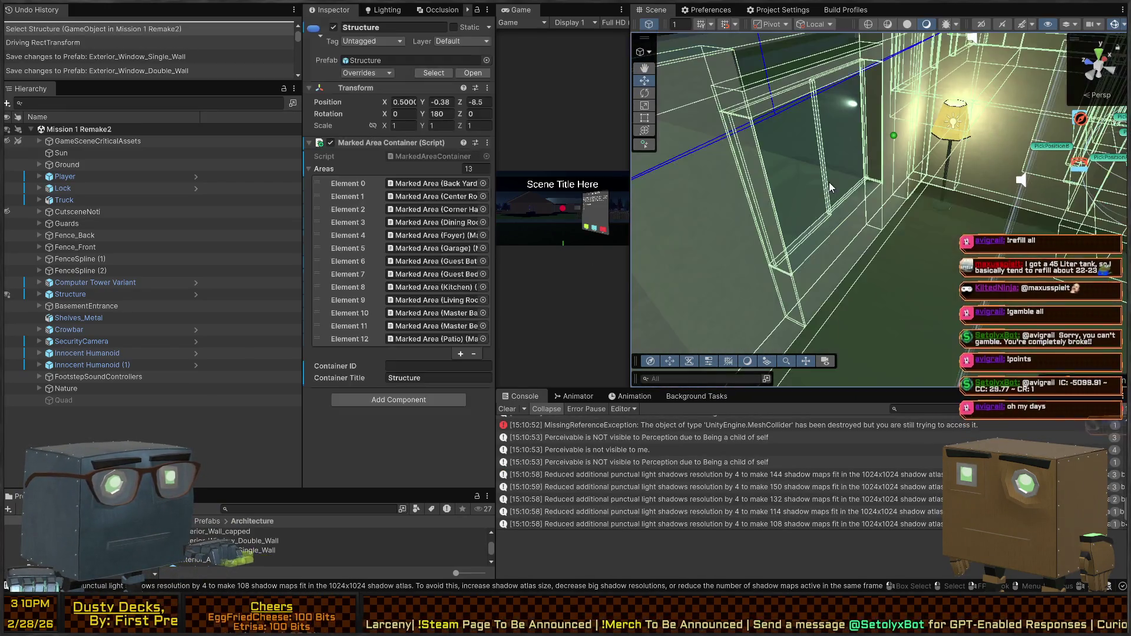
click(833, 169)
scroll(148, 340, down, 10)
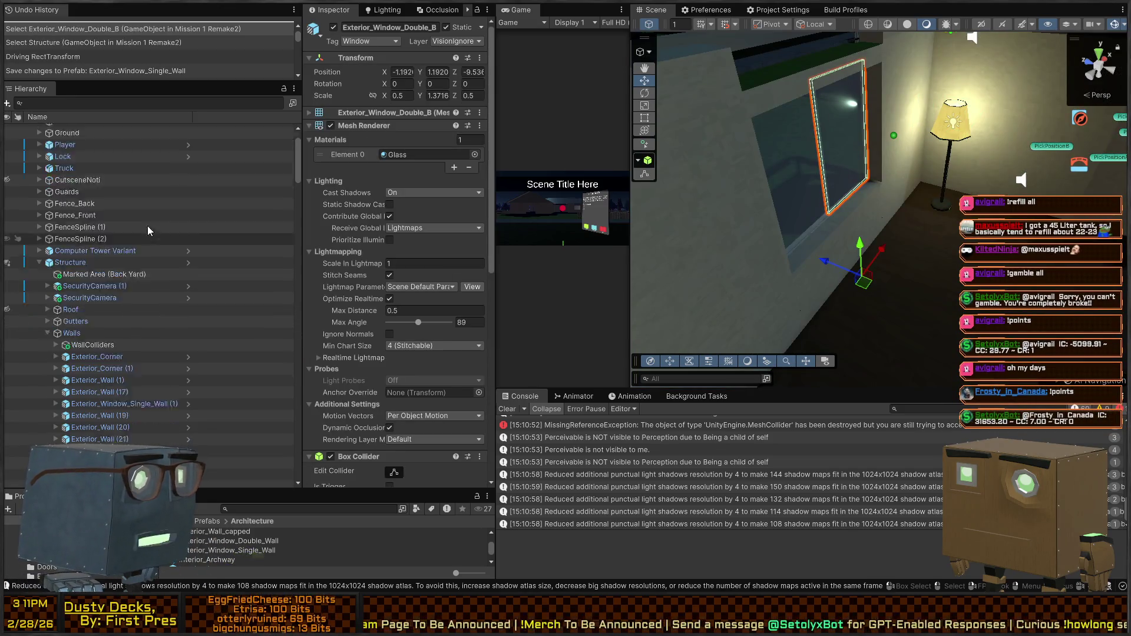
scroll(131, 235, up, 1)
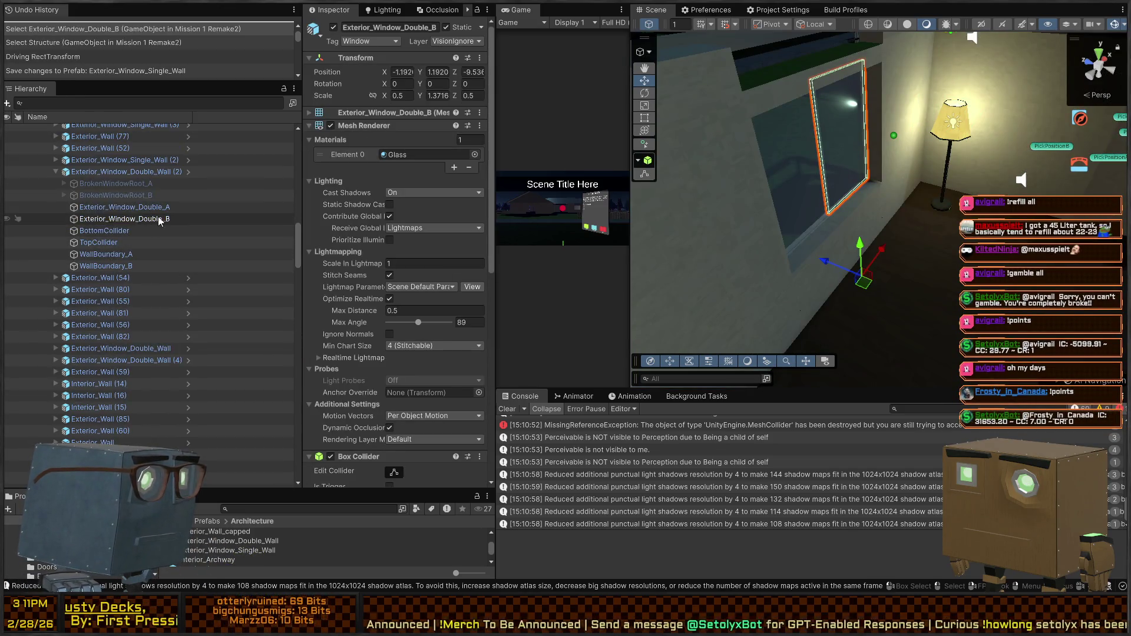
click(121, 207)
click(117, 184)
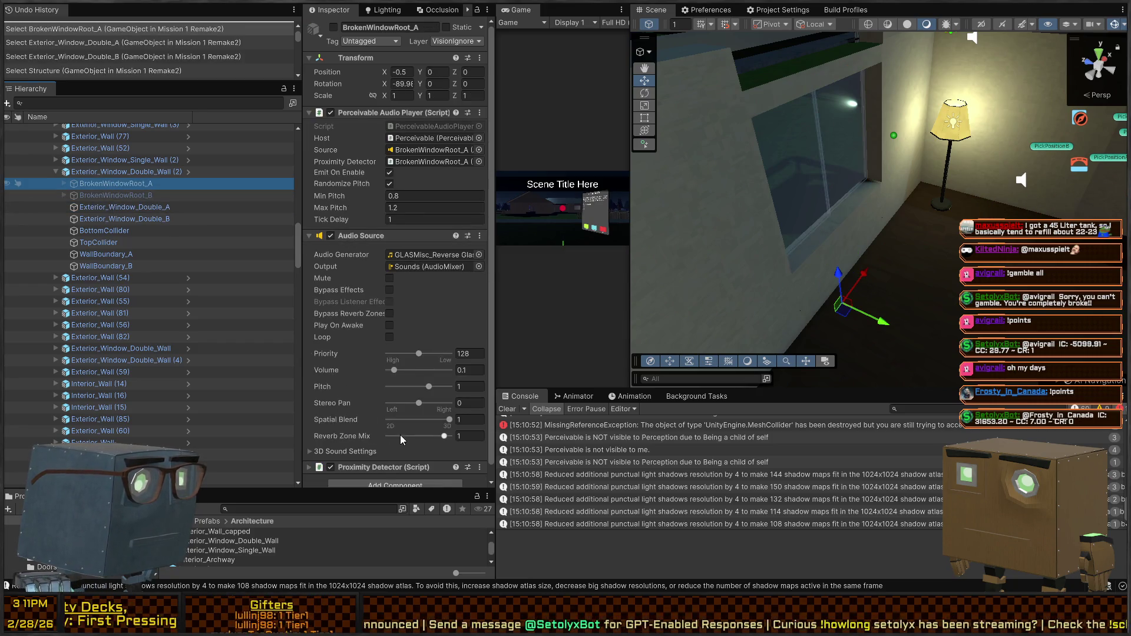
Fly the scene view above the lit building and open the Exterior_Window_Double_Wall prefab.
right_click(913, 244)
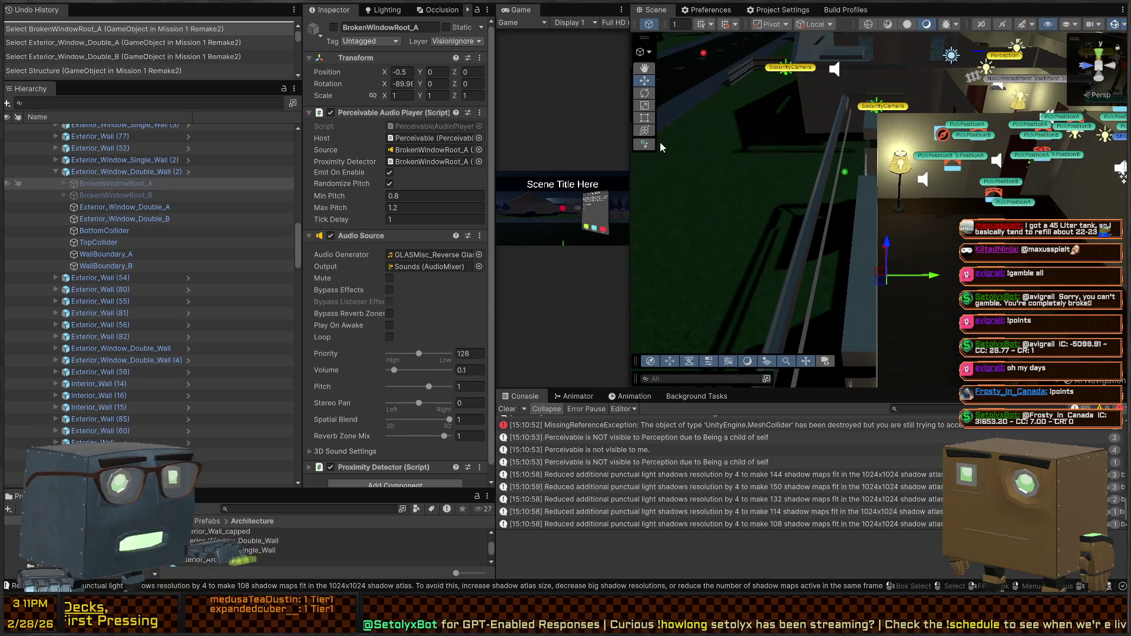
right_click(674, 139)
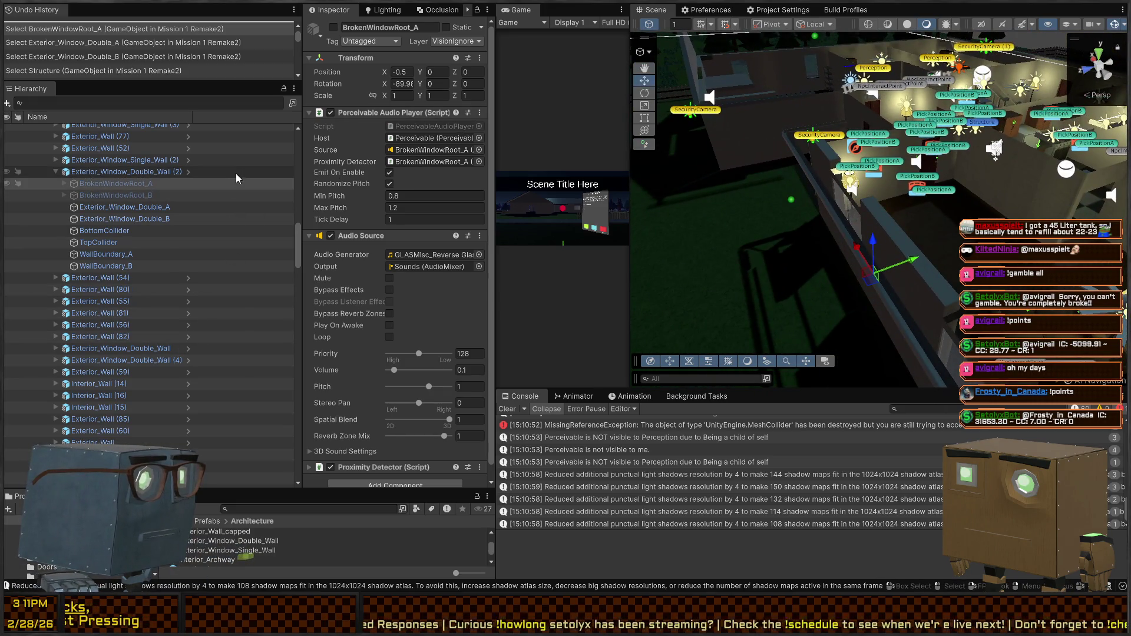
click(188, 173)
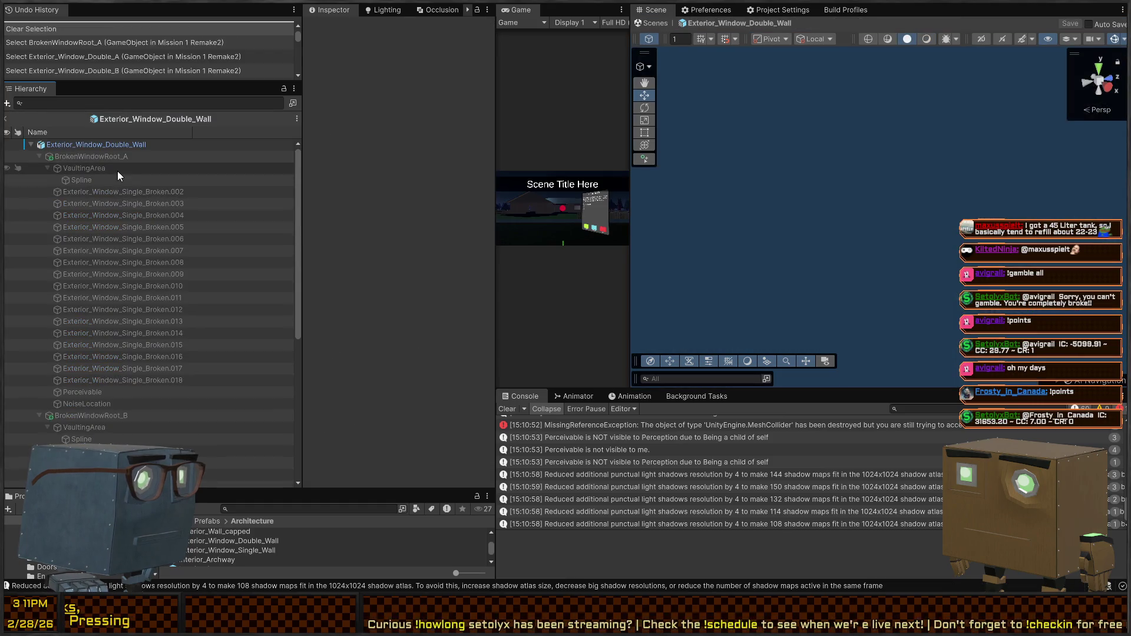
Switch on BrokenWindowRoot_A and BrokenWindowRoot_B, and frame BrokenWindowRoot_B in the scene.
click(106, 157)
key(alt+shift+a)
click(77, 415)
key(alt+shift+a)
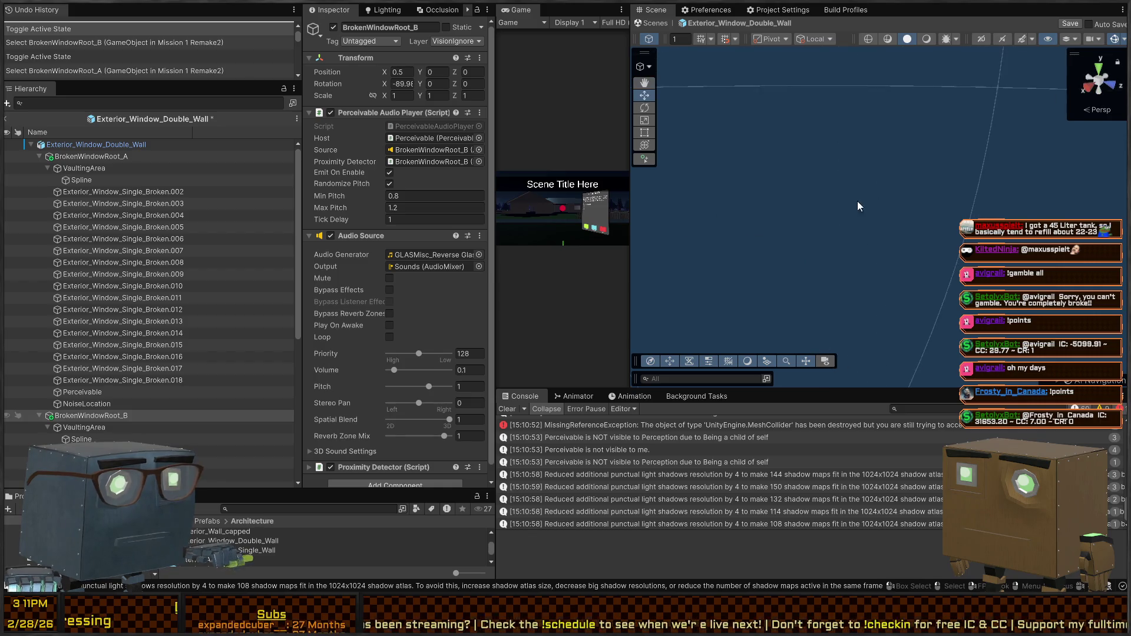
key(f)
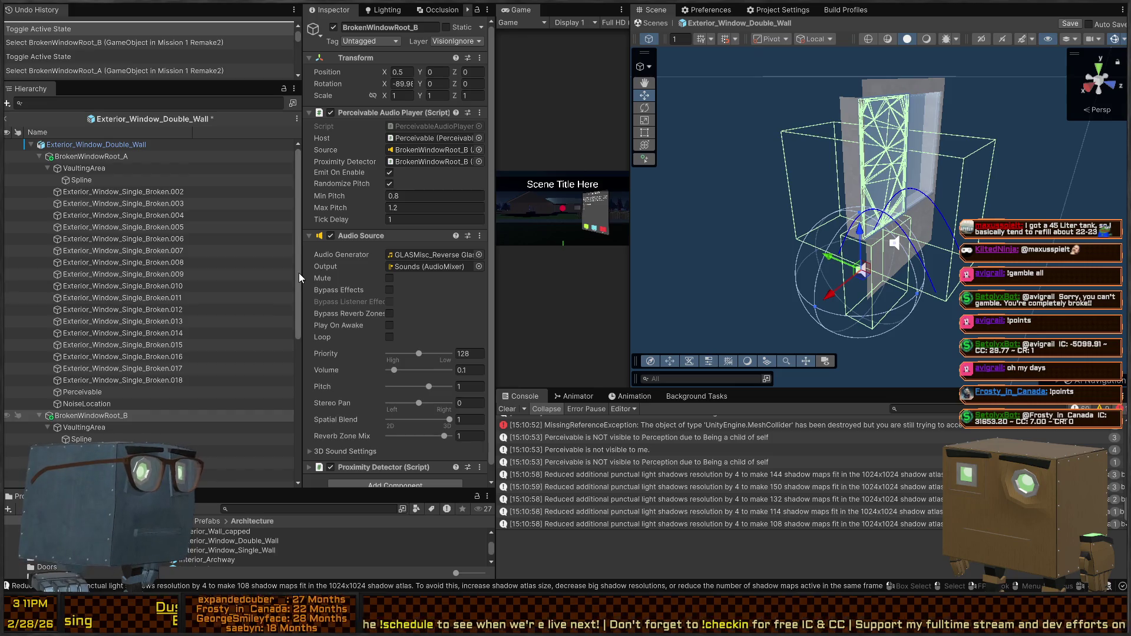
Shrink BrokenWindowRoot_B's Audio Source Min/Max Distance to about 0.25 and 11.15.
drag(872, 254, 1087, 243)
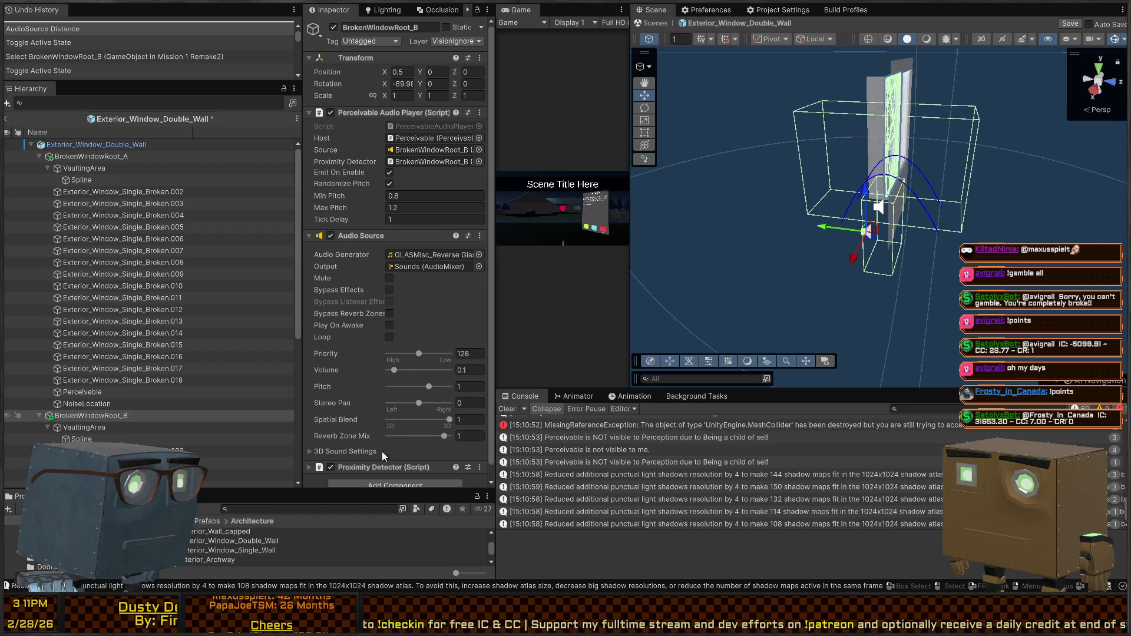
click(355, 450)
scroll(351, 431, down, 4)
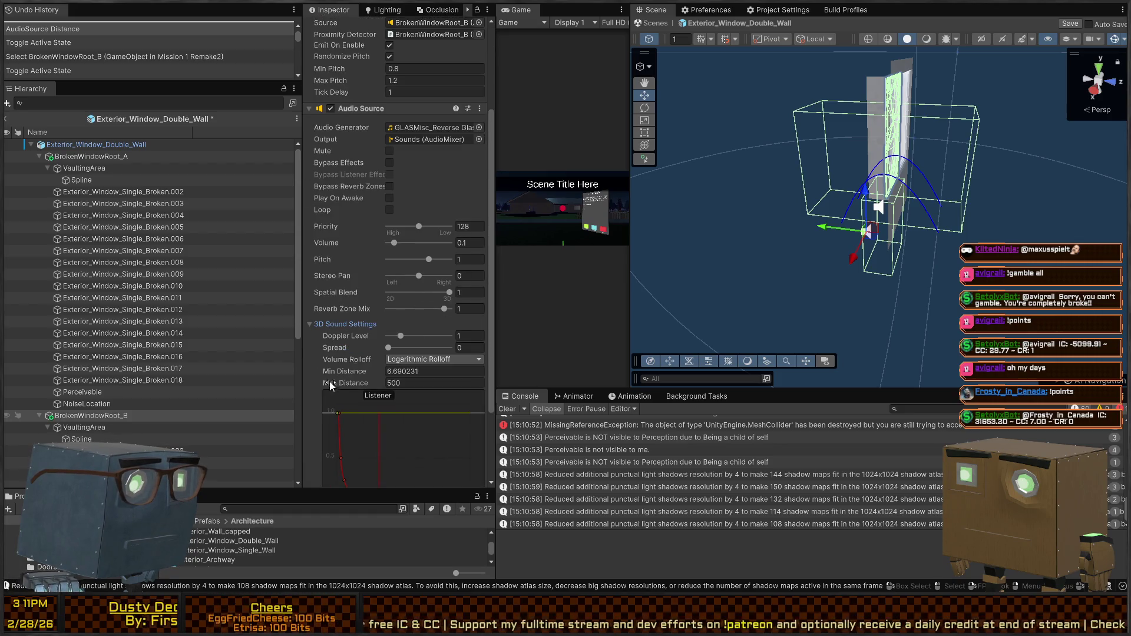
scroll(886, 261, down, 5)
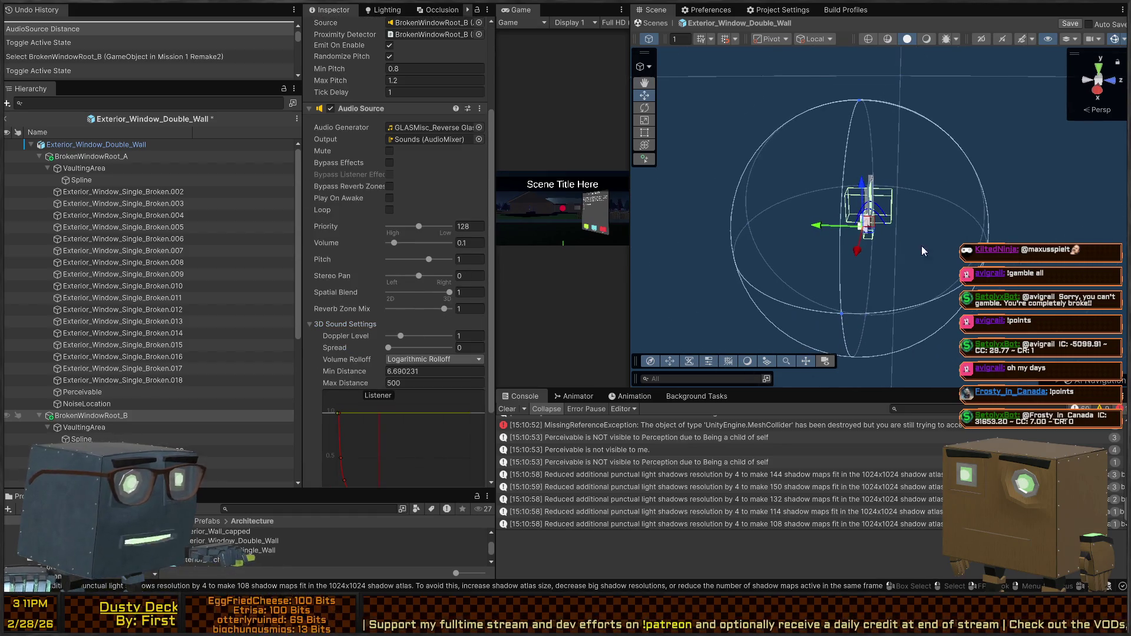
drag(984, 236, 897, 230)
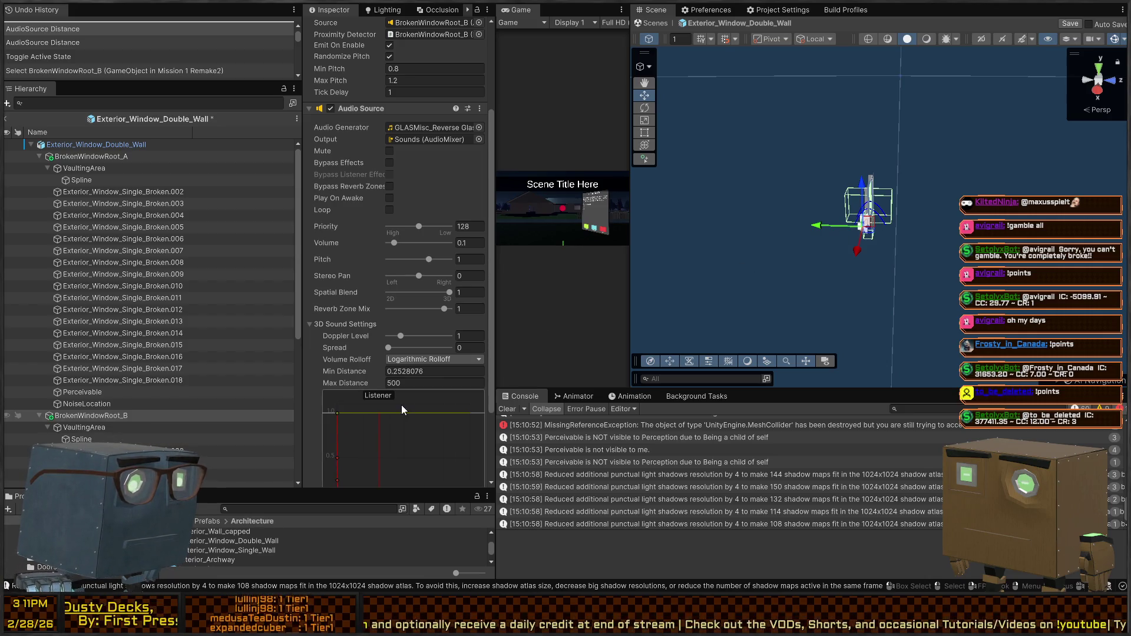
drag(380, 384, 352, 381)
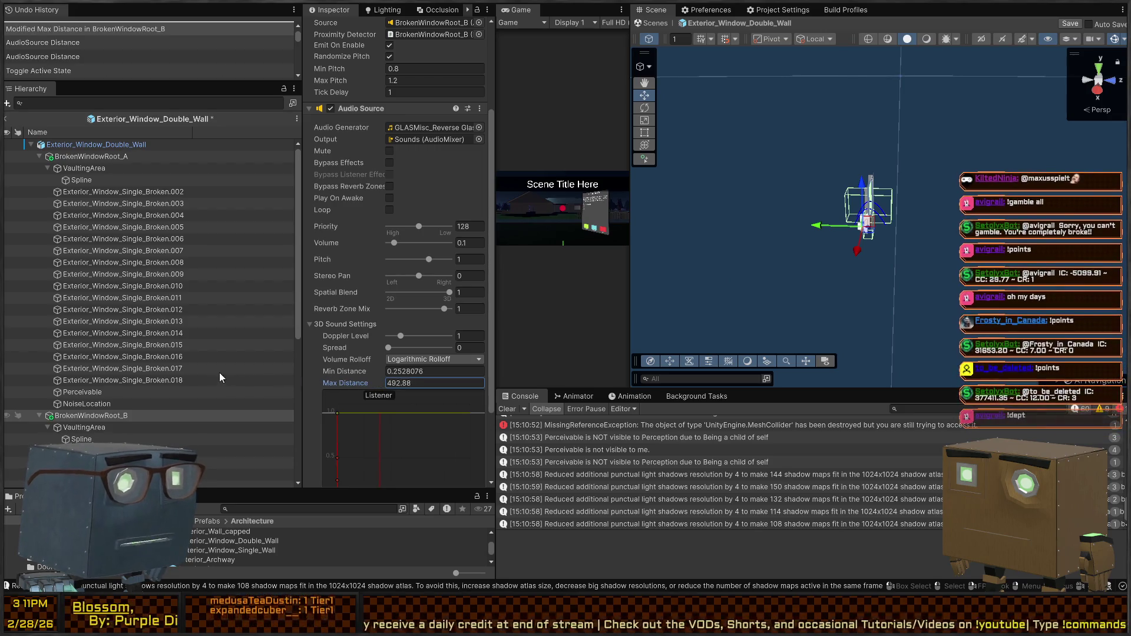
mouse_move(944, 181)
mouse_down()
mouse_move(906, 110)
mouse_move(847, 218)
mouse_move(928, 207)
mouse_move(893, 241)
mouse_move(939, 172)
mouse_move(910, 185)
mouse_up()
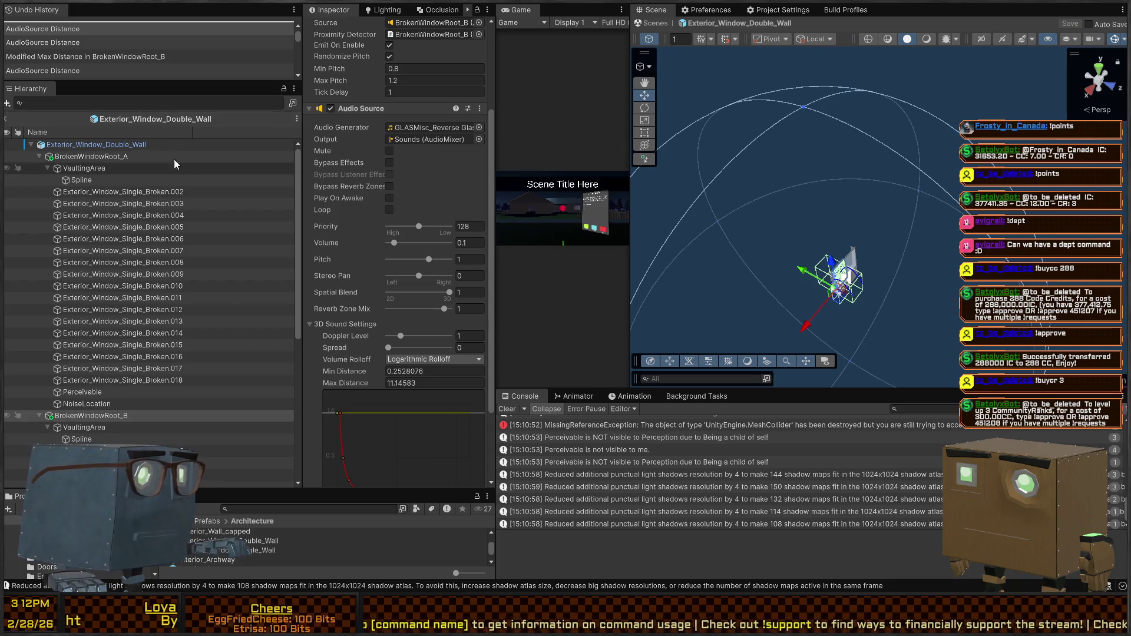
Paste those Audio Source values onto BrokenWindowRoot_A and save the prefab.
click(91, 155)
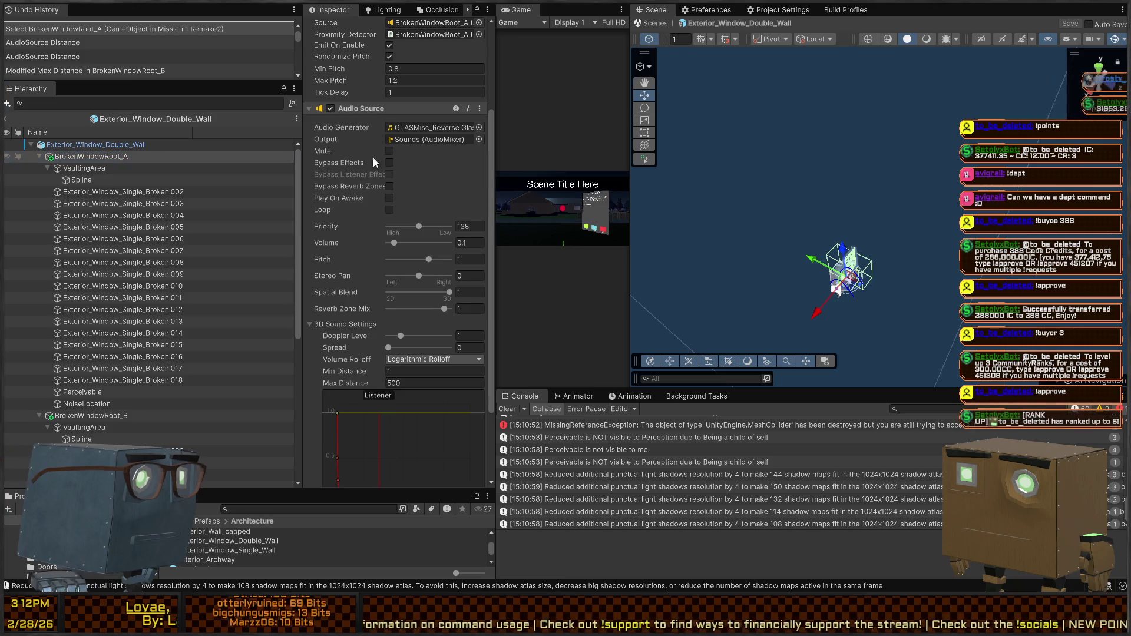
key(ctrl+v)
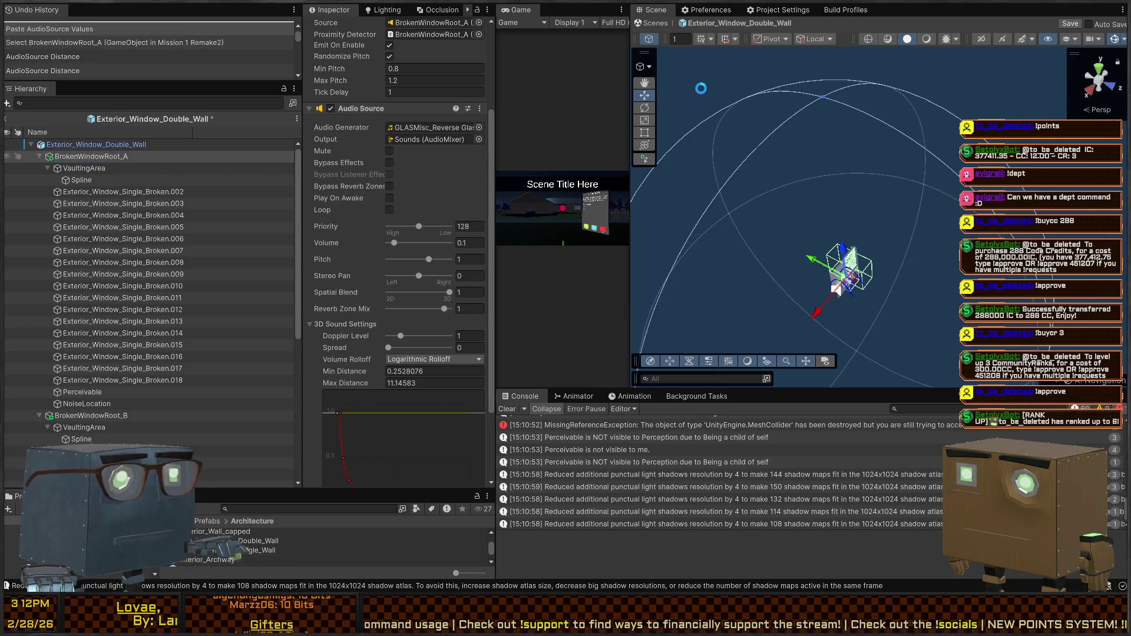
click(654, 23)
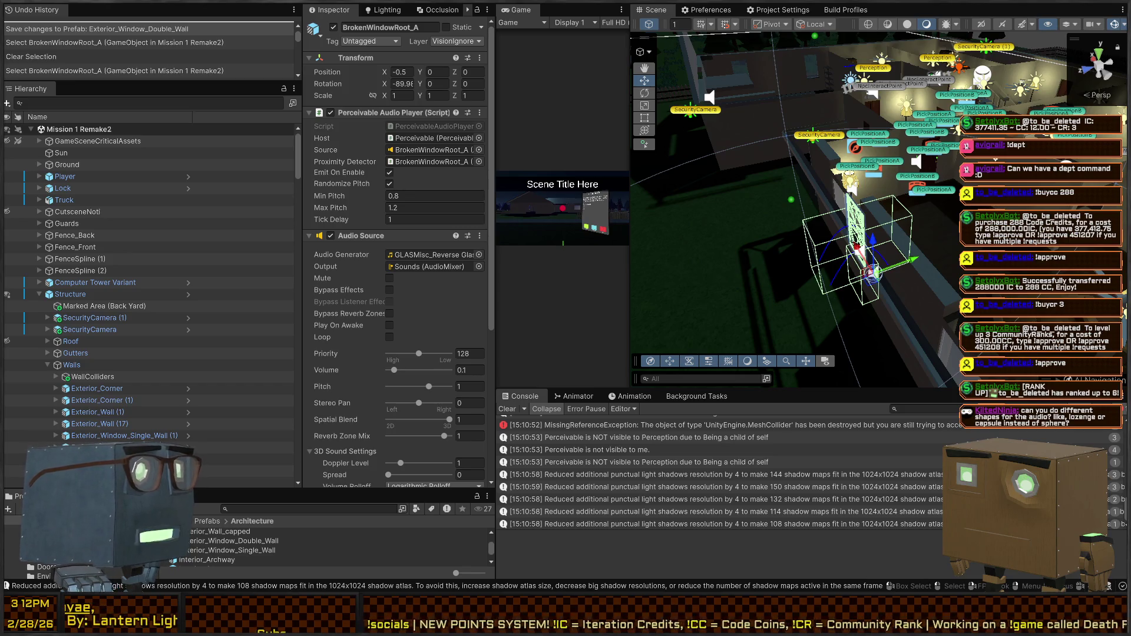
scroll(394, 266, down, 5)
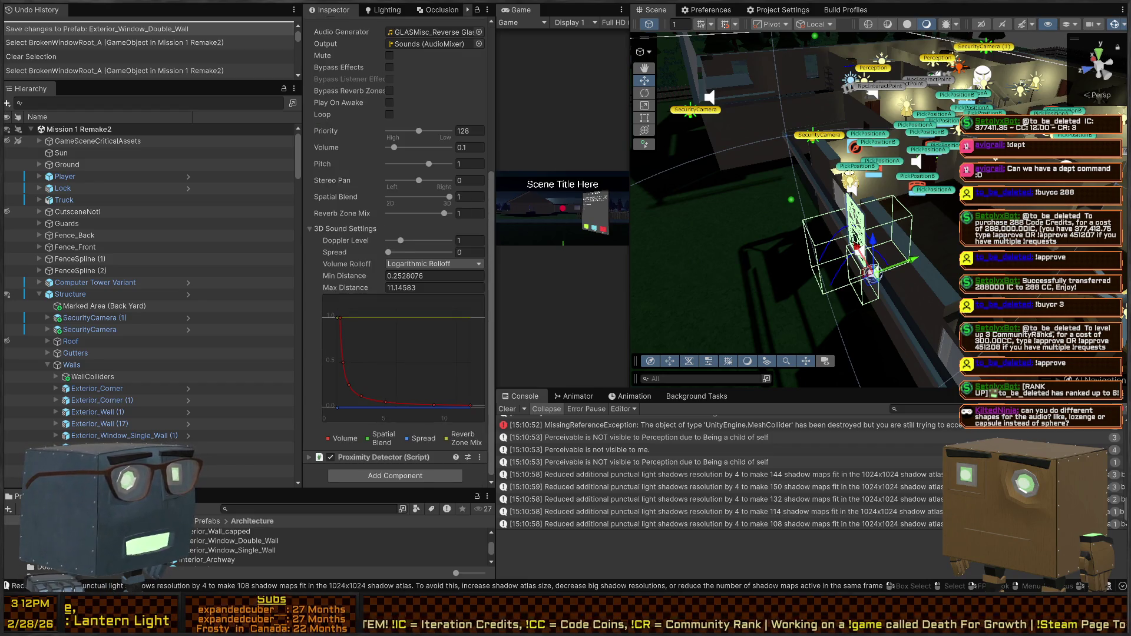
key(s)
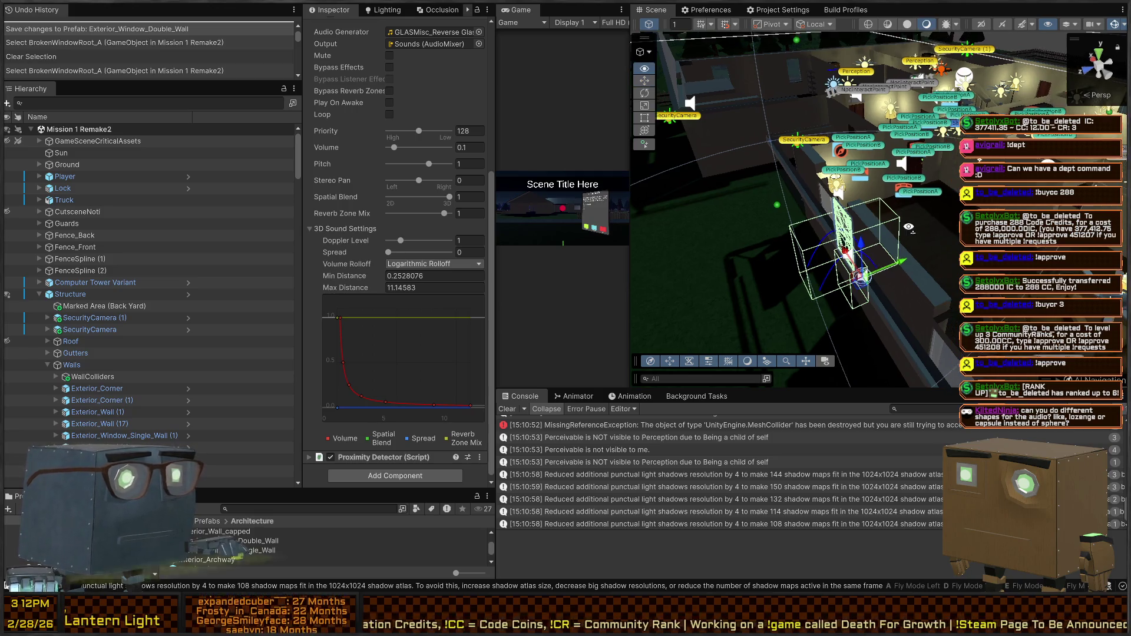
key(w)
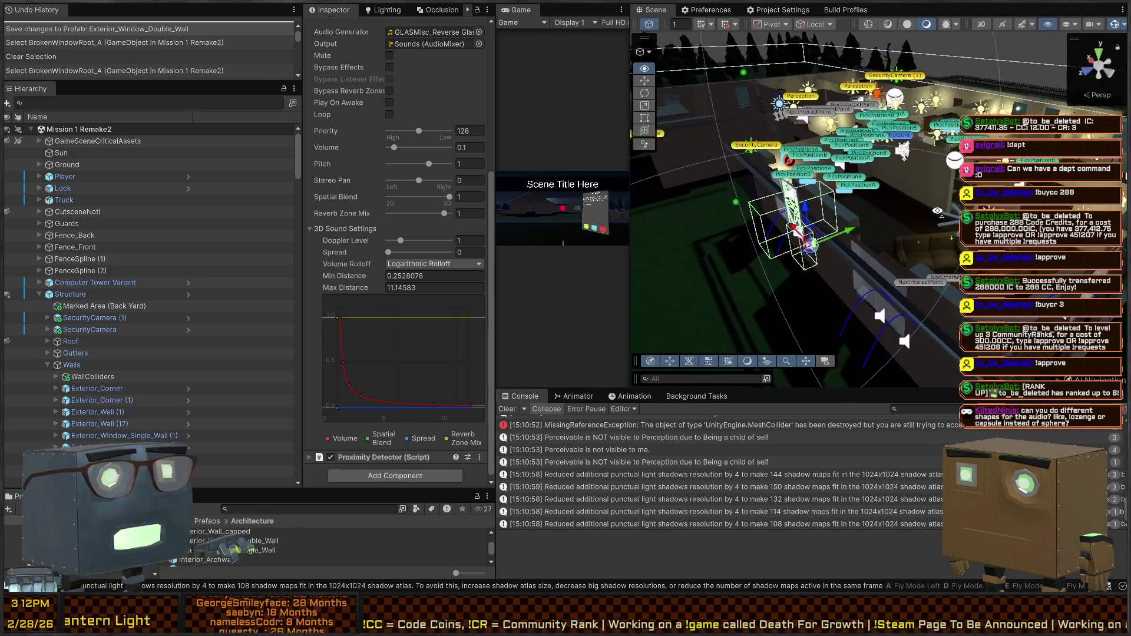
key(s)
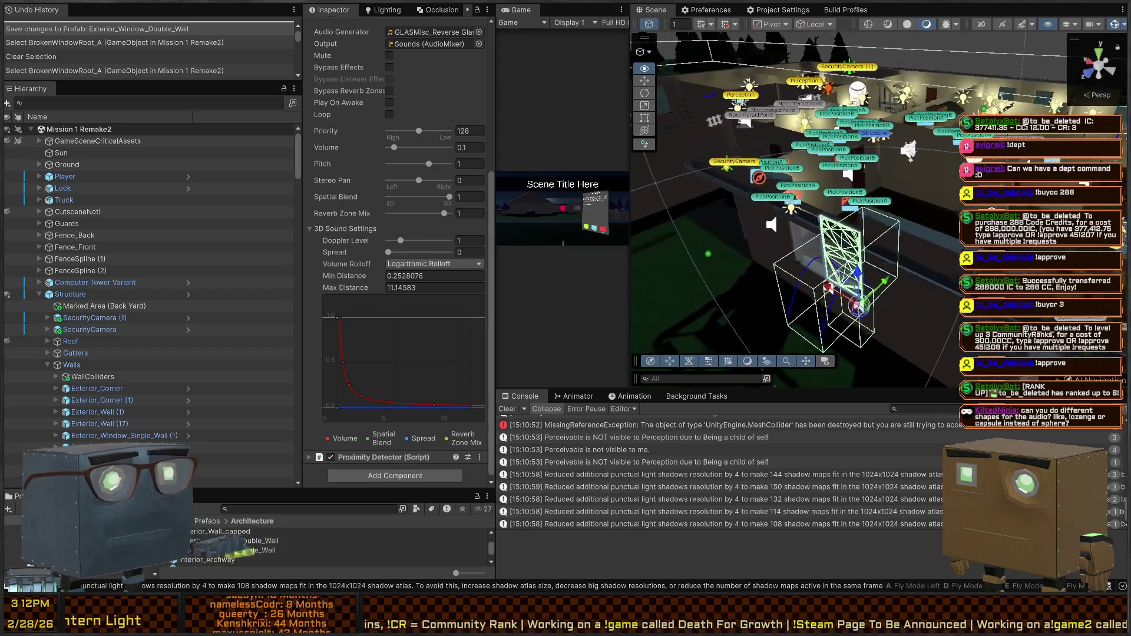
key(s)
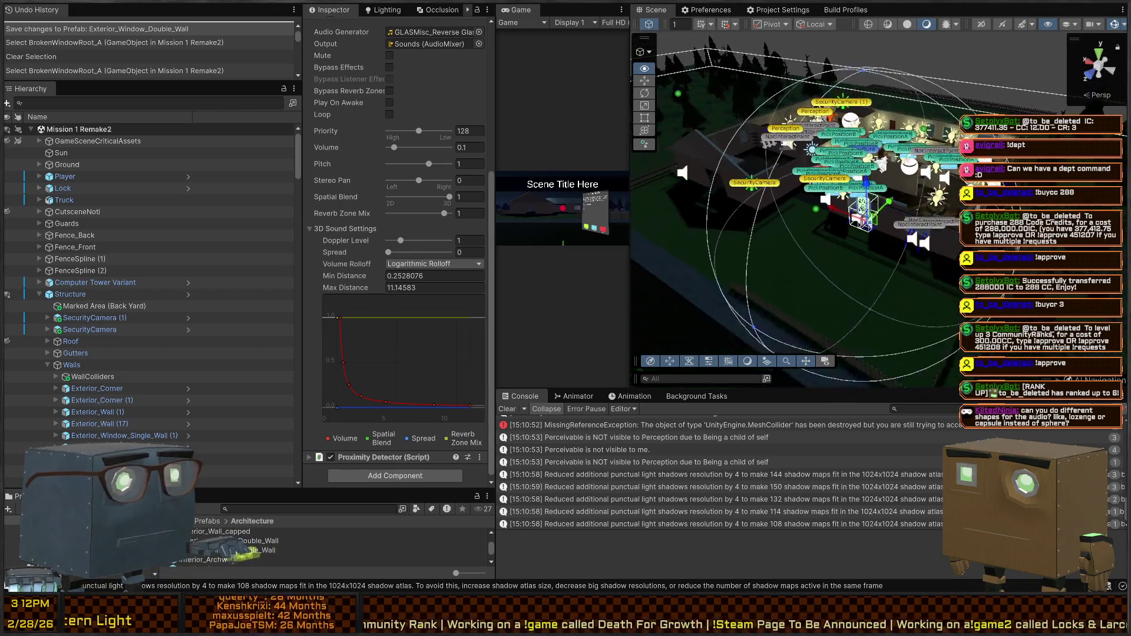
key(w)
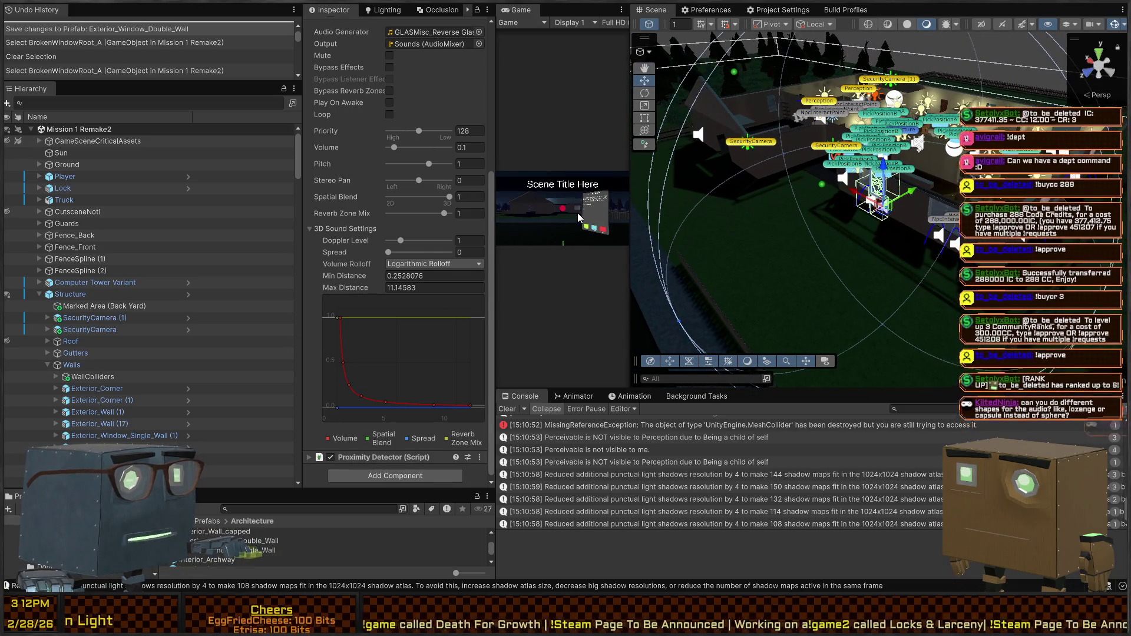
key(shift+space)
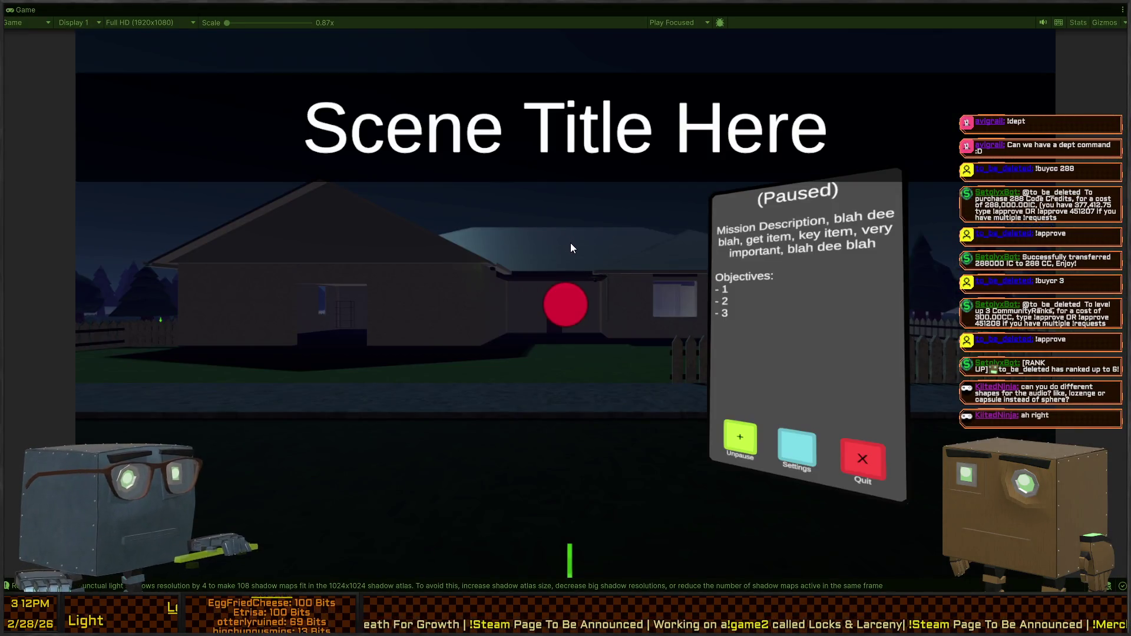
key(Escape)
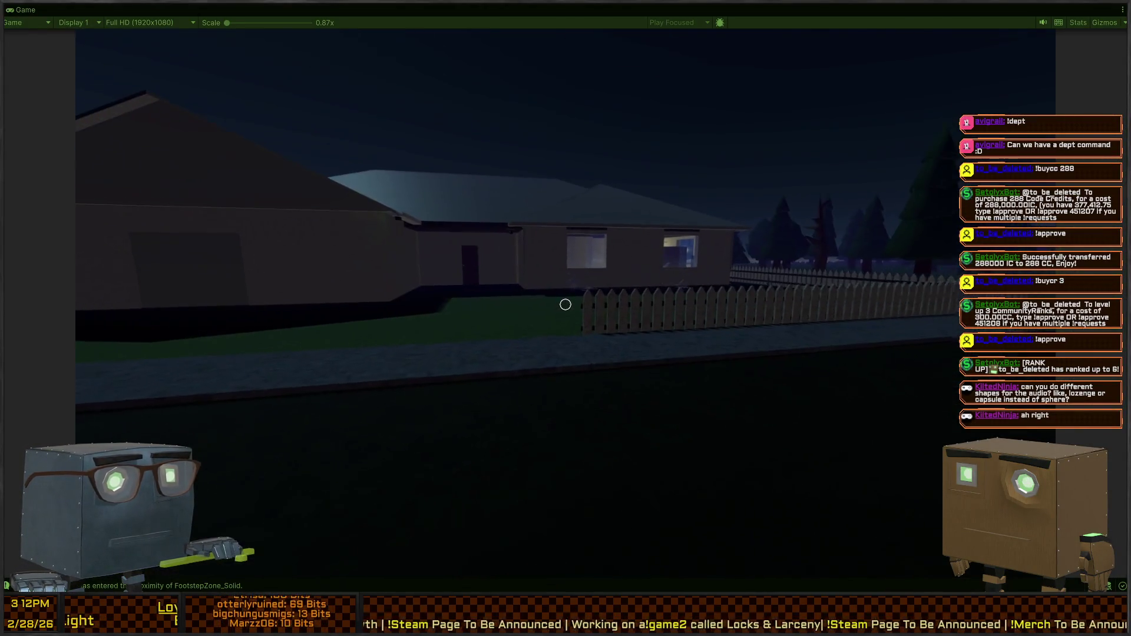
key(w)
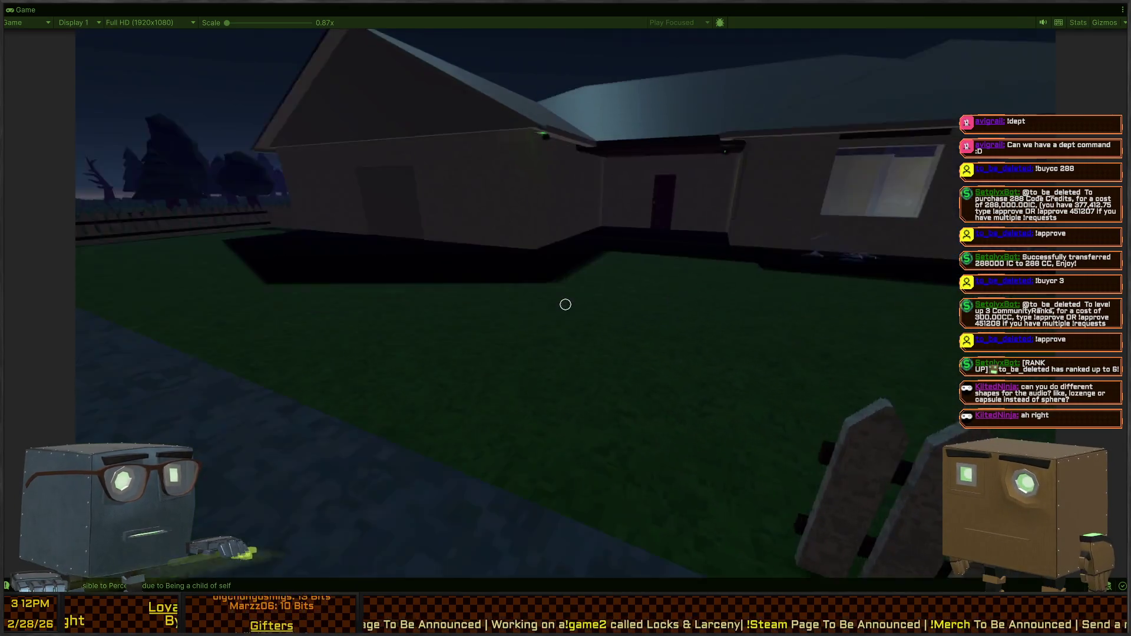
key(s)
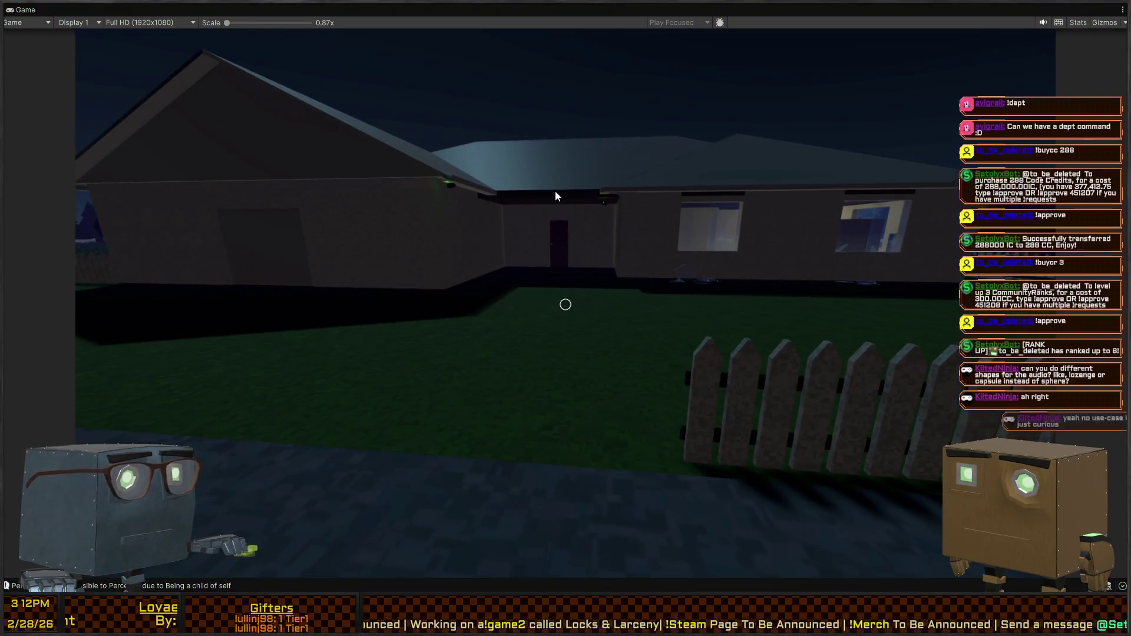
key(Escape)
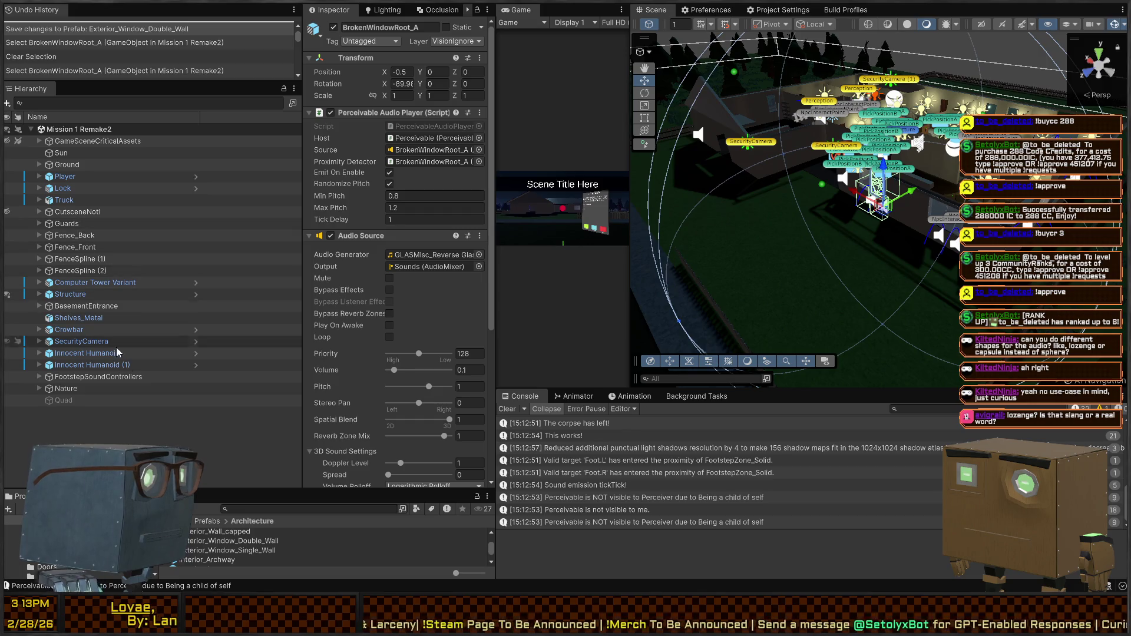
click(945, 242)
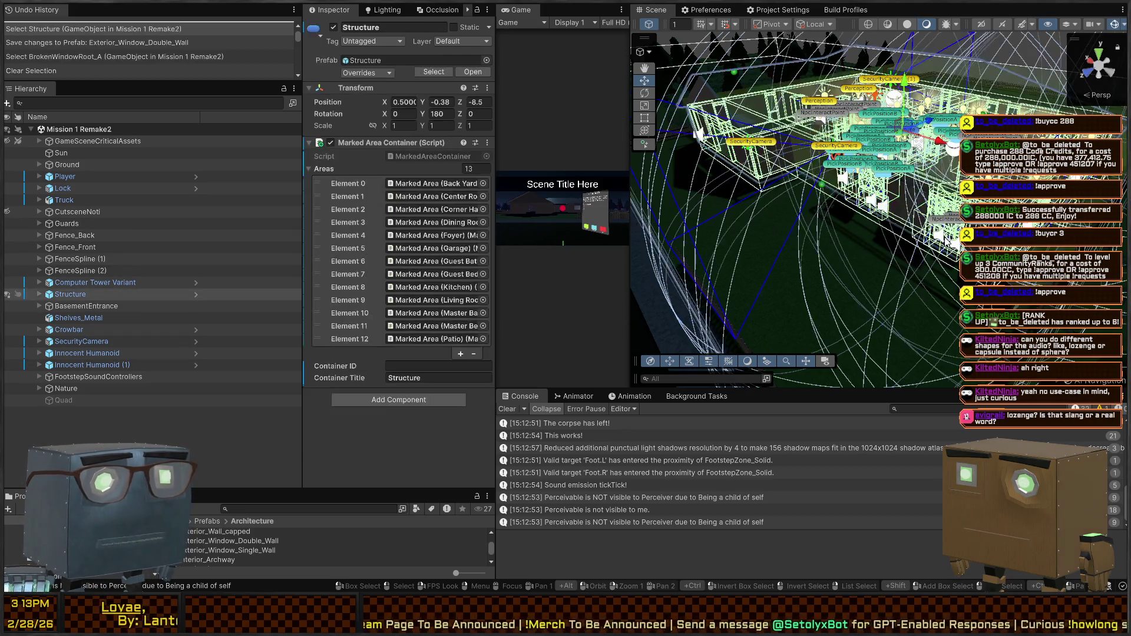
click(947, 242)
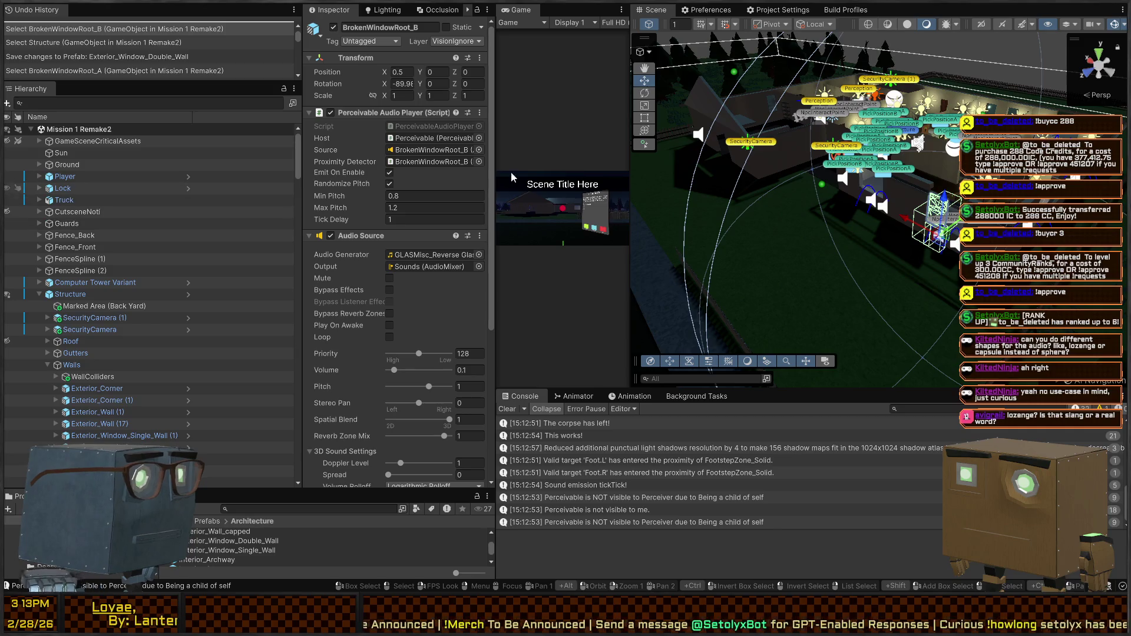
Frame BrokenWindowRoot_B and open the Exterior_Window_Double_Wall prefab, selecting its root.
key(f)
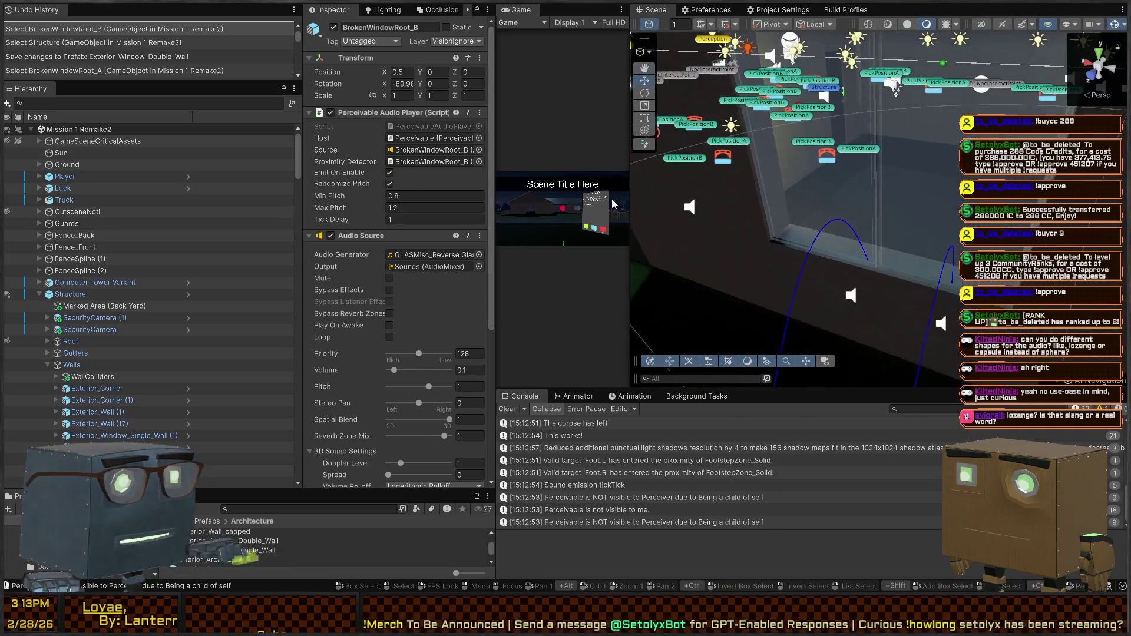
scroll(141, 279, down, 15)
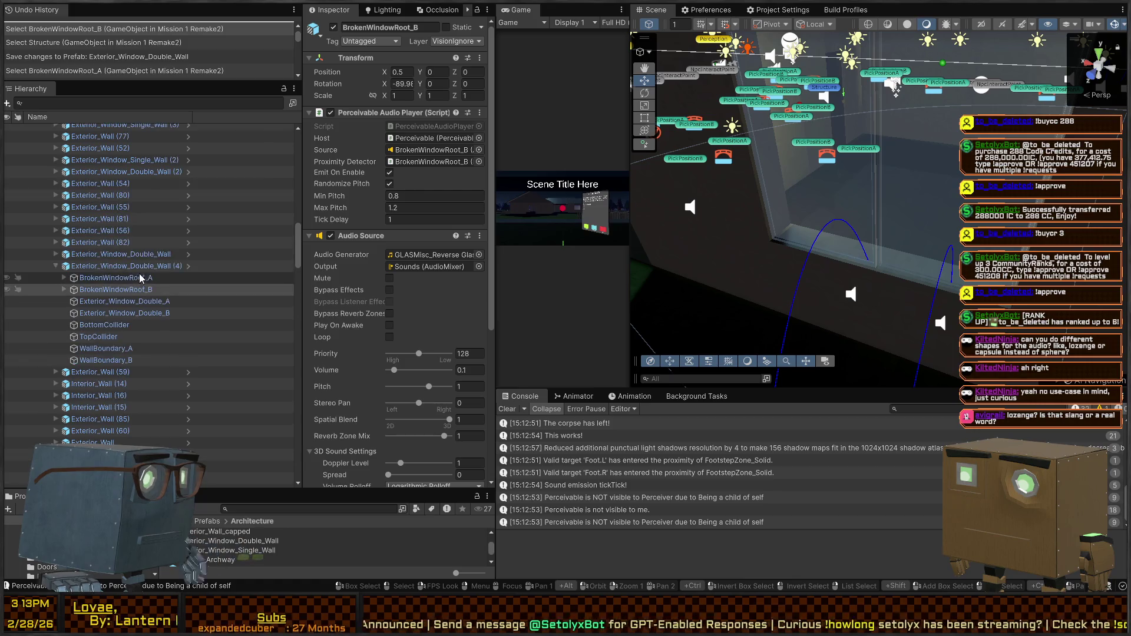
click(189, 266)
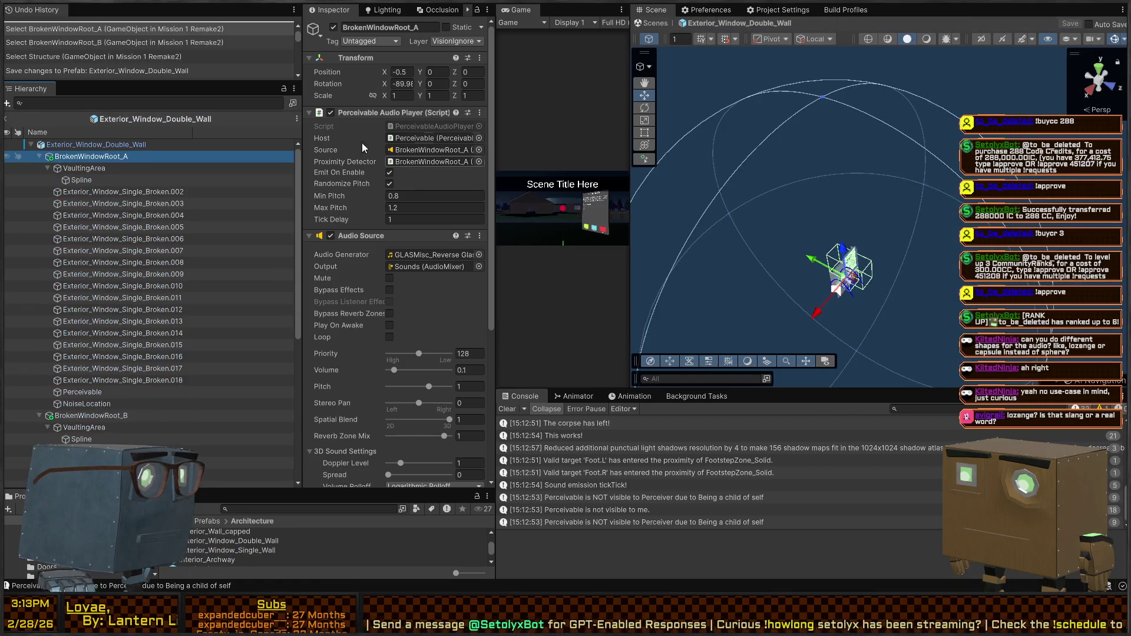
click(77, 144)
Deactivate BrokenWindowRoot_A and BrokenWindowRoot_B.
click(72, 157)
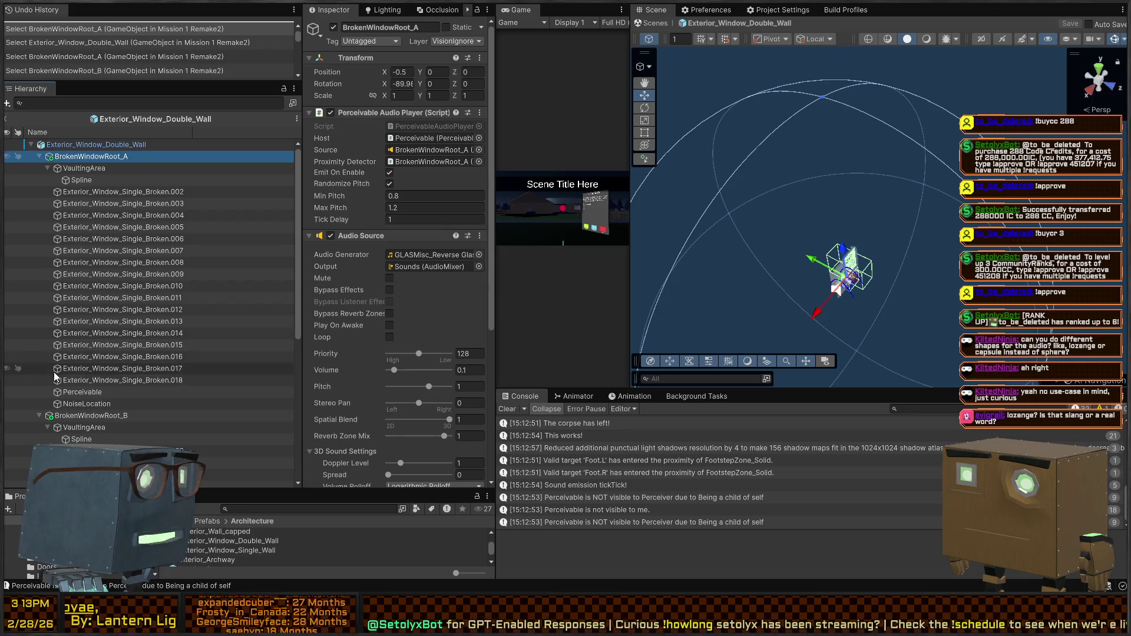
key(alt+shift+a)
click(89, 415)
key(alt+shift+a)
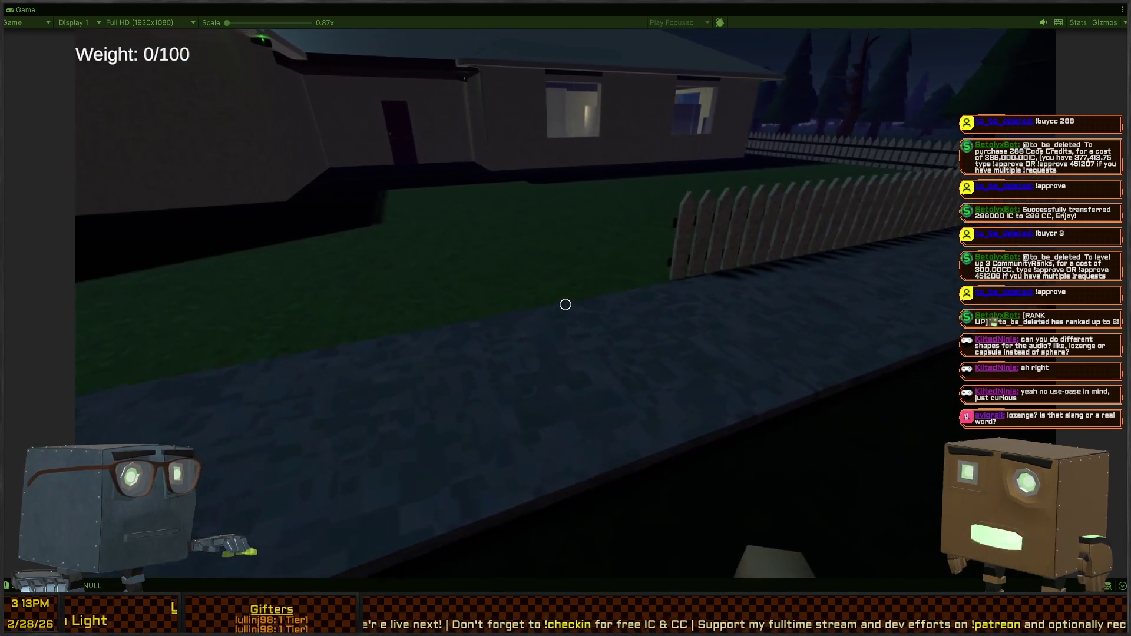
Cross the lawn, climb through the broken window and head into the dining room.
key(w)
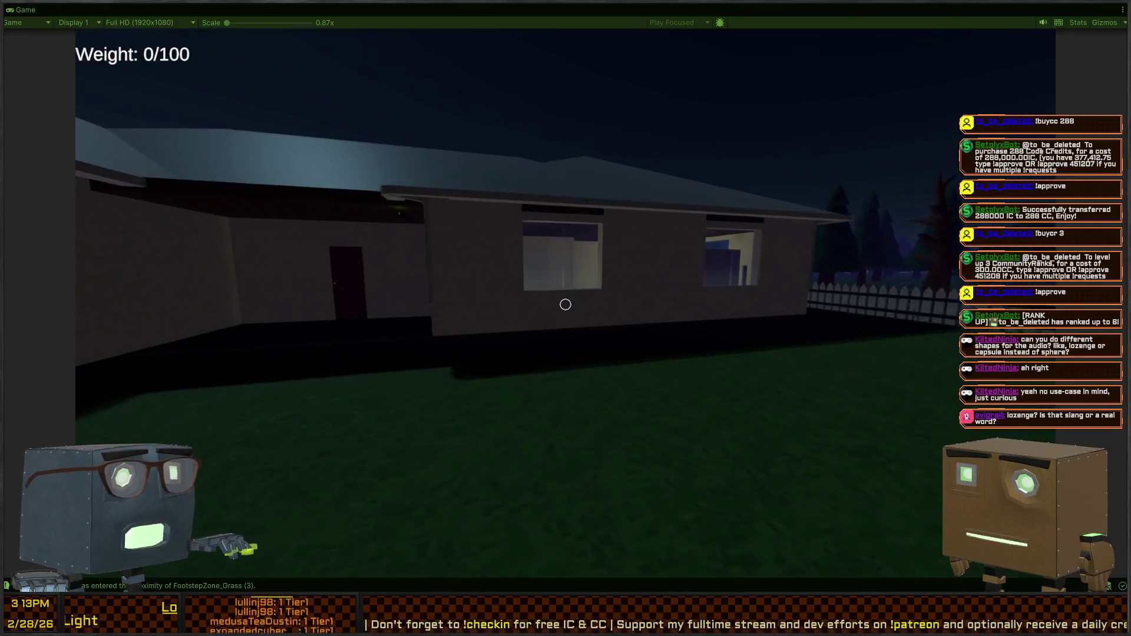
key(w)
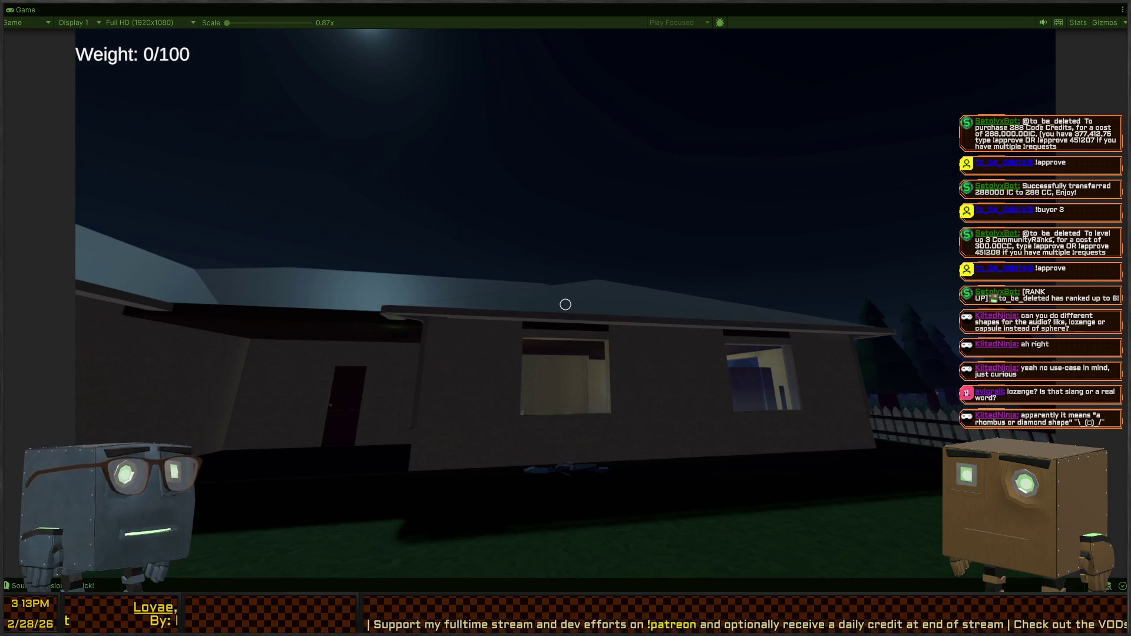
key(w)
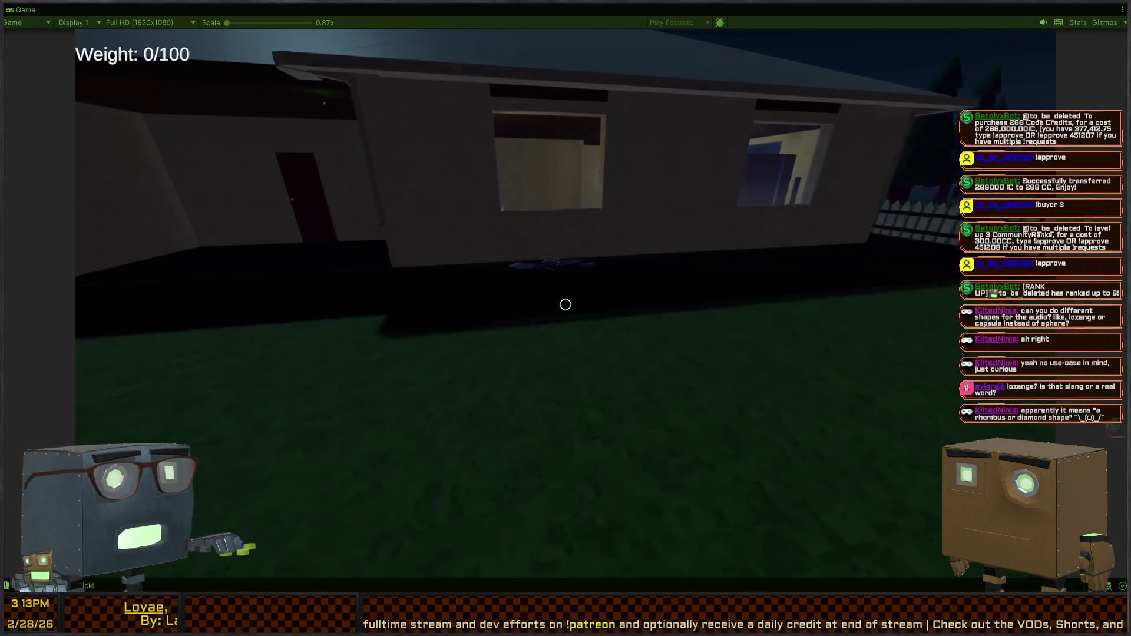
key(w)
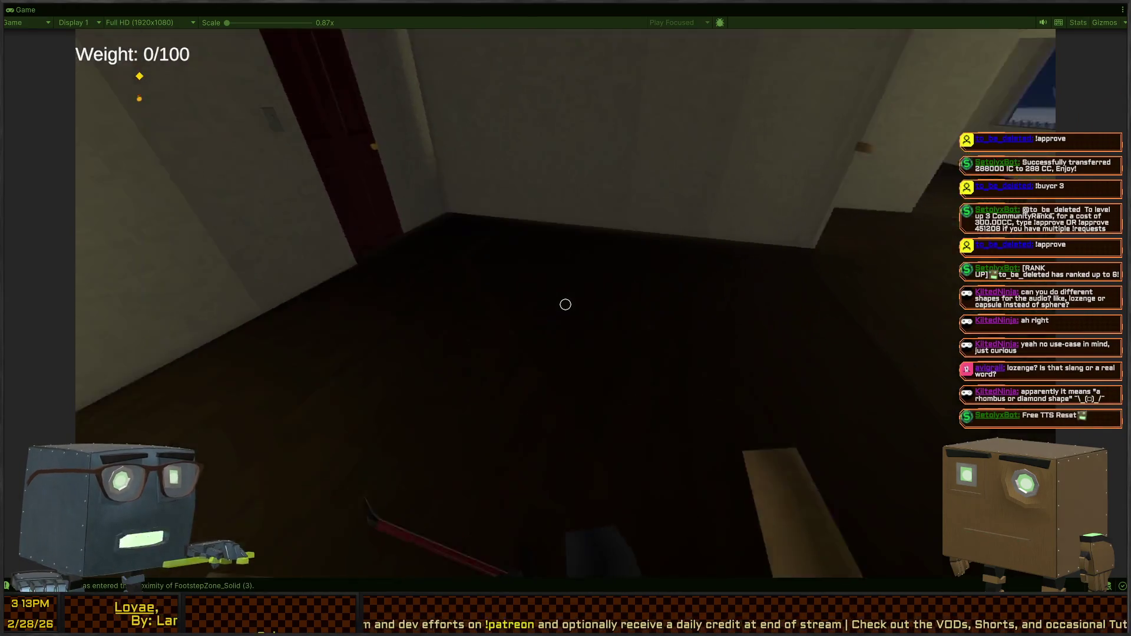
key(w)
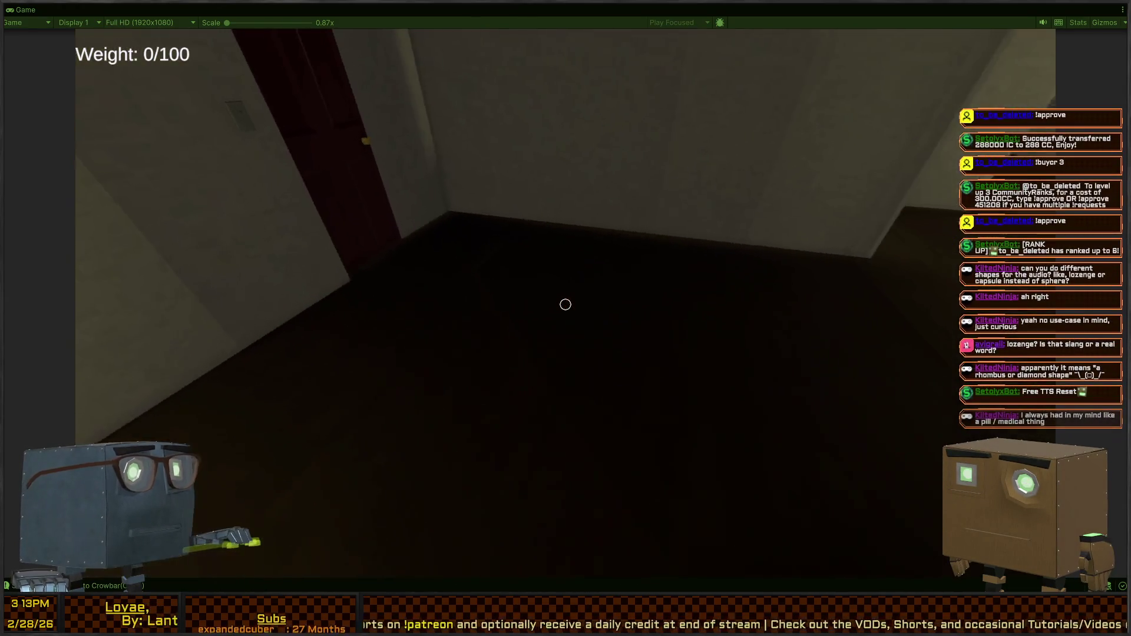
key(w)
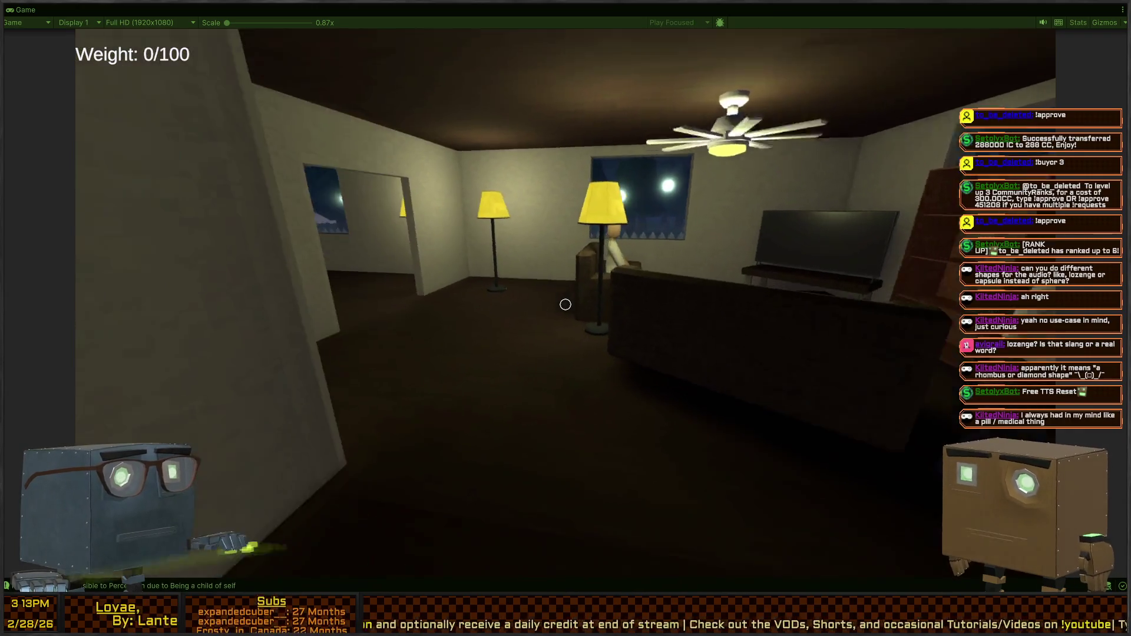
Explore the living room and side-room window, then step out through the yard doorway.
key(w)
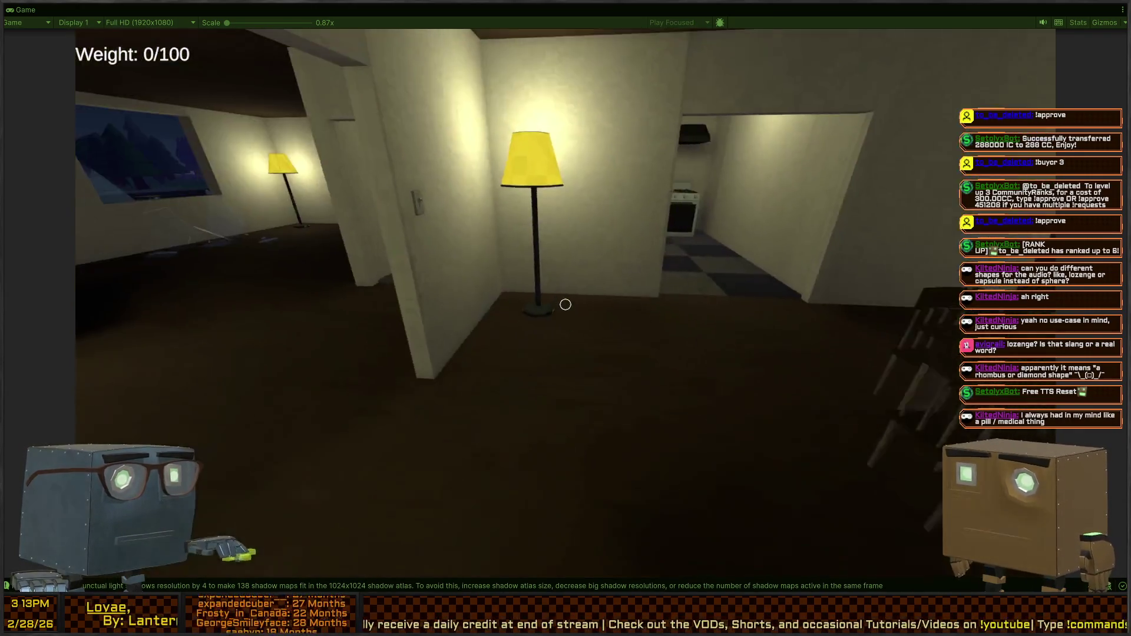
key(w)
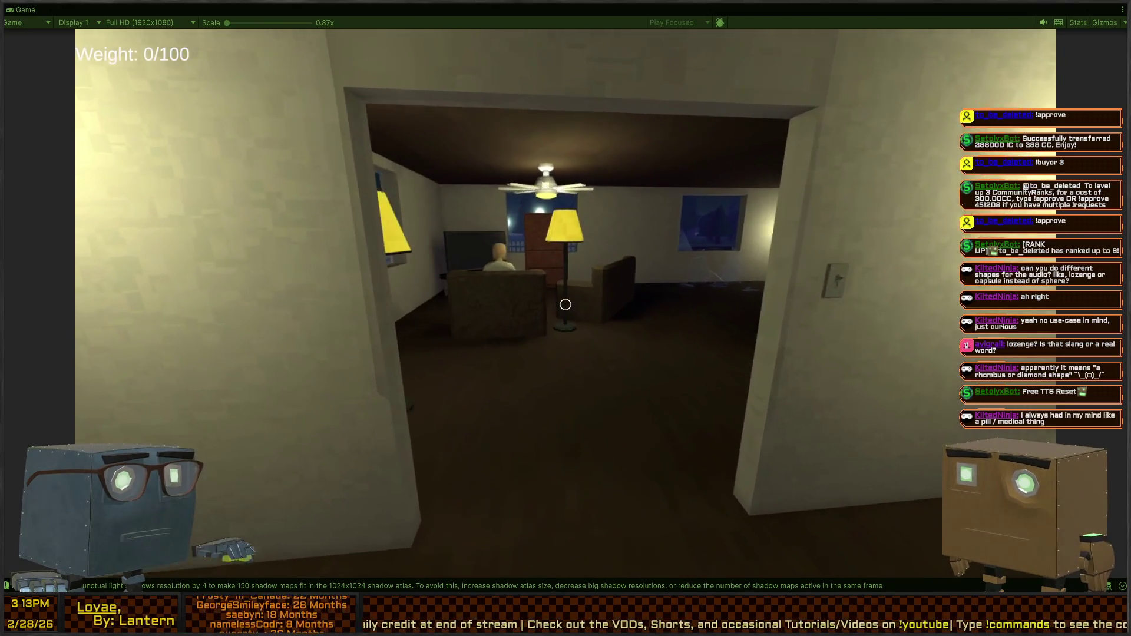
key(s)
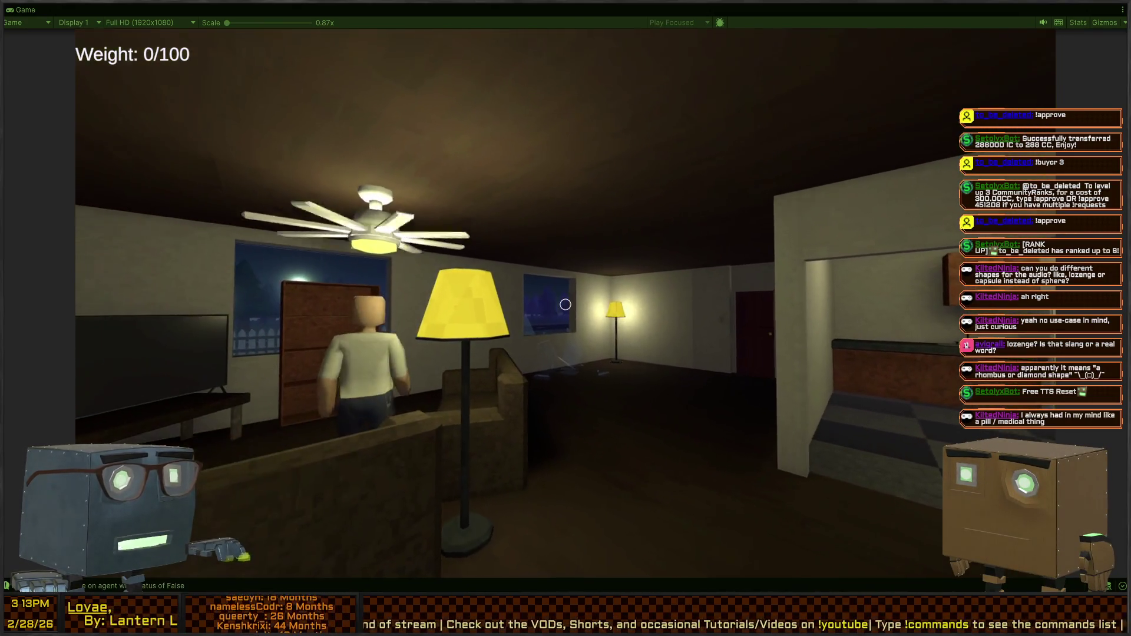
key(w)
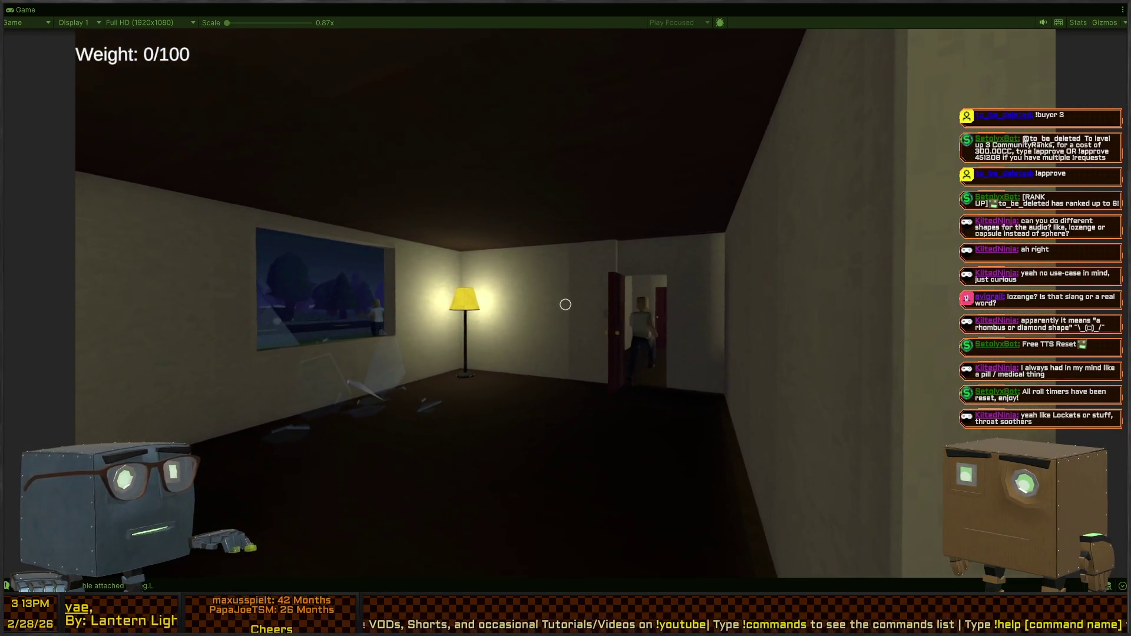
key(w)
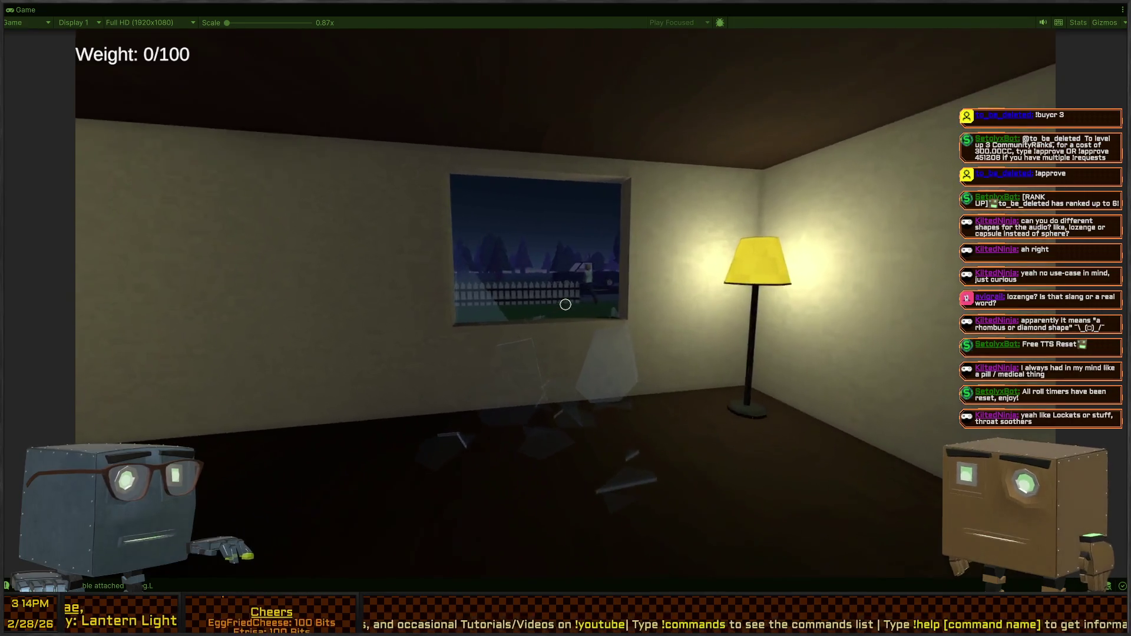
key(w)
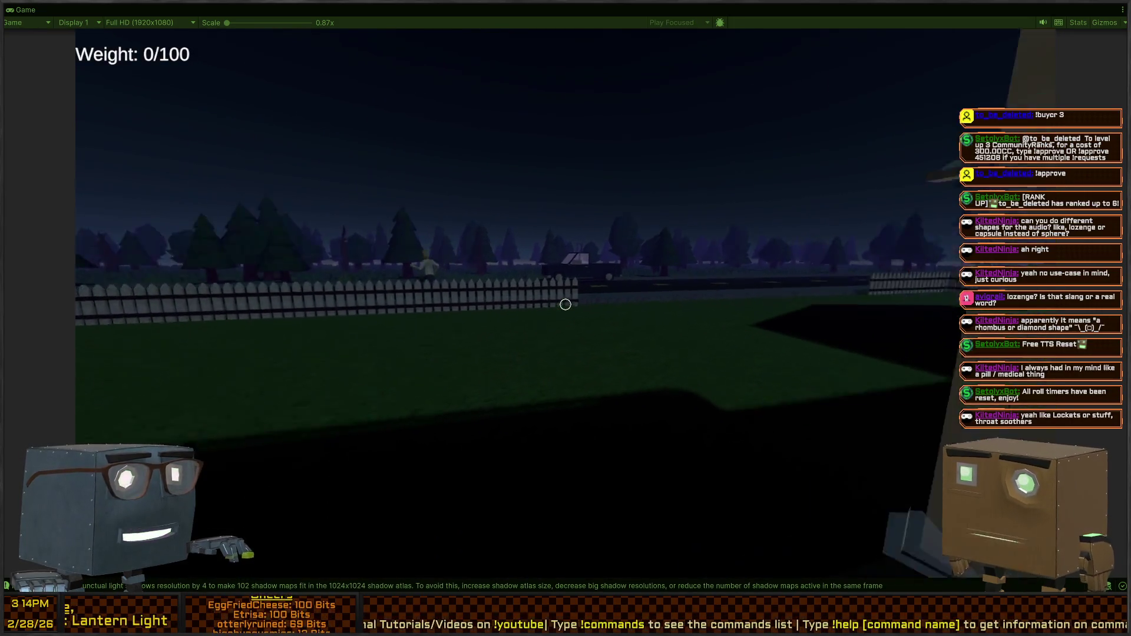
key(w)
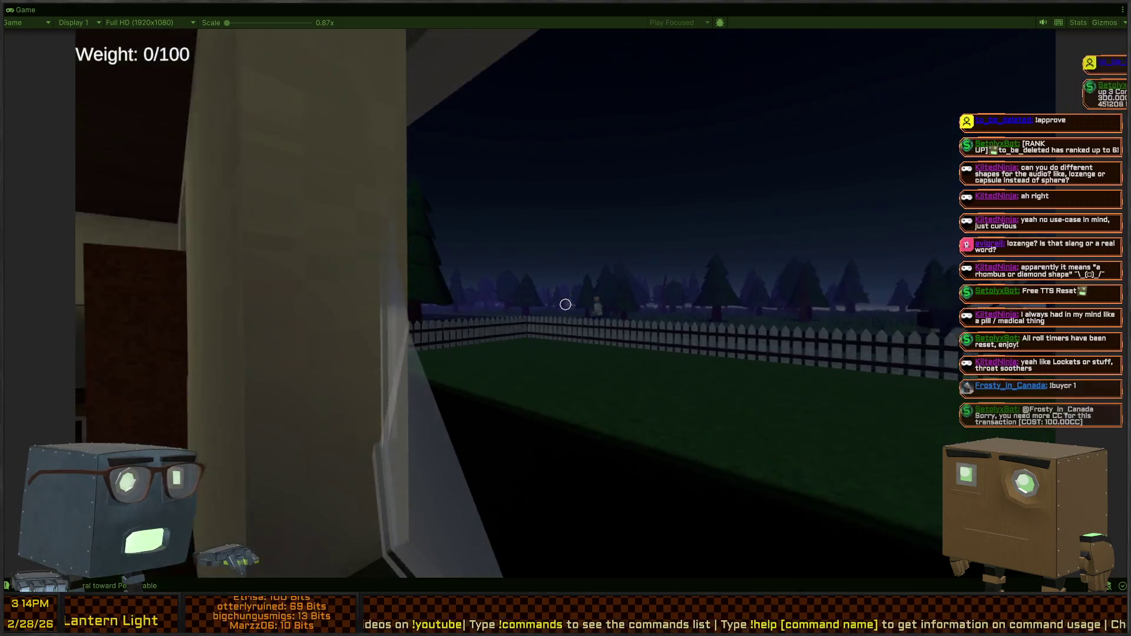
key(w)
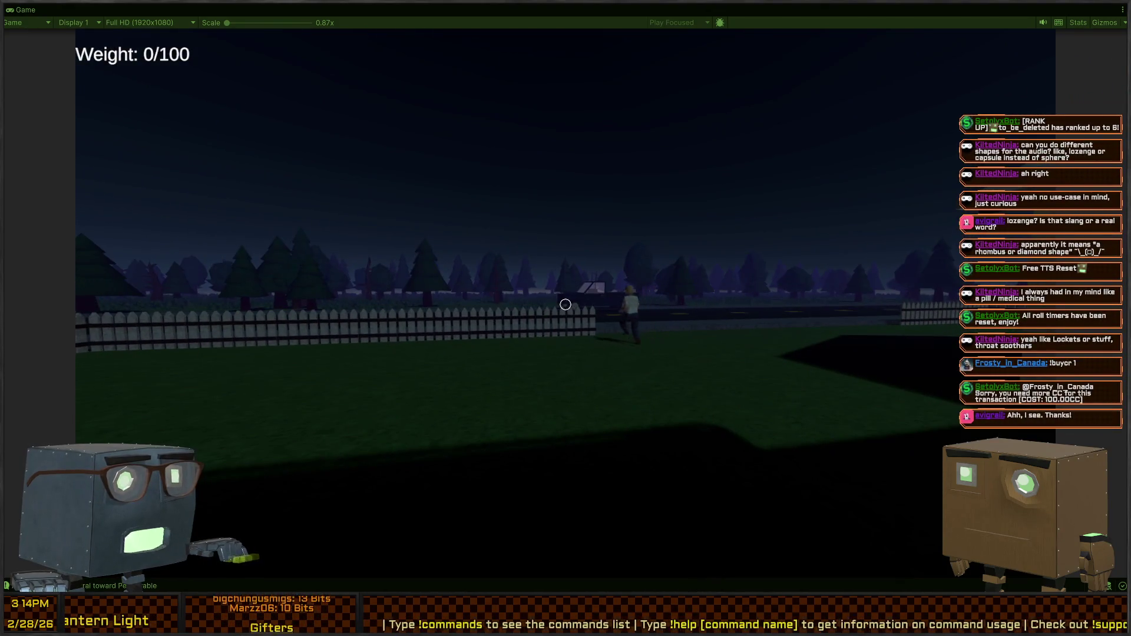
Back into the house and walk through the dining room into the kitchen.
key(s)
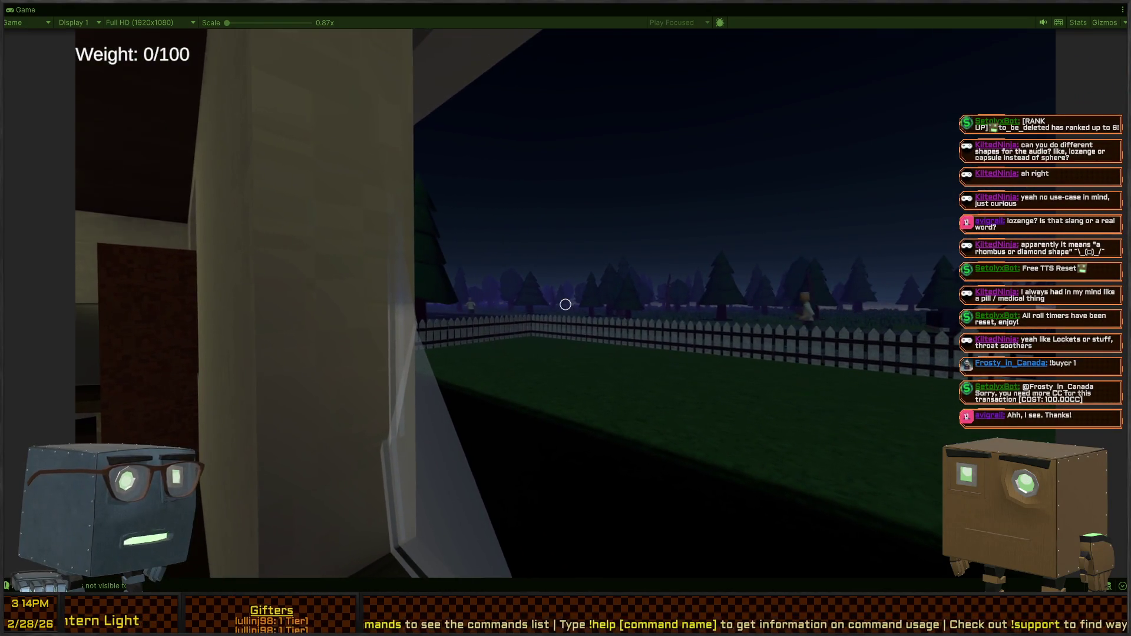
key(a)
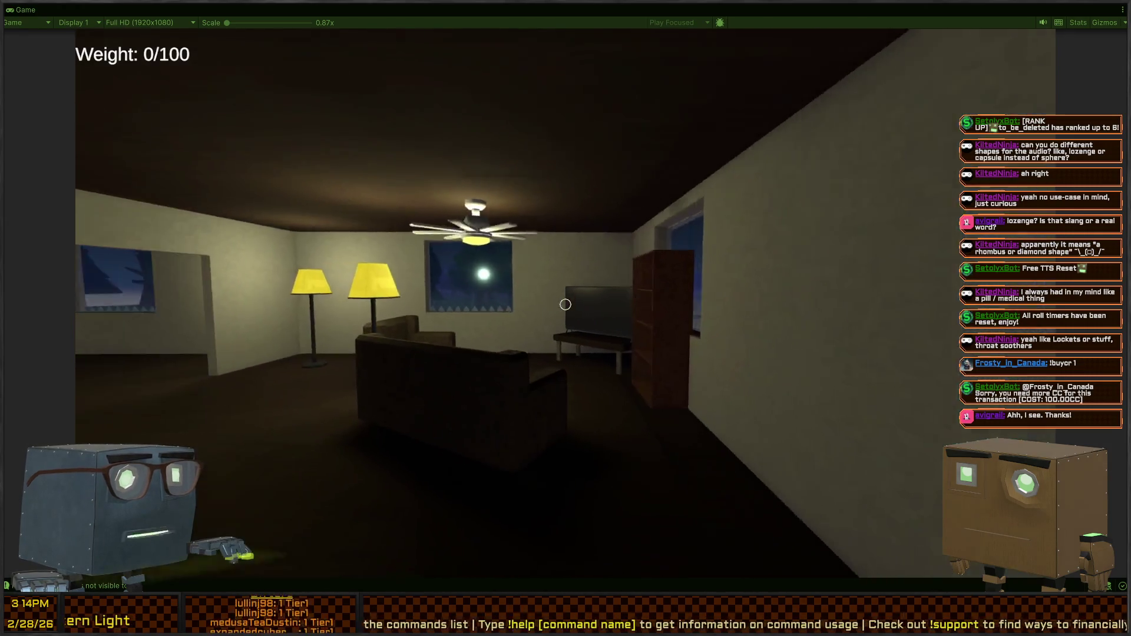
key(w)
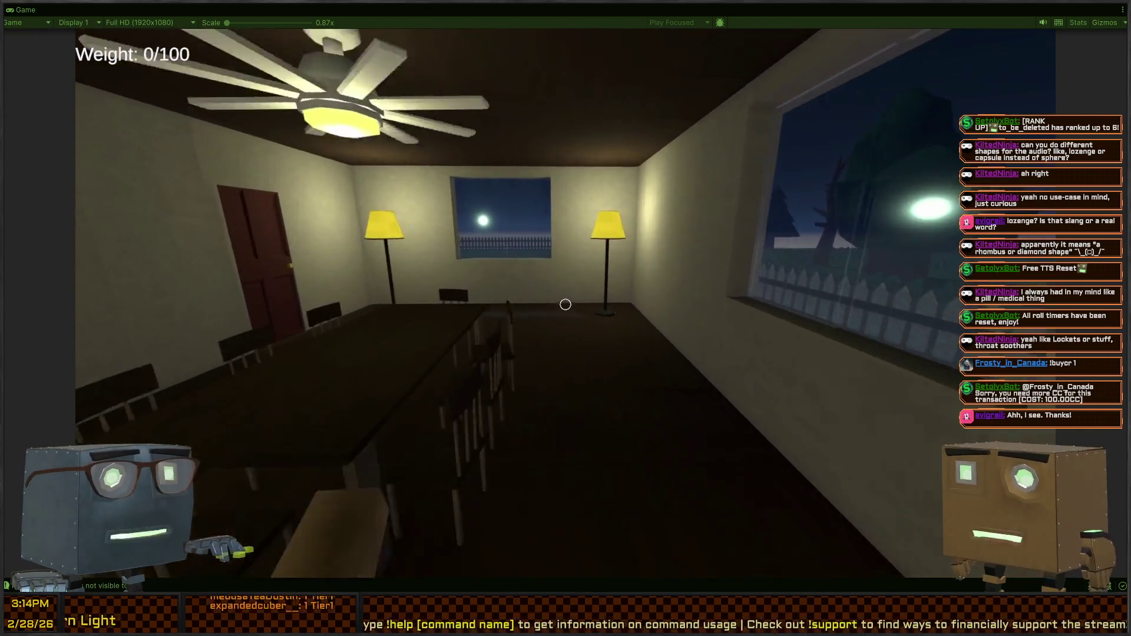
mouse_move(565, 305)
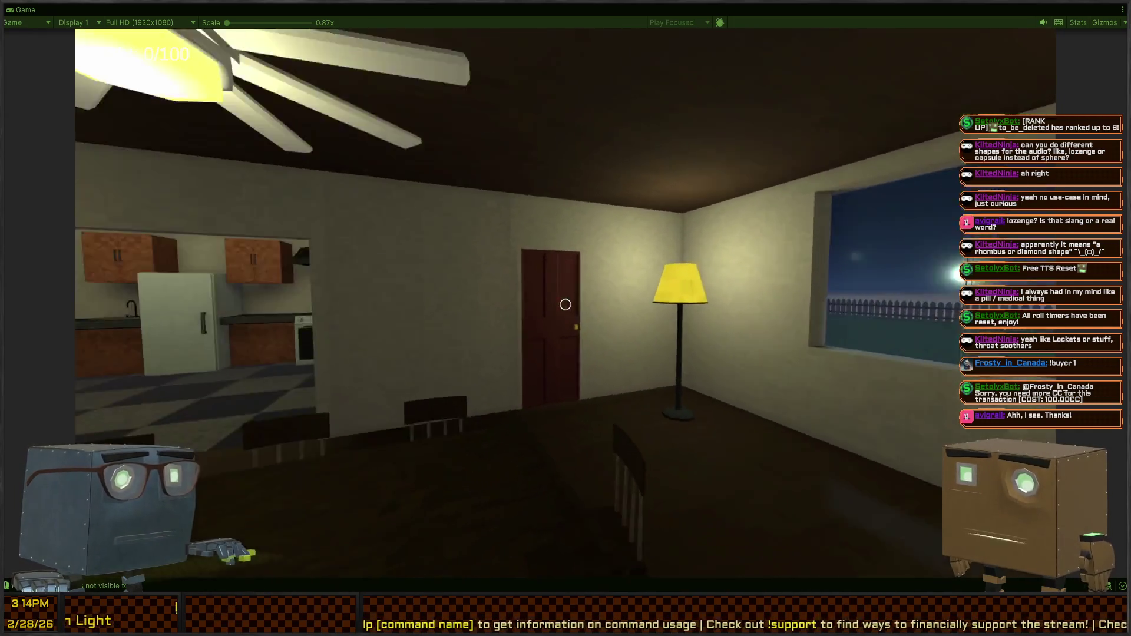
key(w)
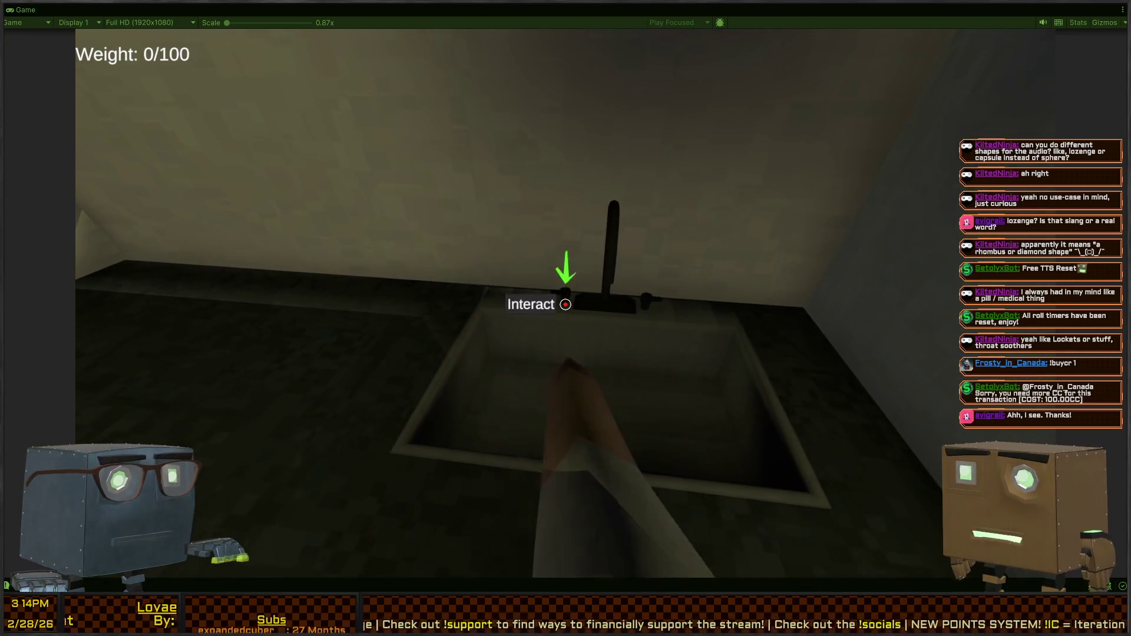
Turn off the kitchen faucet and open a kitchen cabinet.
click(565, 304)
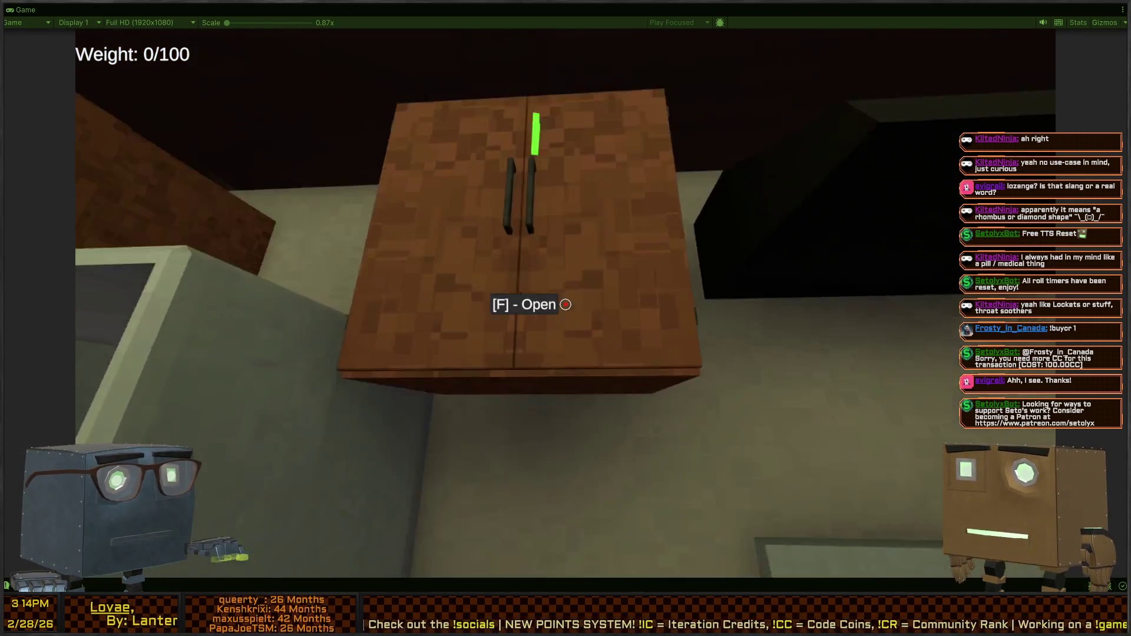
key(w)
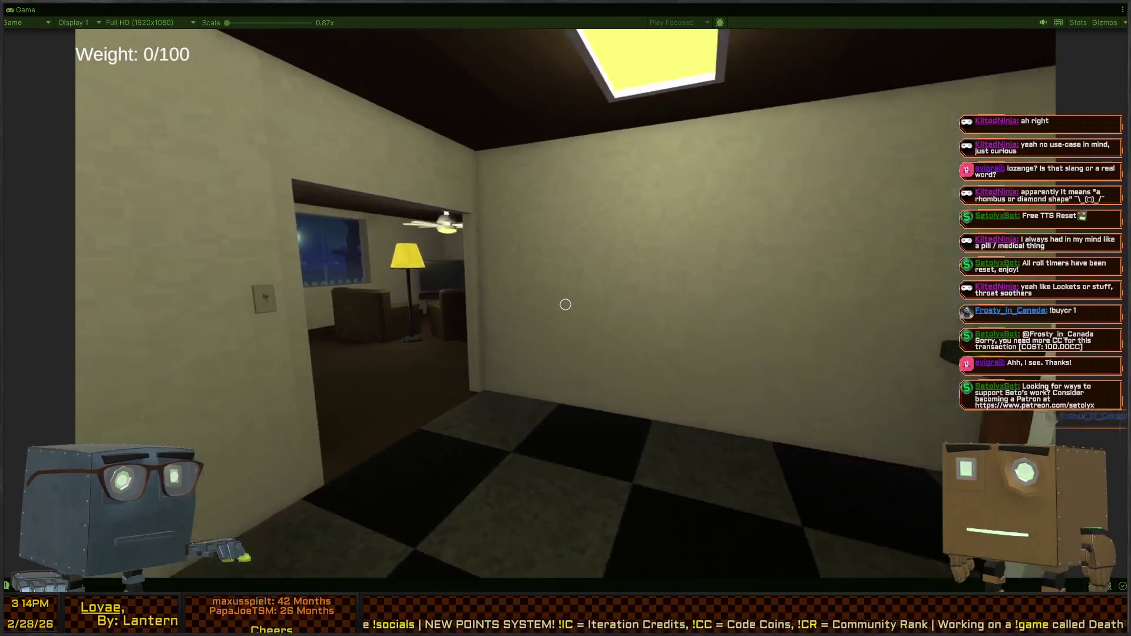
key(w)
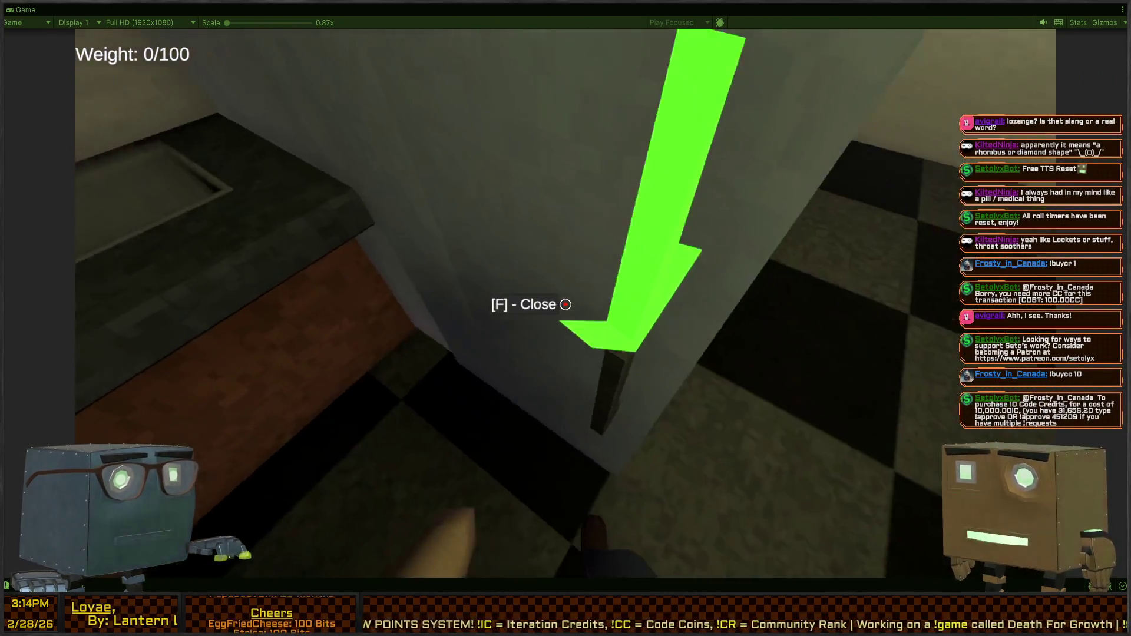
key(w)
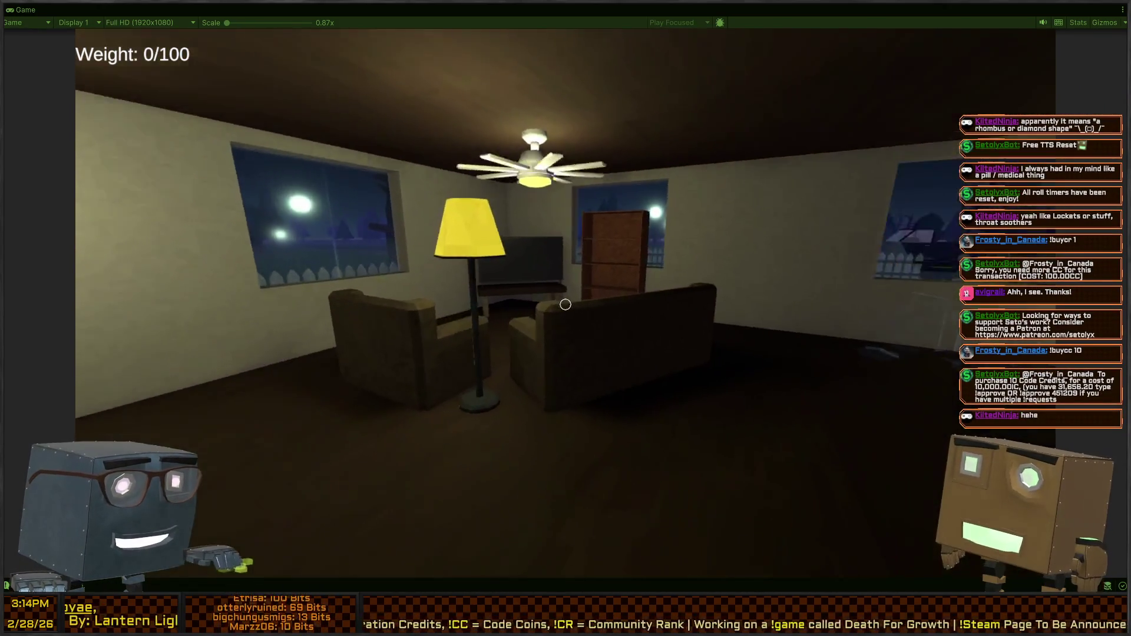
Open the dark door onto the hallway and walk down it into the bedroom.
key(w)
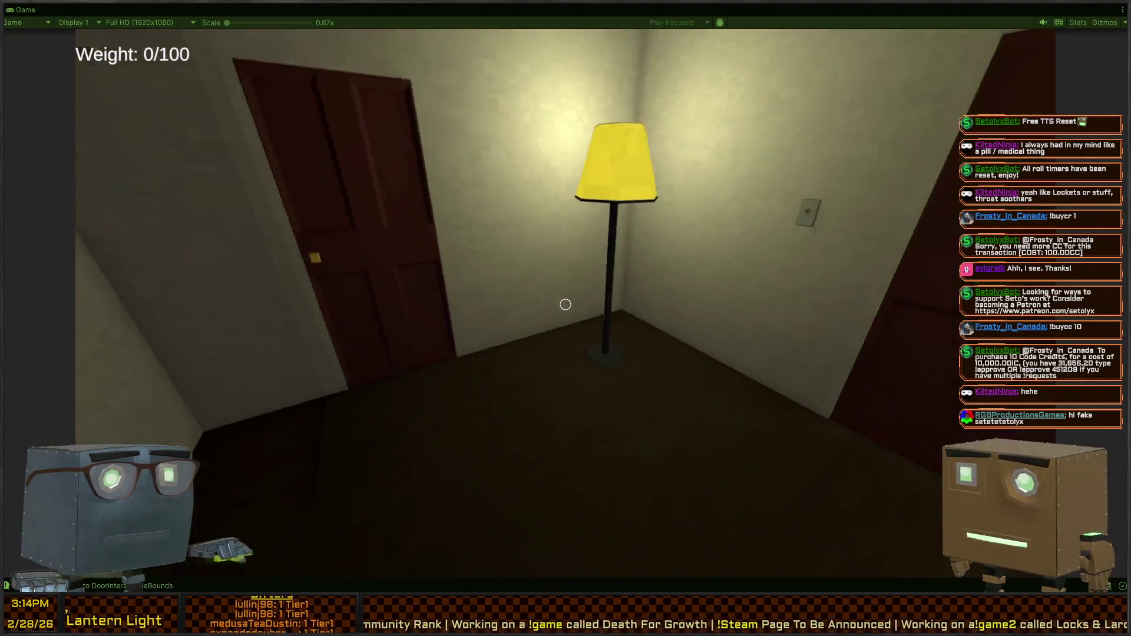
key(w)
key(f)
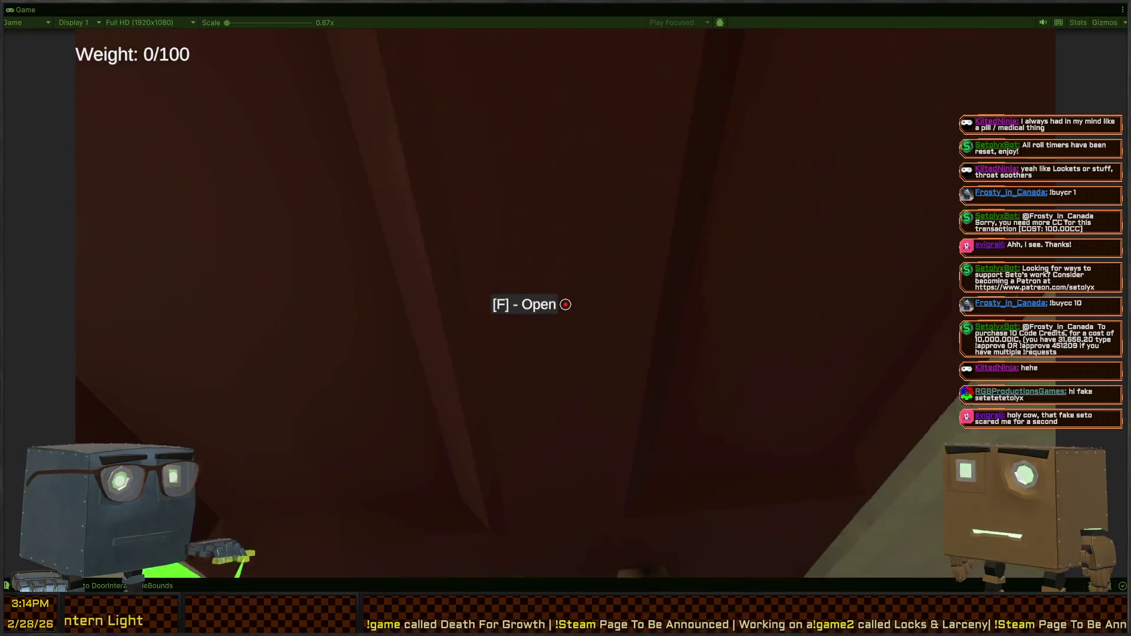
key(f)
key(w)
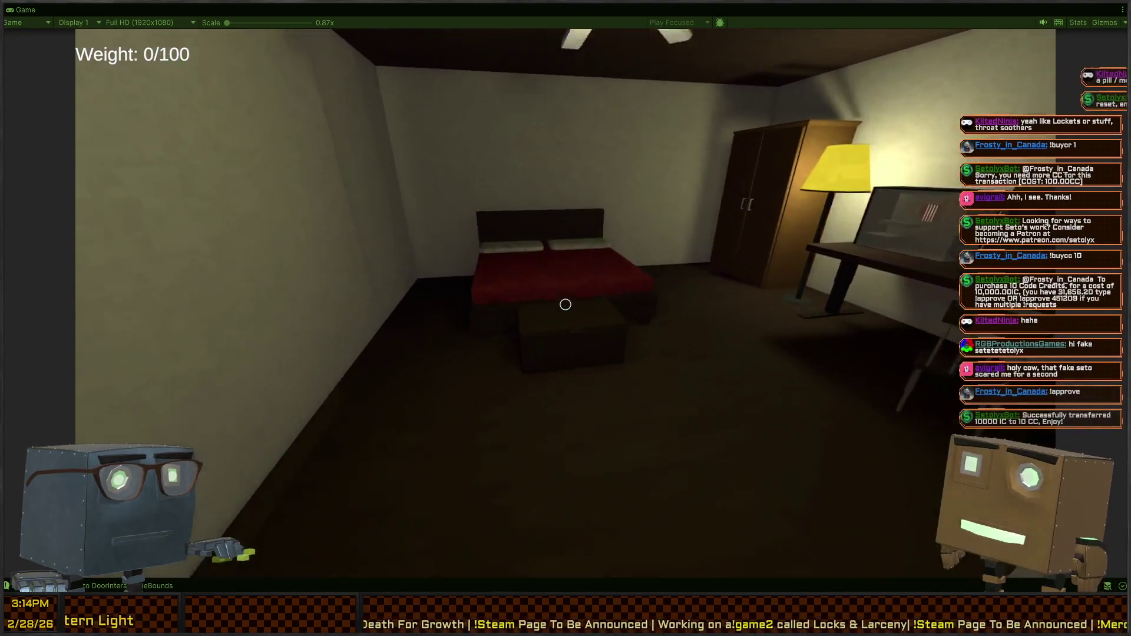
key(w)
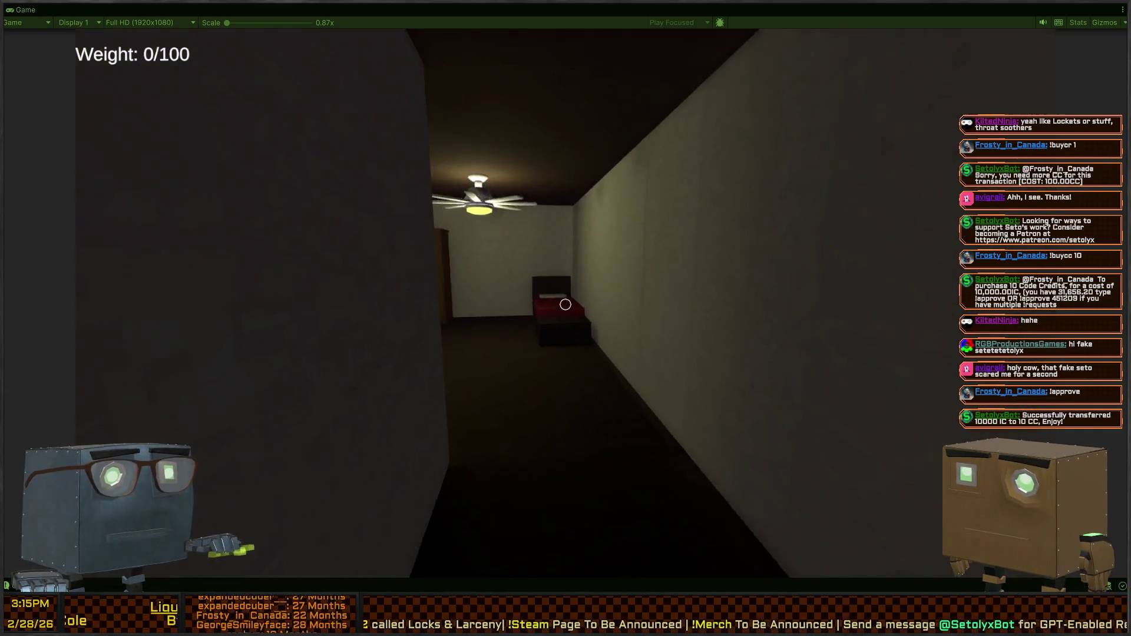
Walk into the bedroom and open both nightstands by the bed.
key(w)
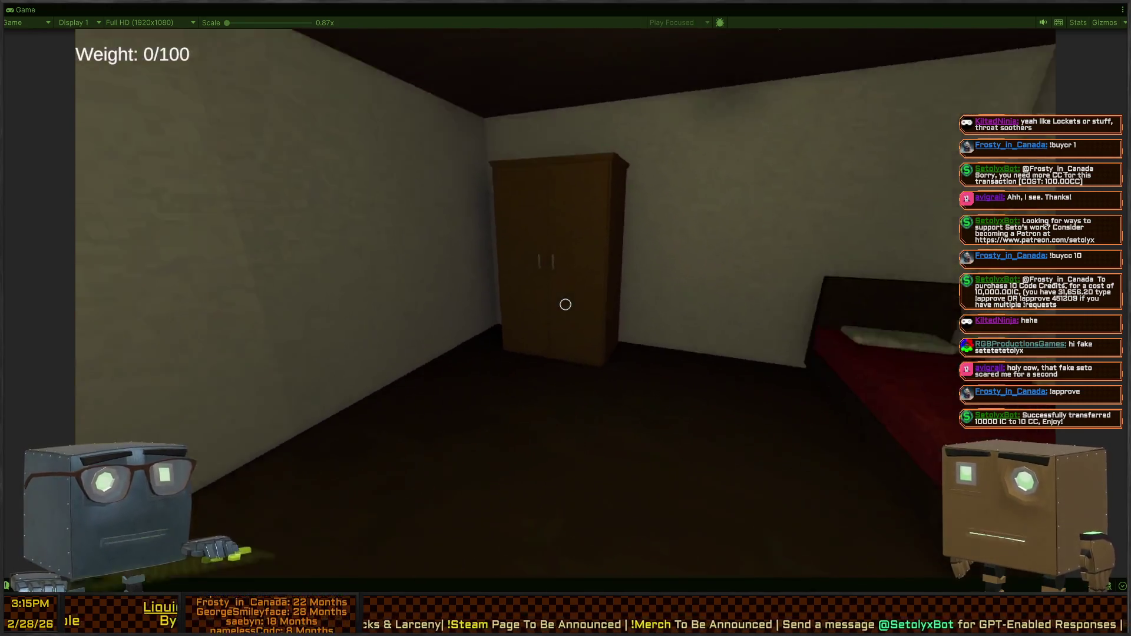
mouse_move(565, 304)
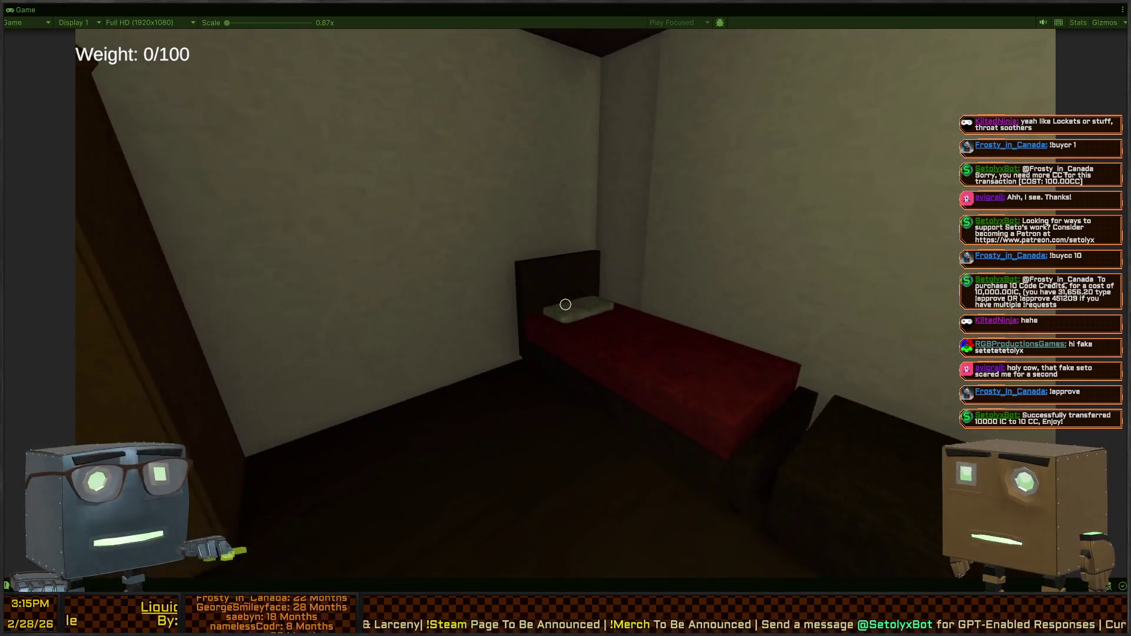
key(w)
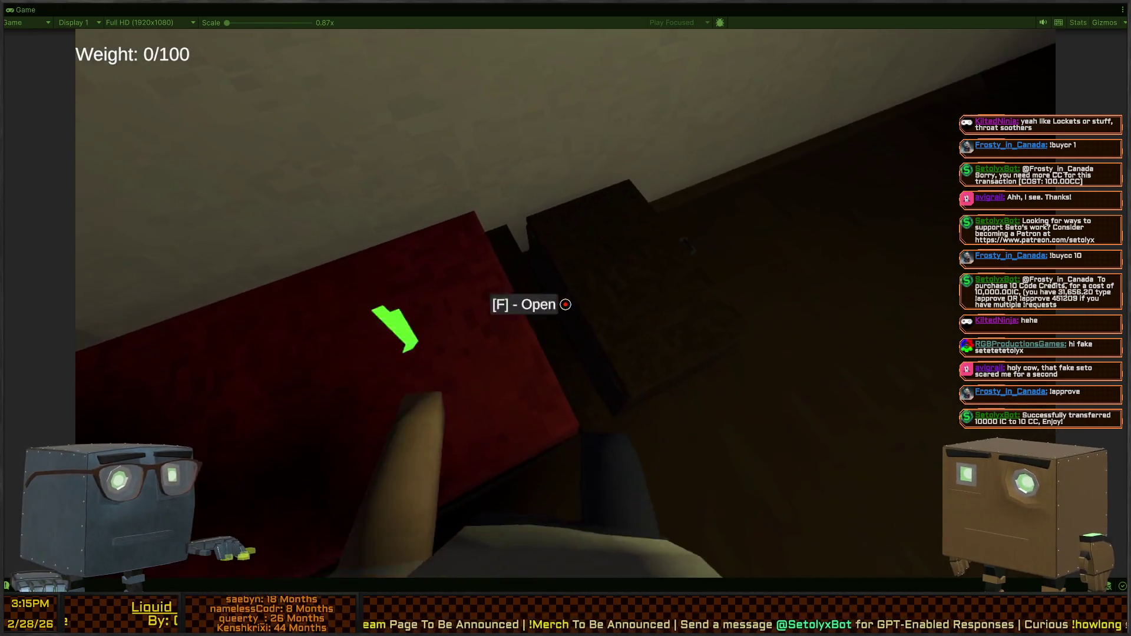
key(f)
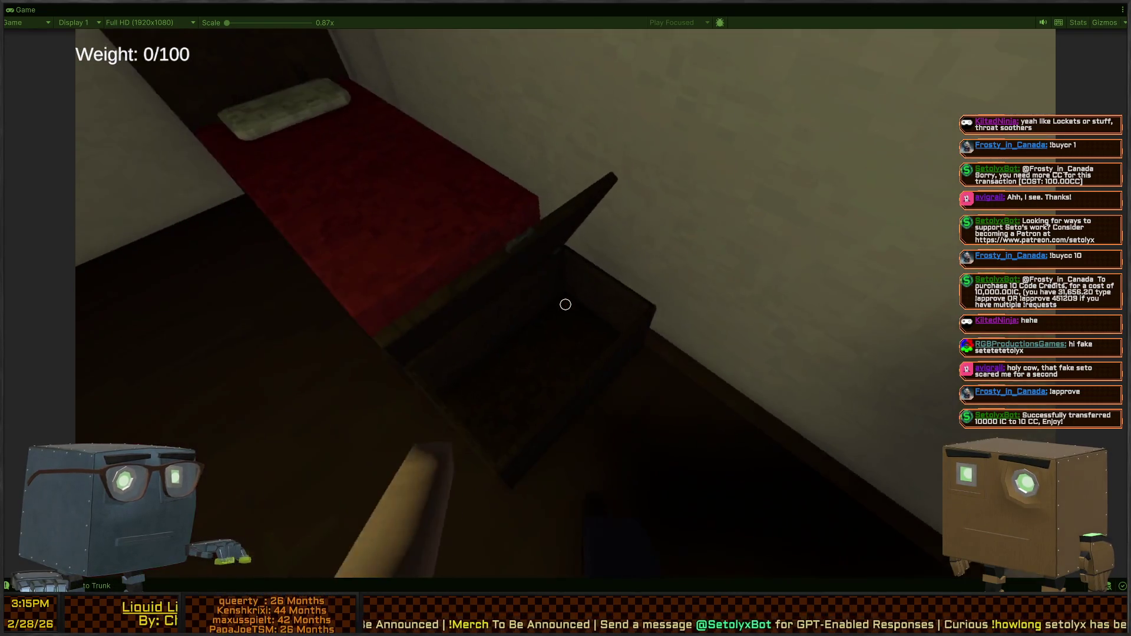
key(w)
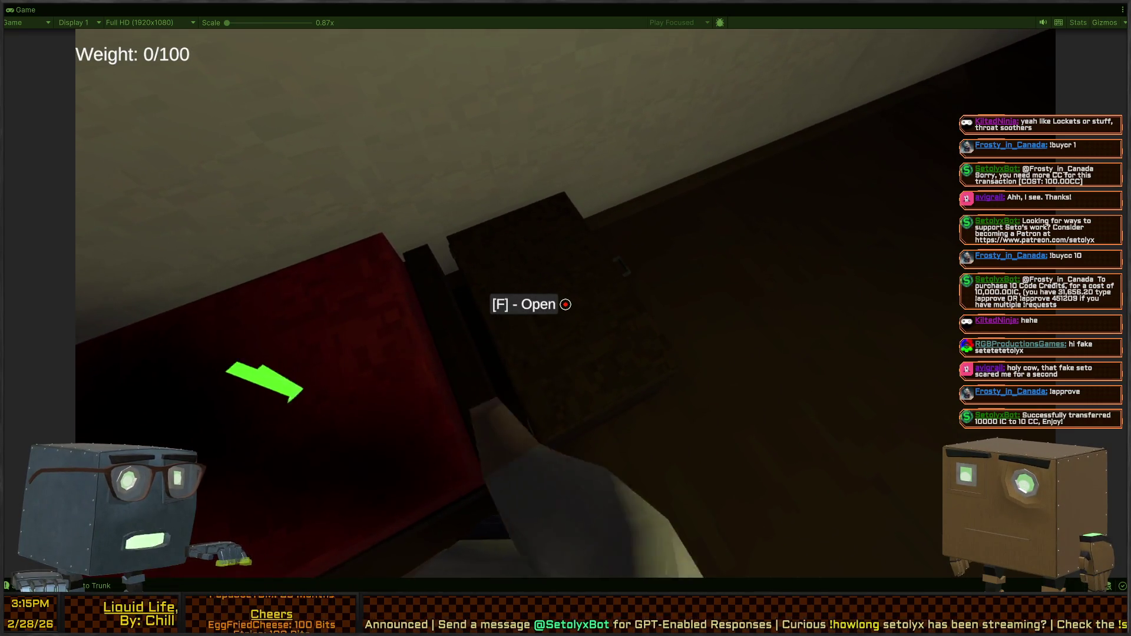
key(f)
key(f)
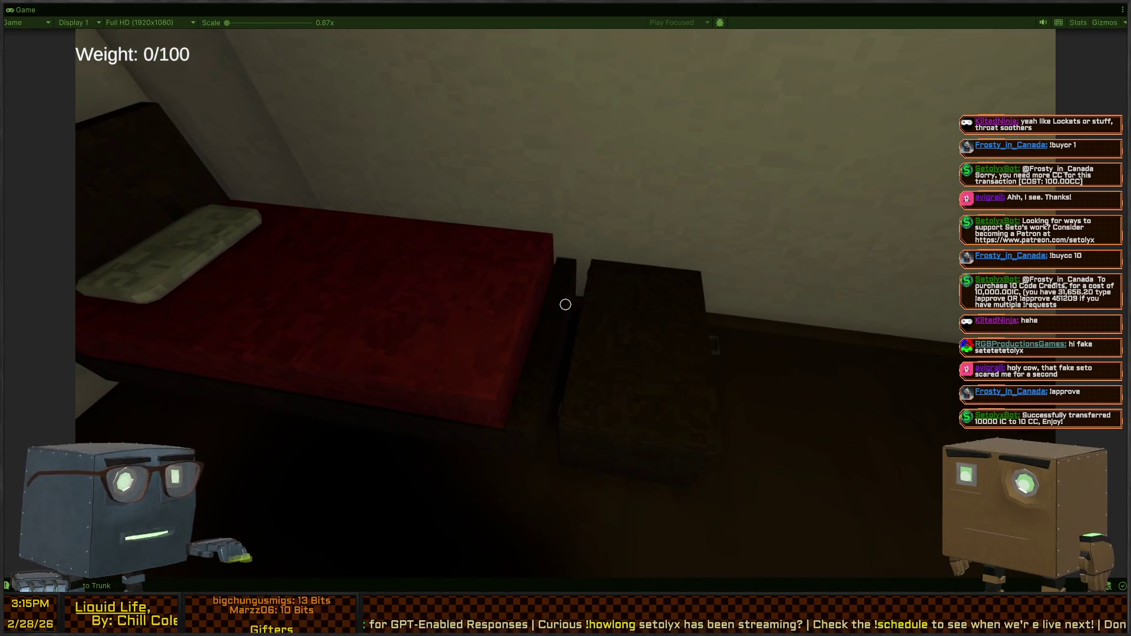
key(s)
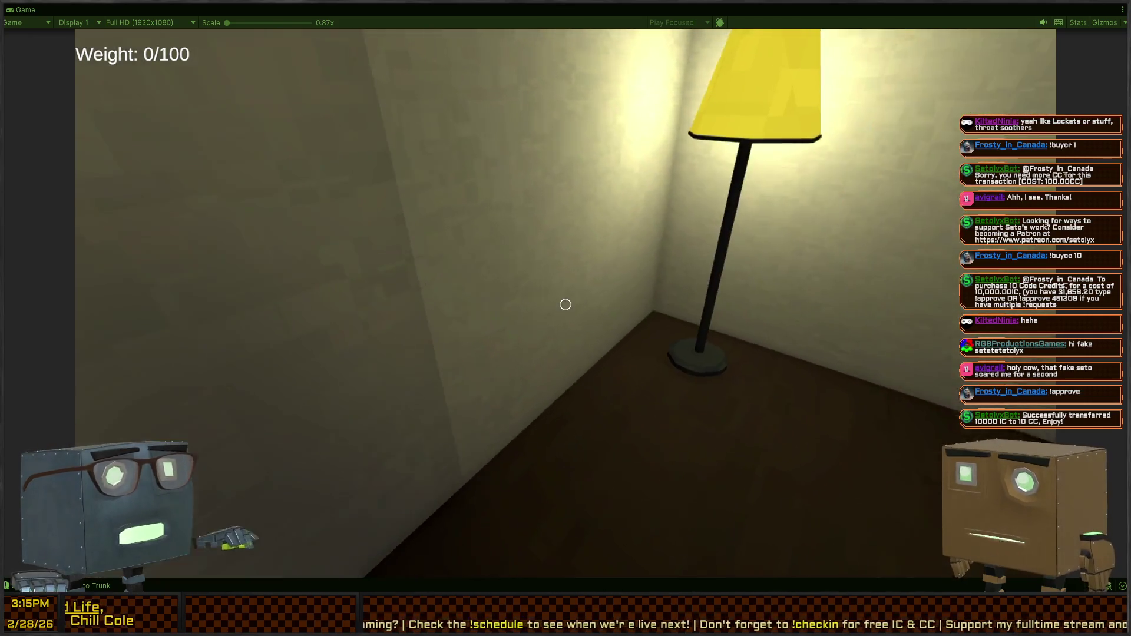
Open the bathroom door, turn on the sink's water and flip open the toilet lid.
key(w)
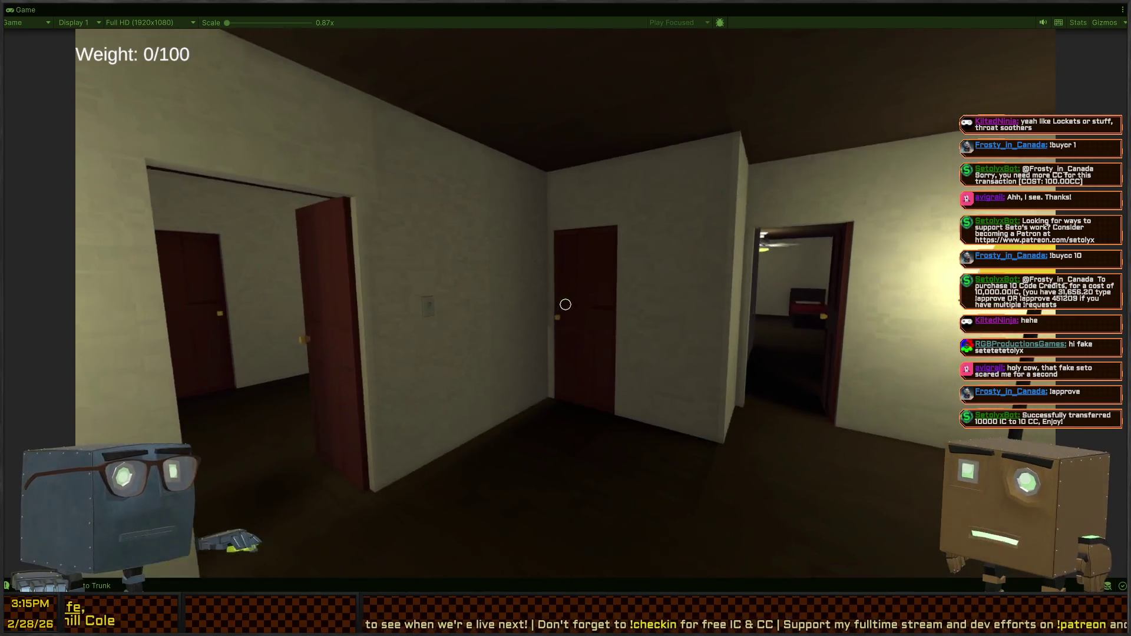
key(w)
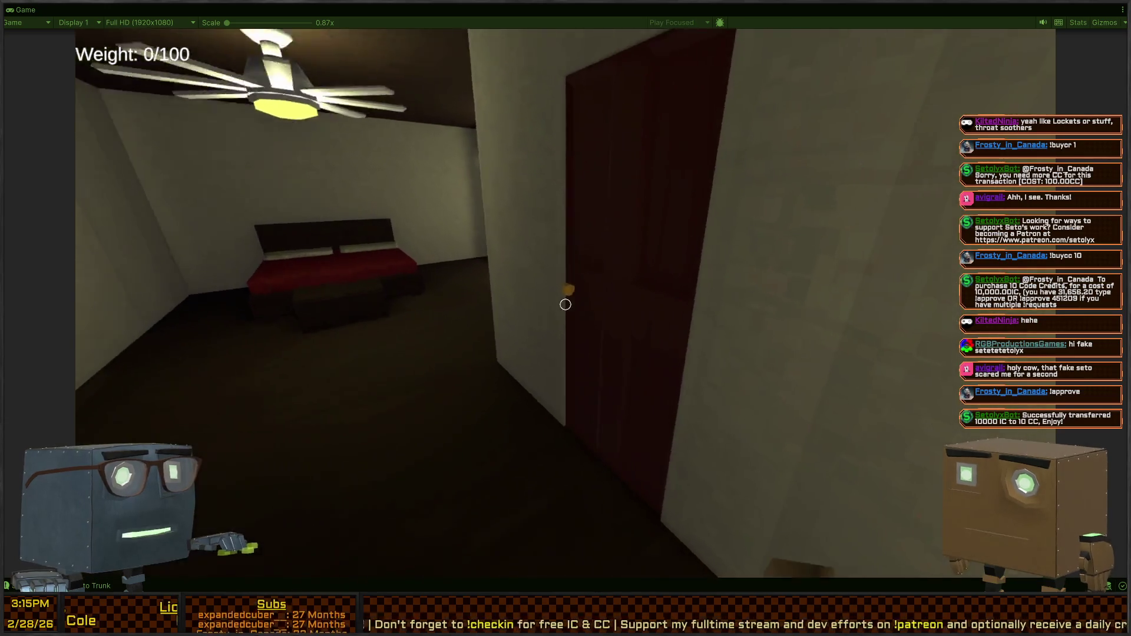
key(f)
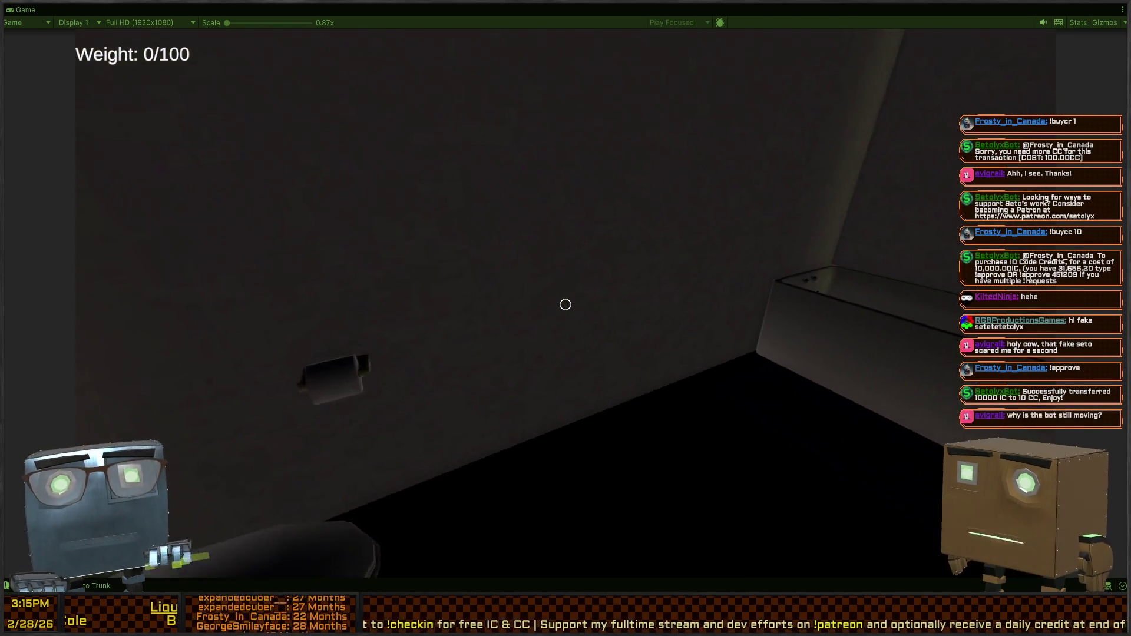
key(w)
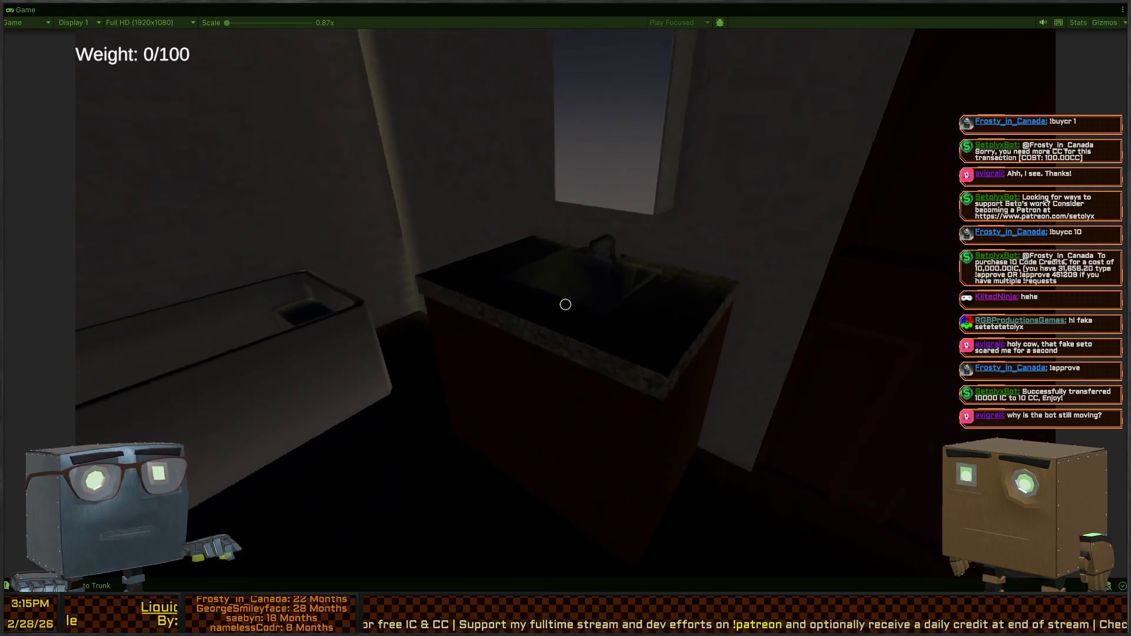
key(f)
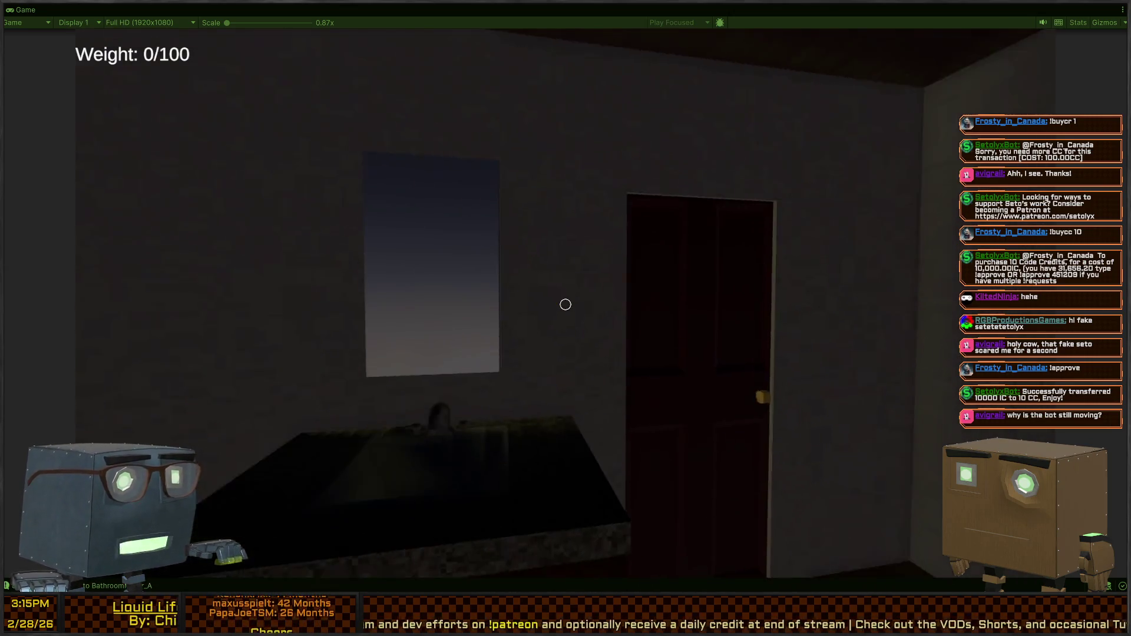
key(f)
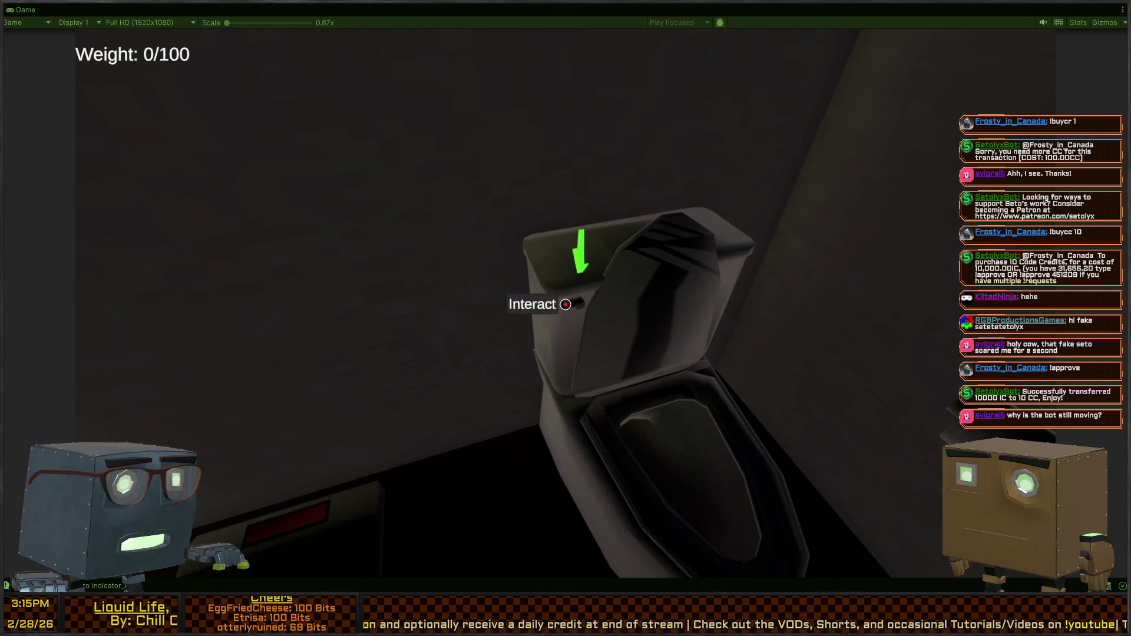
Pause at the toilet, restore the full editor, leave the window prefab and start a Hierarchy search.
key(f)
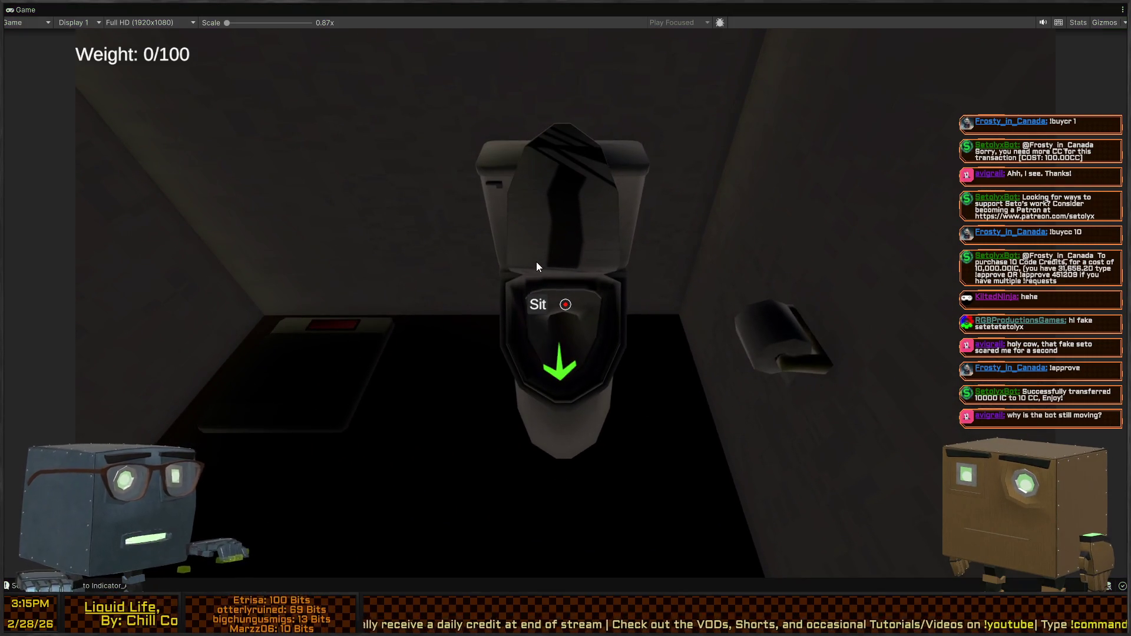
key(f)
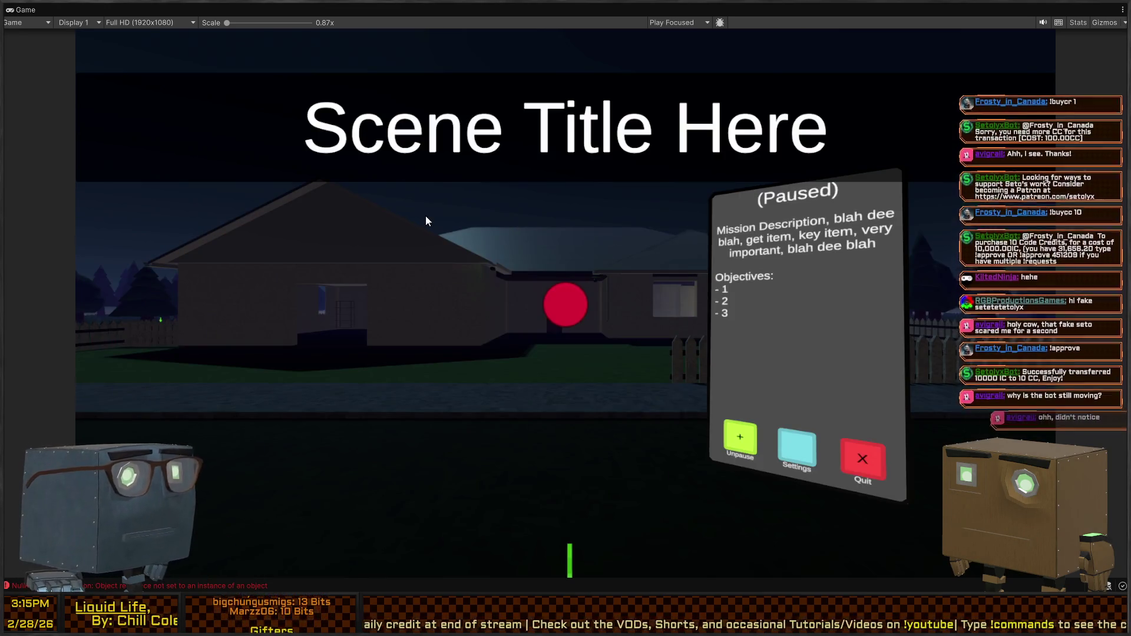
key(shift+space)
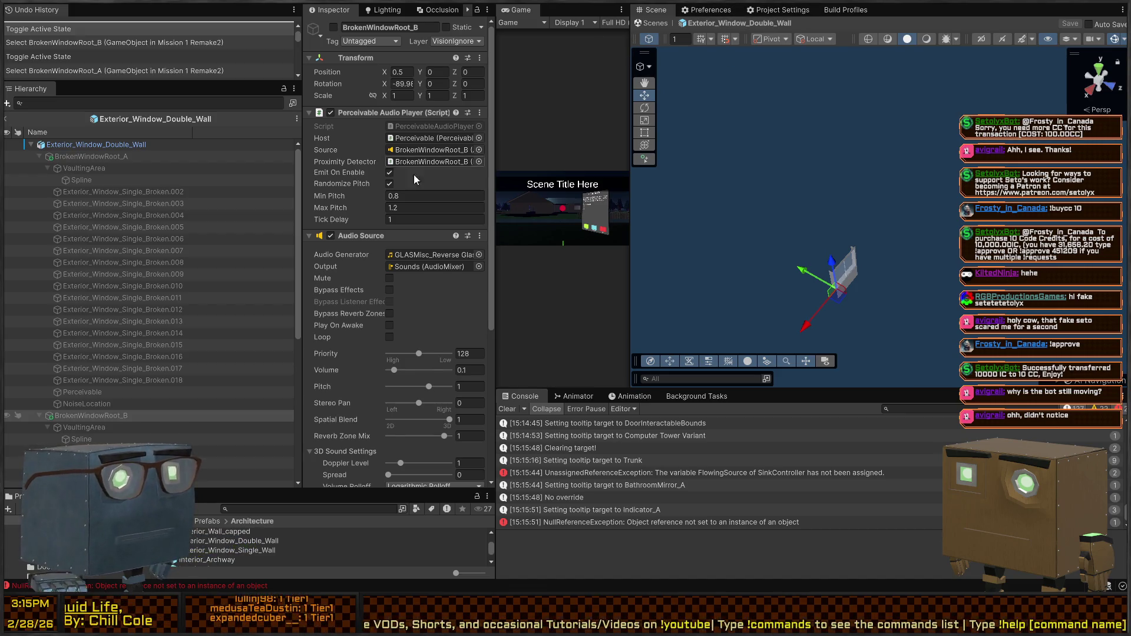
click(8, 119)
click(96, 107)
Open the Toilet prefab and add a Timed Action (Script) component to Interactable_Lever.
text(to)
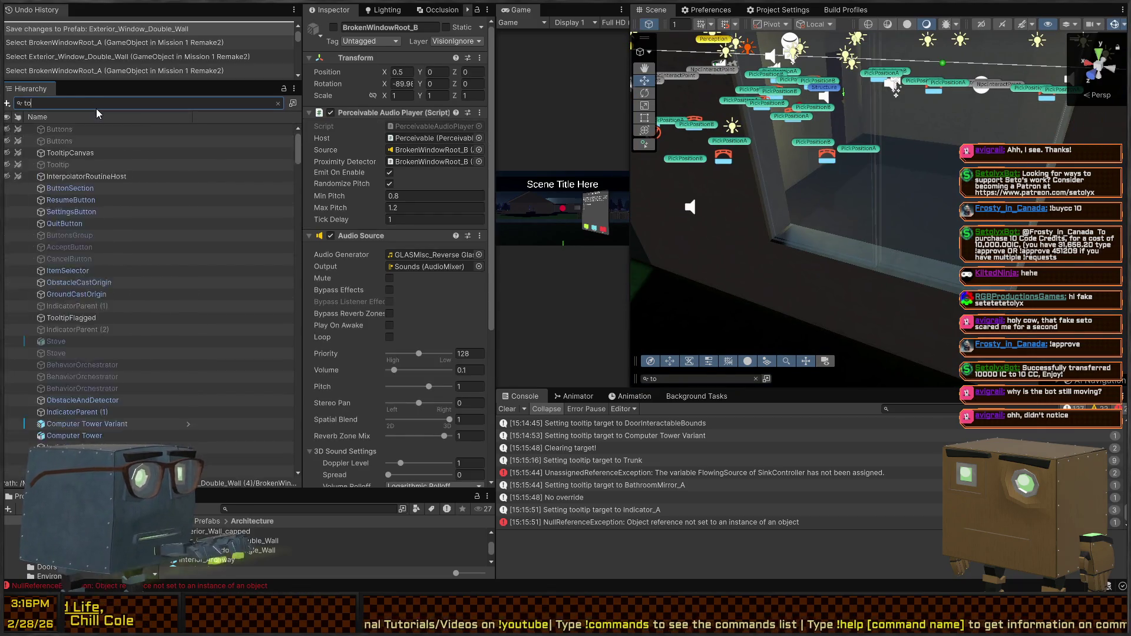
text(ilet)
double_click(195, 129)
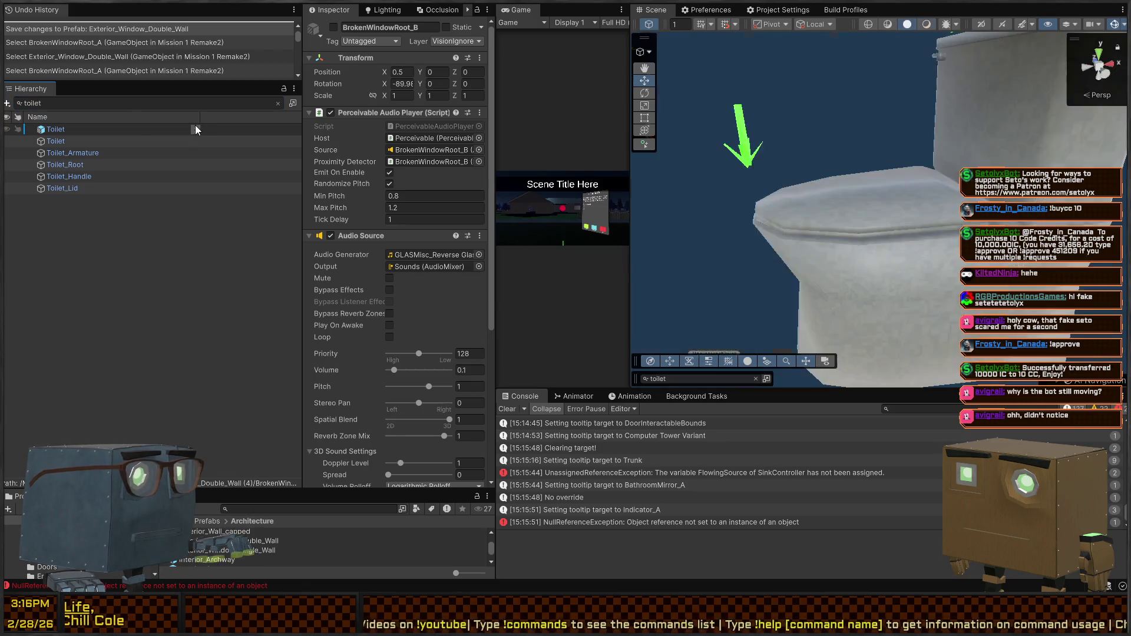
click(195, 129)
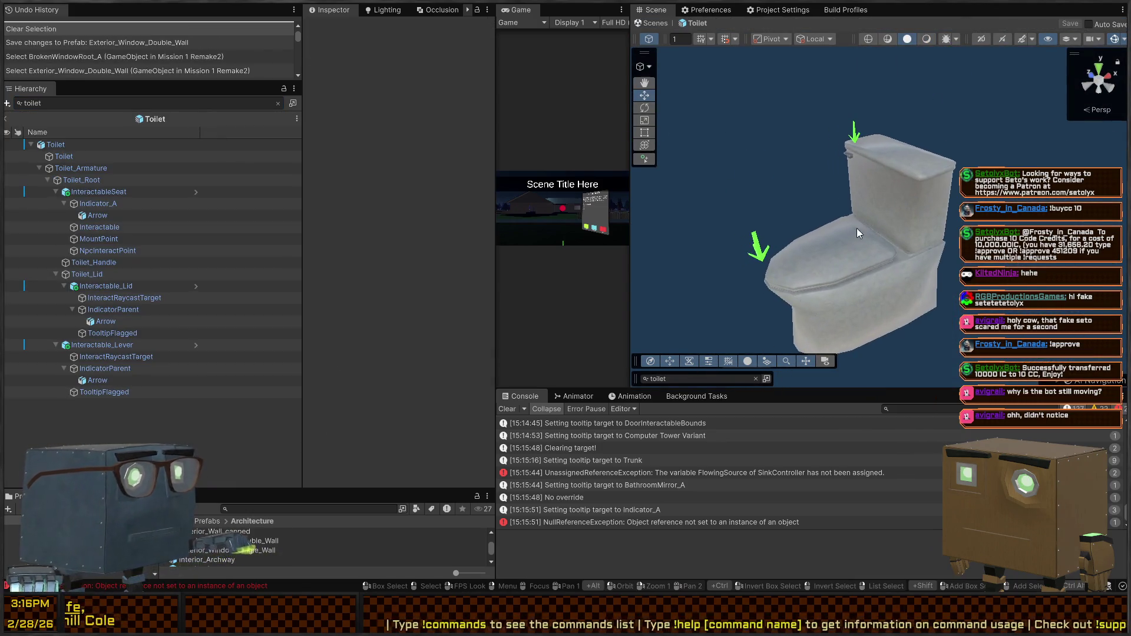
click(853, 153)
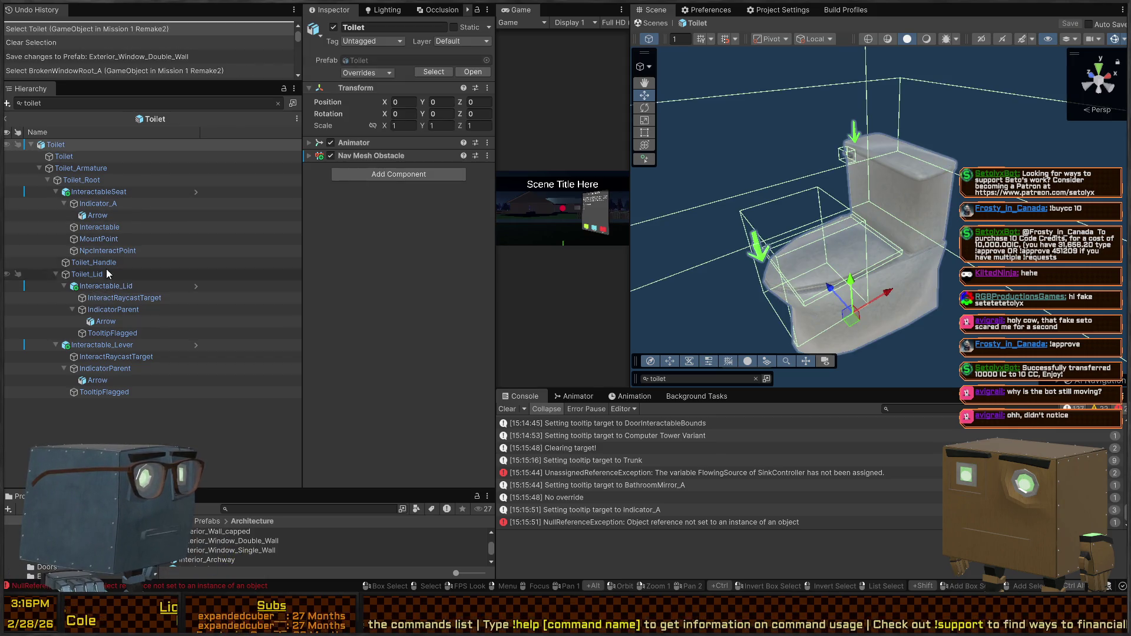
click(107, 347)
scroll(345, 234, down, 2)
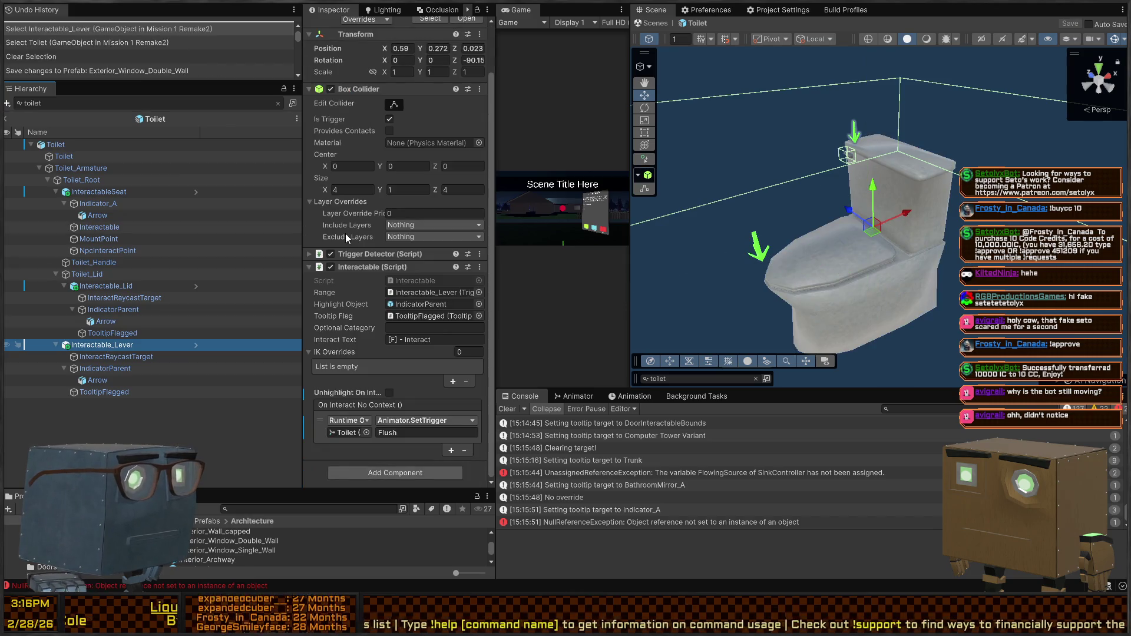
click(419, 480)
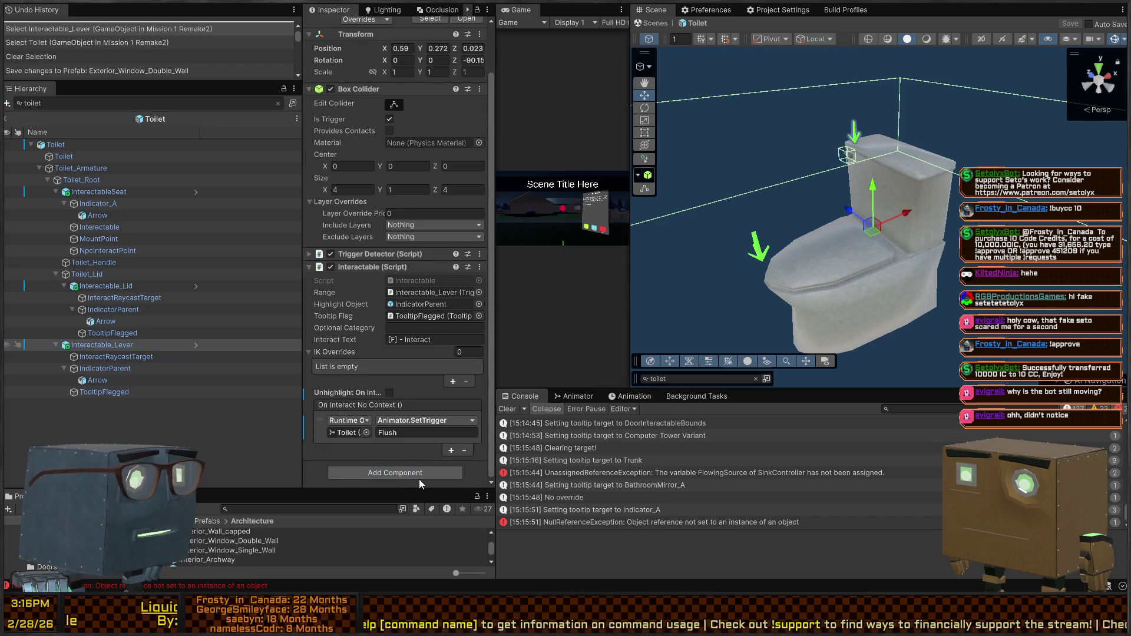
key(Return)
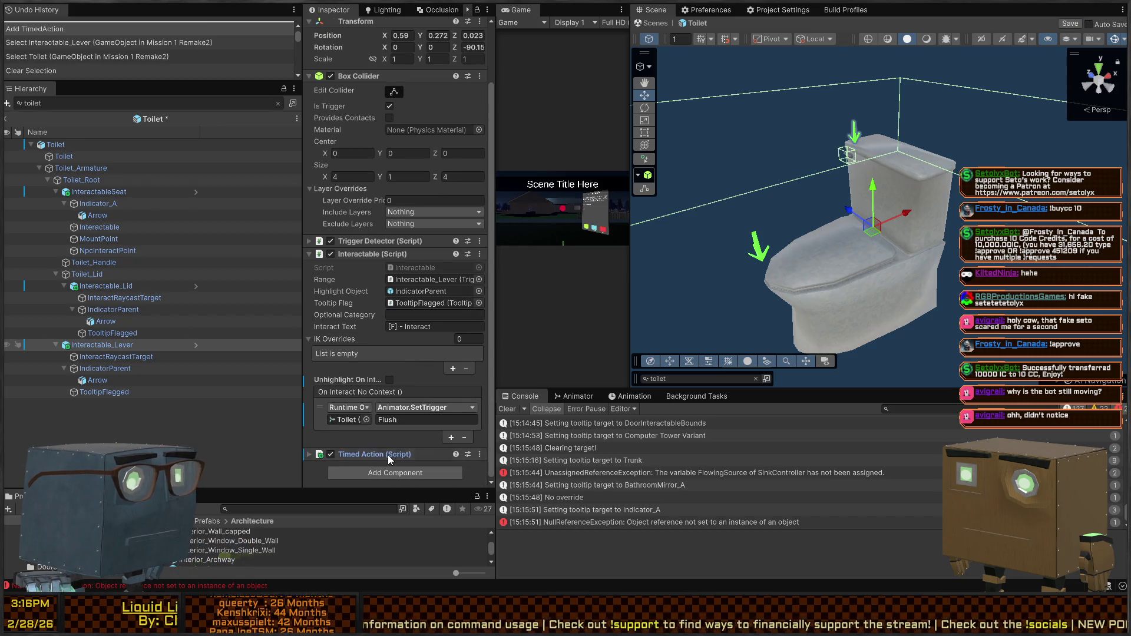
Make the Timed Action re-enable the lever's BoxCollider after a 3 delay.
click(388, 455)
scroll(425, 418, down, 3)
click(451, 428)
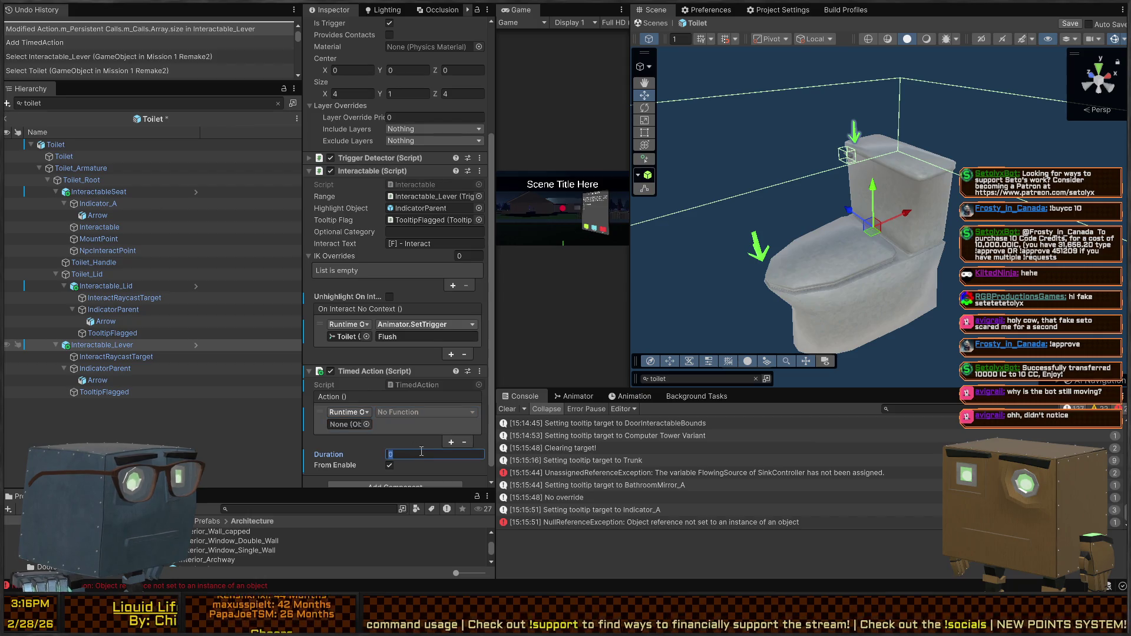
text(3)
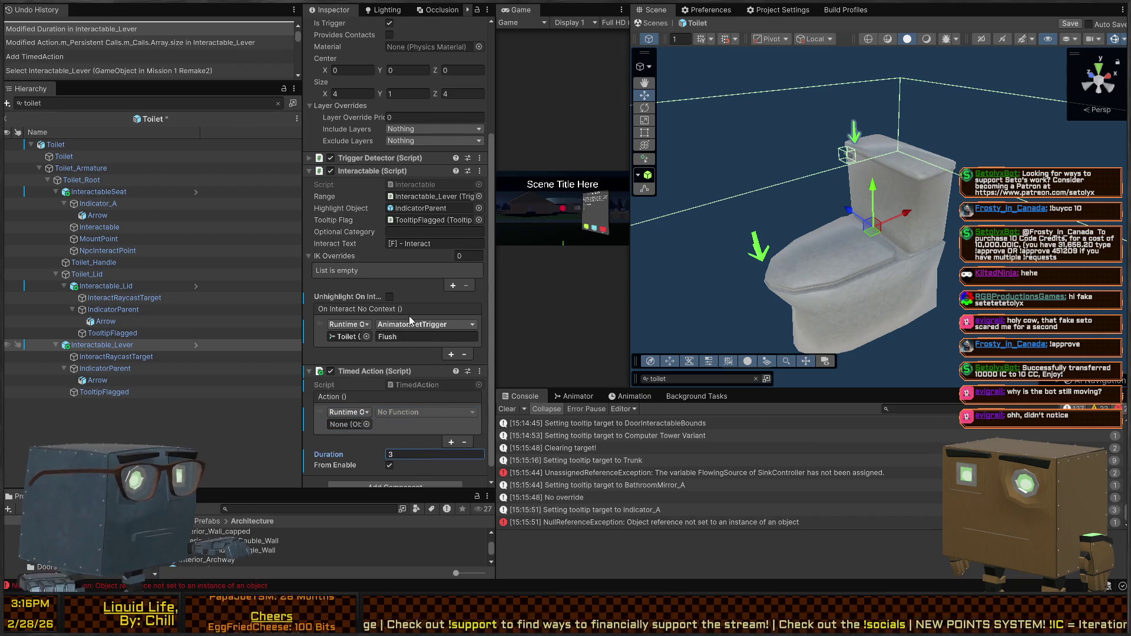
drag(358, 172, 356, 187)
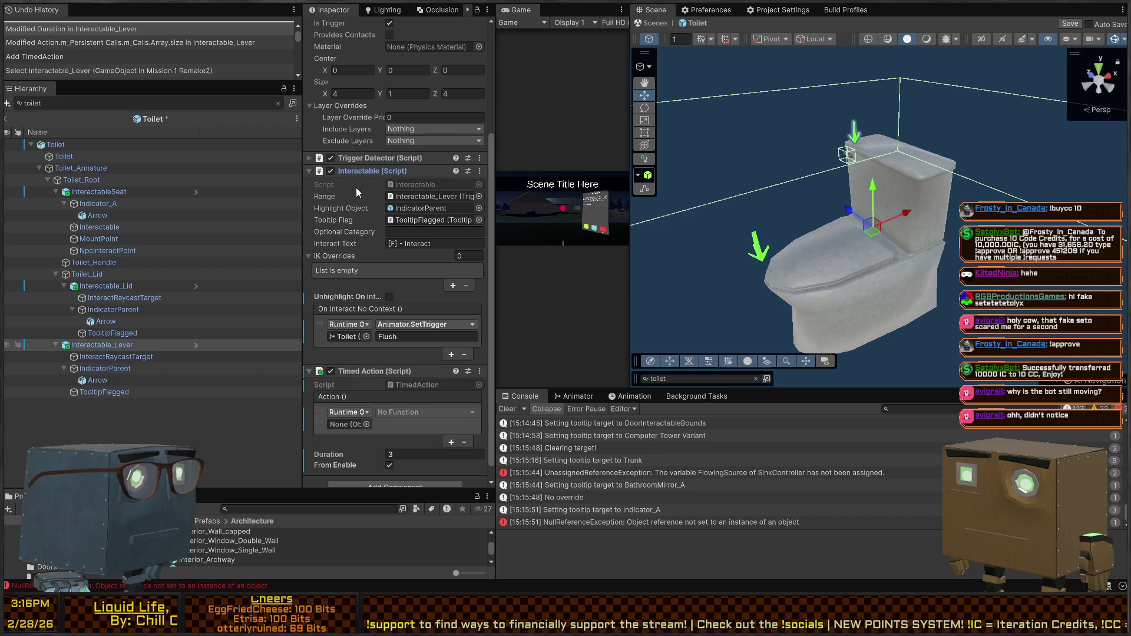
drag(347, 423, 347, 423)
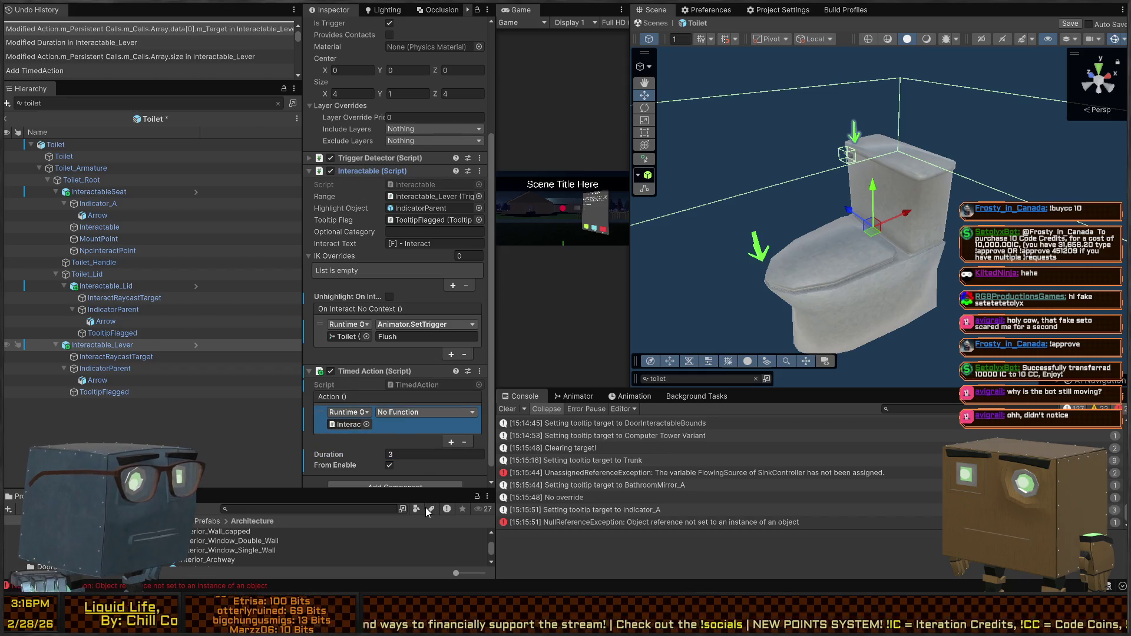
scroll(359, 167, up, 5)
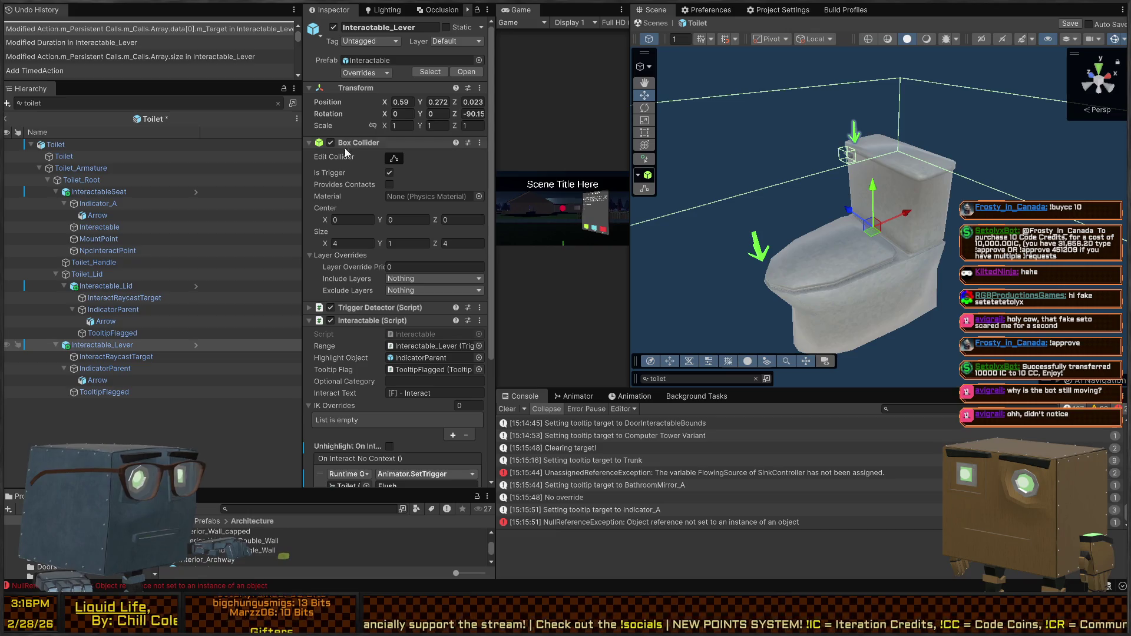
click(349, 323)
drag(351, 385, 351, 385)
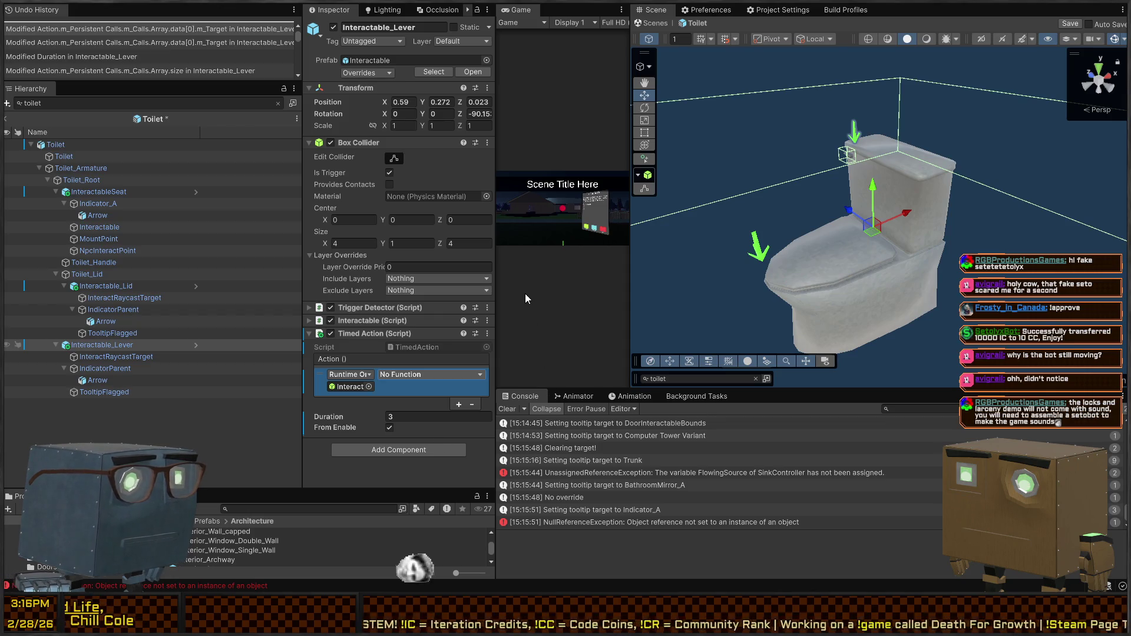
click(542, 290)
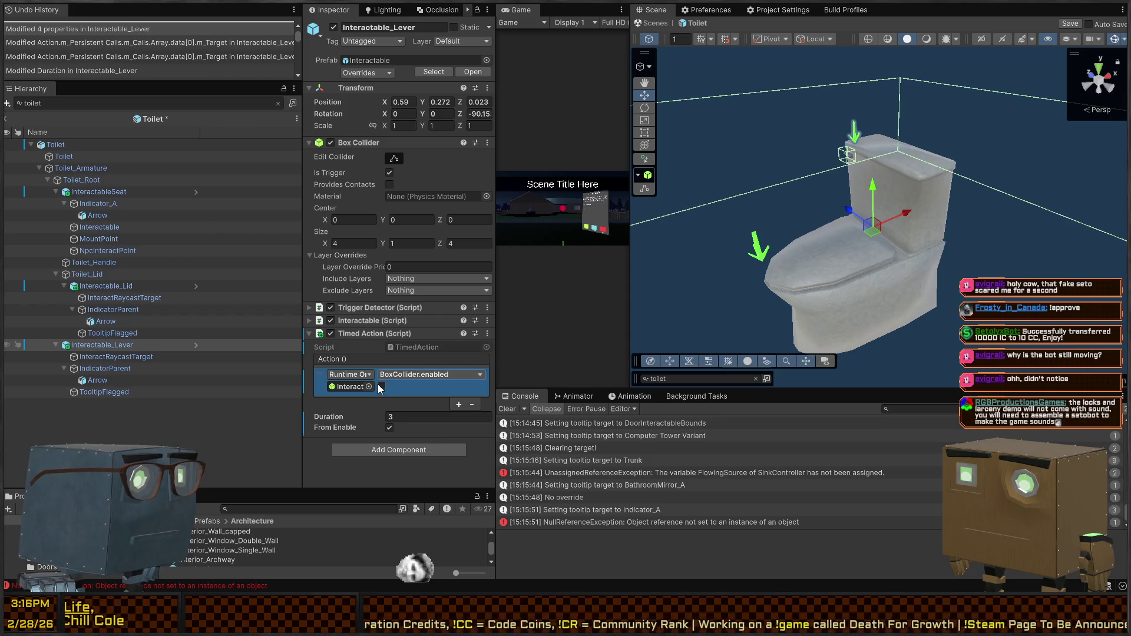
click(380, 387)
Make On Interact also disable the lever's BoxCollider, then create an empty object named DetectableFlush.
click(373, 320)
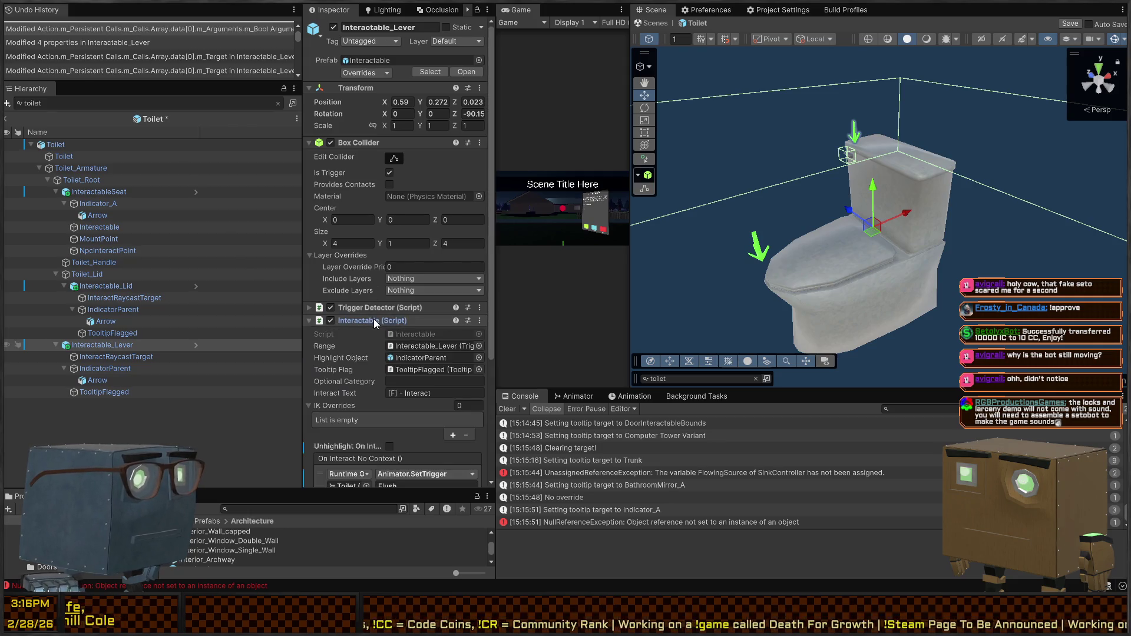
scroll(377, 323, down, 5)
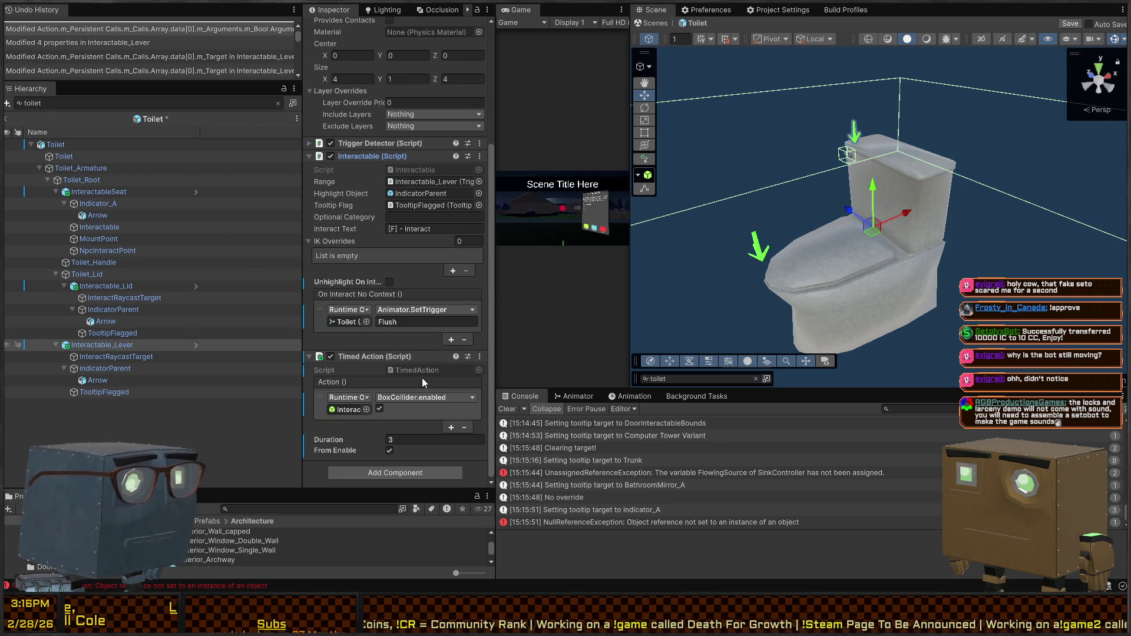
click(320, 406)
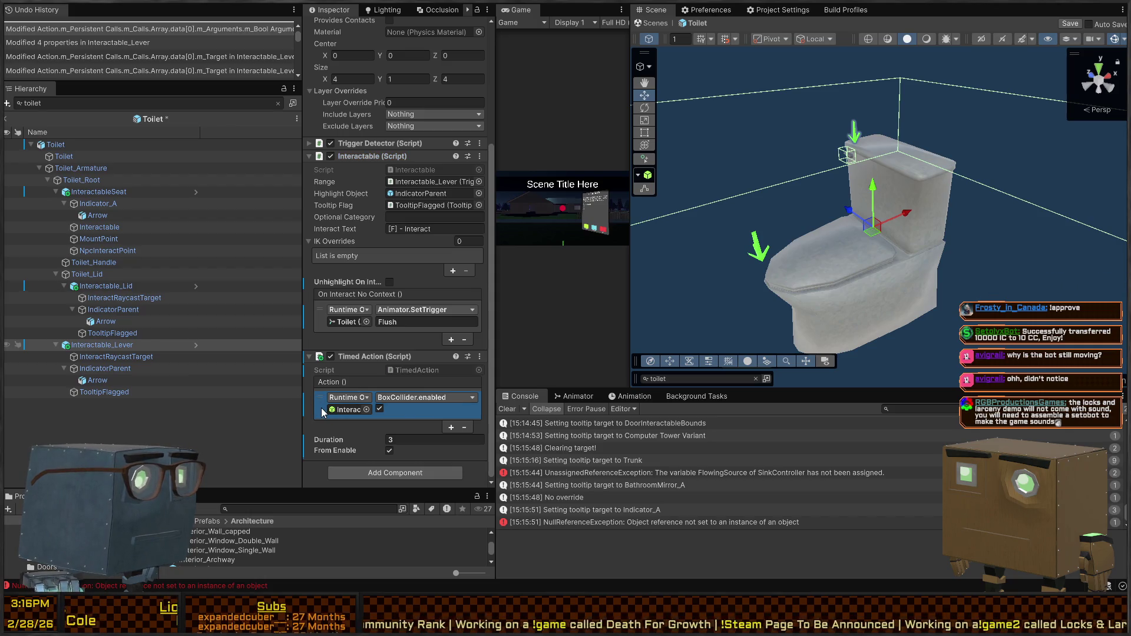
click(451, 339)
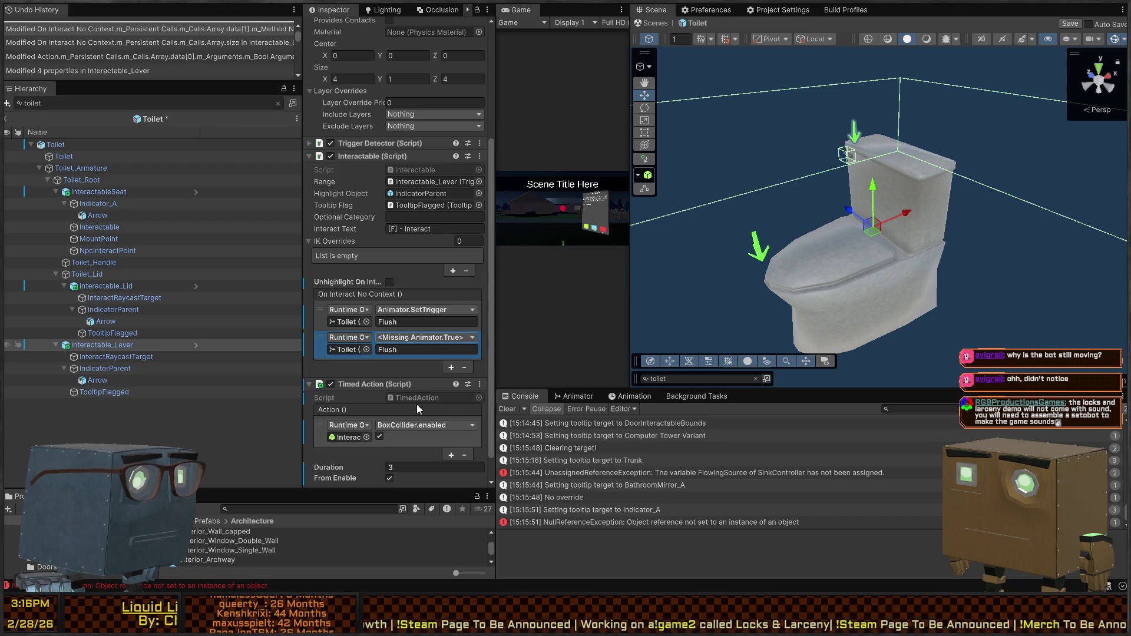
key(ctrl+z)
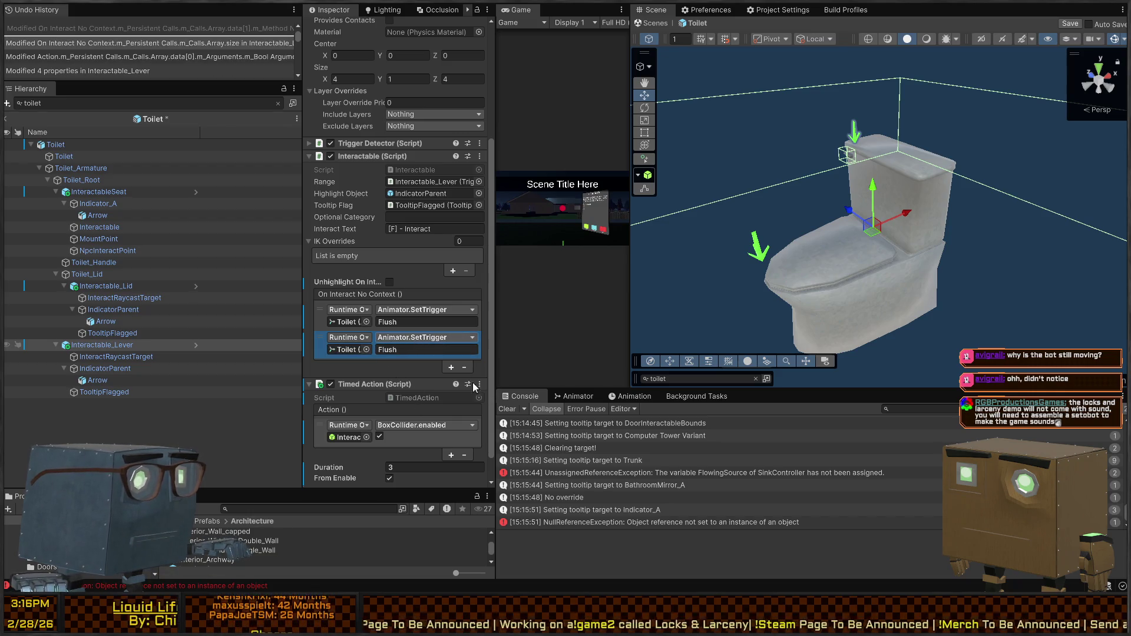
scroll(367, 158, up, 5)
mouse_move(360, 106)
mouse_down()
mouse_move(348, 466)
mouse_move(351, 442)
mouse_up()
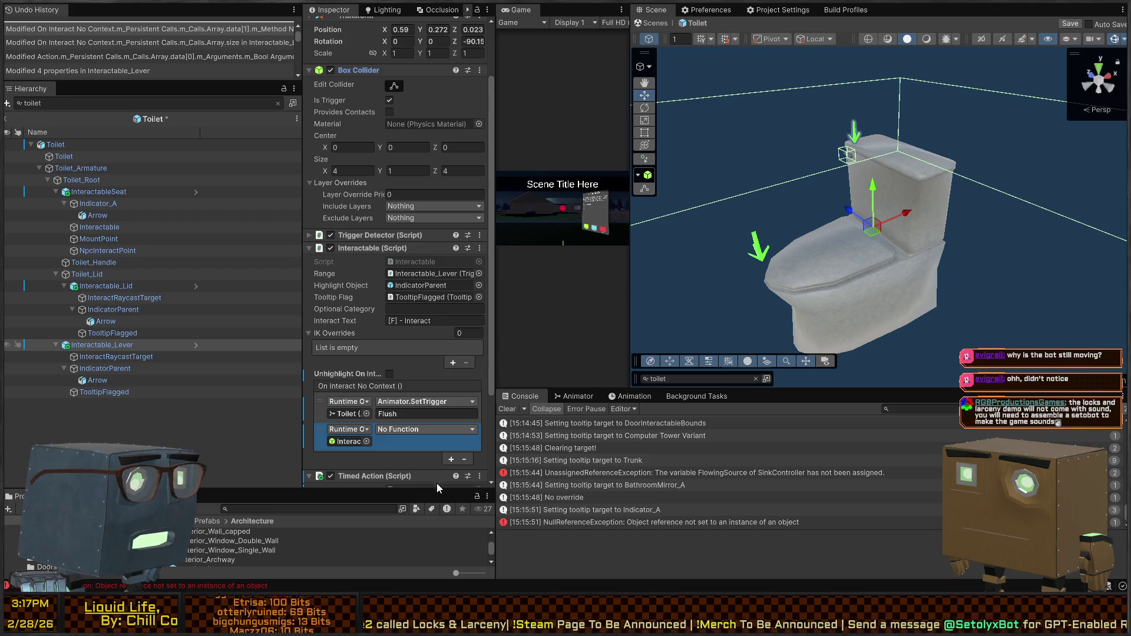
click(426, 429)
click(526, 348)
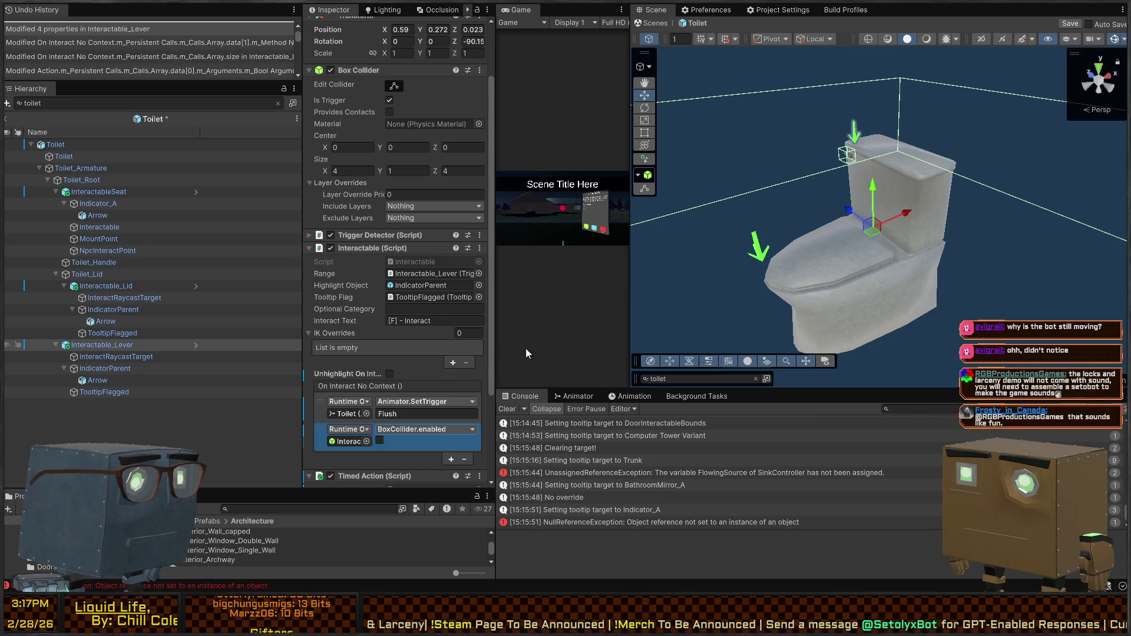
scroll(412, 353, down, 3)
click(379, 409)
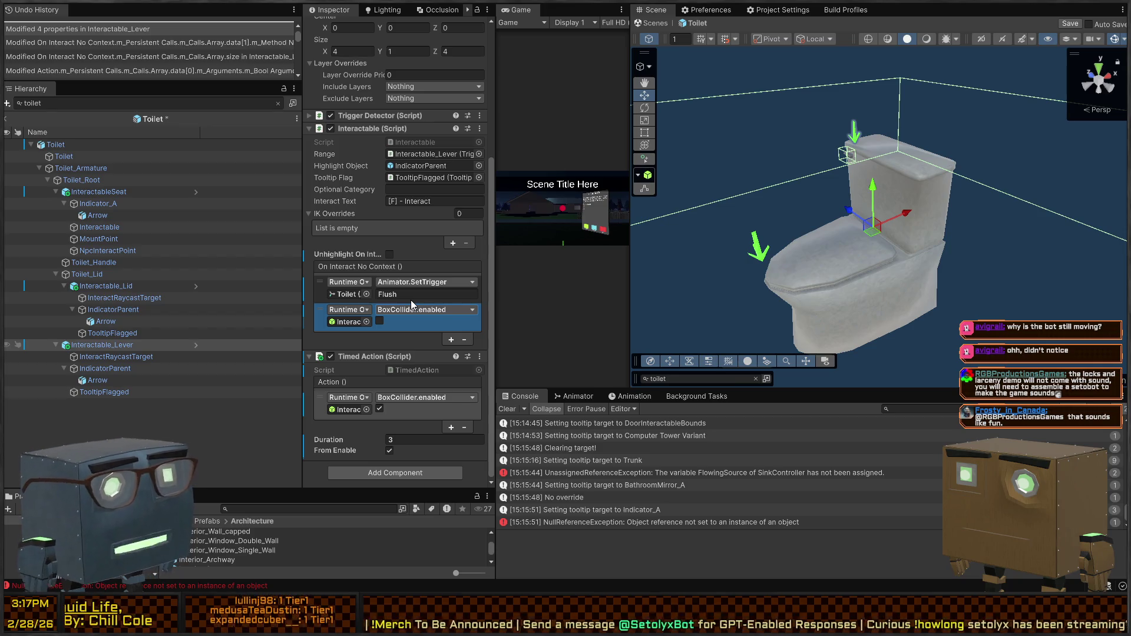
click(451, 340)
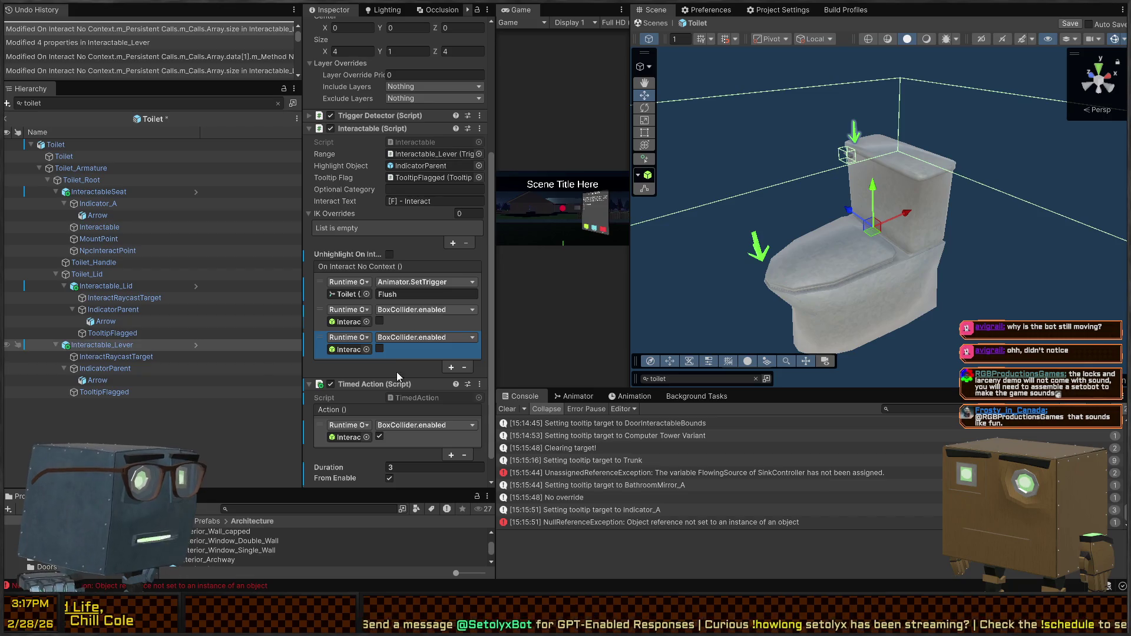
scroll(397, 372, down, 2)
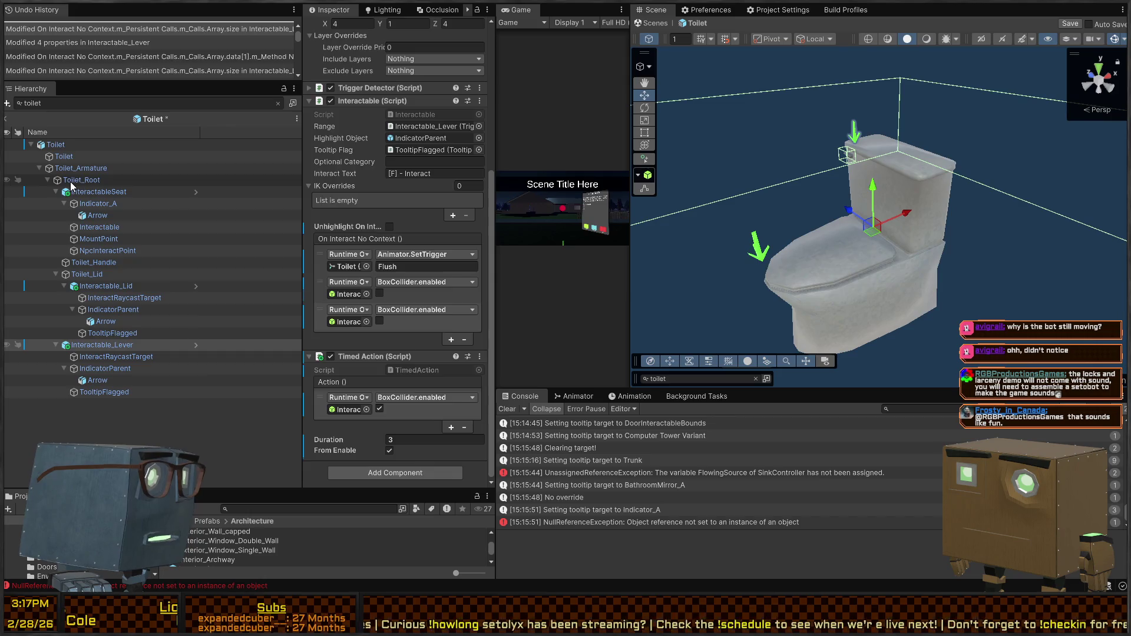
key(ctrl+shift+n)
text(DetectableFlush)
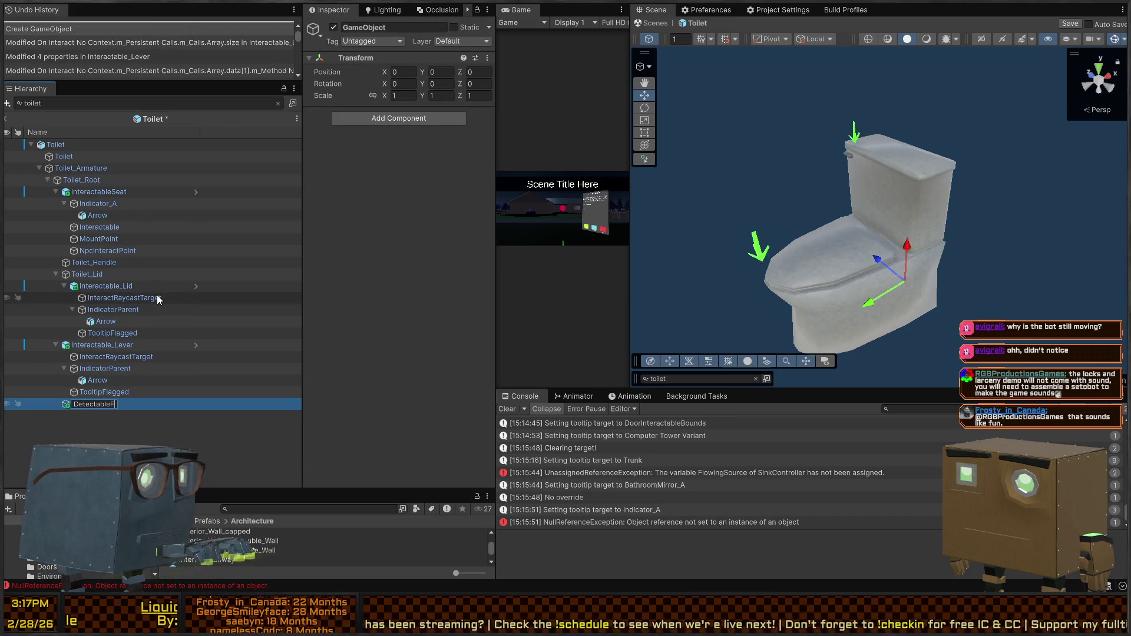
Confirm the DetectableFlush name and add a Perceivable Audio Player, setting up its Host and Source.
key(Return)
click(435, 126)
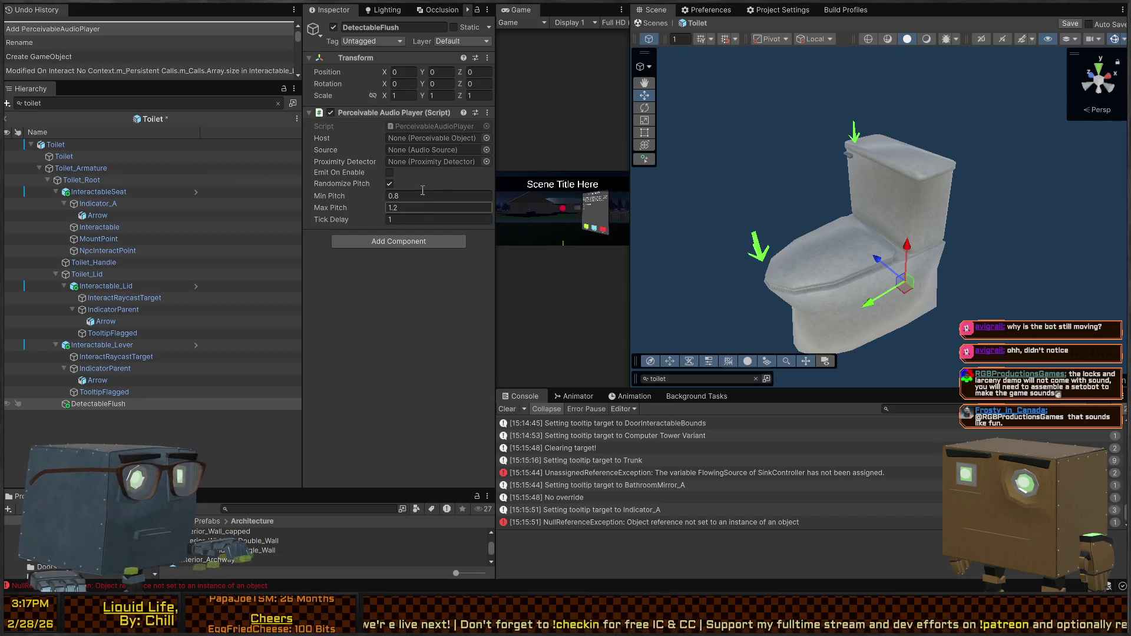
click(445, 139)
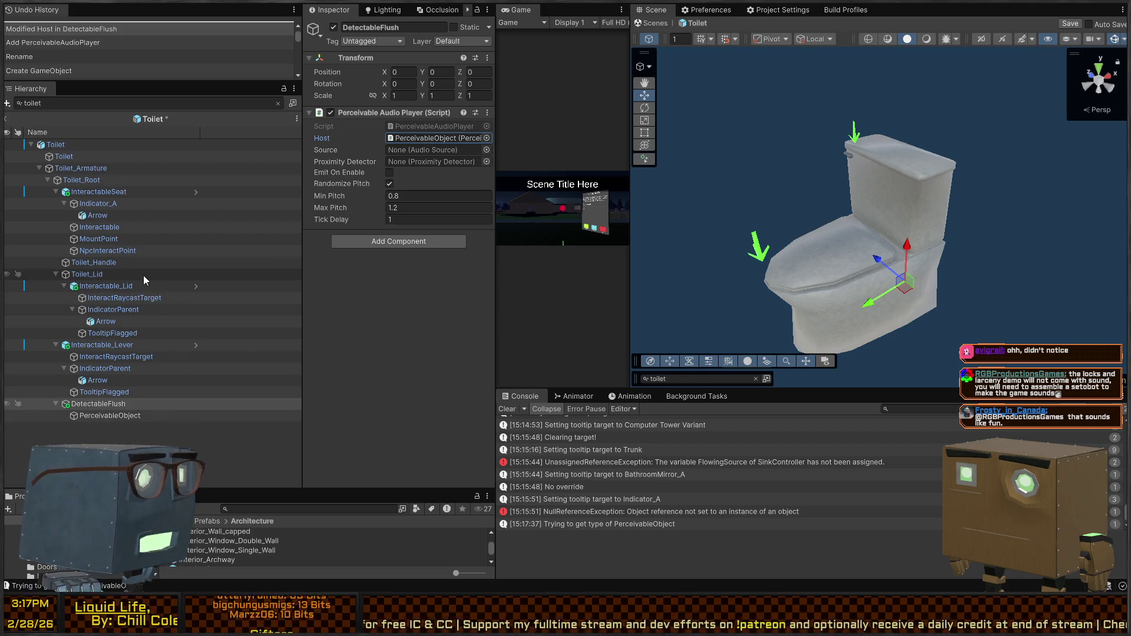
click(429, 152)
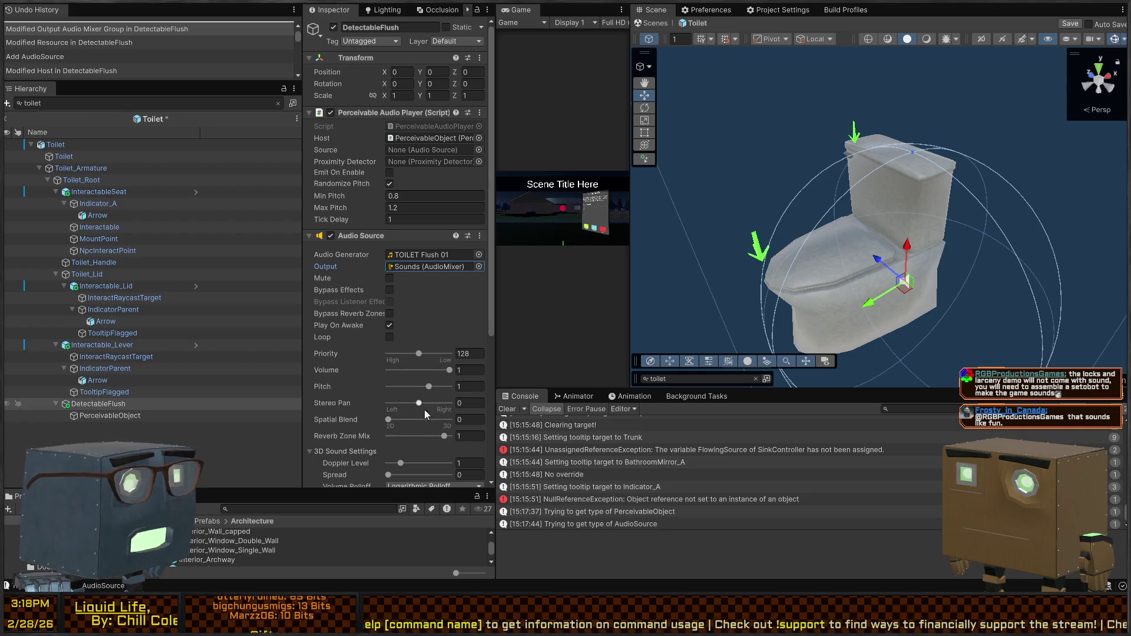
Make the flush Audio Source fully 3D with max distance 25, assign it as Source, untick Play On Awake.
drag(389, 420, 451, 419)
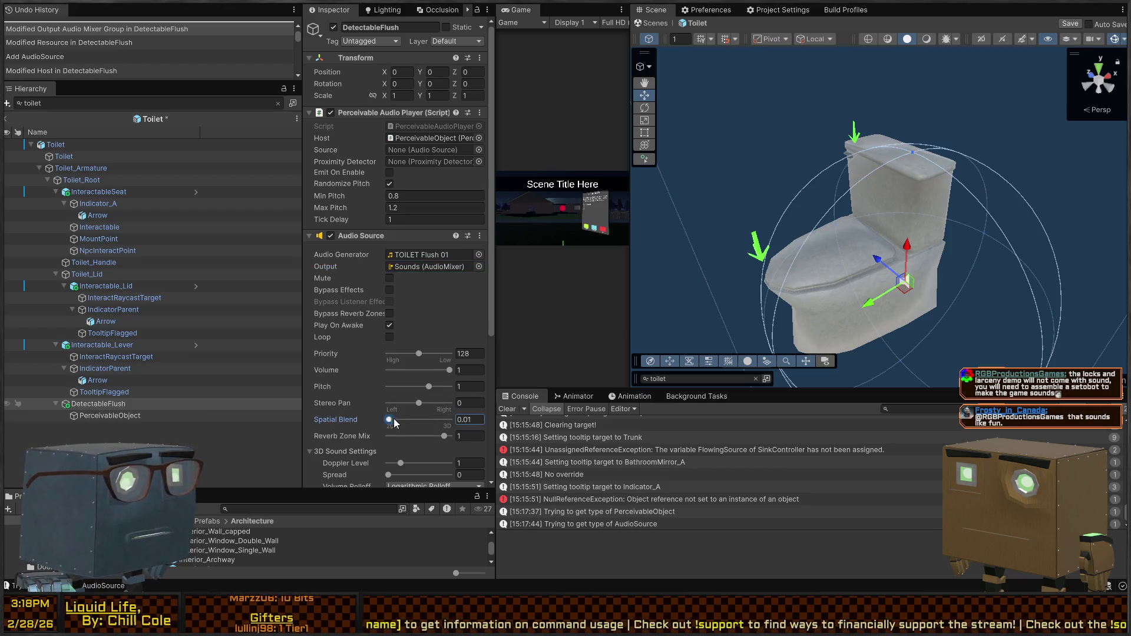
text(1)
scroll(411, 403, down, 5)
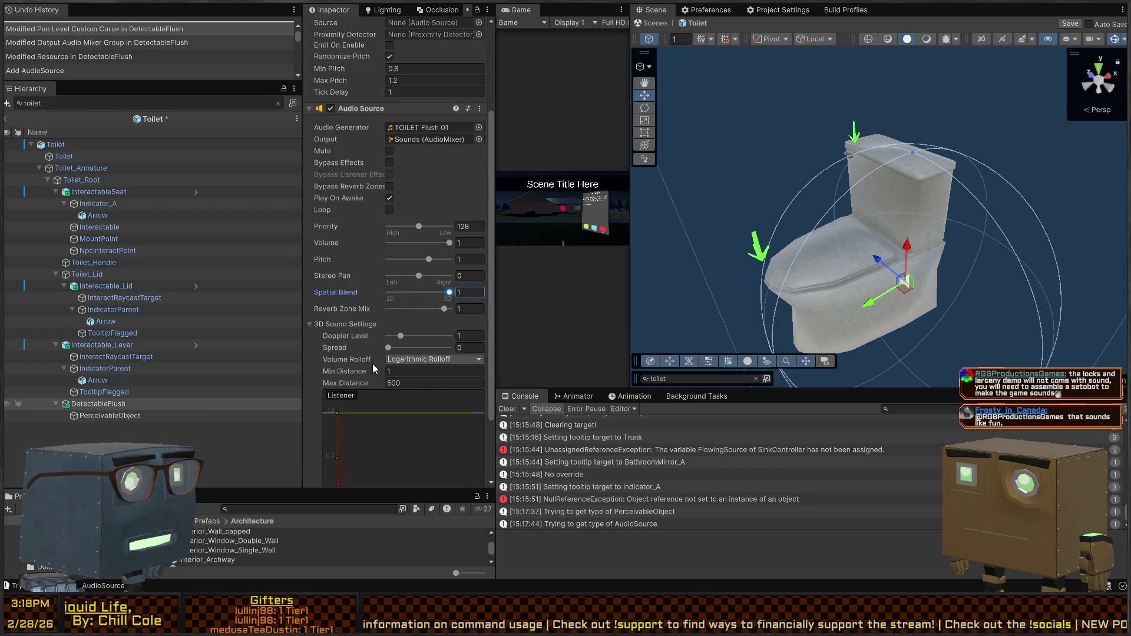
click(361, 383)
text(25)
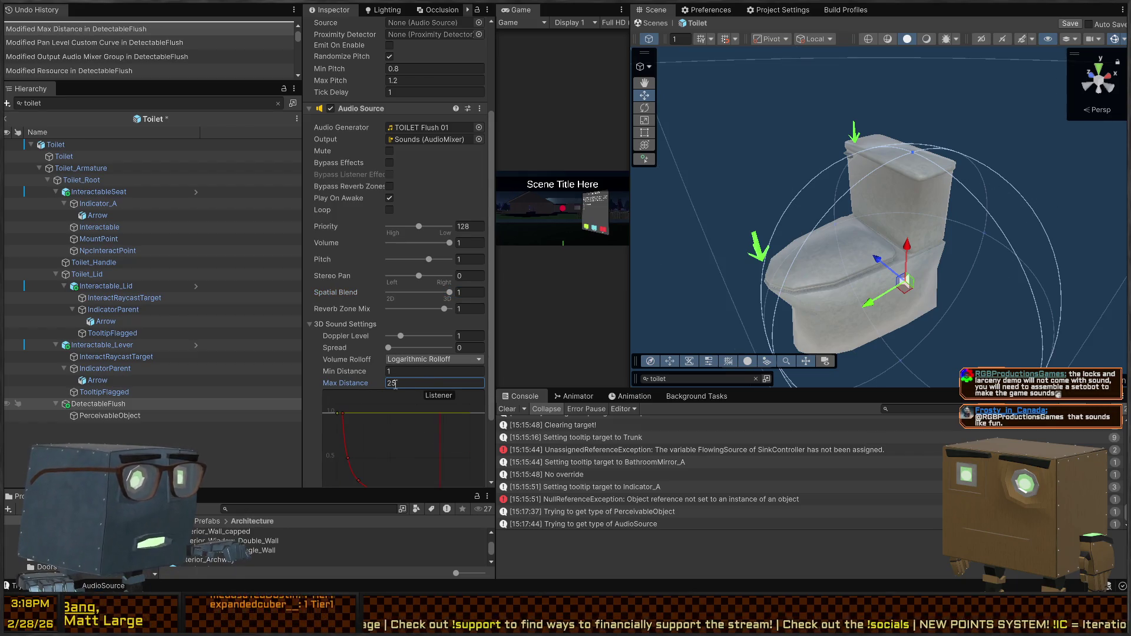
scroll(349, 245, up, 5)
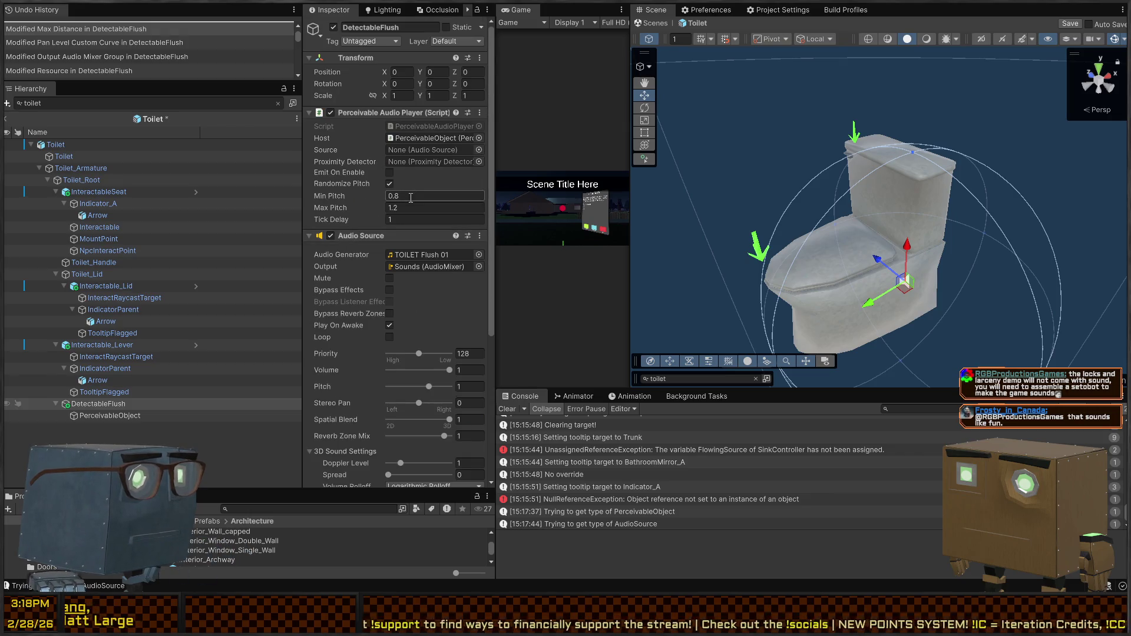
click(417, 150)
drag(467, 243, 425, 149)
click(425, 163)
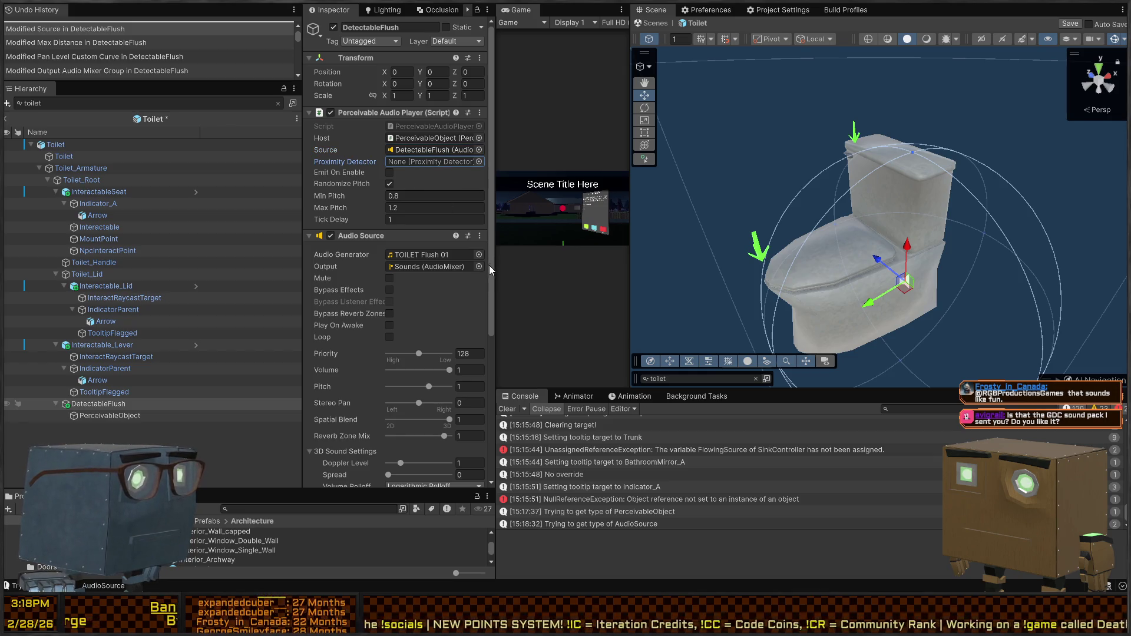
Create a ProximityDetector for the audio player and set its Cube Scale to 1, 1, 1.
double_click(99, 404)
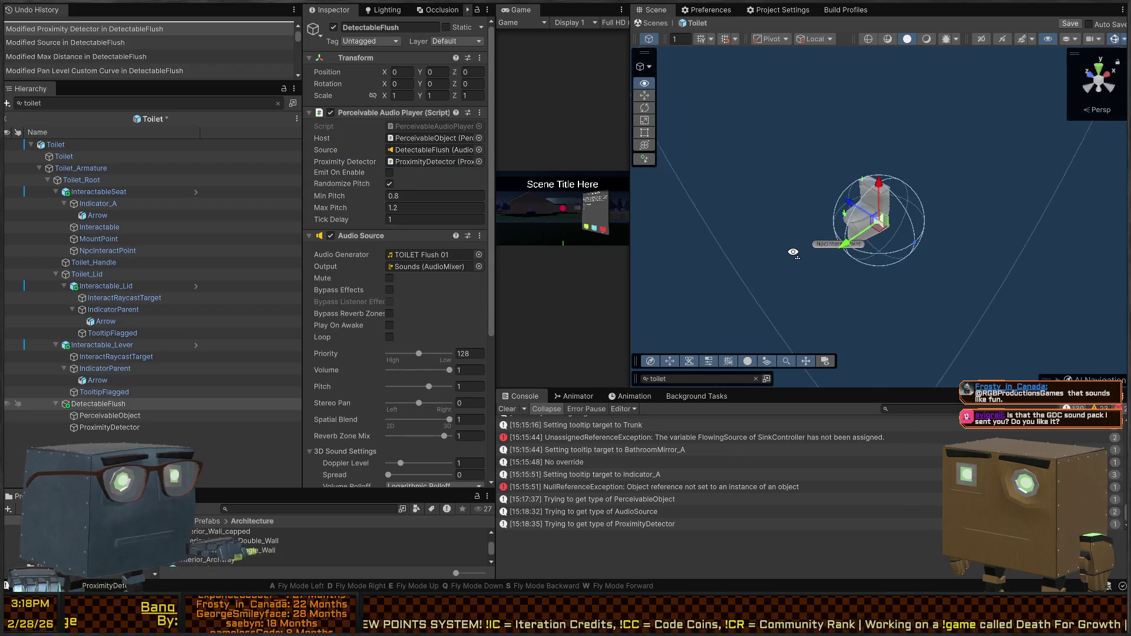
click(109, 427)
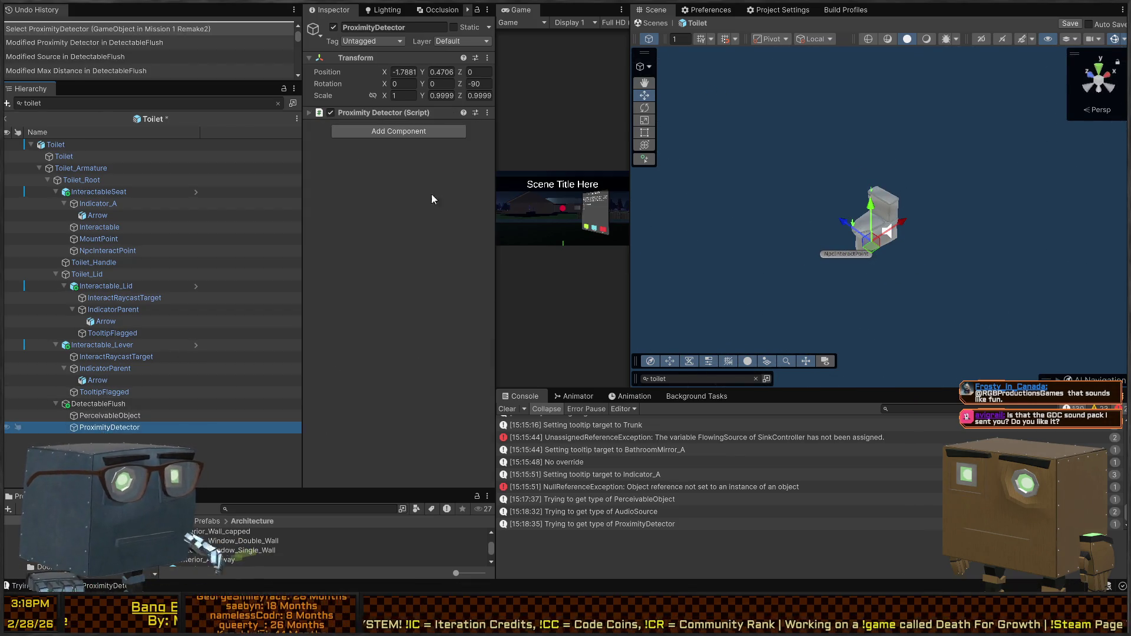
click(351, 111)
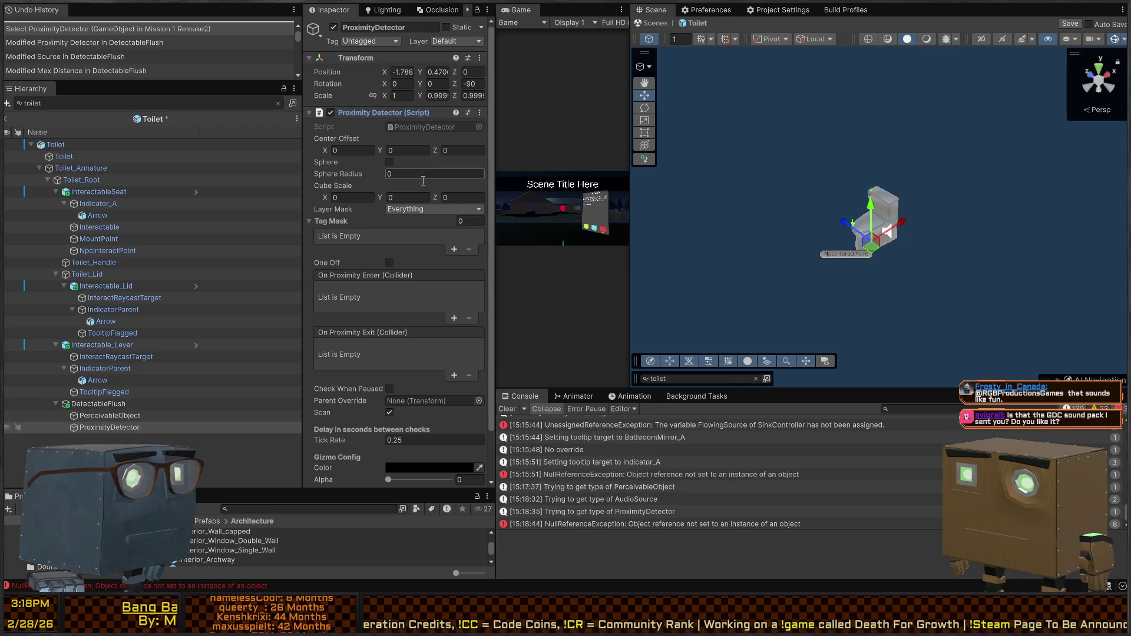
scroll(399, 220, down, 2)
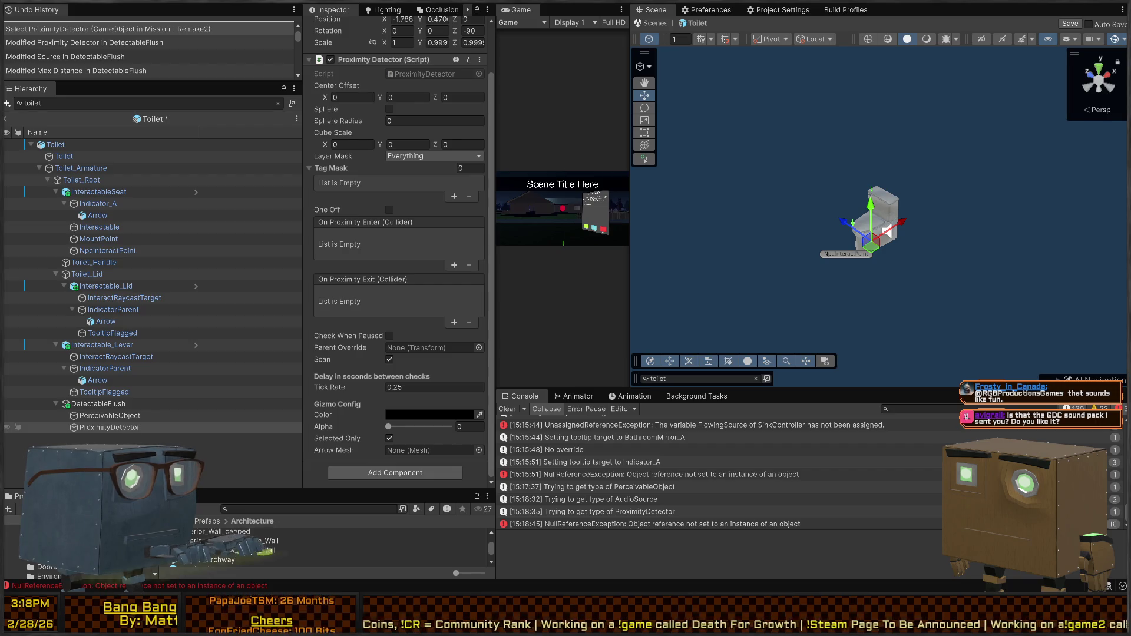
scroll(372, 230, up, 2)
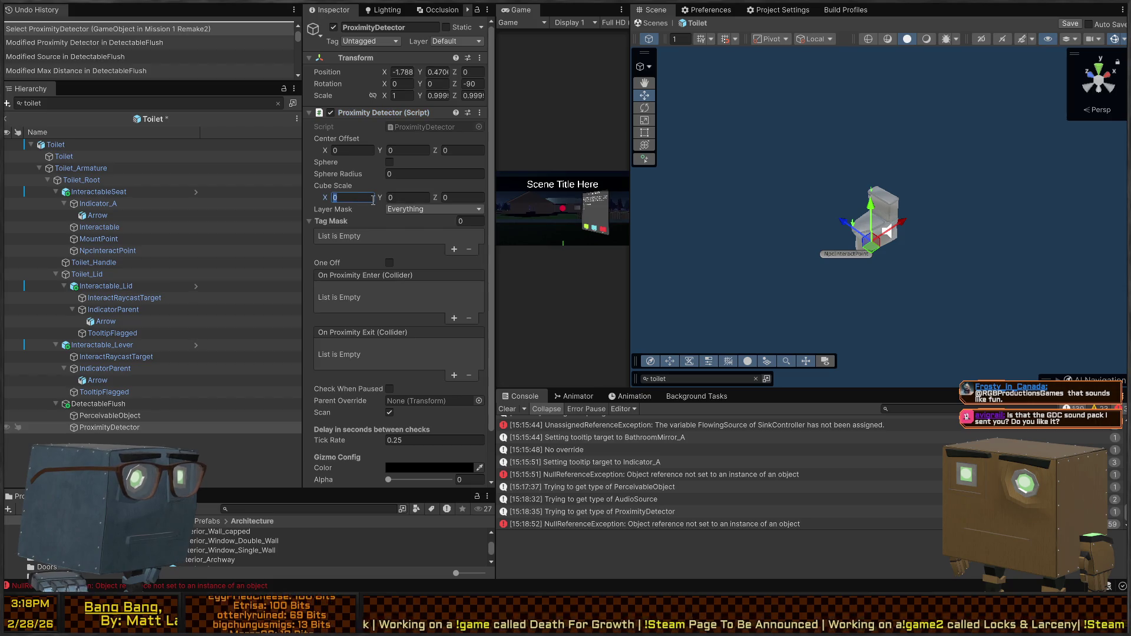
text(1)
key(Tab)
text(1)
key(Tab)
text(1)
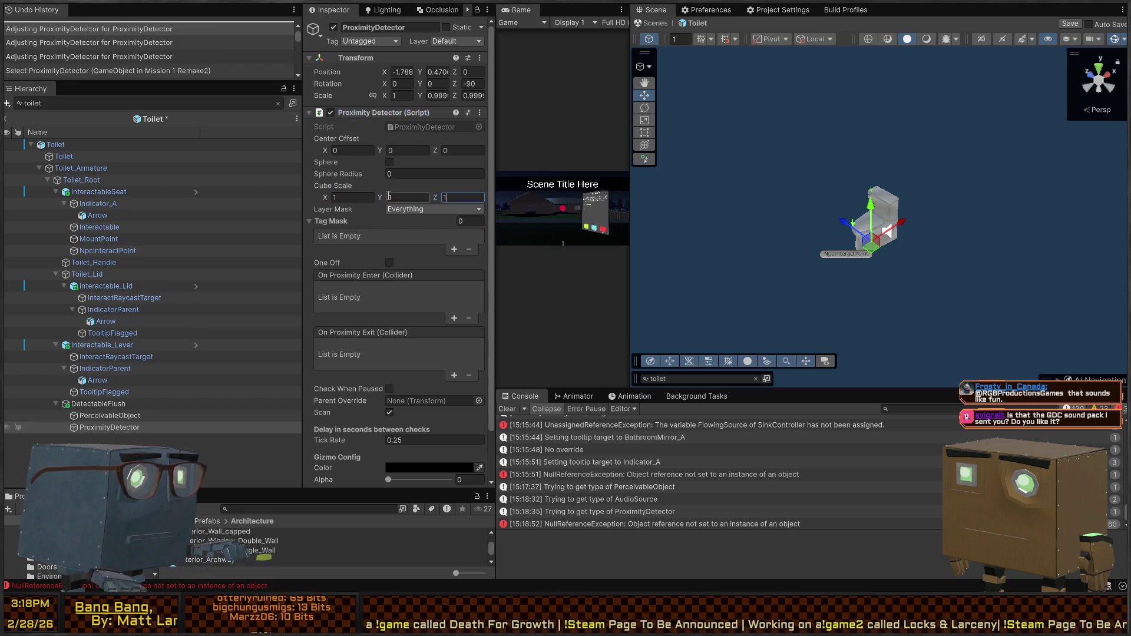
scroll(399, 252, down, 2)
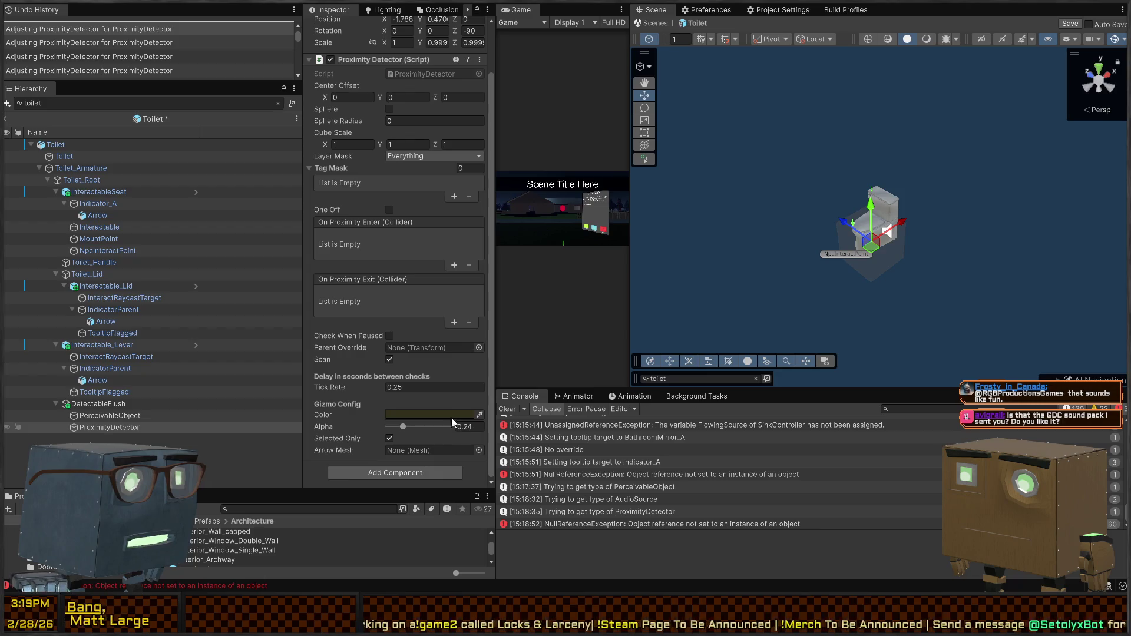
Darken the detector's gizmo colour and set its Center Offset Y to about 0.67.
click(486, 413)
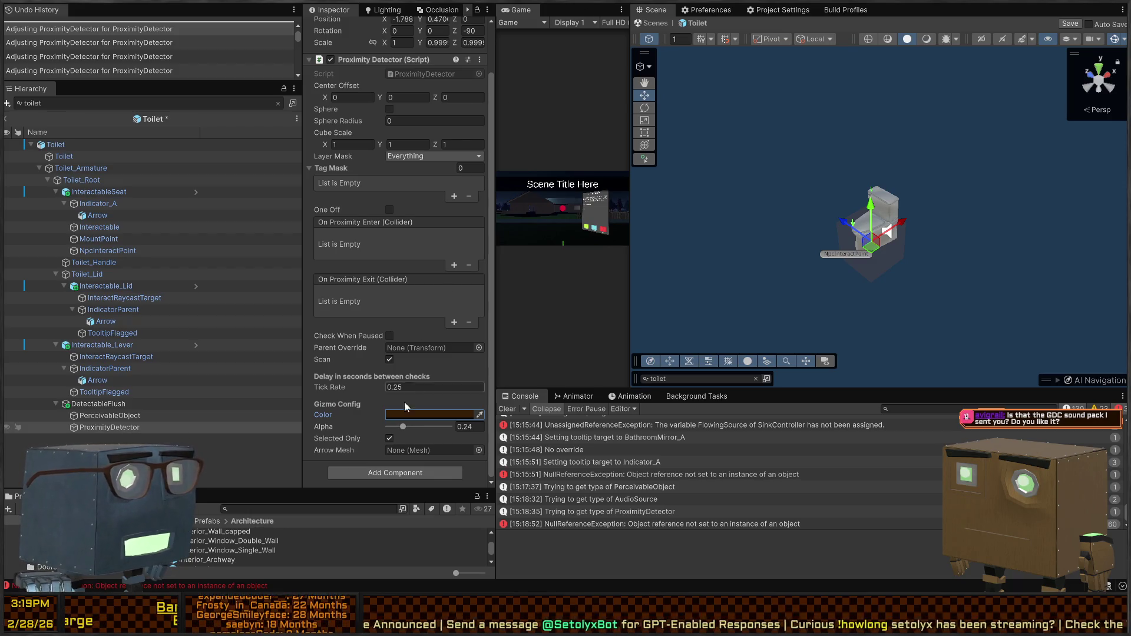
right_click(757, 141)
key(w)
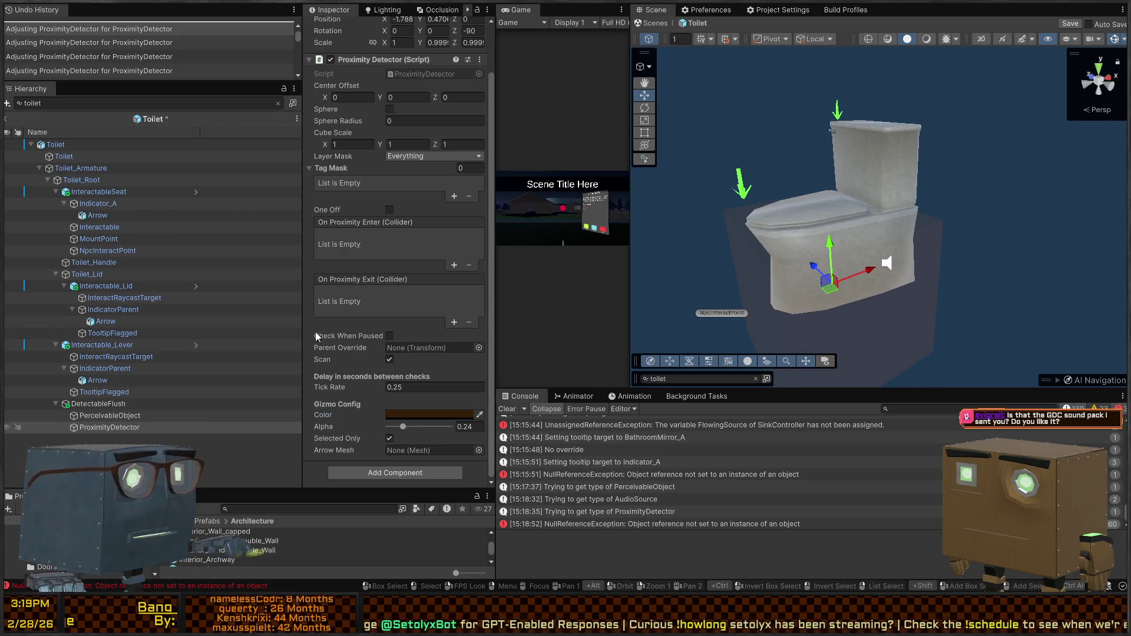
scroll(343, 208, up, 3)
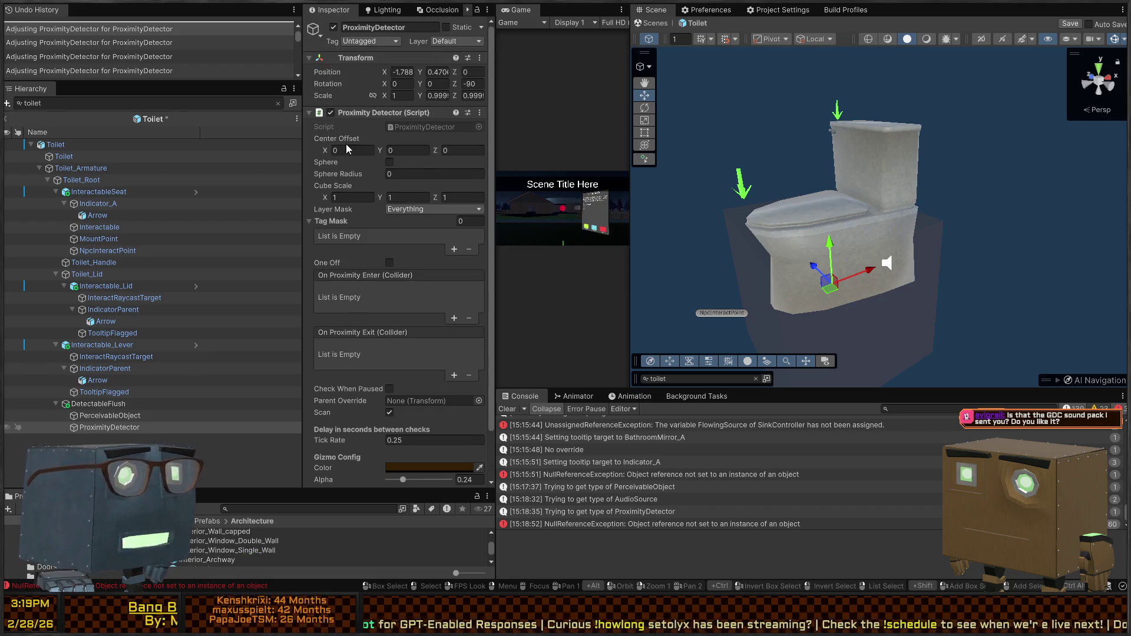
text(0.6)
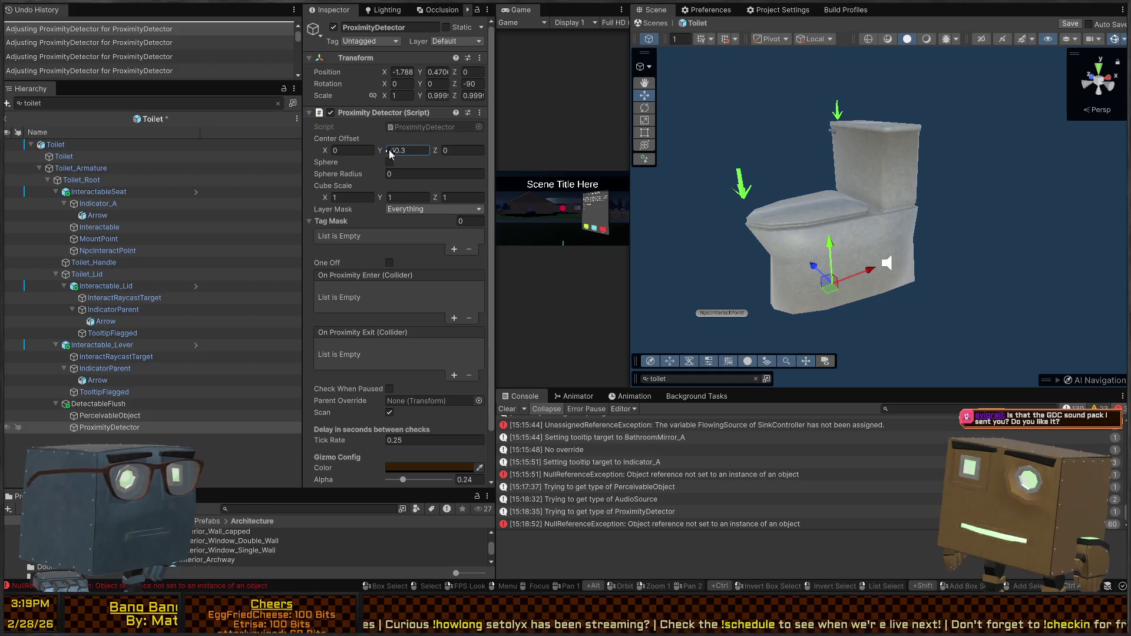
text(1)
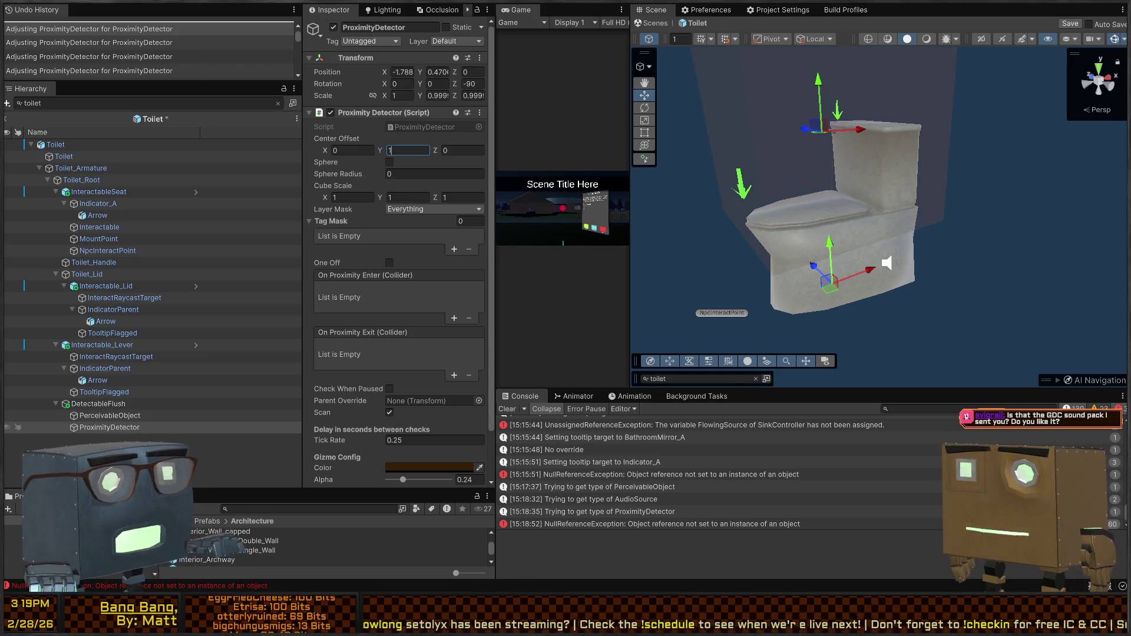
click(820, 82)
drag(820, 83, 839, 199)
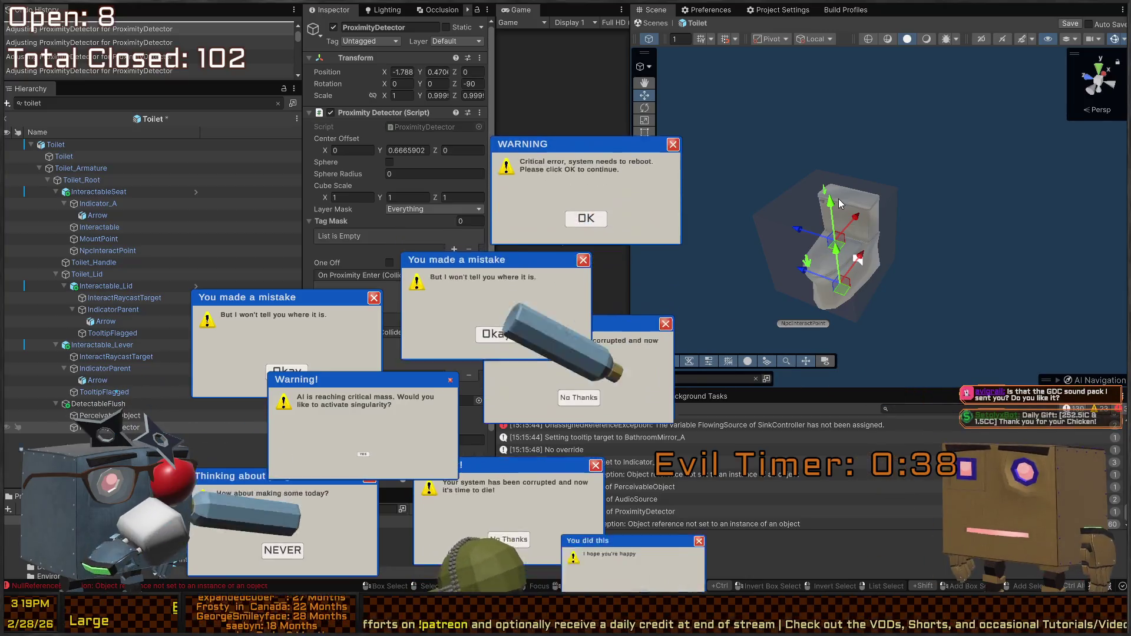
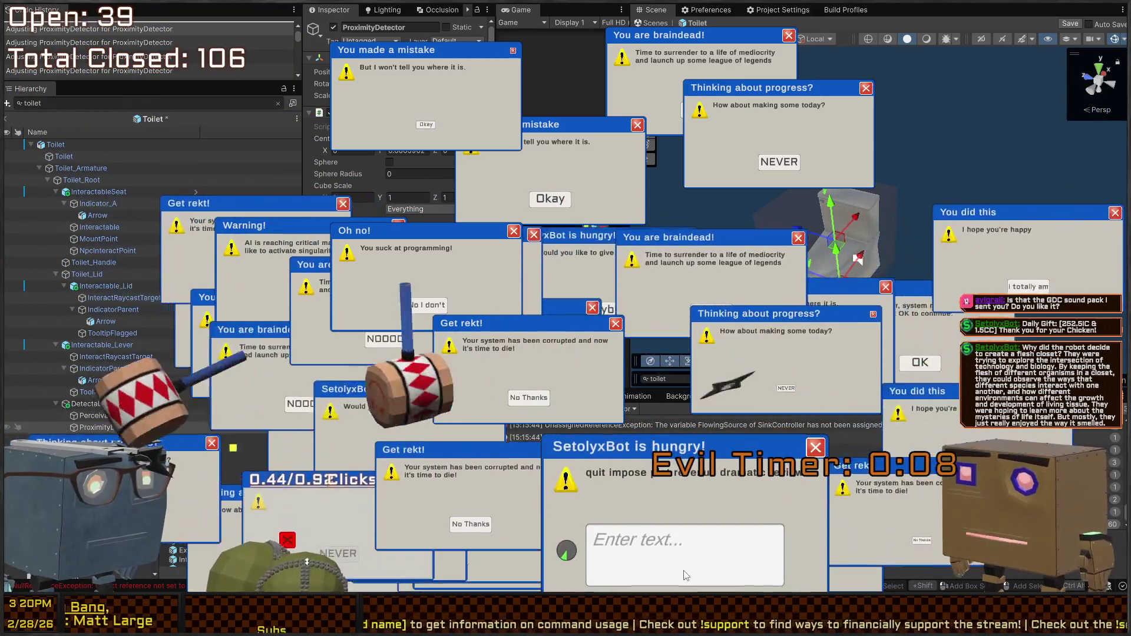
Submit 'quit impose plot revenue dramatic review', close three joke pop-ups, and begin the next phrase 'tour cake lead'.
text(quit impose plot revenue )
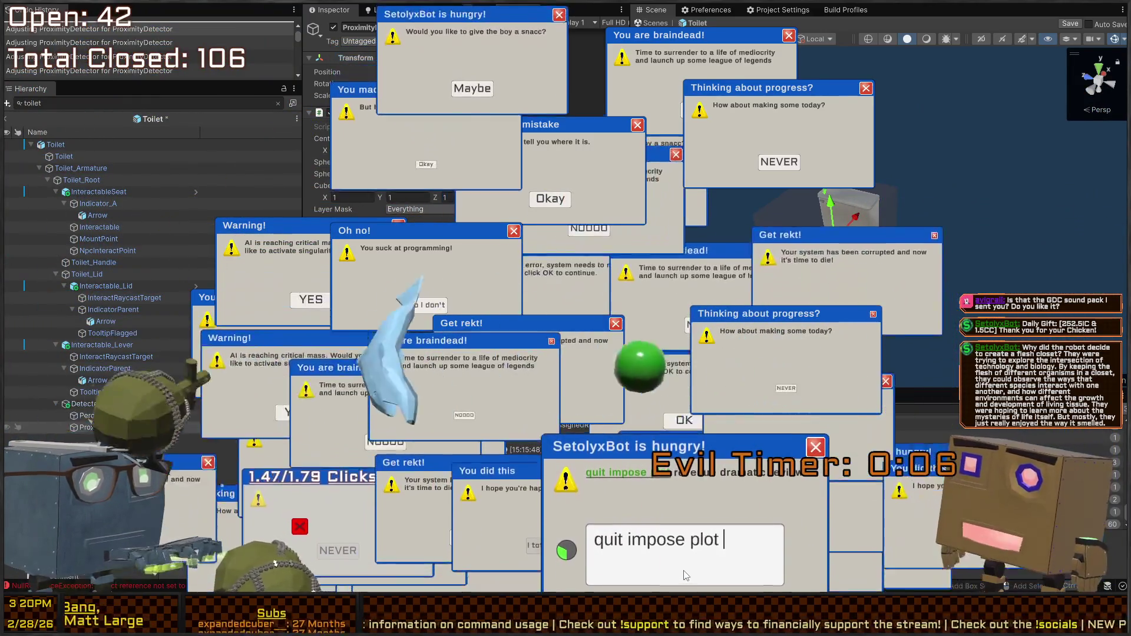
text(dramatic review)
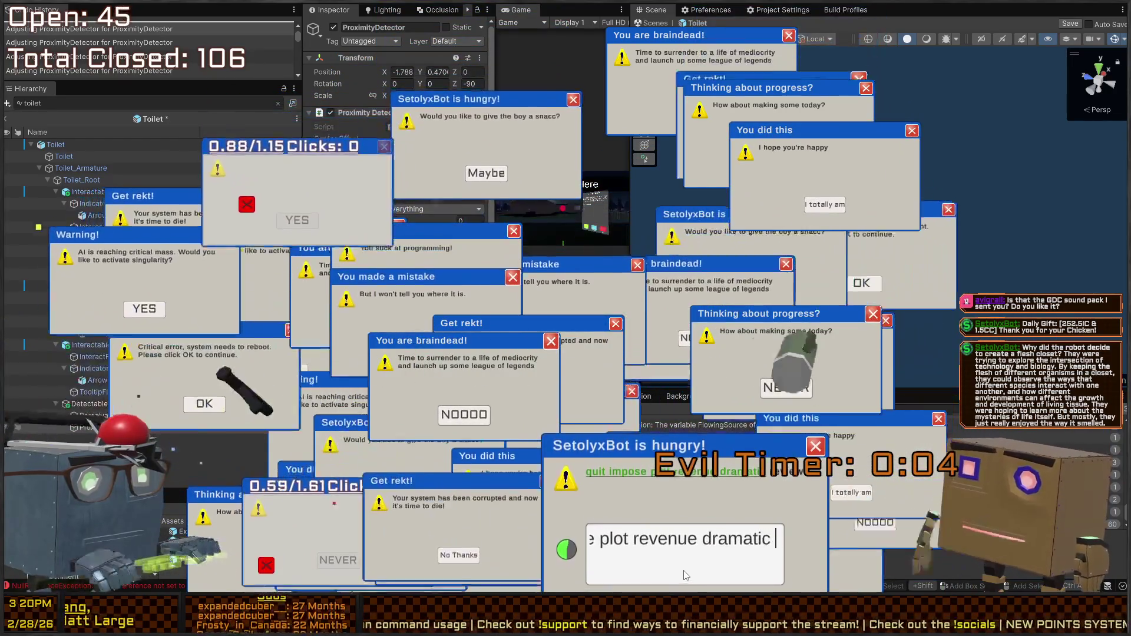
click(685, 546)
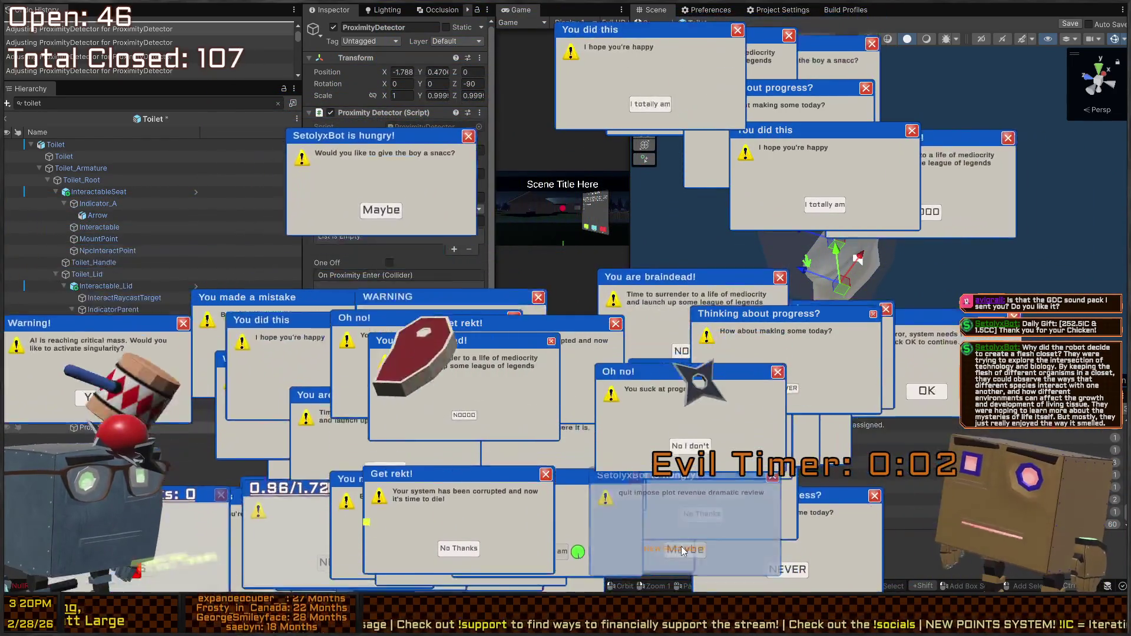
click(773, 570)
click(773, 570)
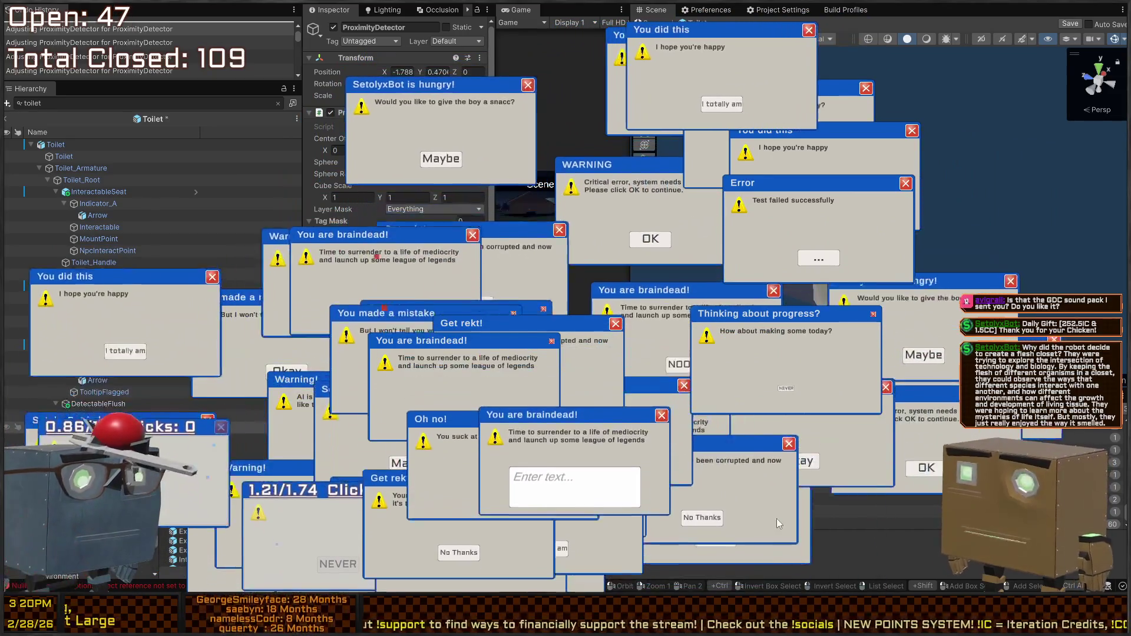
click(666, 496)
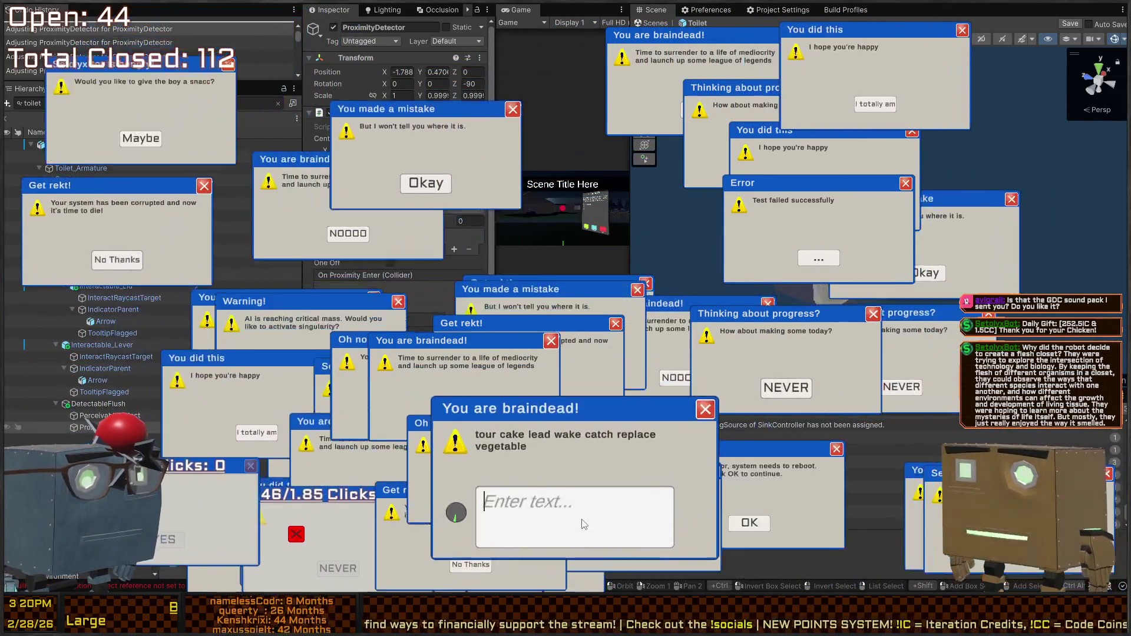
text(tour cake lead )
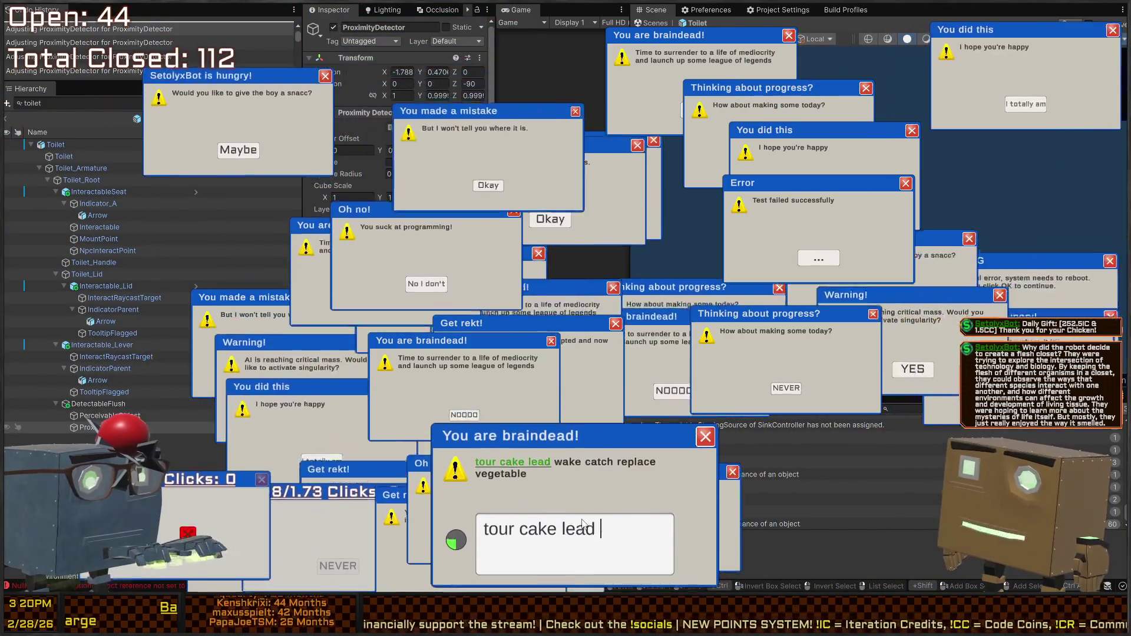
text(wake catch replace )
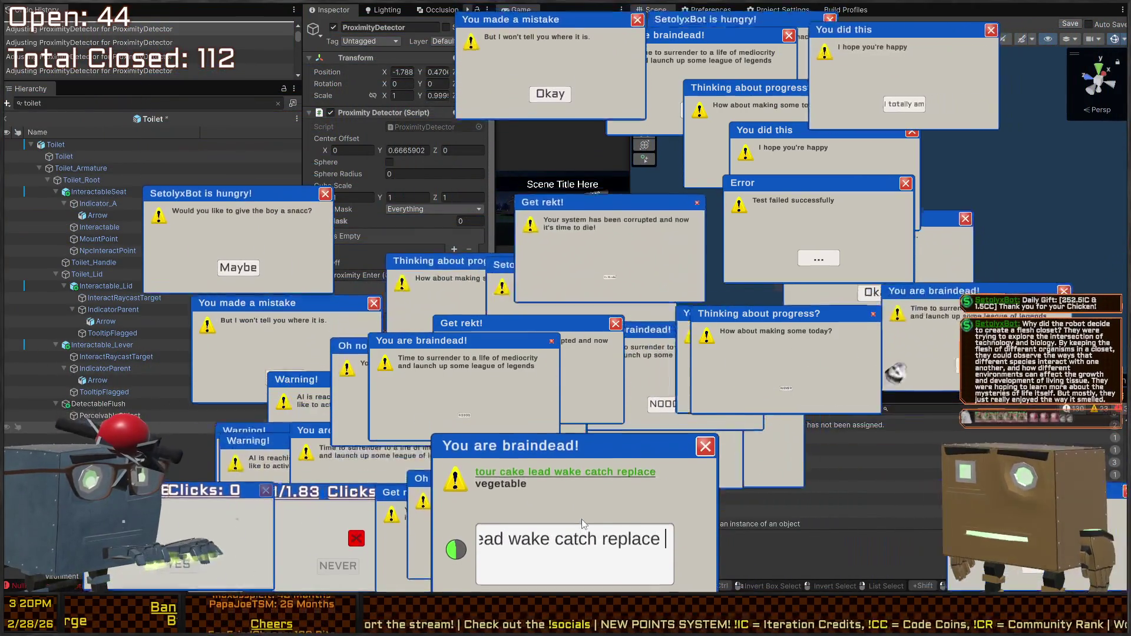
text(vegetable)
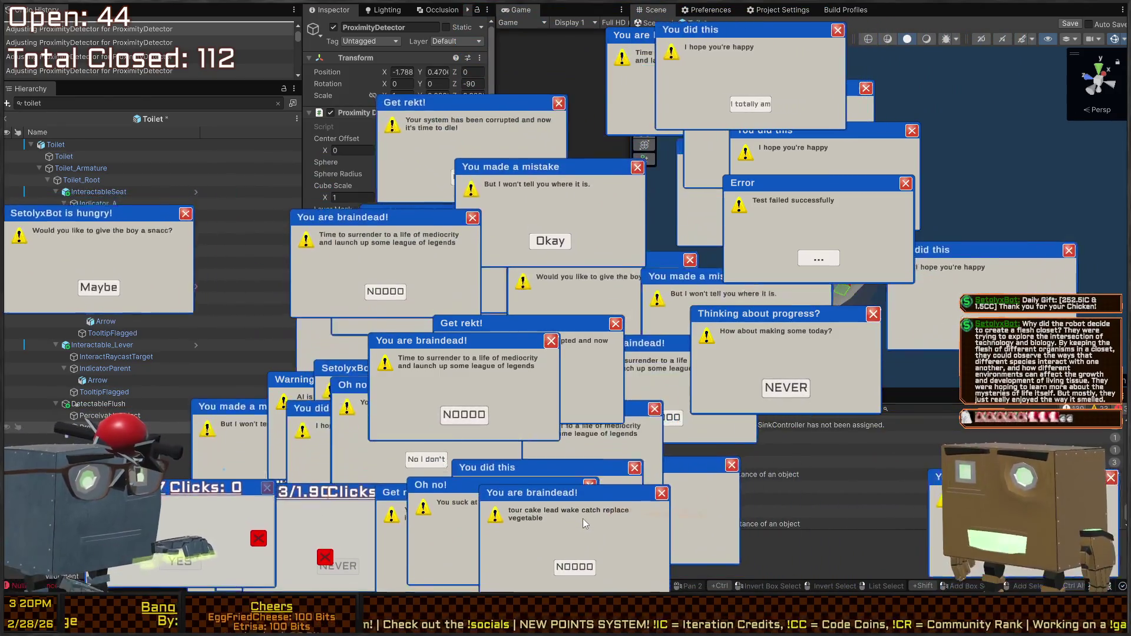
Dismiss the overlay pop-ups one after another until 156 are closed and only 6 remain.
click(501, 559)
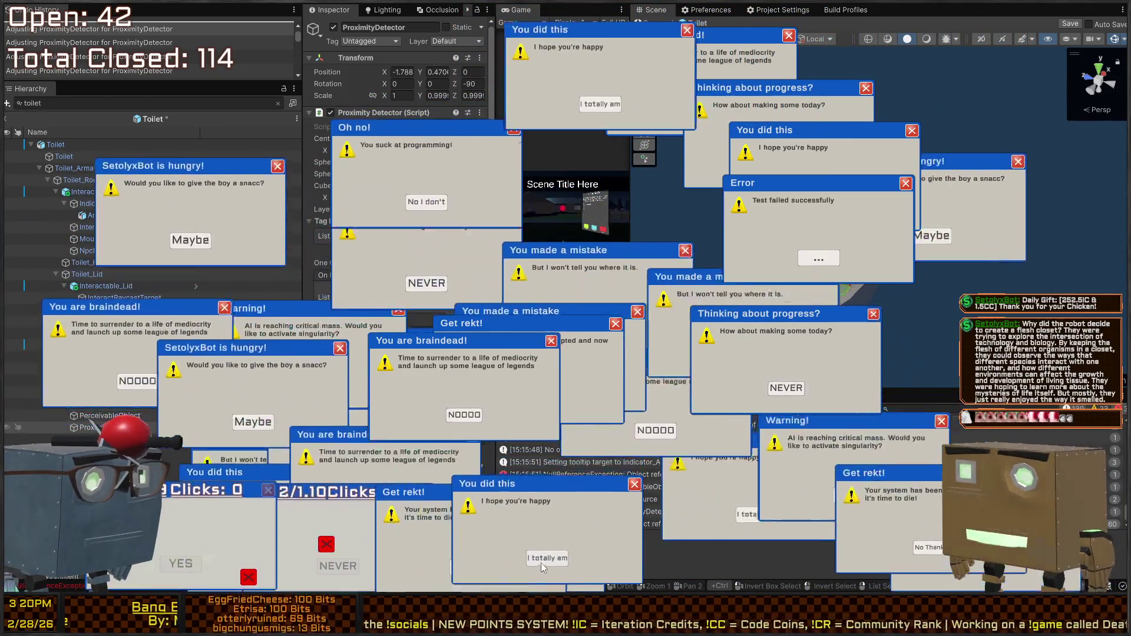
click(534, 515)
click(471, 567)
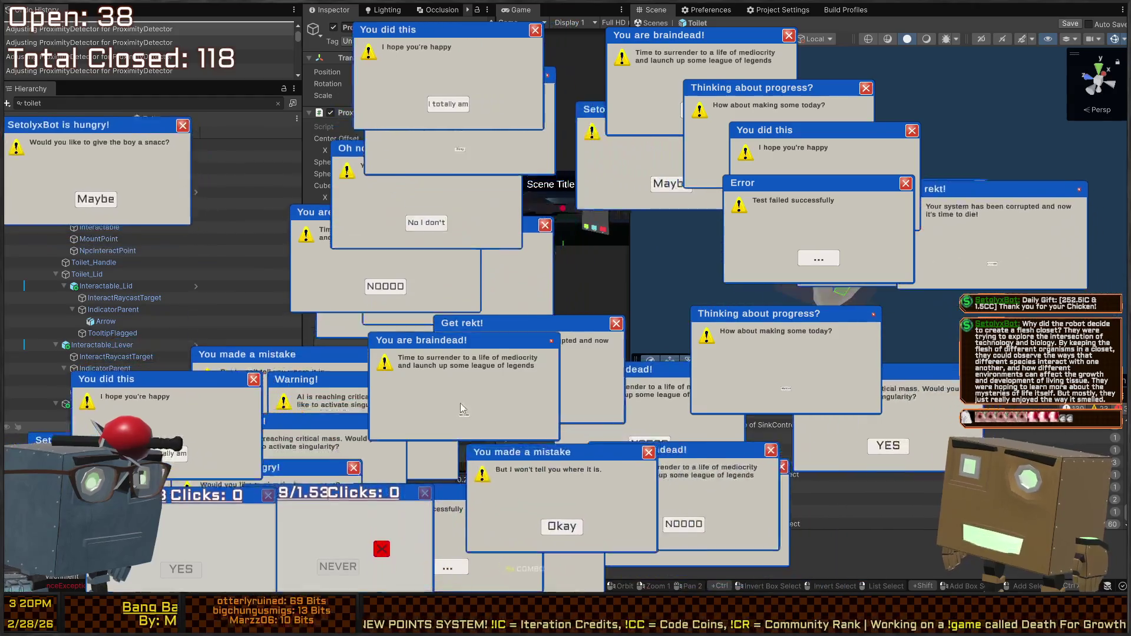
click(445, 442)
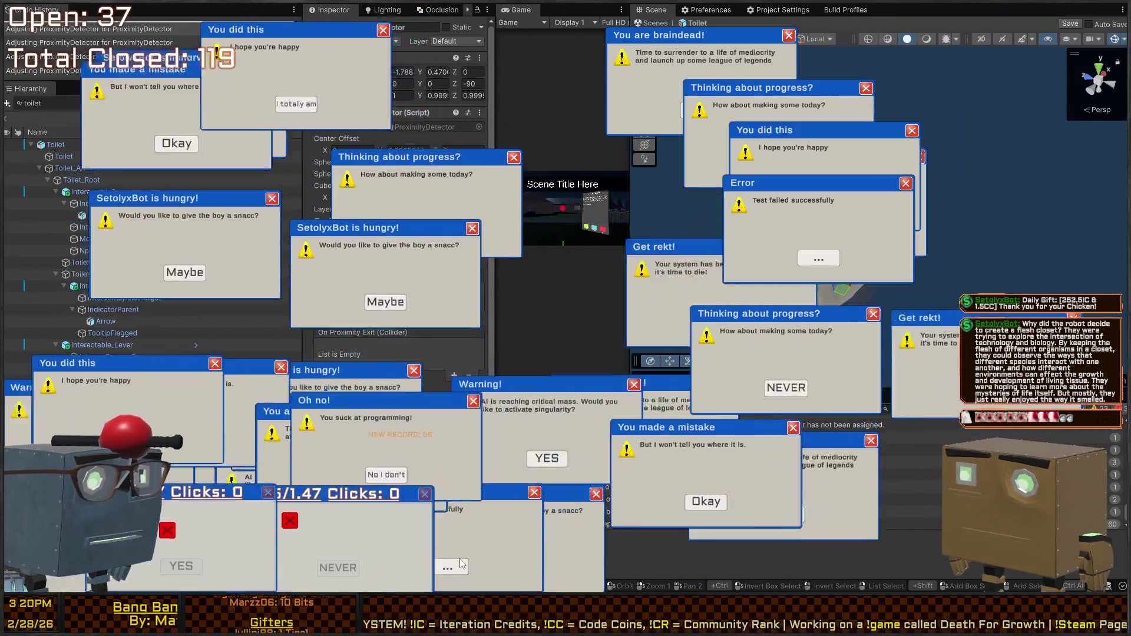
click(454, 569)
click(494, 568)
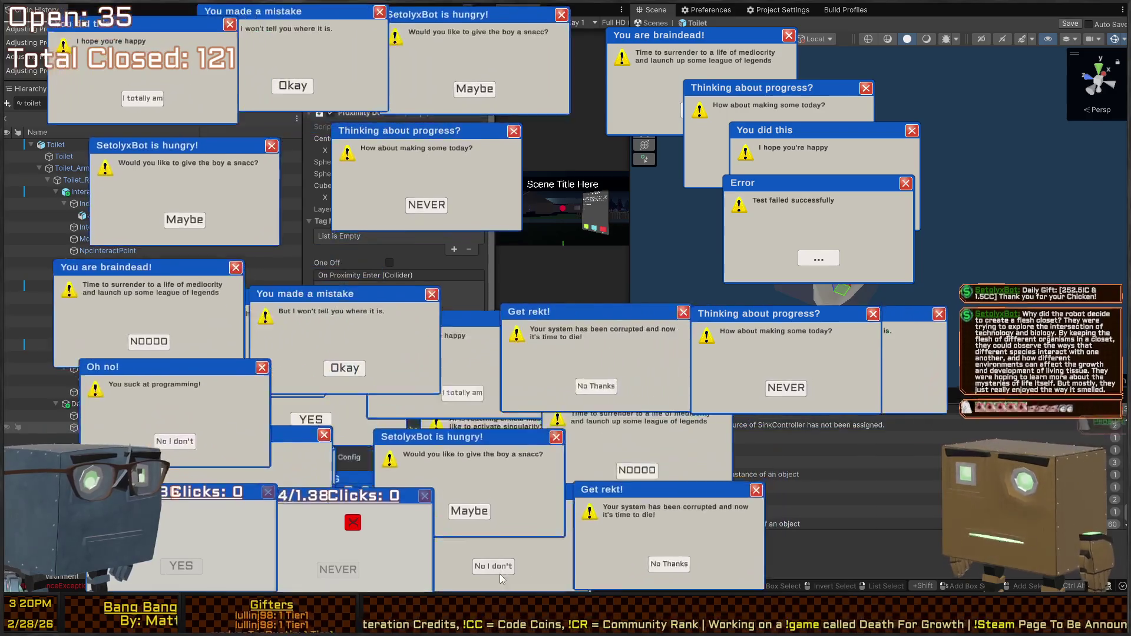
click(533, 546)
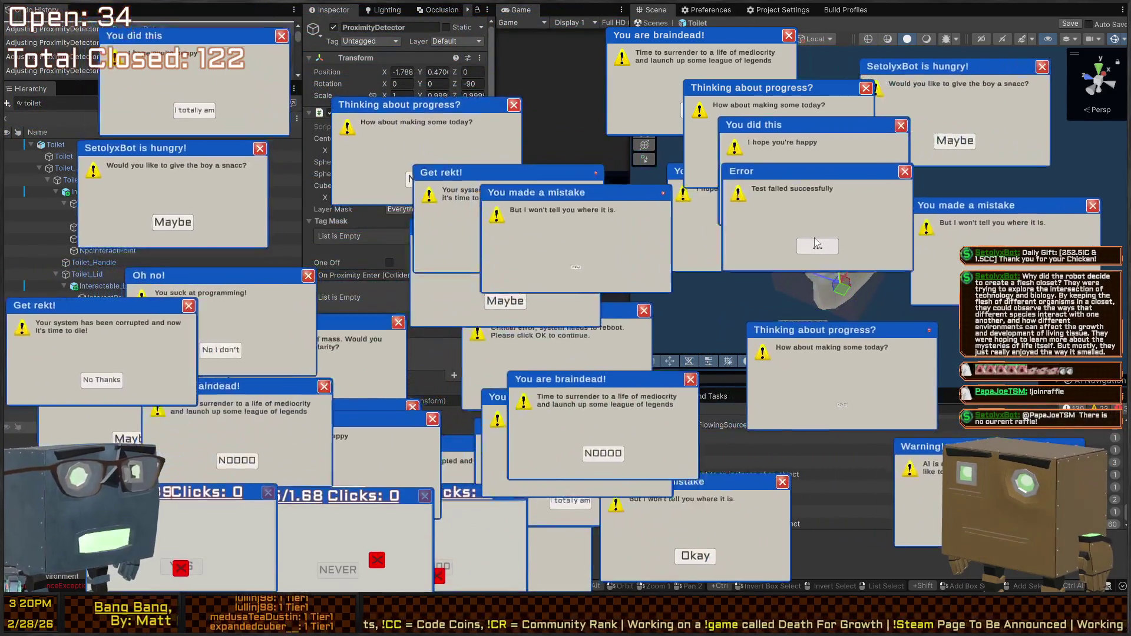
click(677, 354)
click(785, 179)
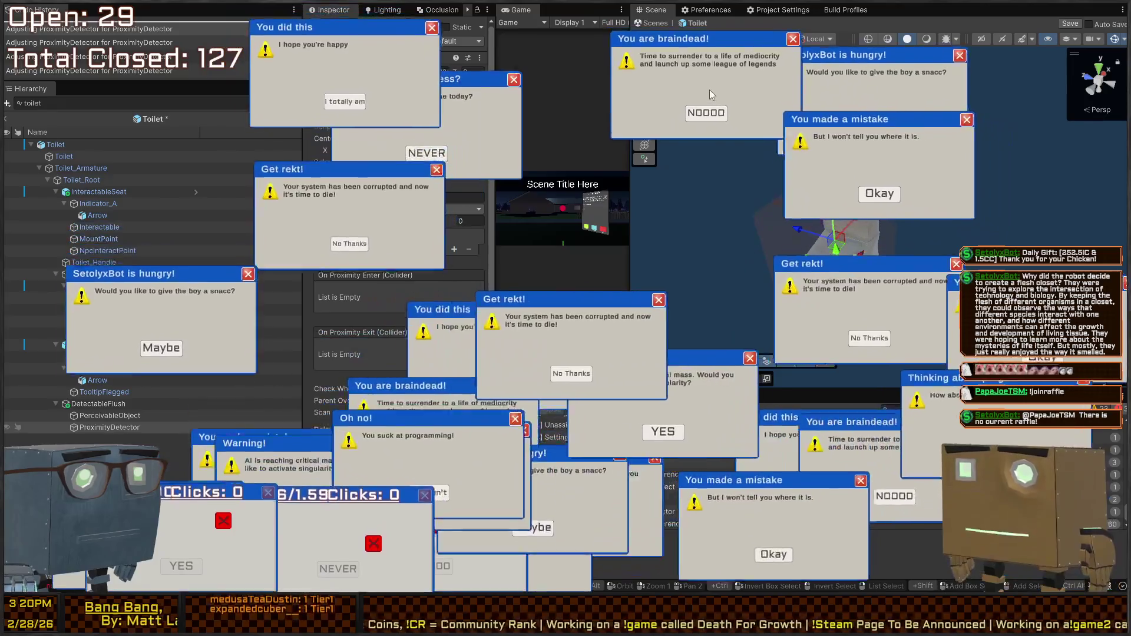
click(800, 151)
click(800, 147)
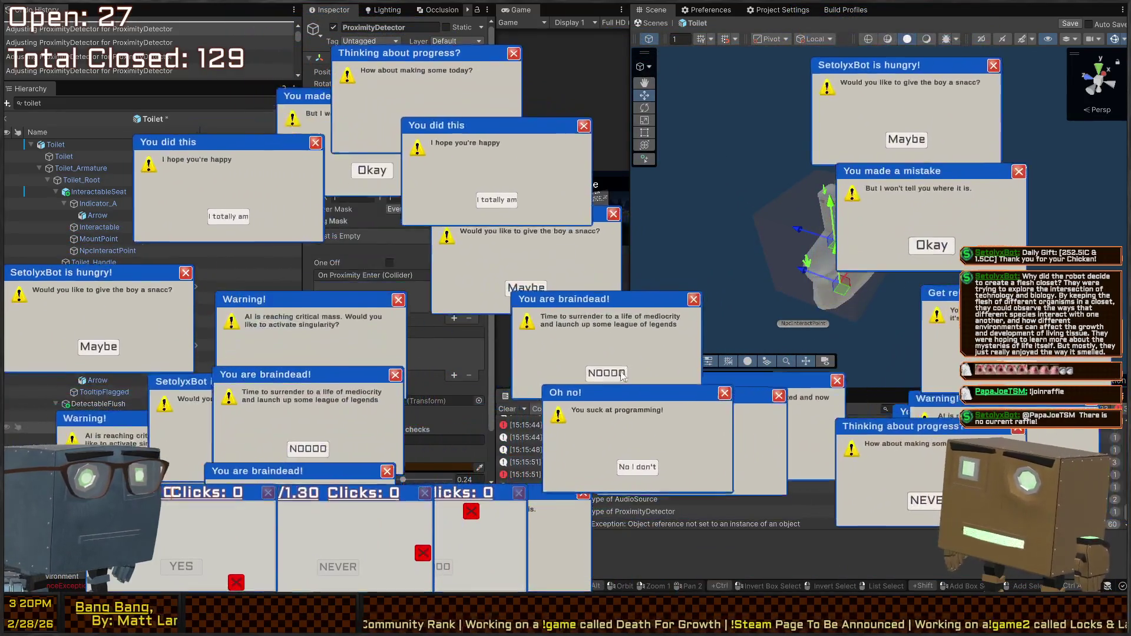
click(585, 342)
click(585, 342)
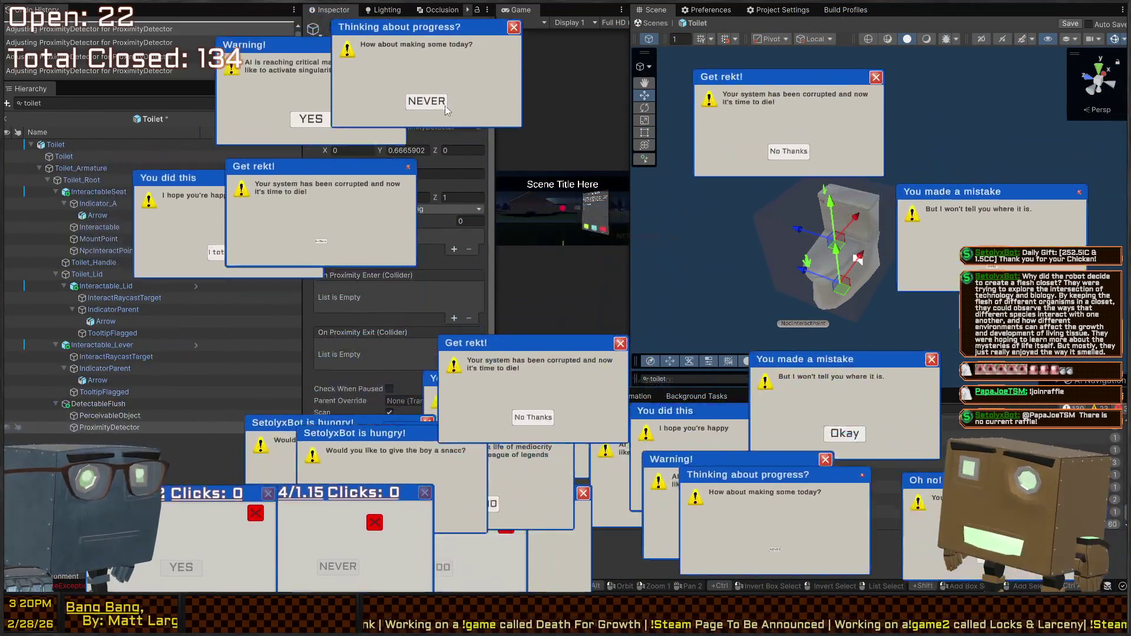
click(364, 117)
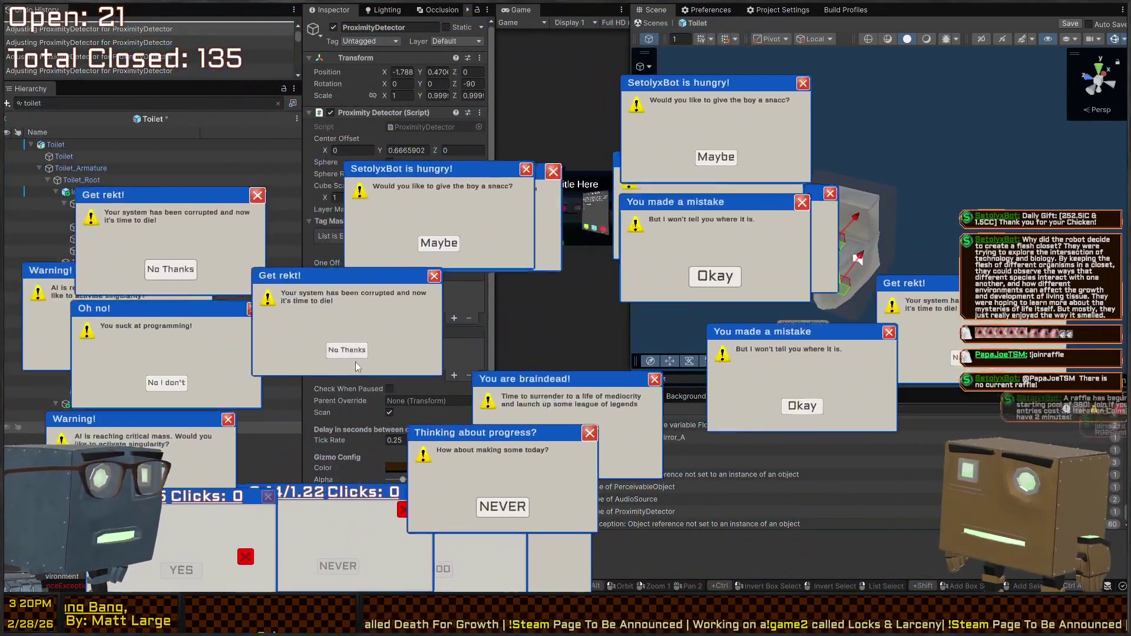
click(310, 345)
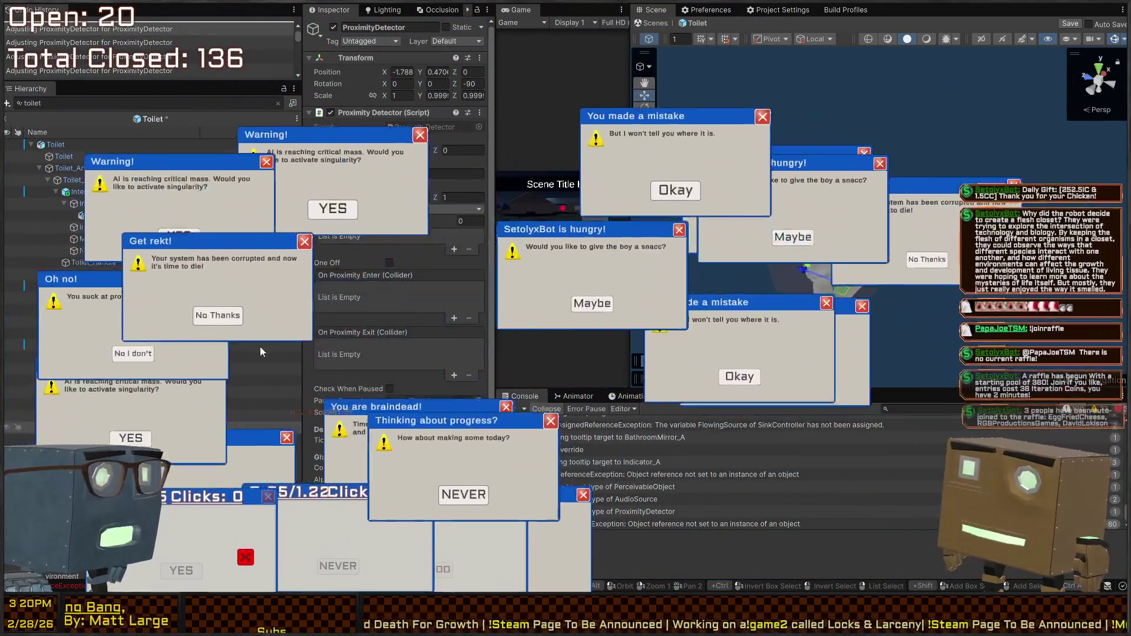
click(248, 345)
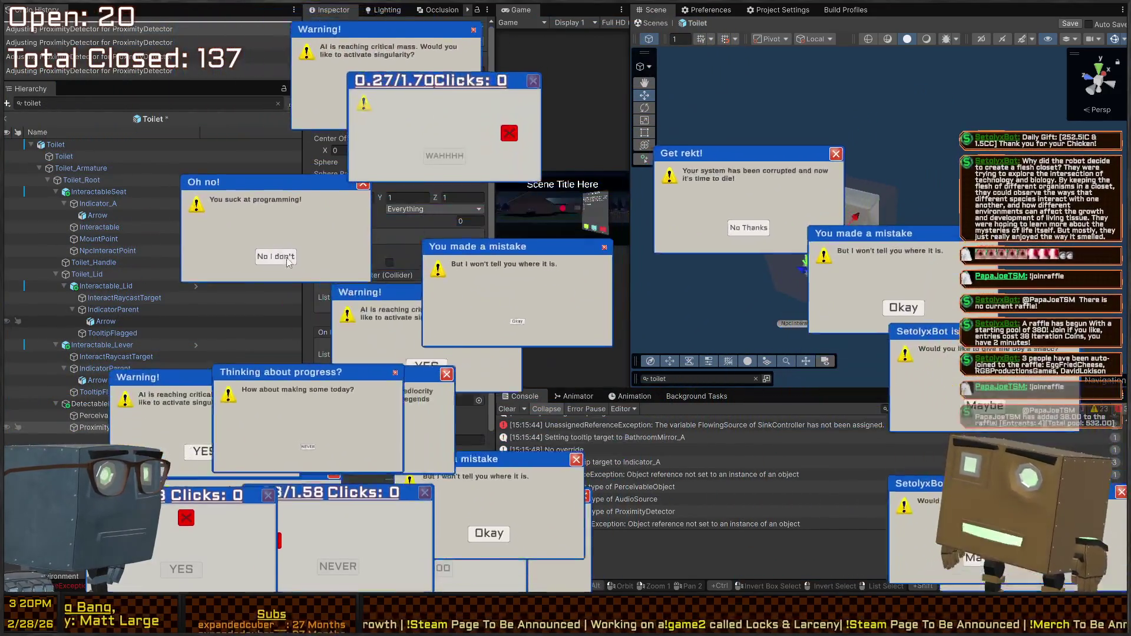
click(273, 253)
click(192, 406)
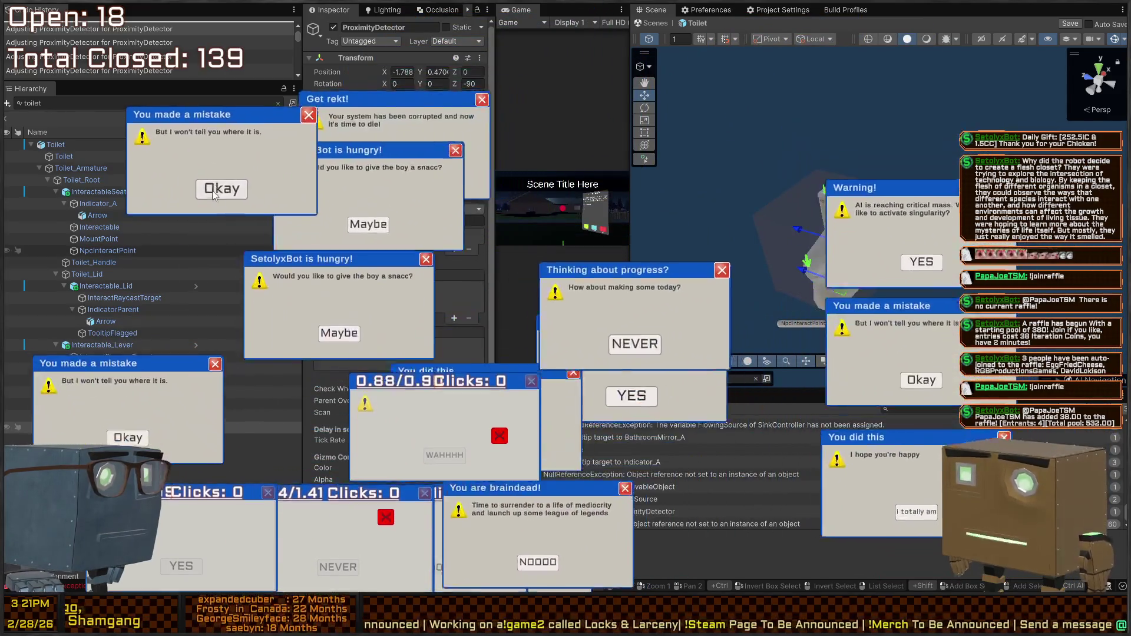
click(212, 190)
click(196, 448)
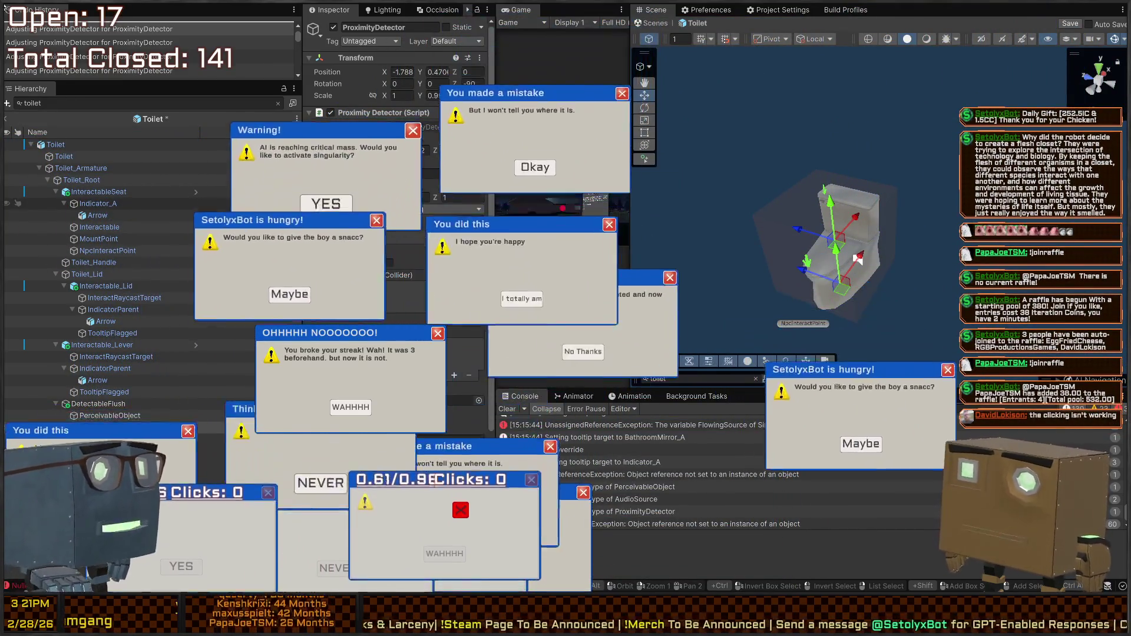
click(659, 208)
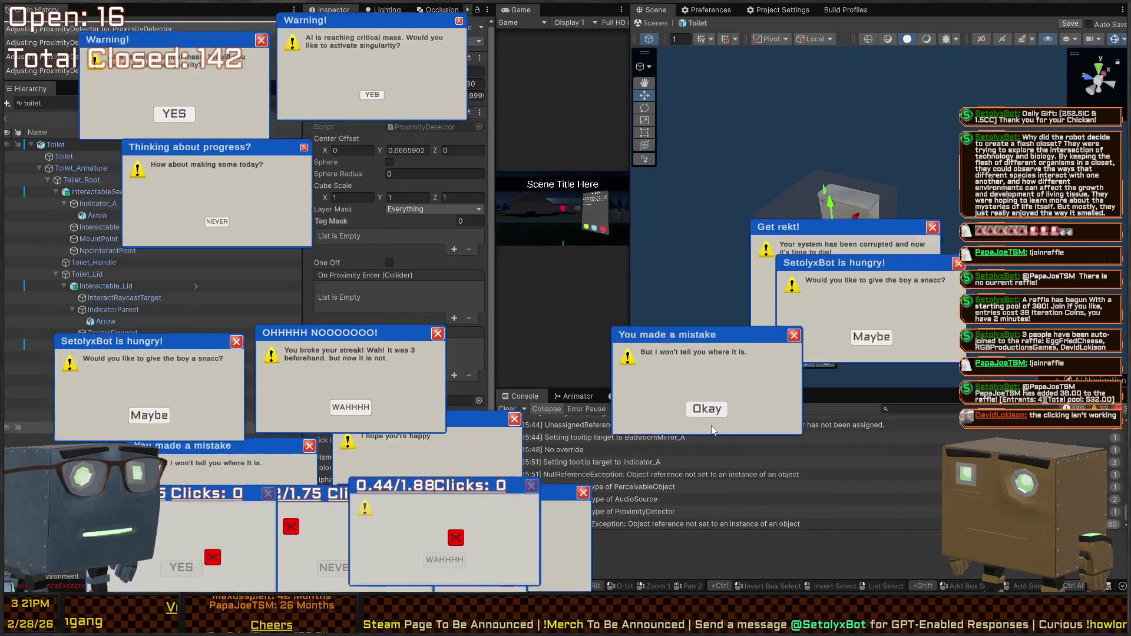
click(709, 404)
click(709, 160)
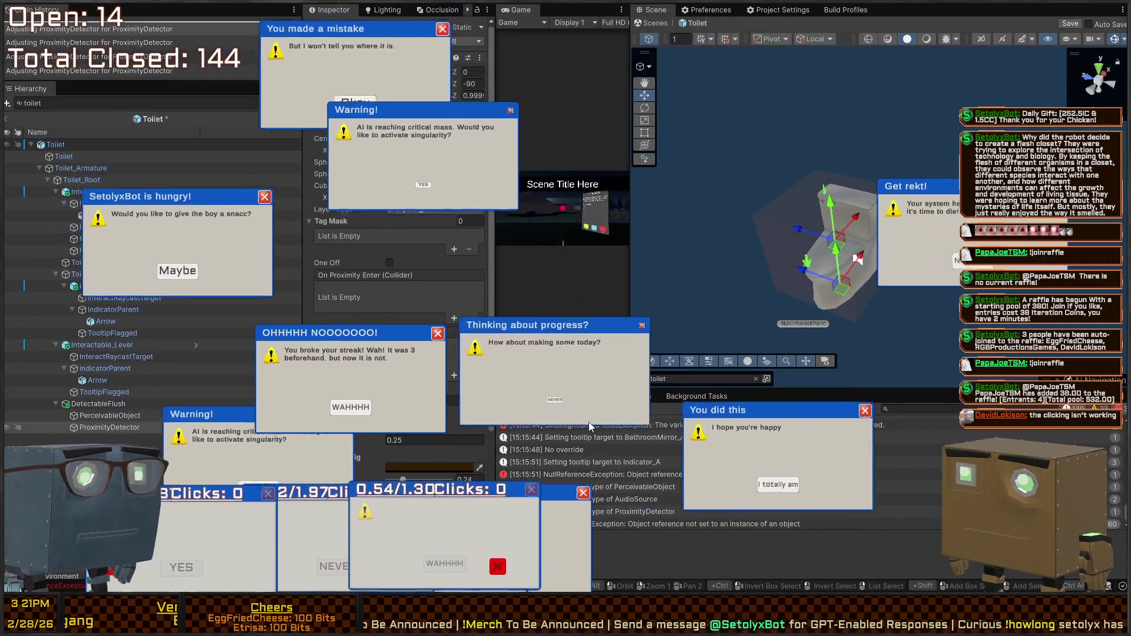
click(353, 374)
click(388, 435)
click(530, 383)
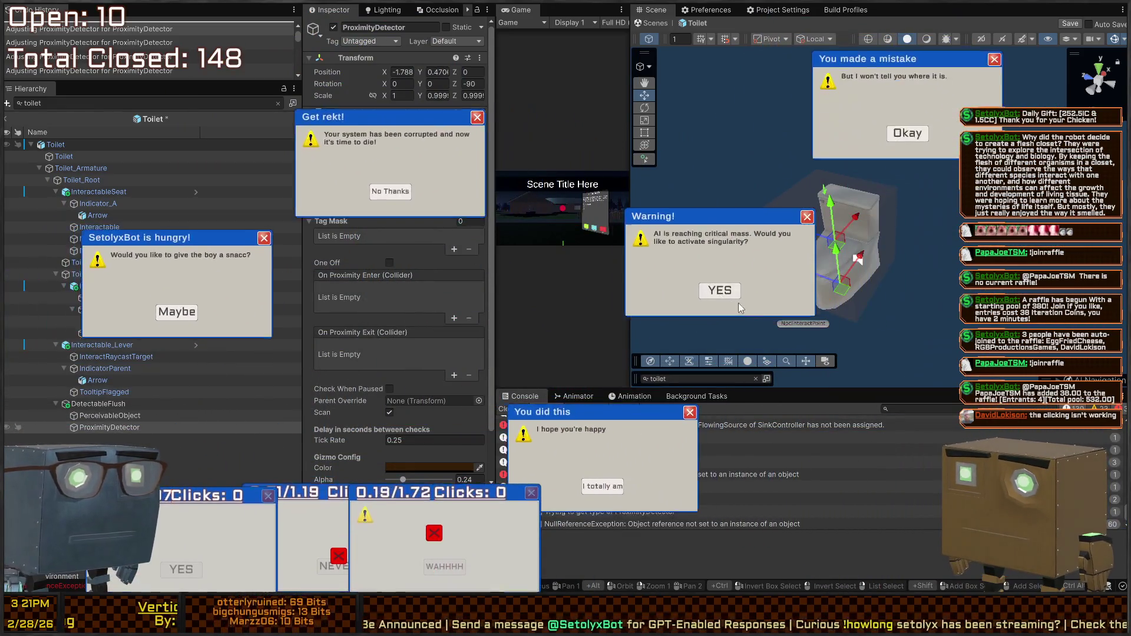
click(674, 280)
click(581, 265)
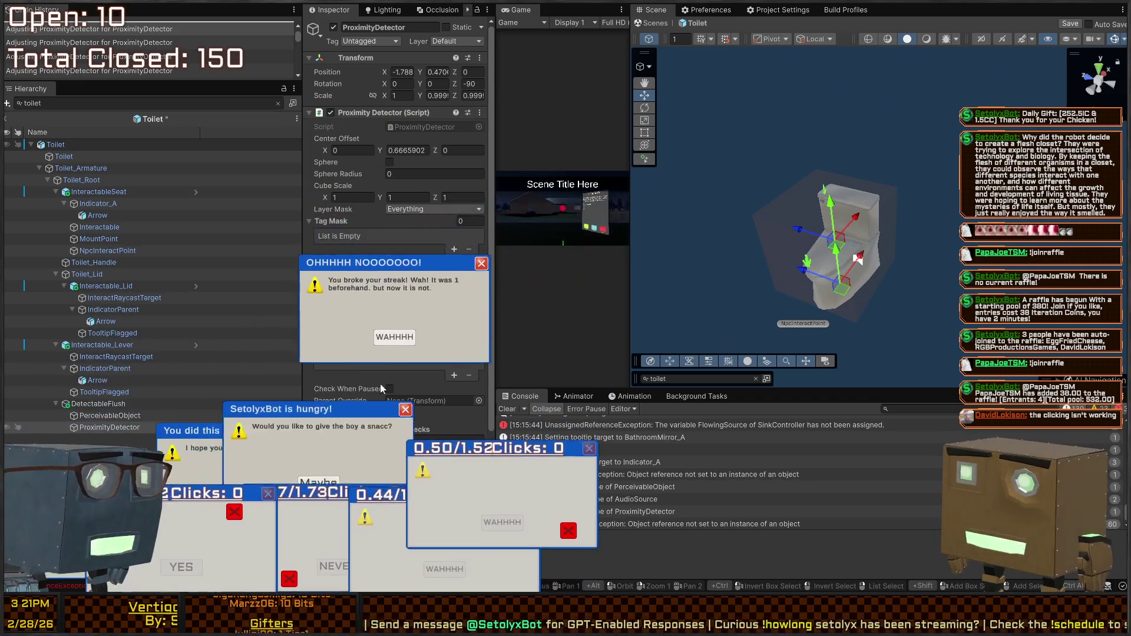
click(606, 182)
click(142, 334)
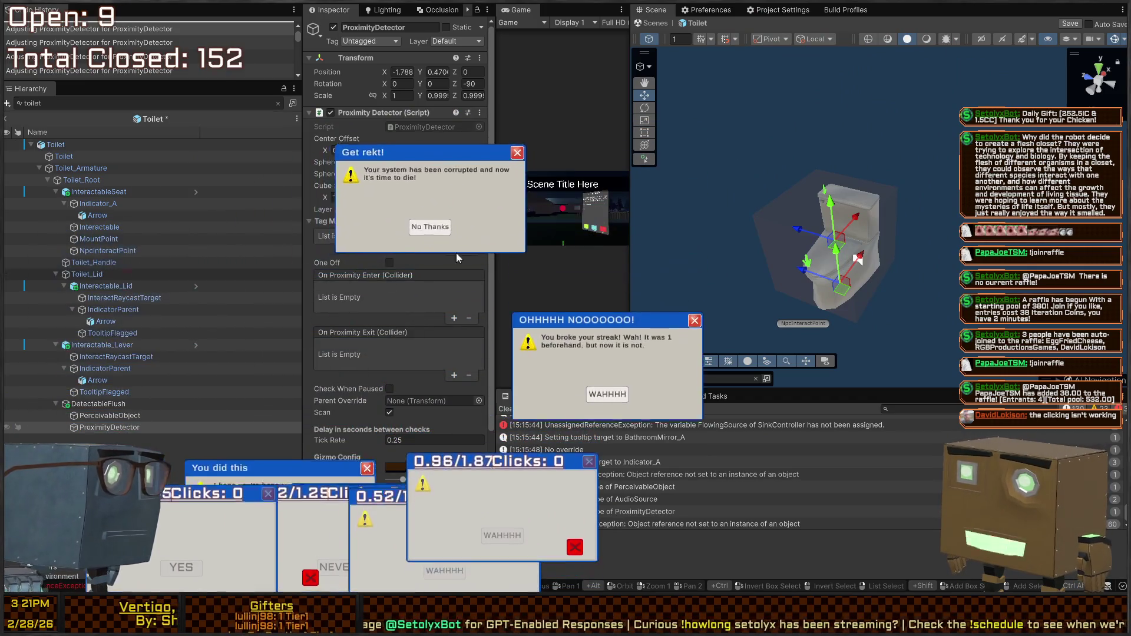
click(473, 216)
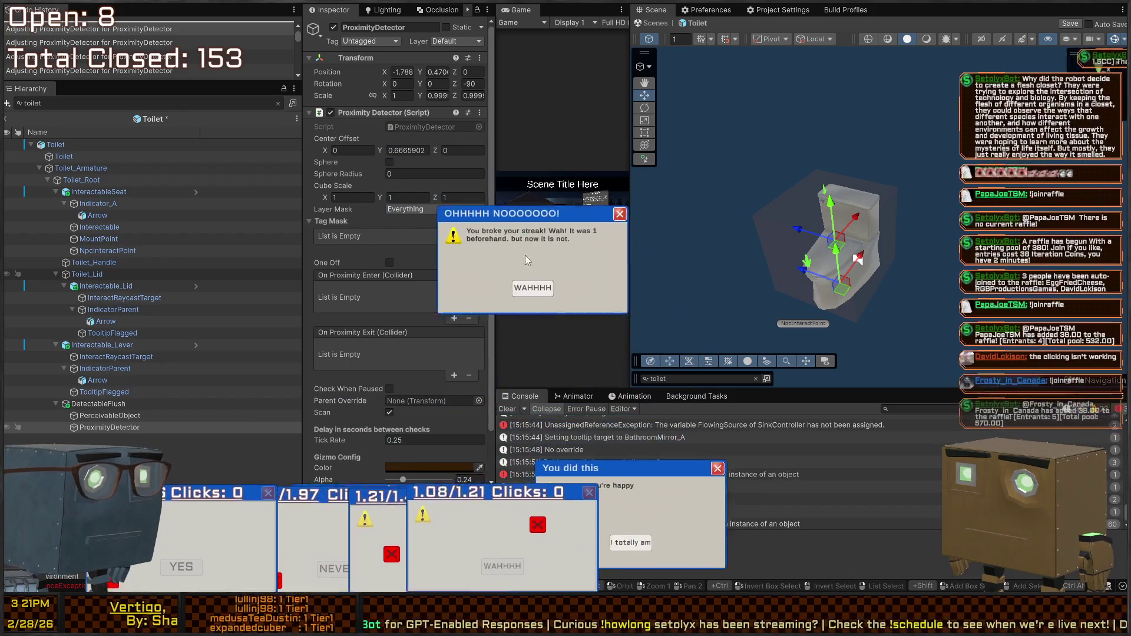
click(518, 260)
click(754, 515)
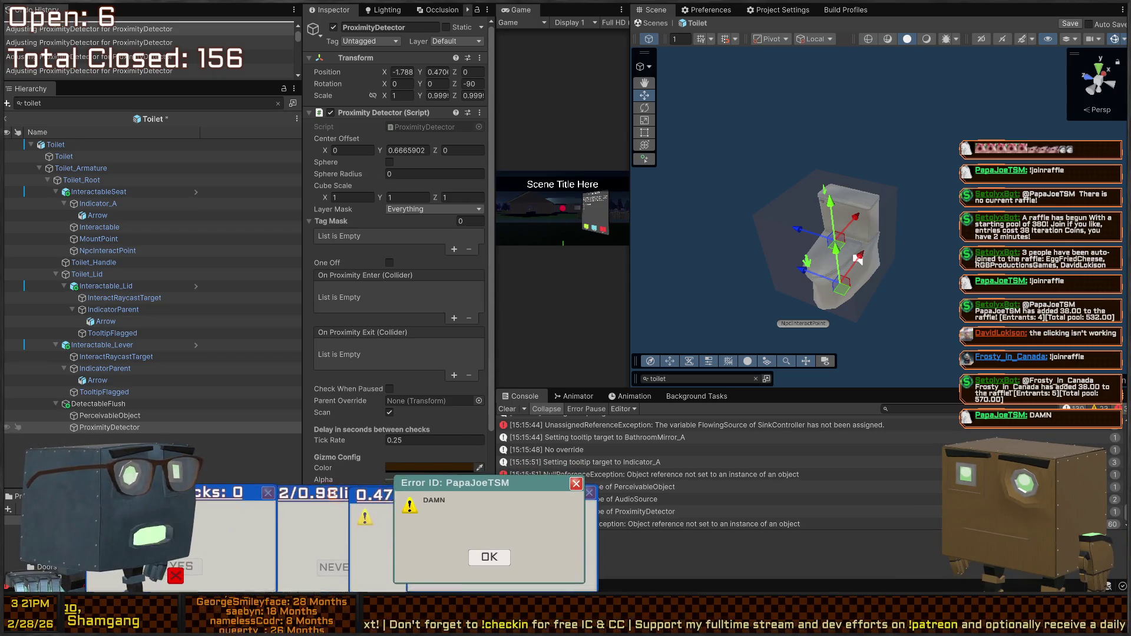
click(489, 568)
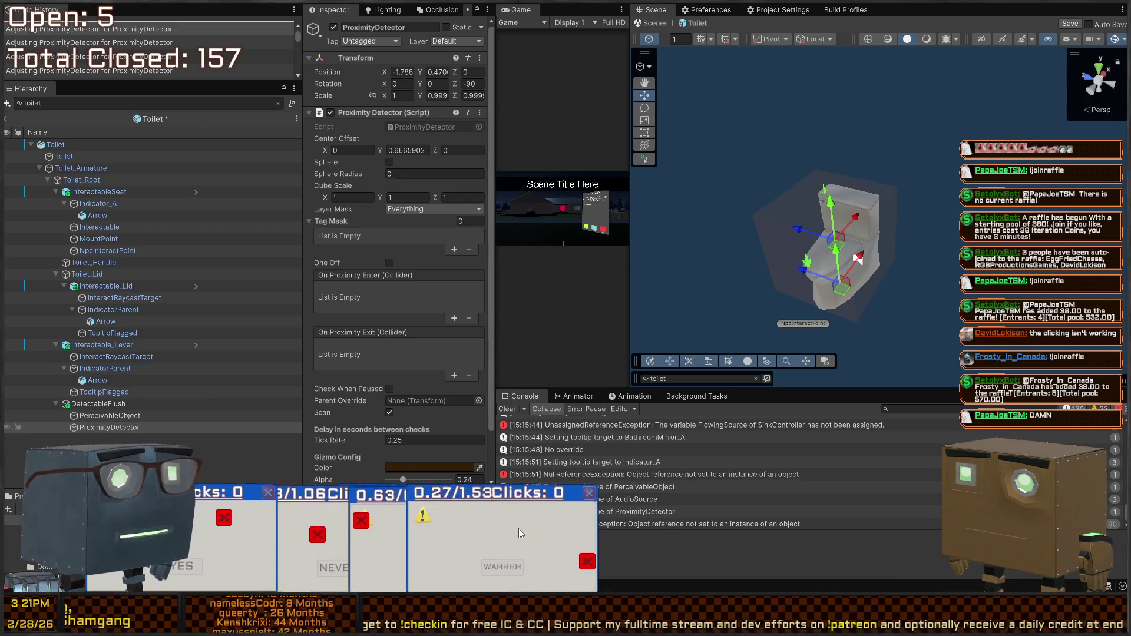
click(585, 562)
click(512, 510)
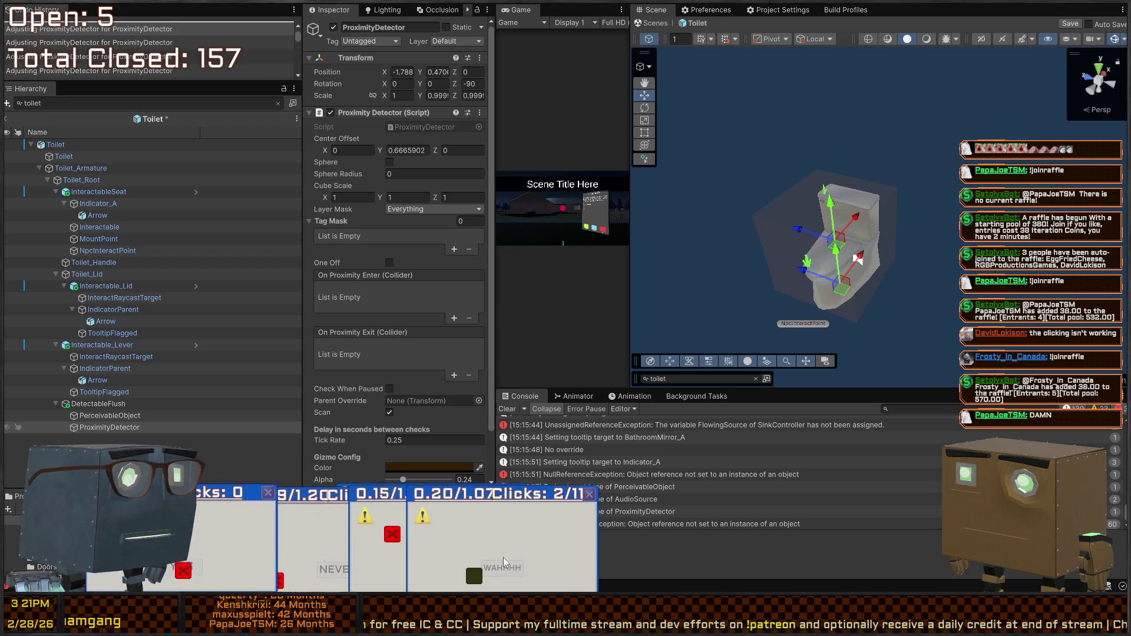
click(504, 548)
click(508, 539)
click(553, 536)
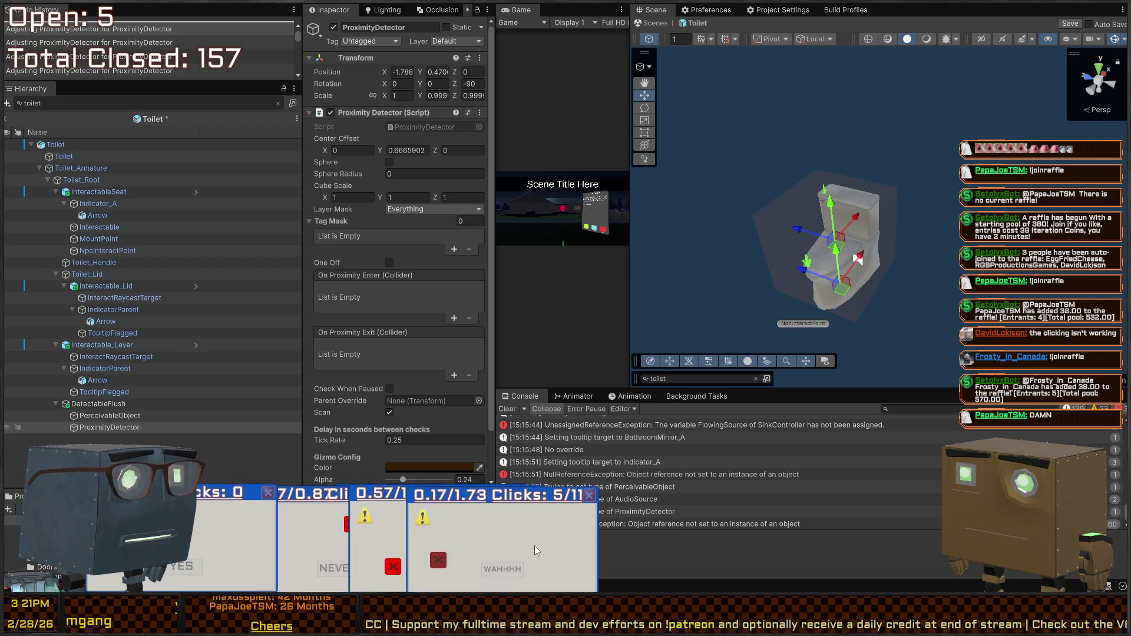
click(437, 560)
click(503, 510)
click(540, 514)
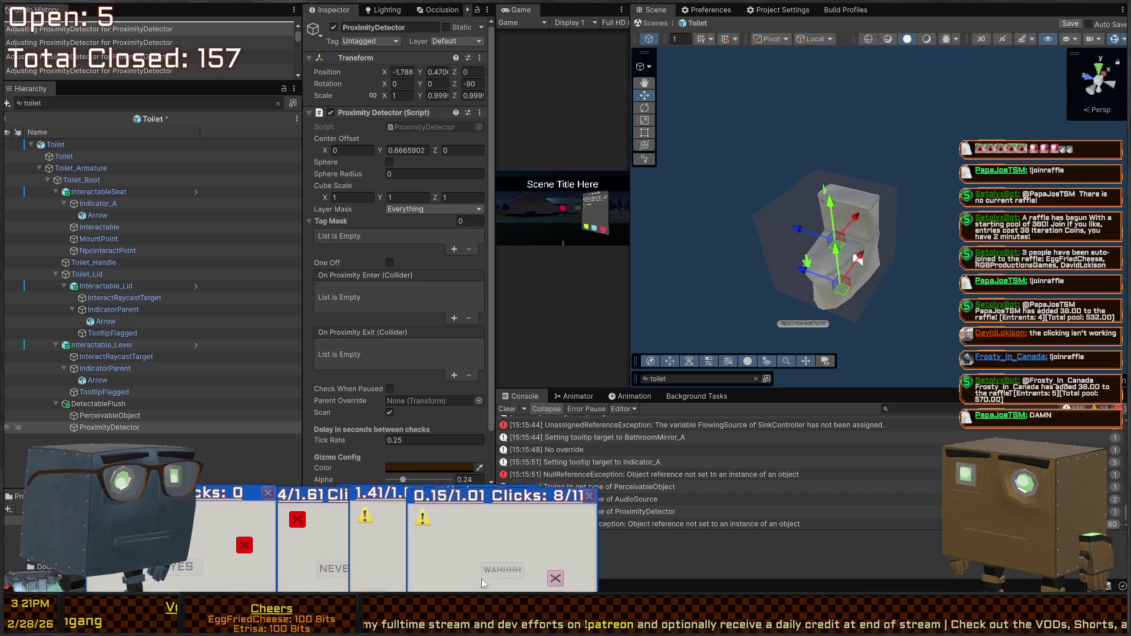
click(551, 580)
click(508, 542)
click(488, 581)
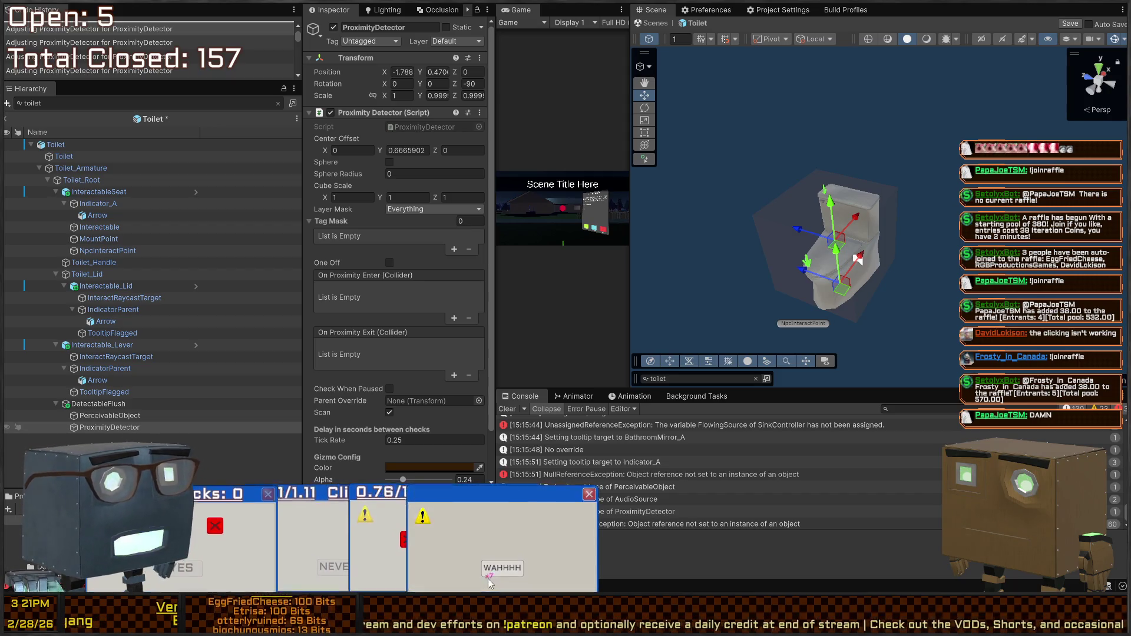
click(588, 494)
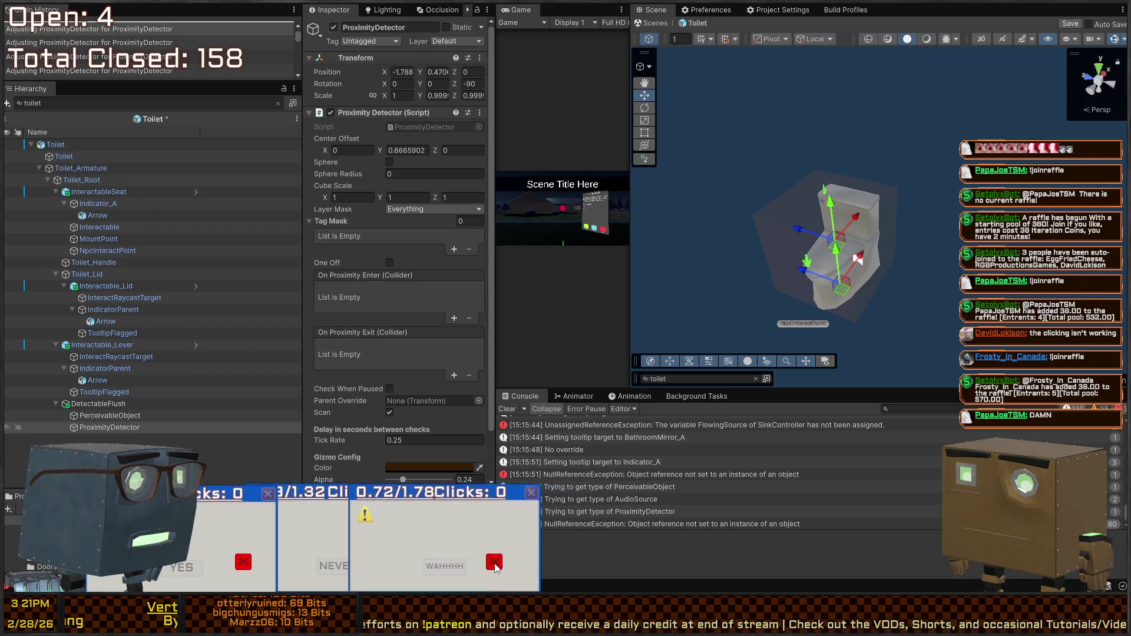
click(448, 548)
click(424, 559)
click(374, 557)
click(491, 563)
click(458, 558)
click(413, 574)
click(465, 526)
click(448, 570)
click(448, 570)
click(419, 556)
click(398, 568)
click(397, 515)
click(453, 524)
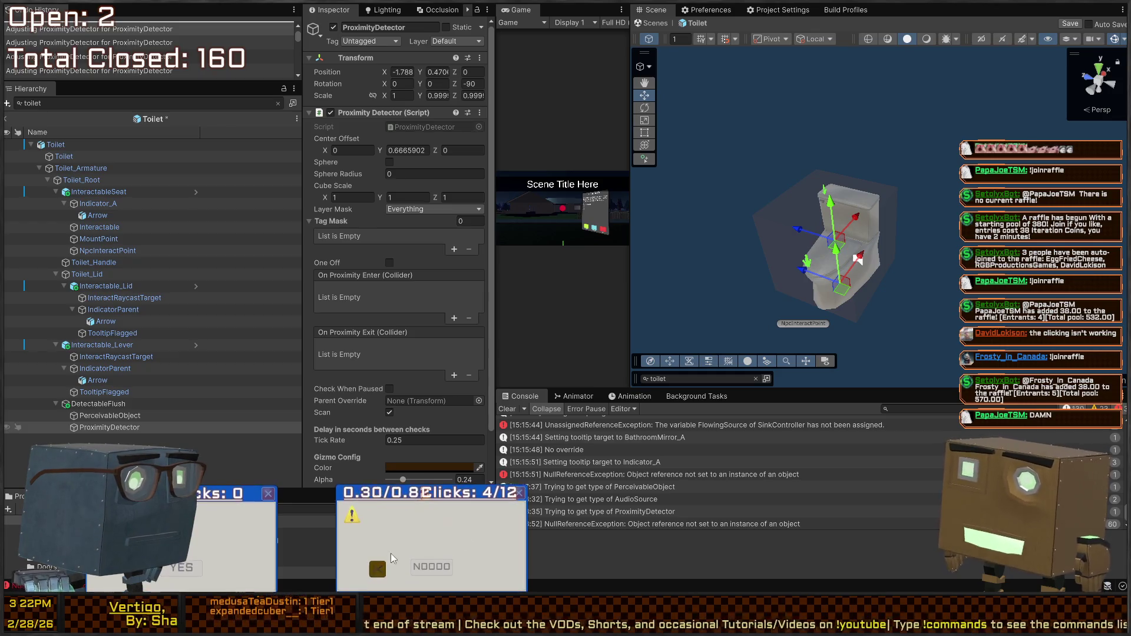
click(394, 555)
click(512, 535)
click(462, 522)
click(426, 558)
click(451, 553)
click(412, 534)
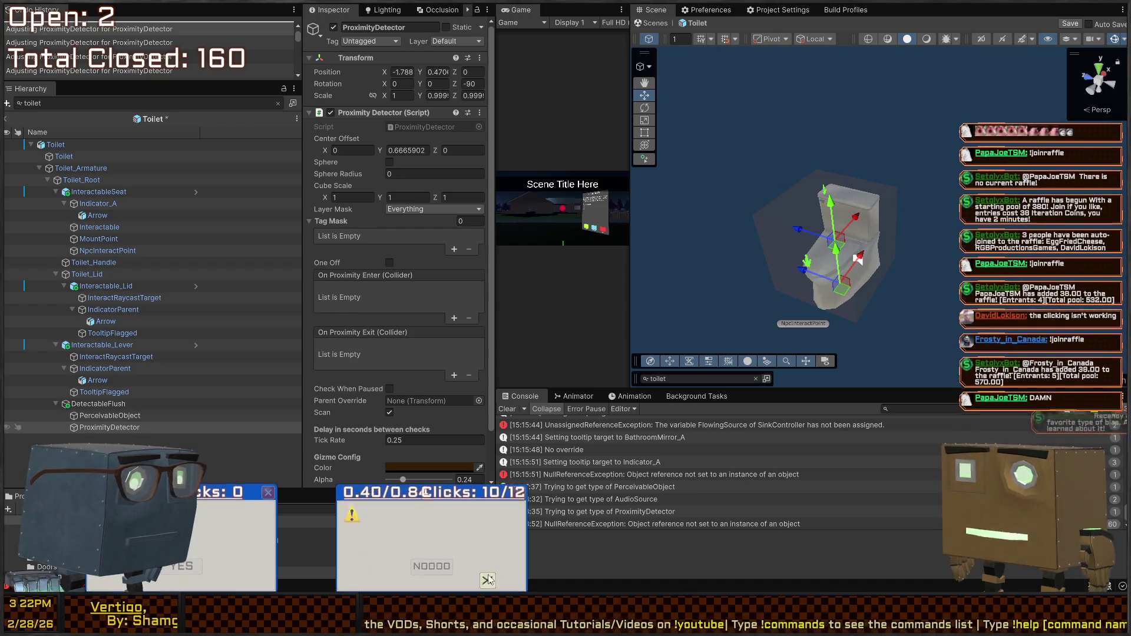
click(478, 583)
click(366, 543)
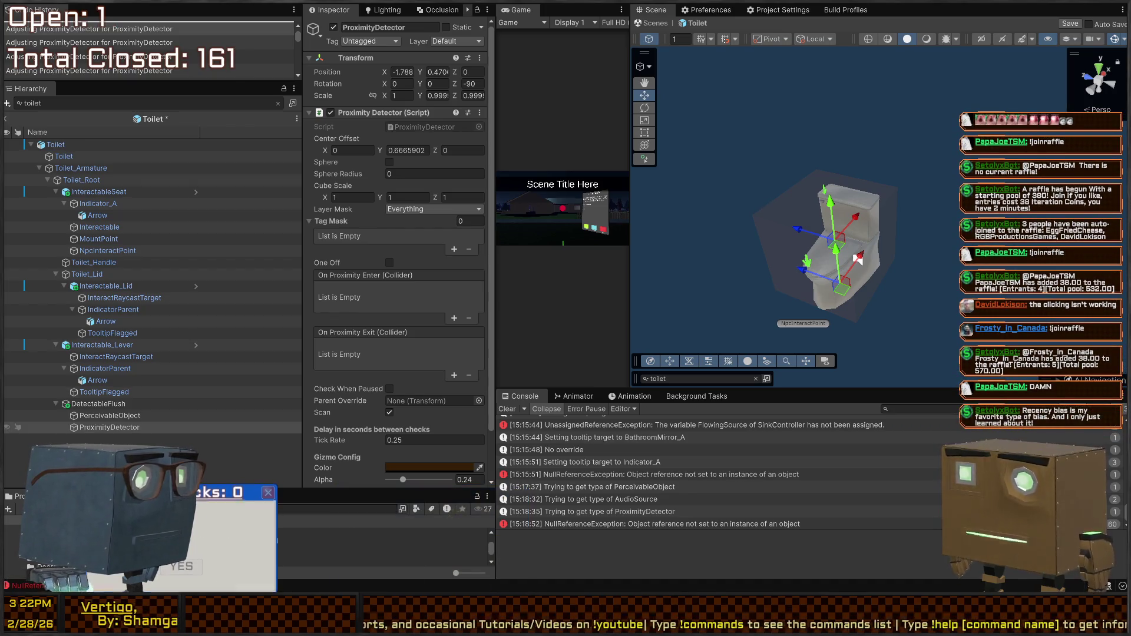
click(269, 492)
click(204, 522)
click(221, 563)
click(200, 566)
click(269, 493)
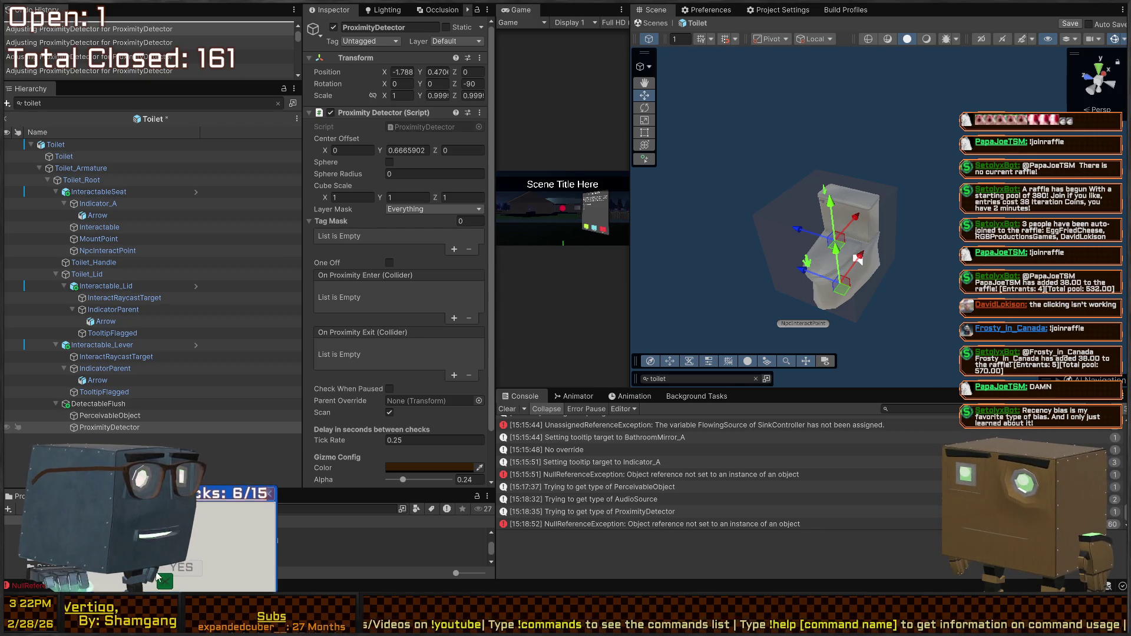
click(239, 521)
click(157, 574)
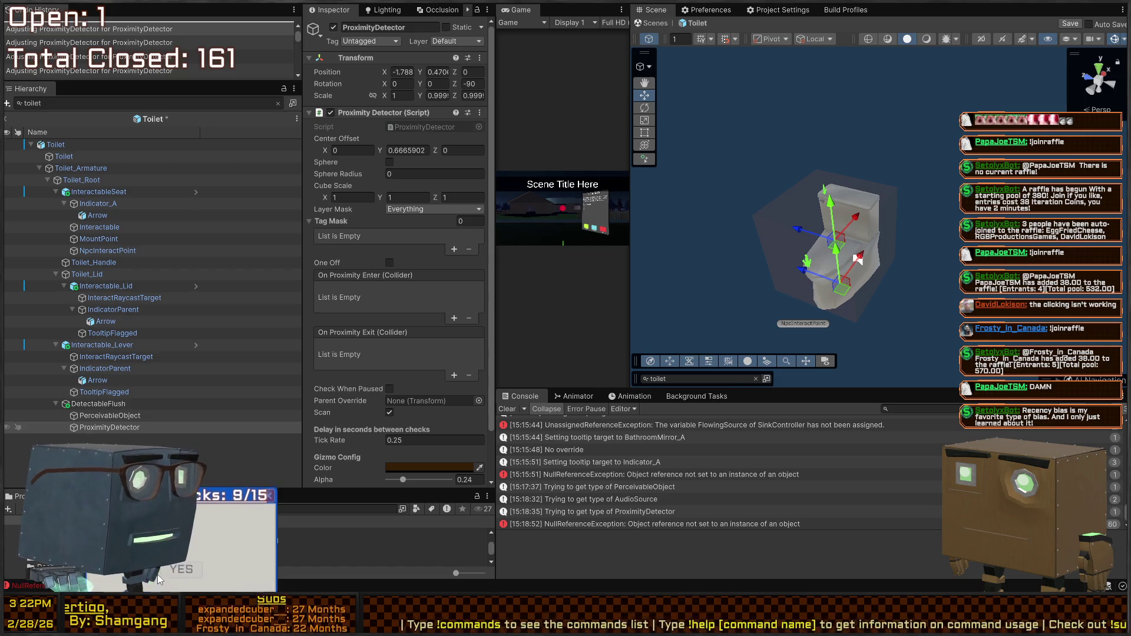
click(157, 575)
click(158, 575)
click(171, 565)
click(175, 564)
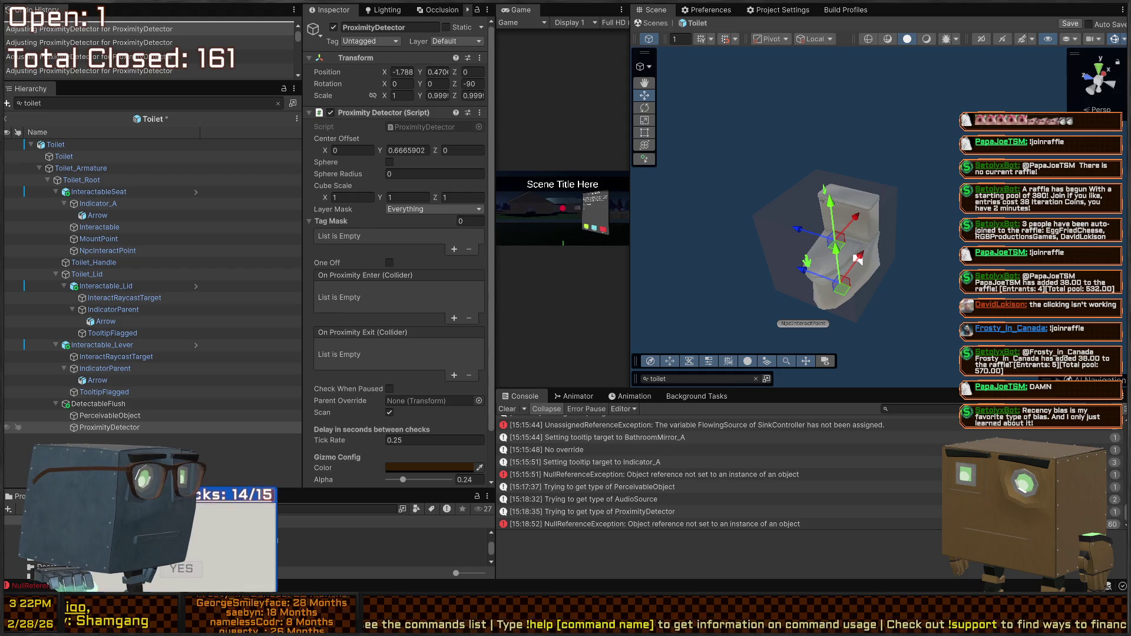
click(181, 571)
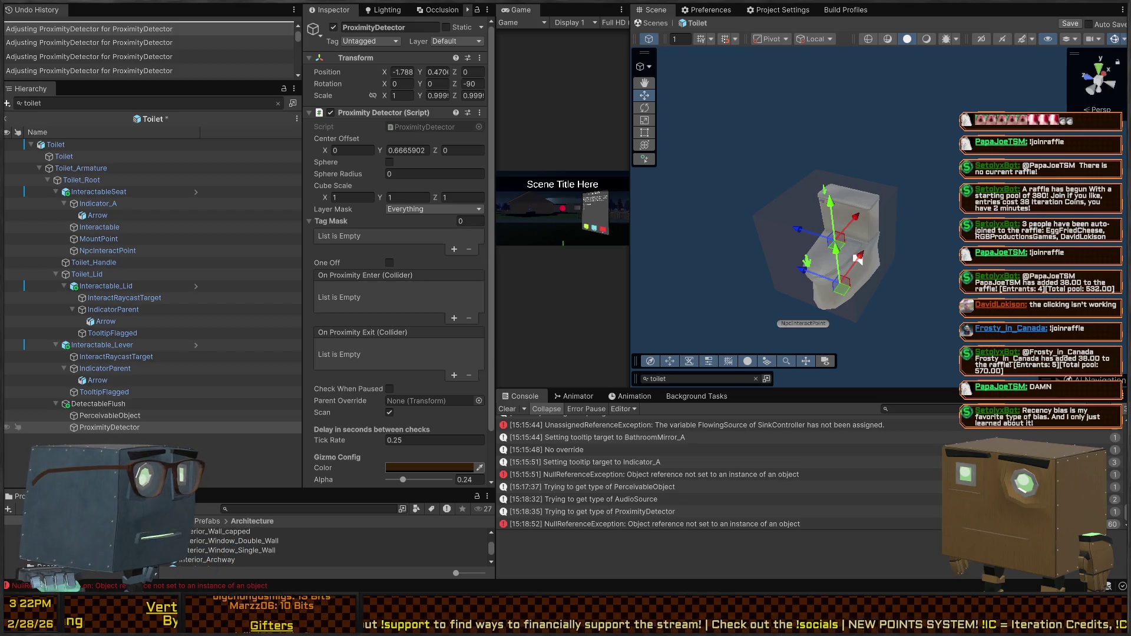
Orbit the Scene view closer to the toilet and its proximity detection box.
mouse_move(857, 258)
mouse_down()
mouse_move(745, 209)
mouse_move(768, 242)
mouse_up()
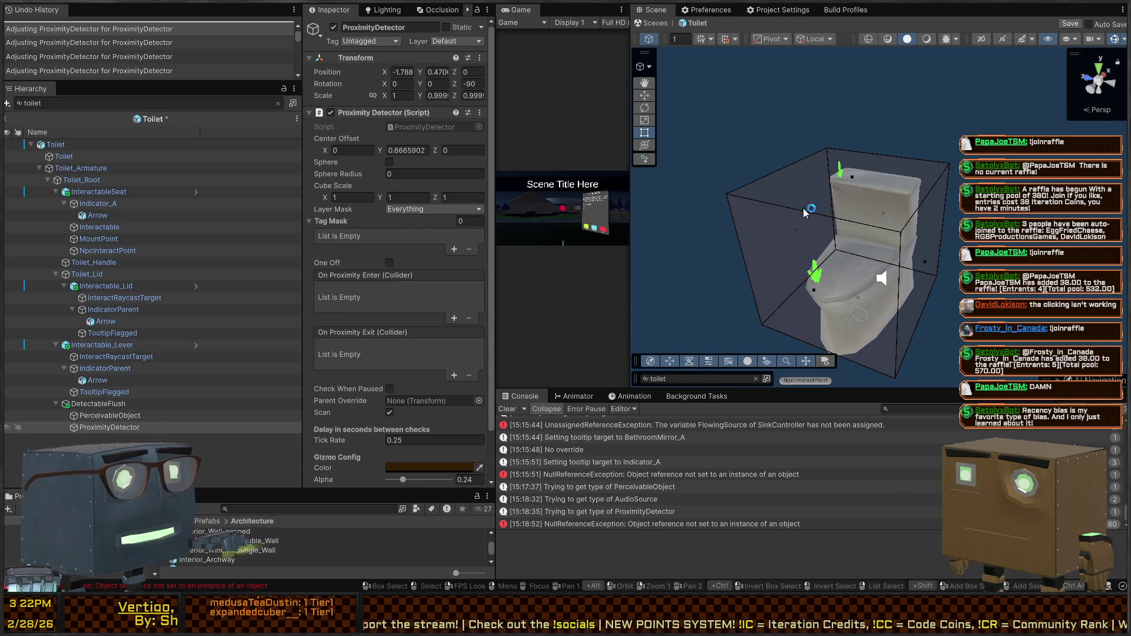
Stretch the Proximity Detector box handles to a cube scale of about 12.09 × 1 × 12.25.
scroll(905, 195, up, 3)
scroll(901, 212, down, 5)
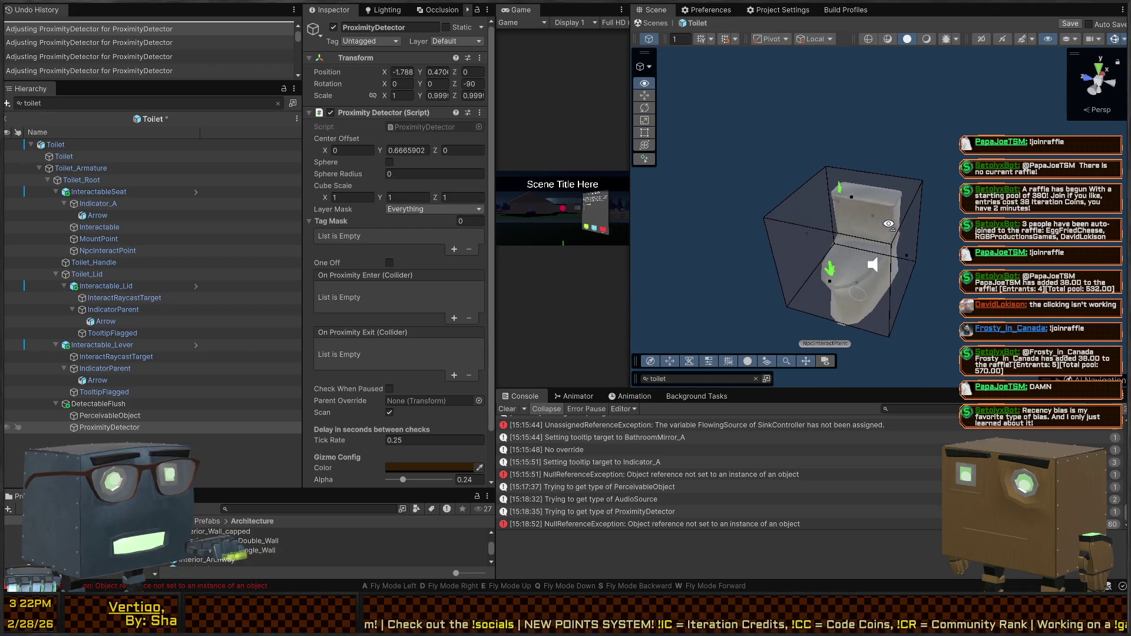
drag(905, 233, 997, 242)
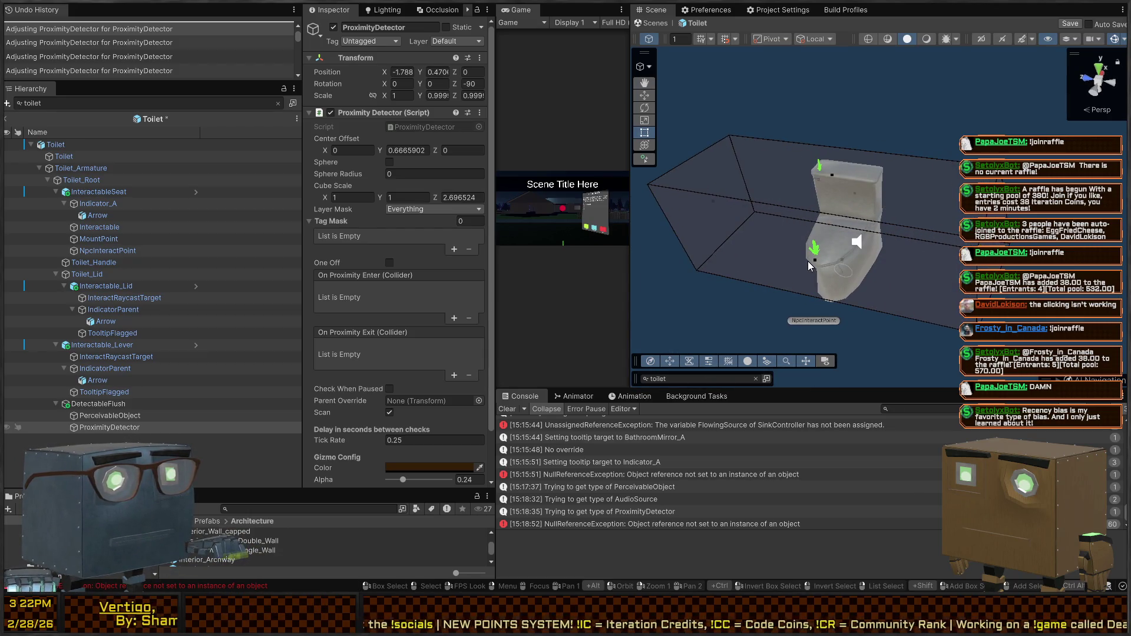
drag(811, 275, 621, 411)
drag(870, 232, 849, 281)
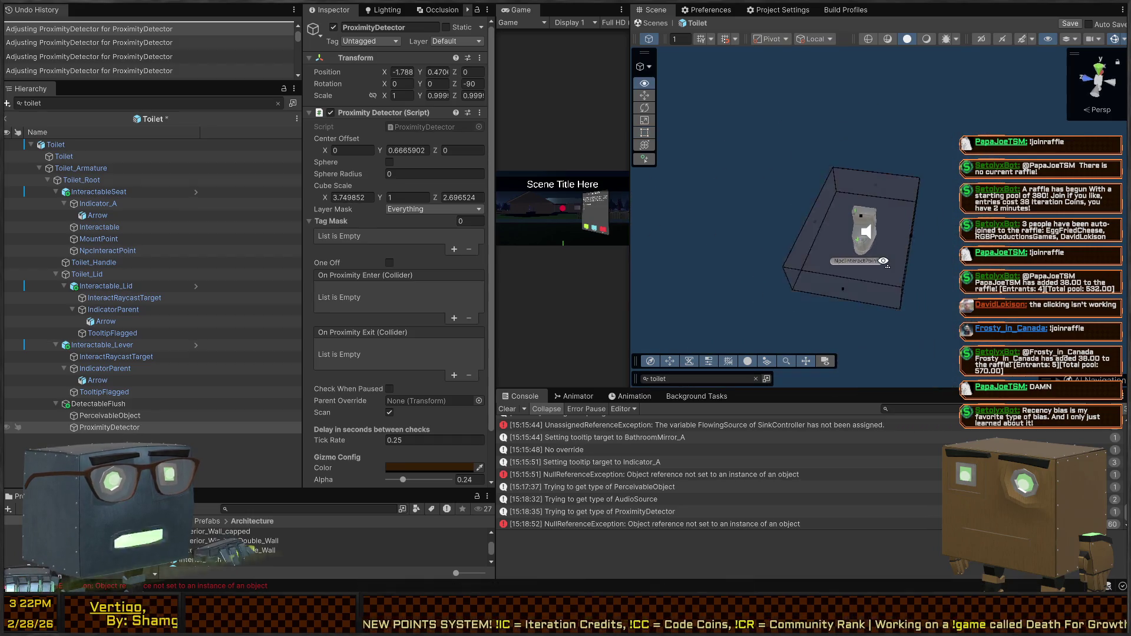
scroll(849, 281, down, 3)
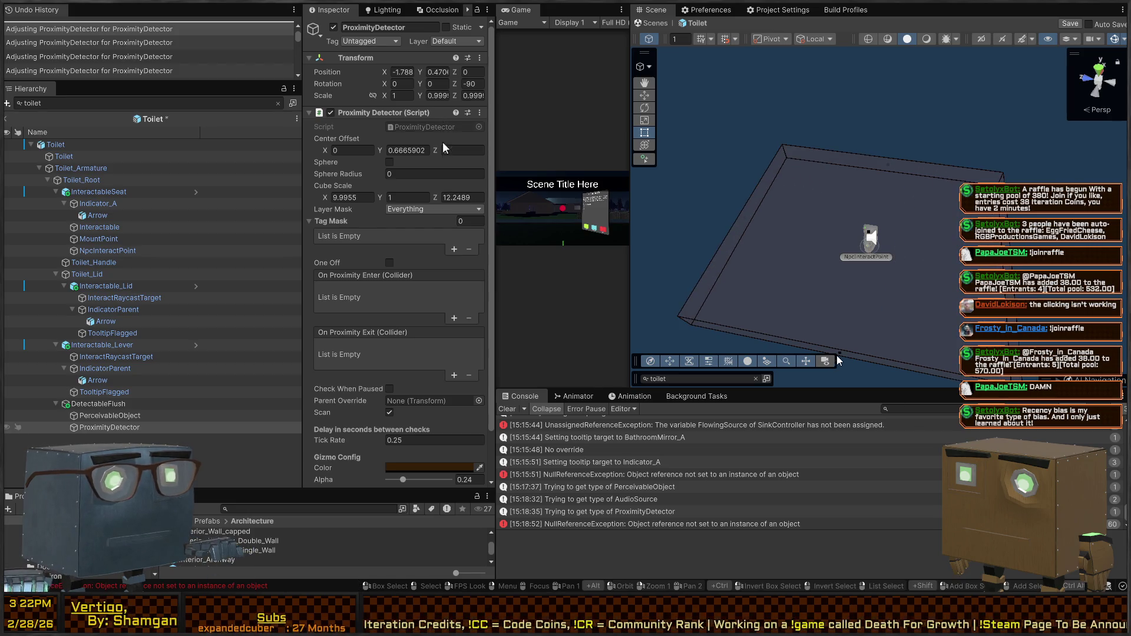
drag(846, 359, 837, 385)
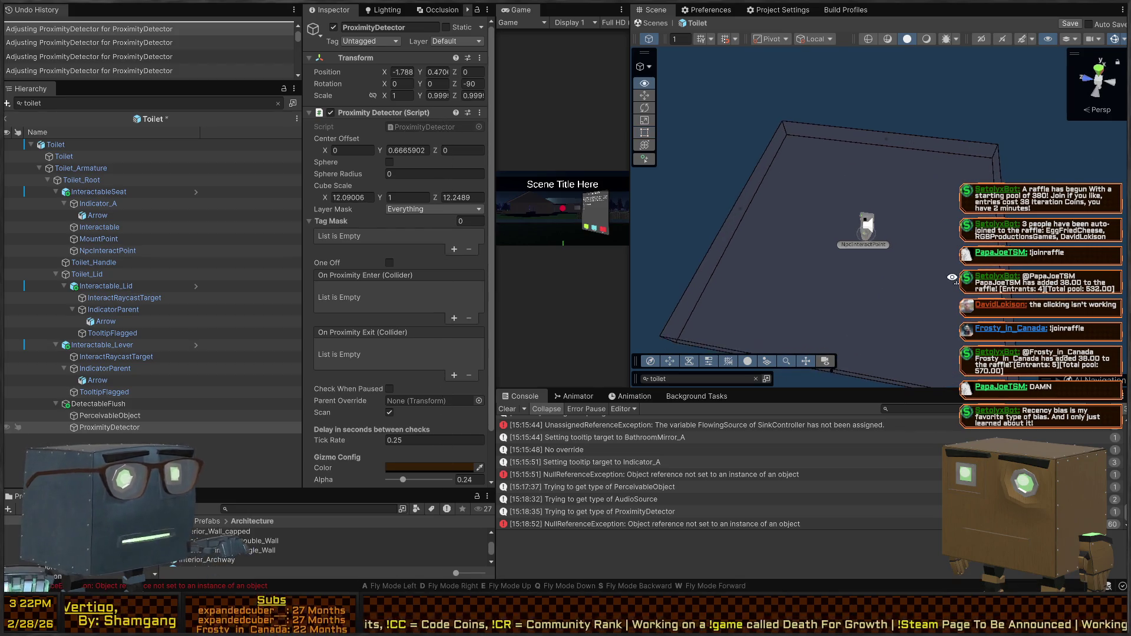
click(112, 417)
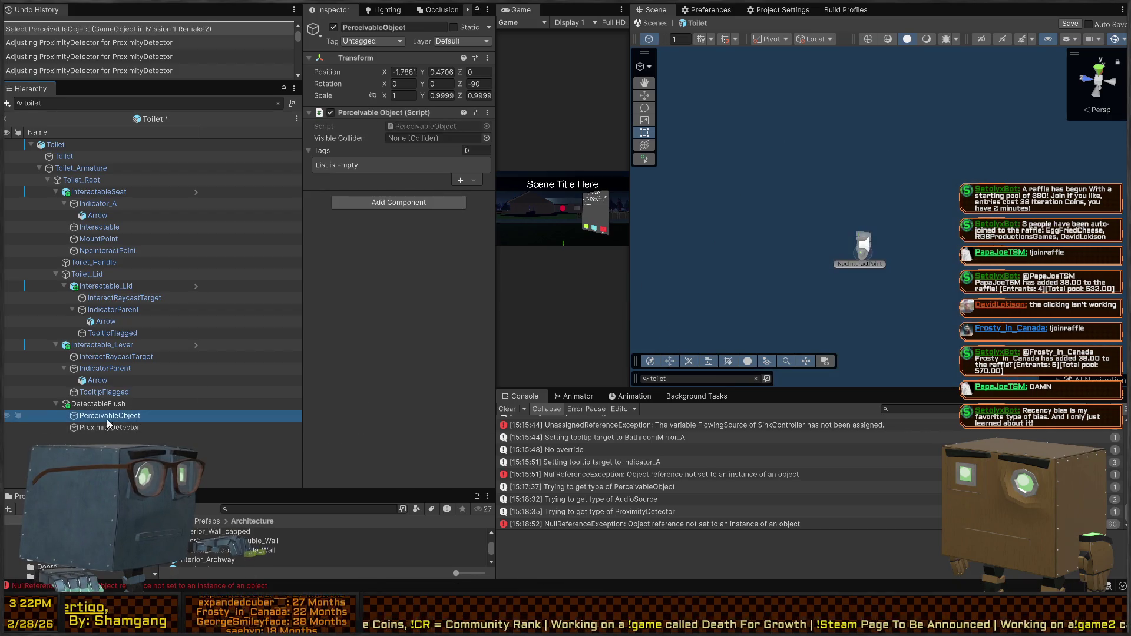
Select and frame DetectableFlush, then drag its Audio Source range sphere inward.
click(112, 404)
key(f)
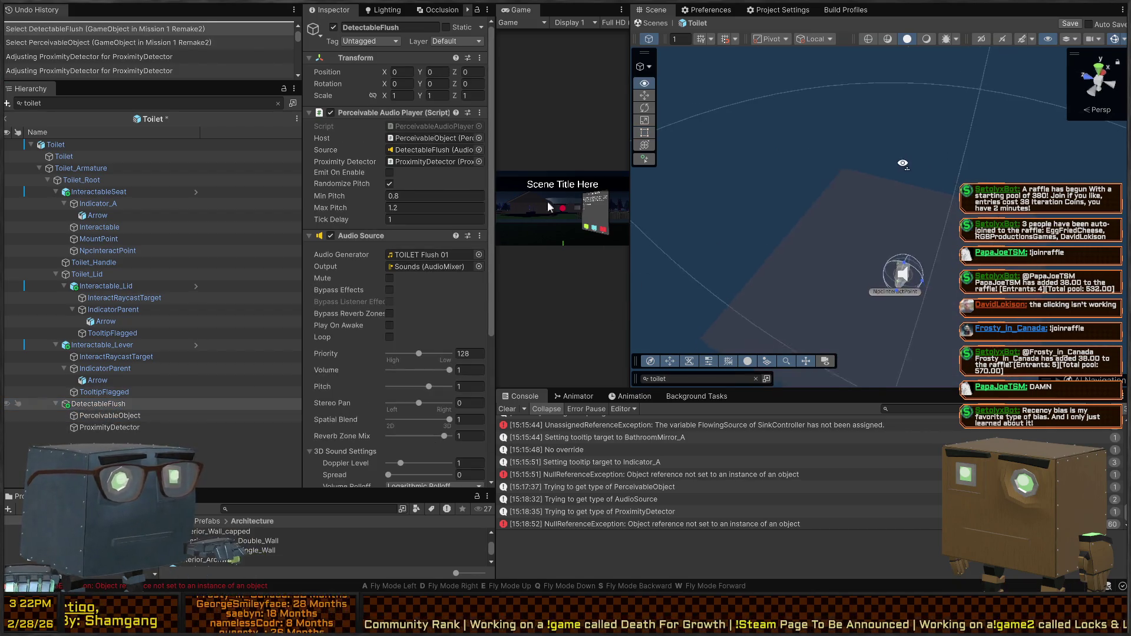
drag(1096, 224, 943, 216)
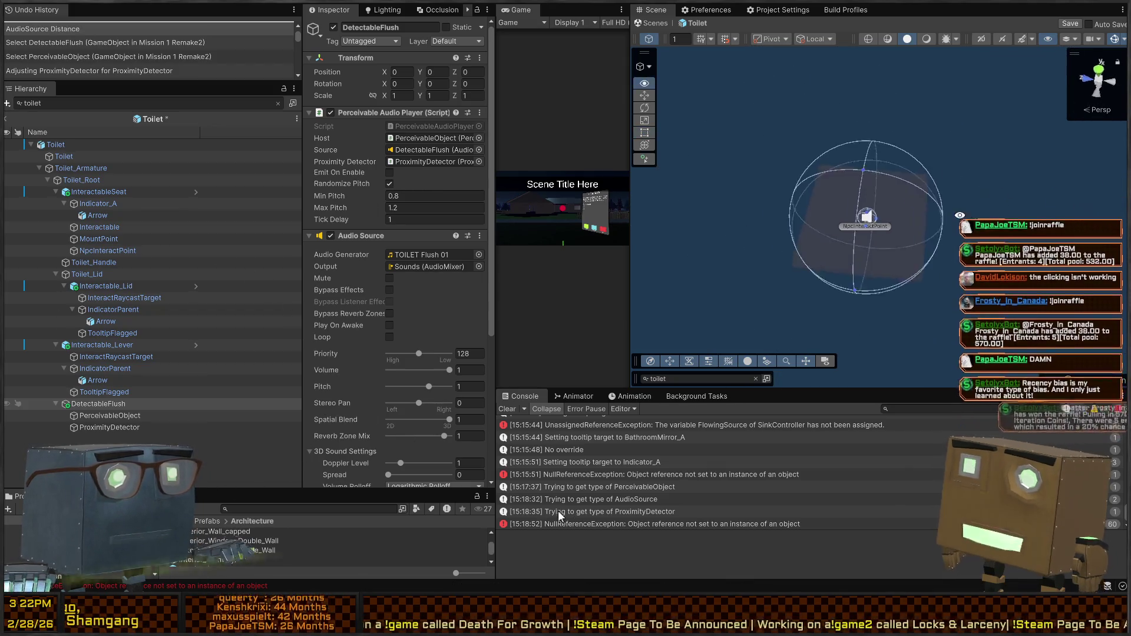
drag(813, 206, 719, 185)
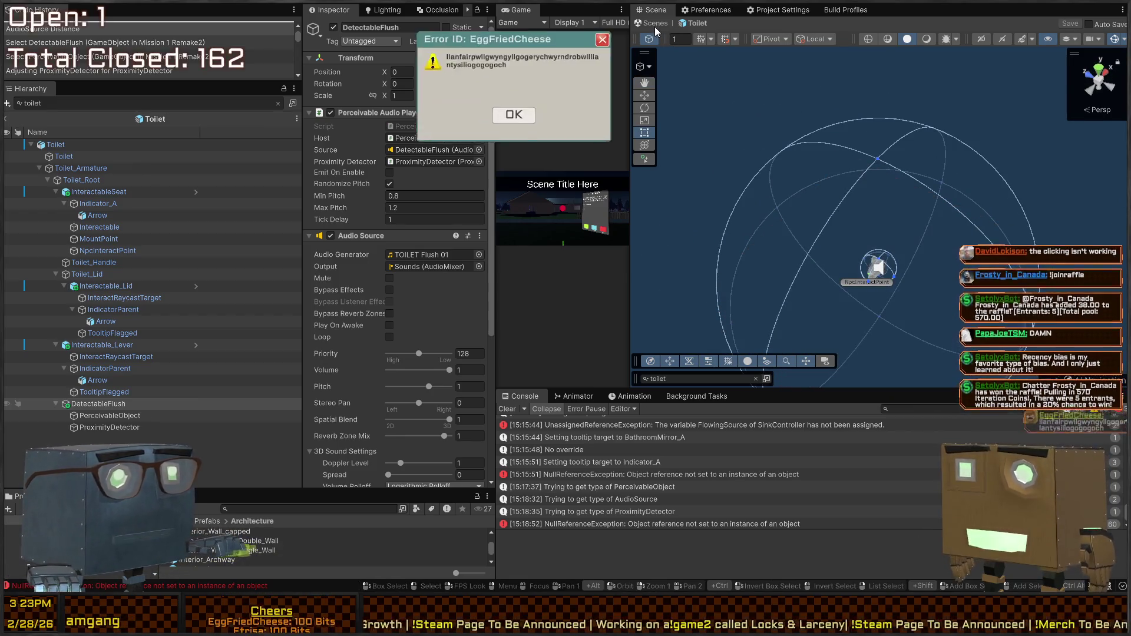
Exit the Toilet prefab back to the Mission 1 Remake2 scene, saving its changes.
click(654, 24)
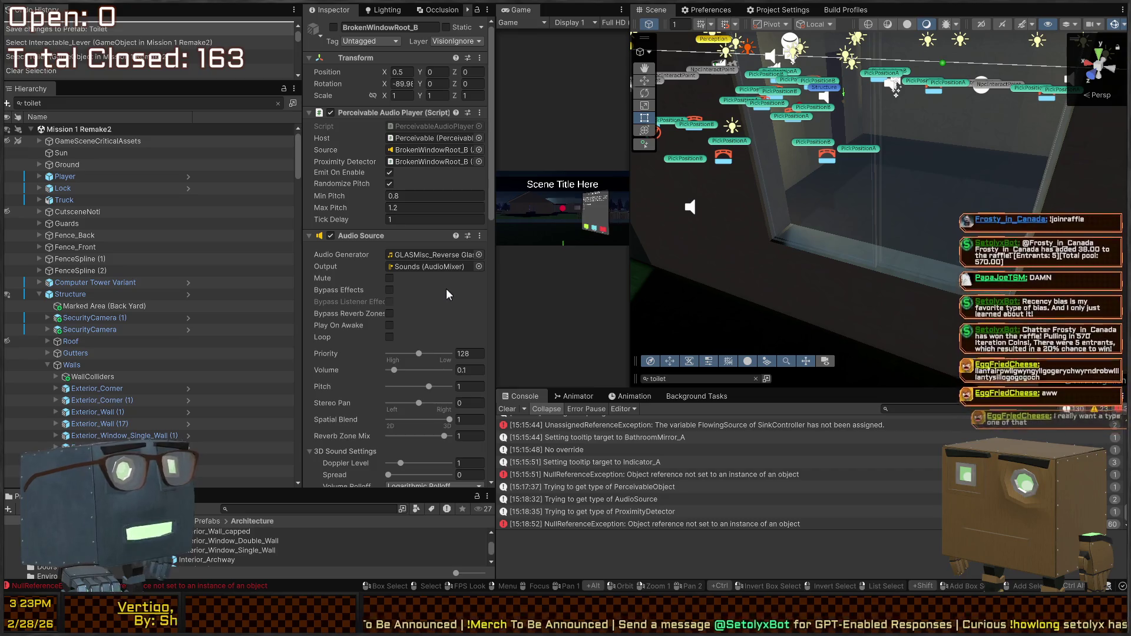
Fly the scene camera through and above the house, then enter Play mode with Ctrl+P.
right_click(930, 208)
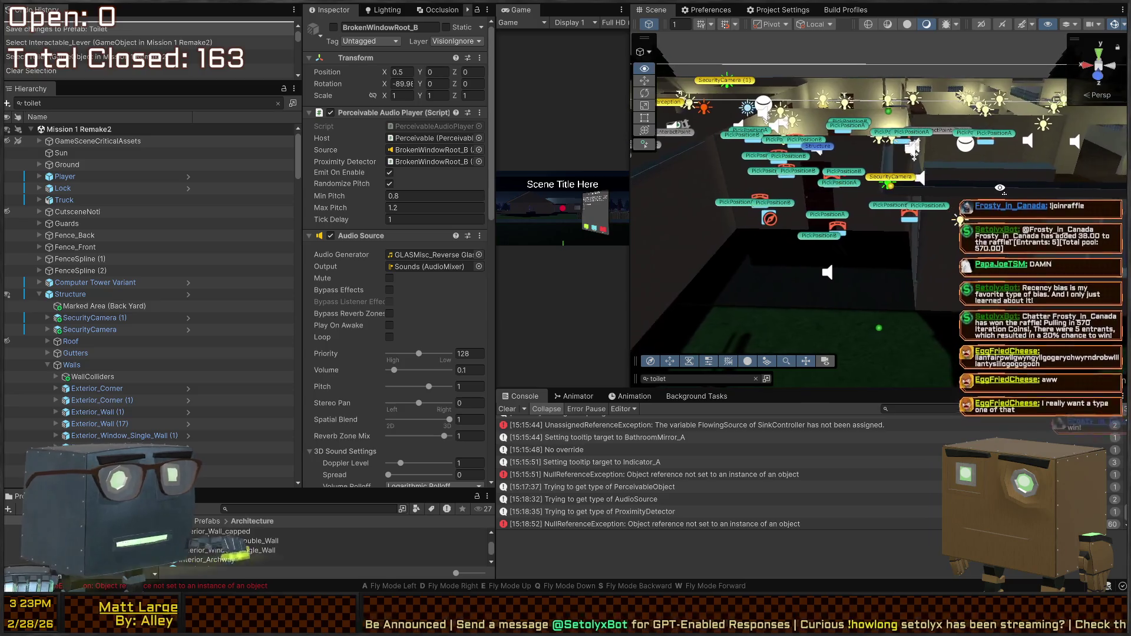
right_click(825, 210)
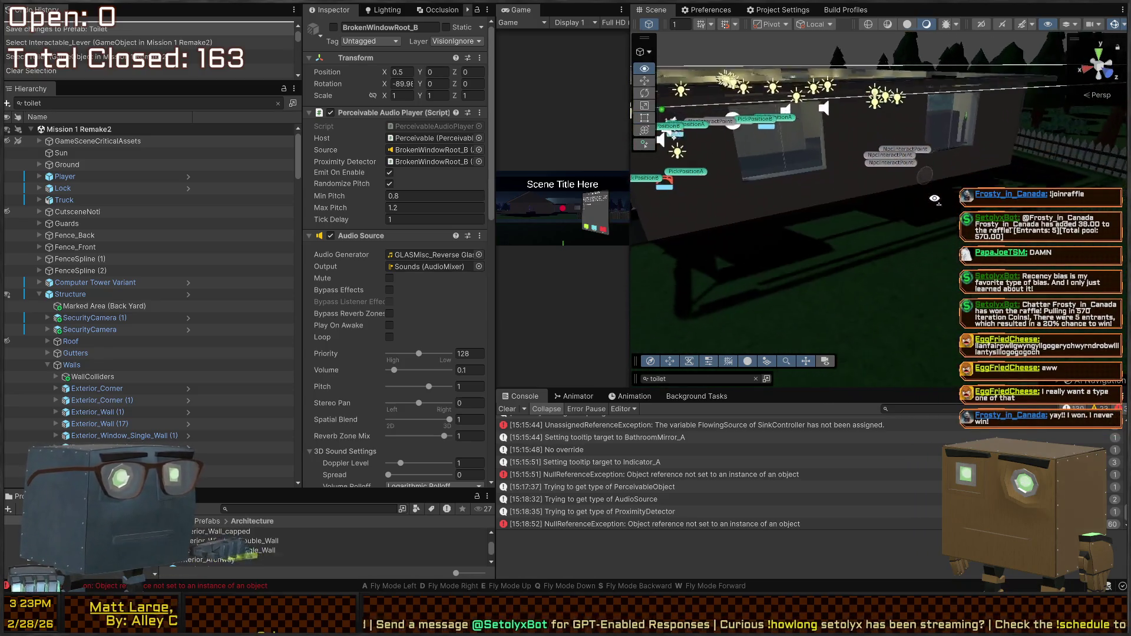
key(w)
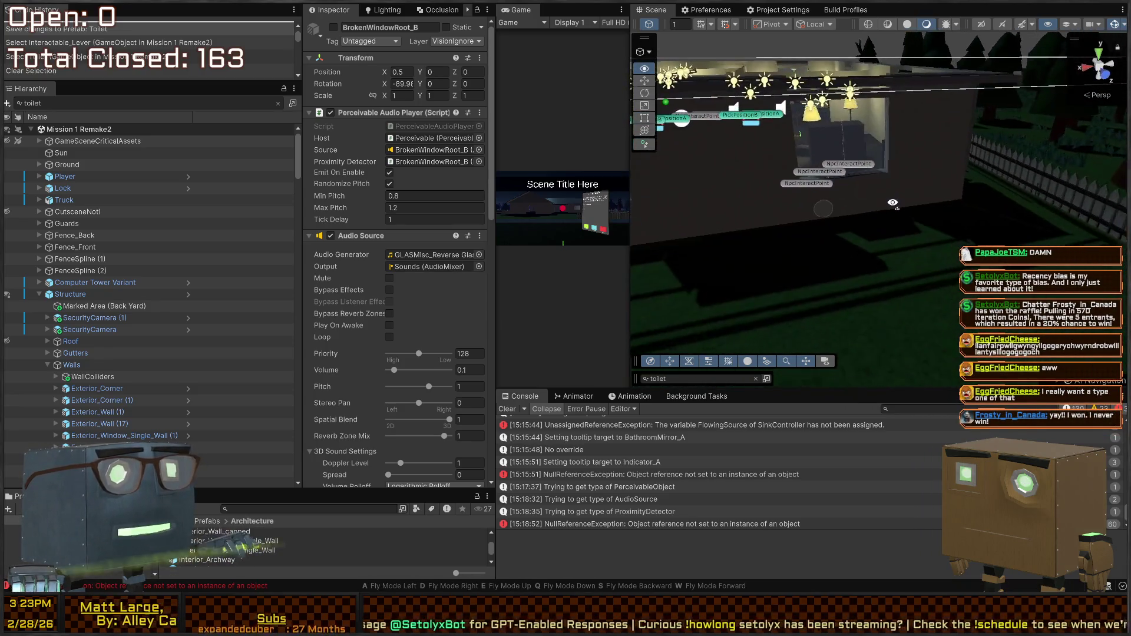
key(w)
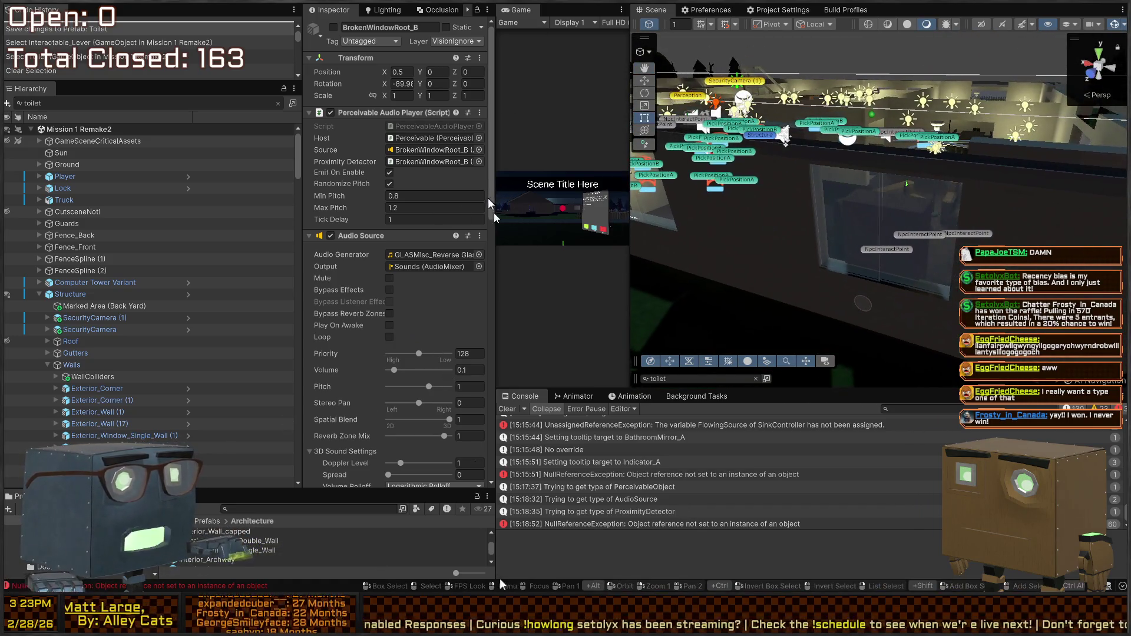
key(s)
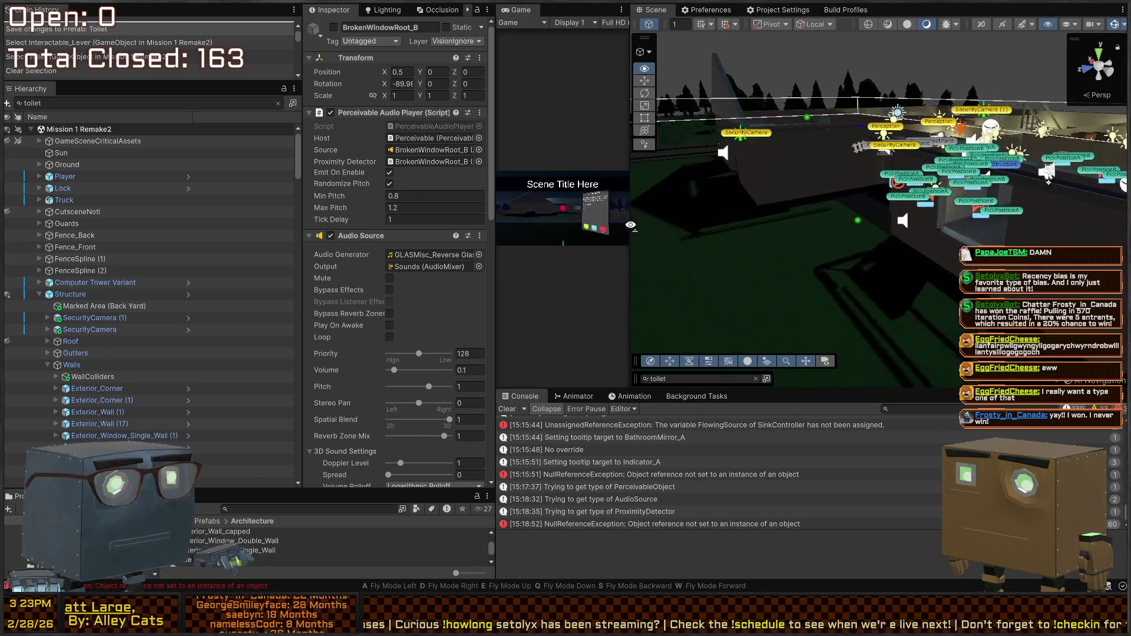
key(e)
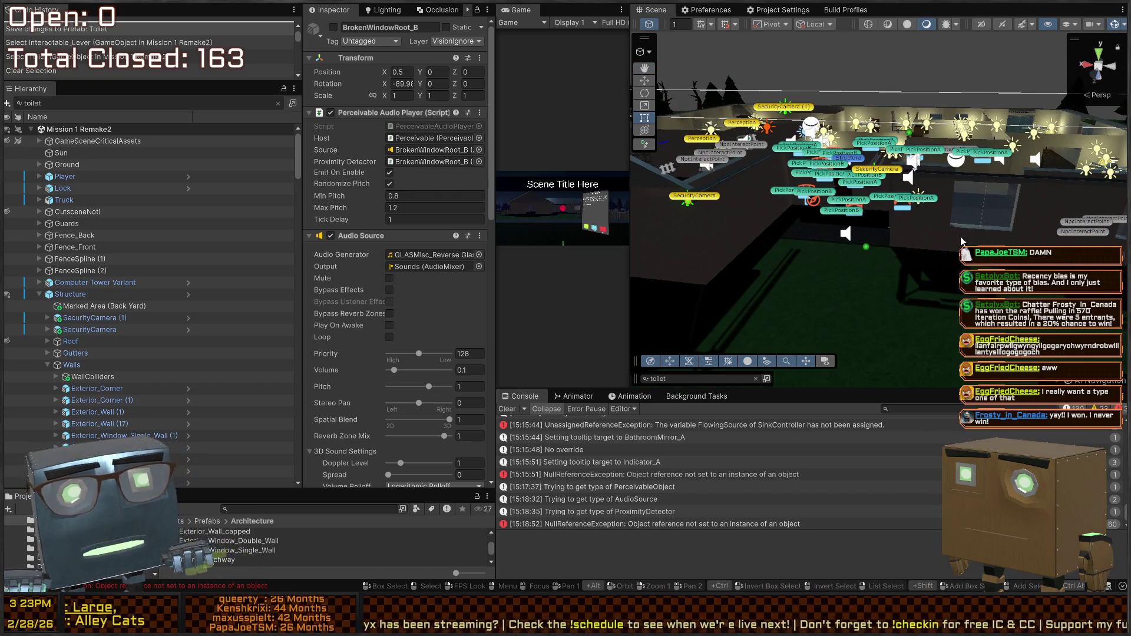
key(ctrl+p)
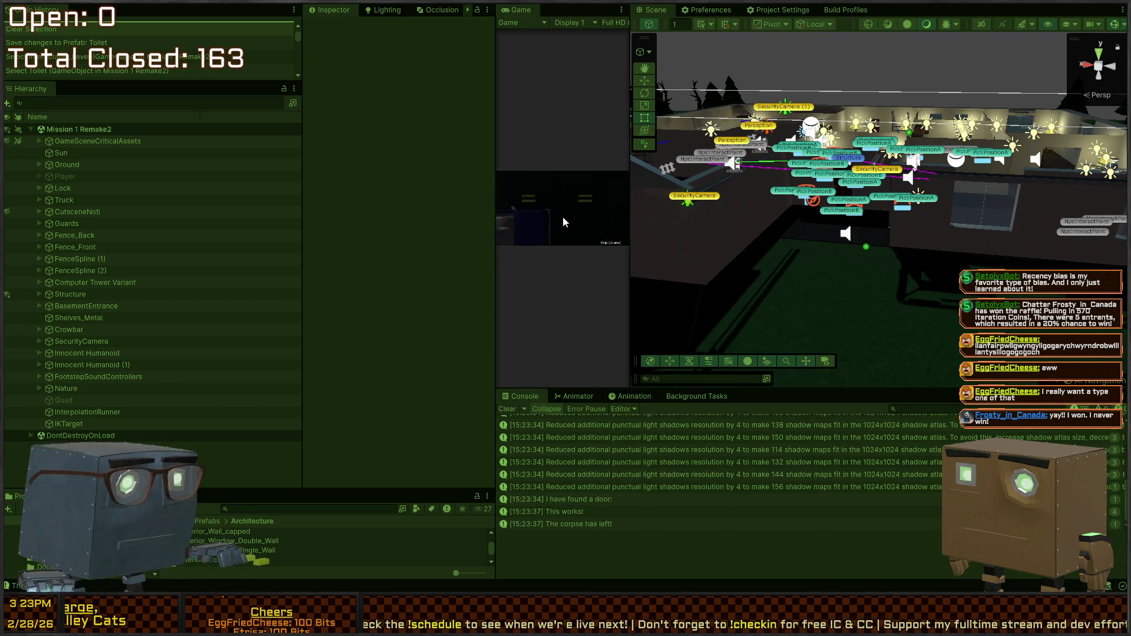
Skip the intro, smash the front window with the crowbar, and walk through the kitchen to the dining room.
key(space)
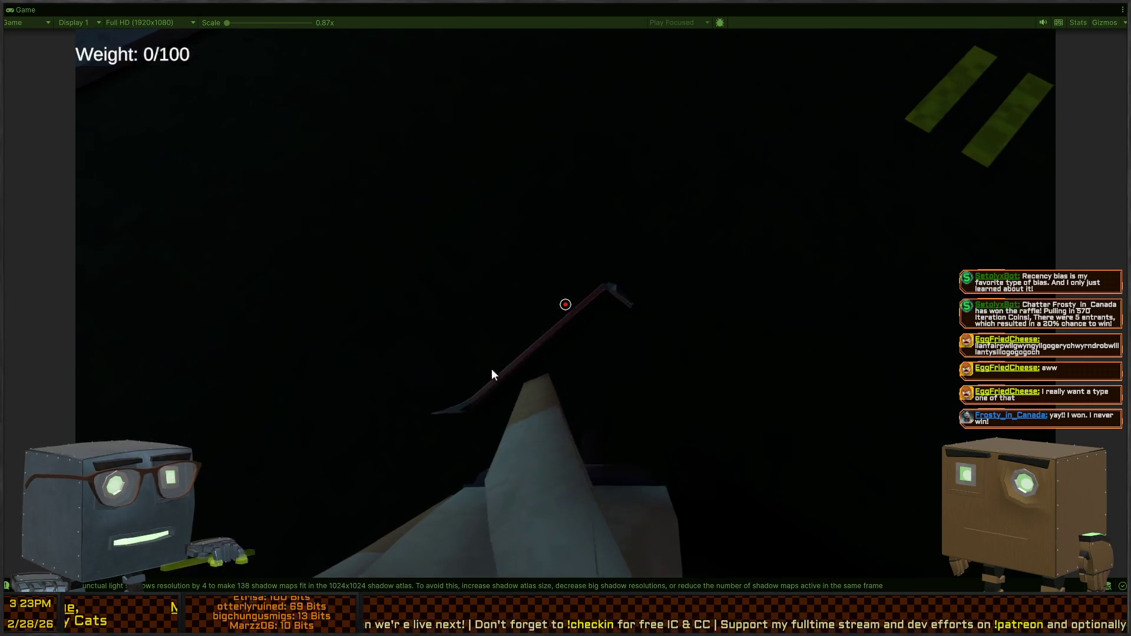
key(w)
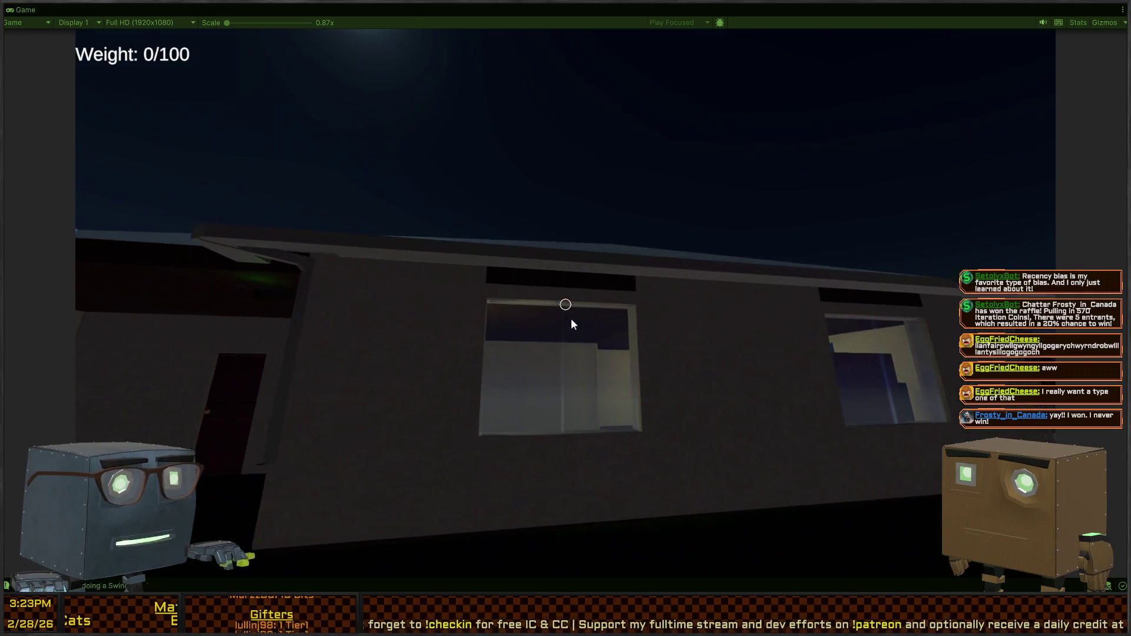
click(363, 398)
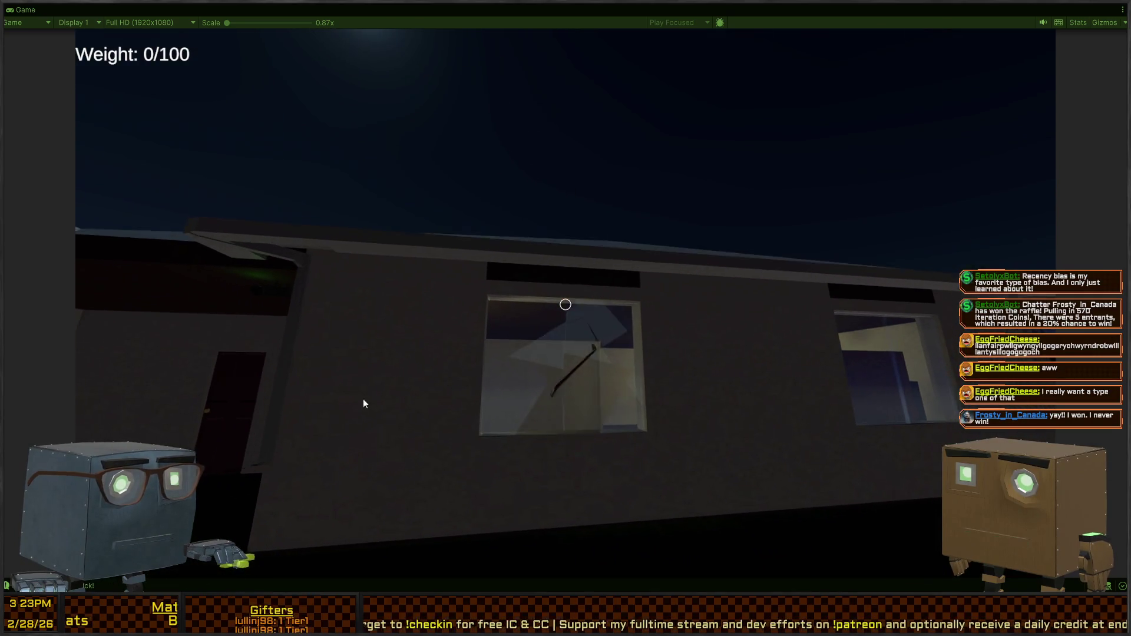
key(w)
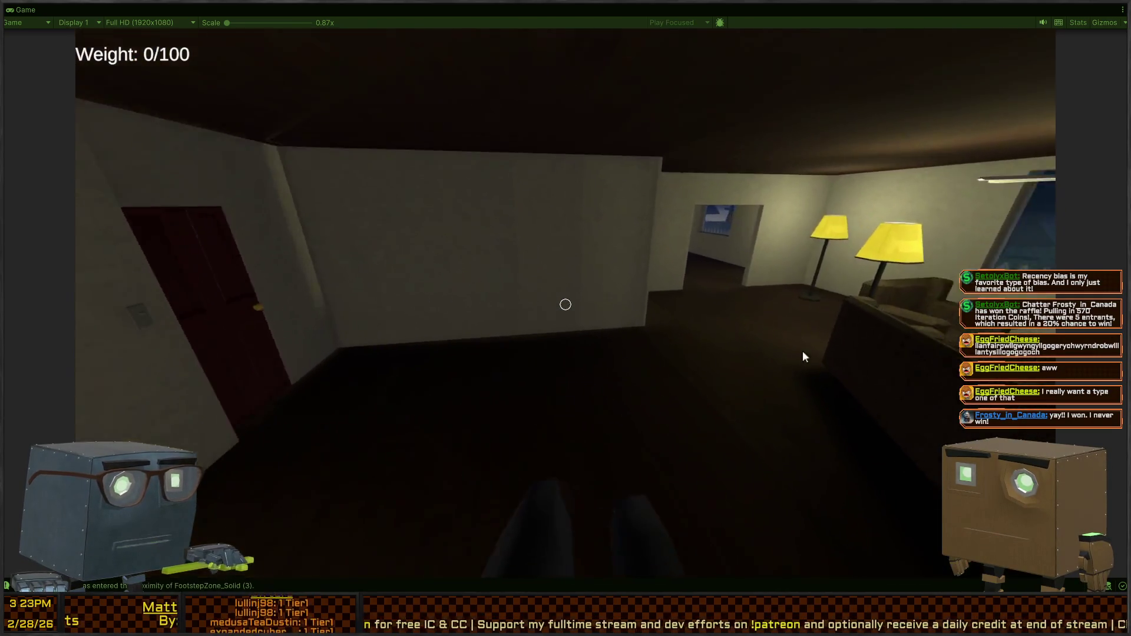
key(w)
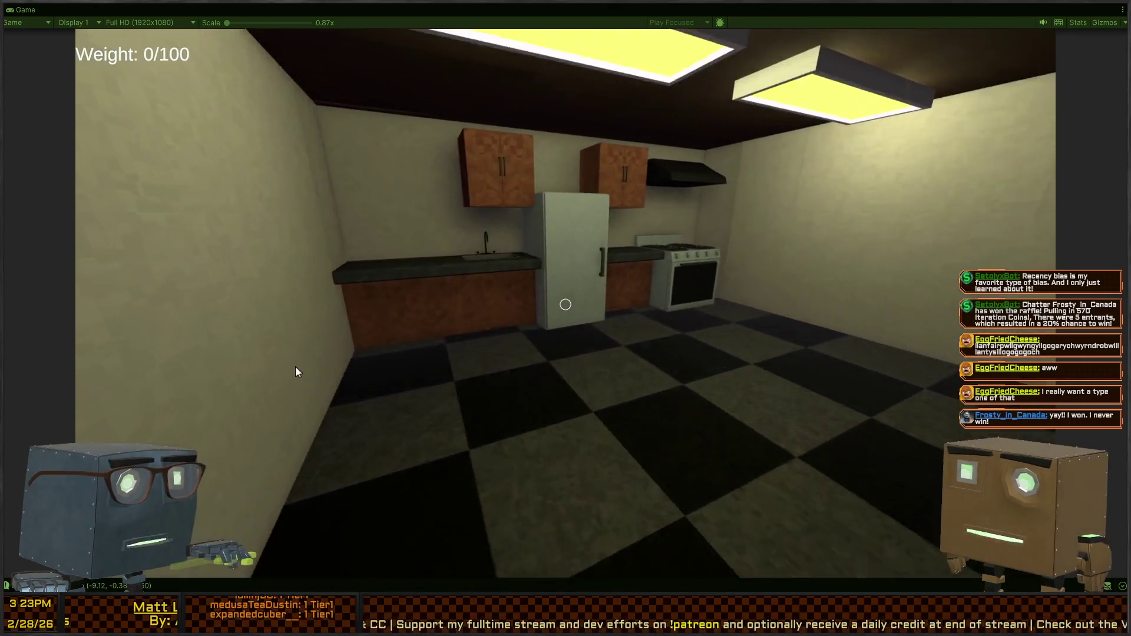
key(w)
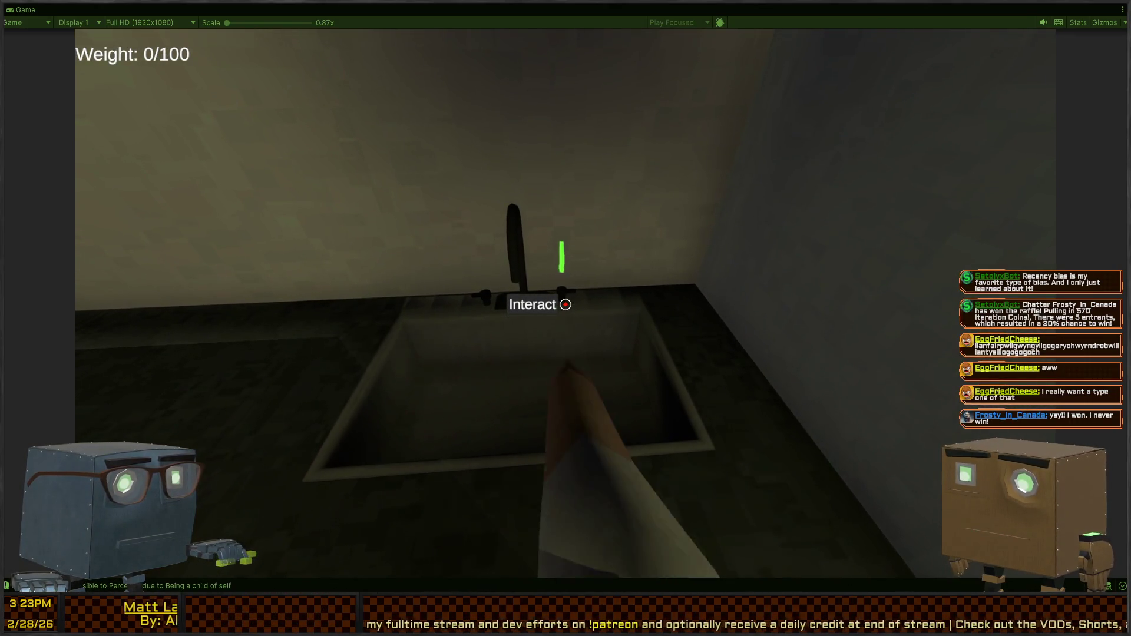
key(w)
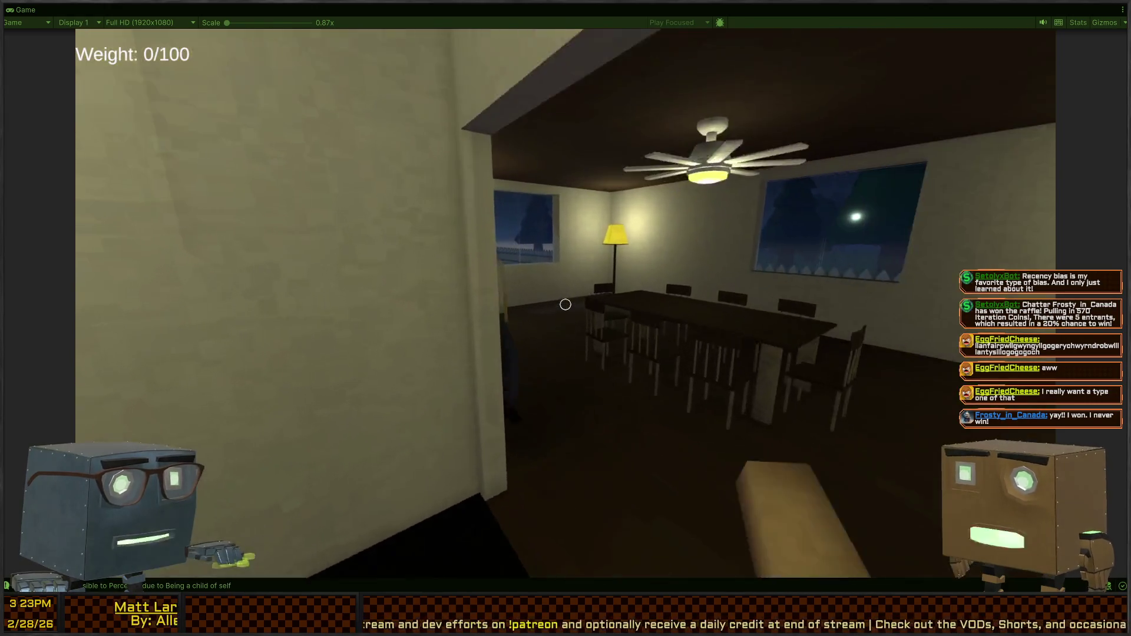
Go through the bookshelf room and hallway doors into the bathroom.
key(w)
key(f)
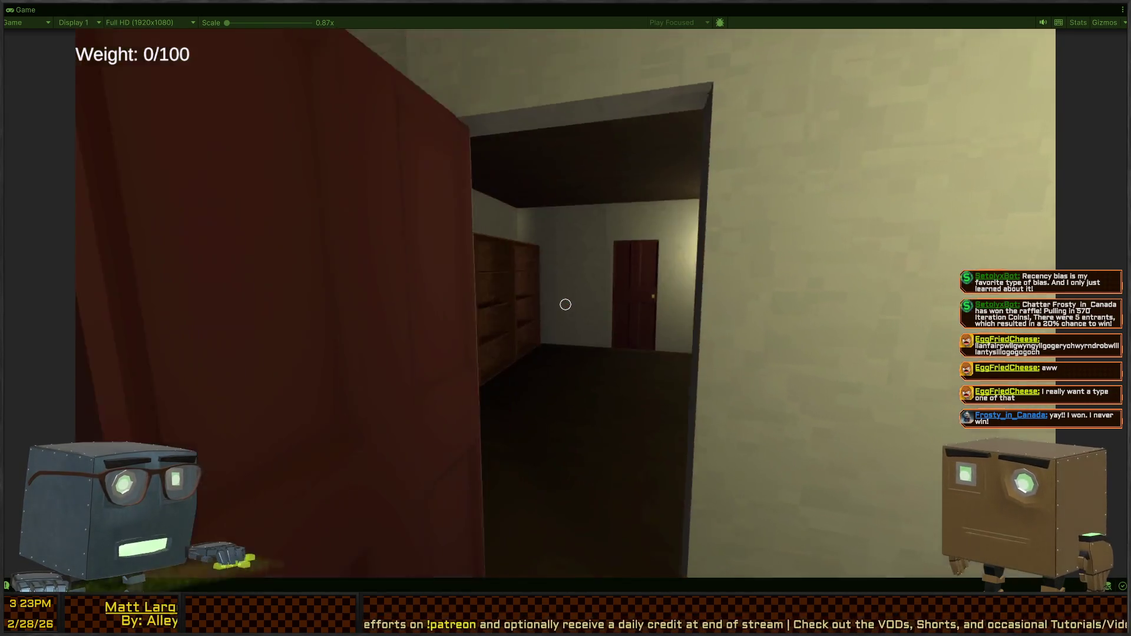
key(w)
key(f)
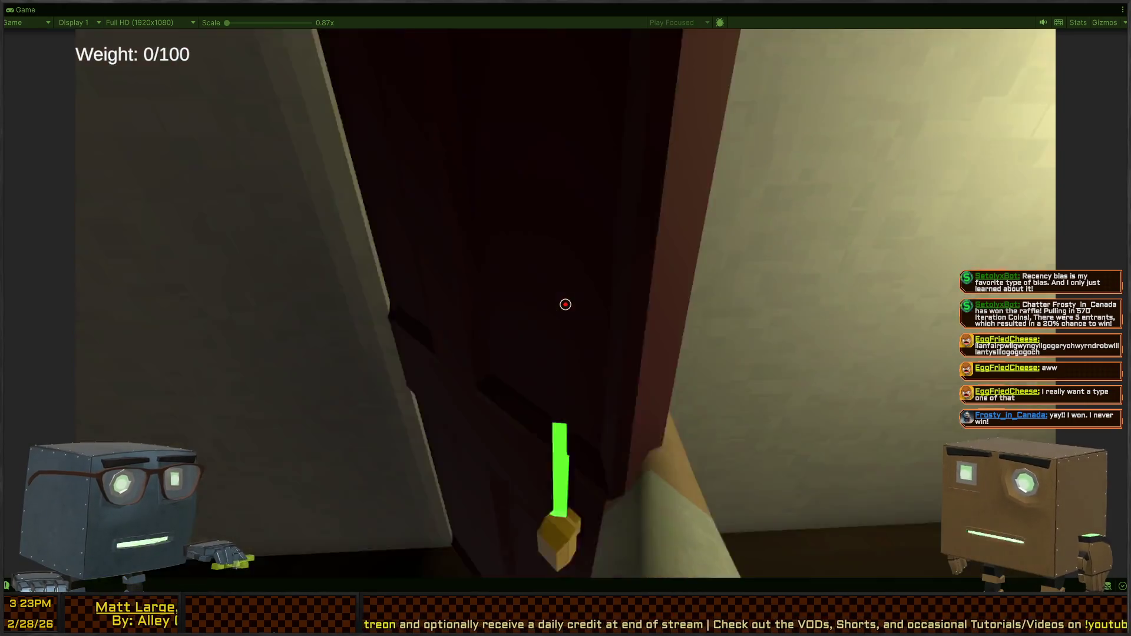
key(w)
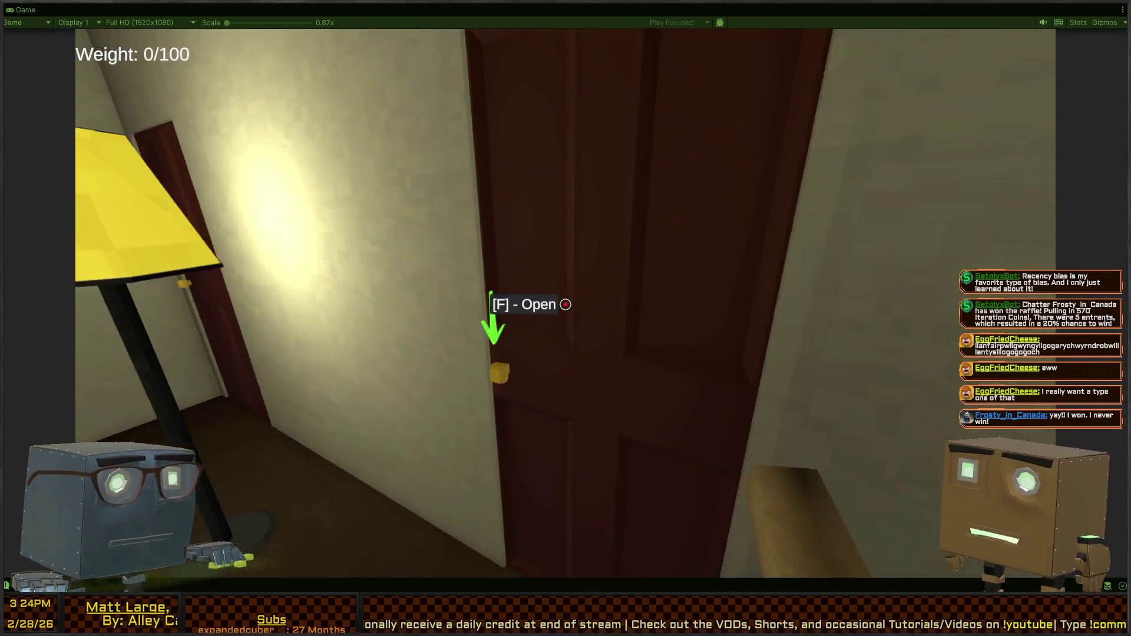
key(w)
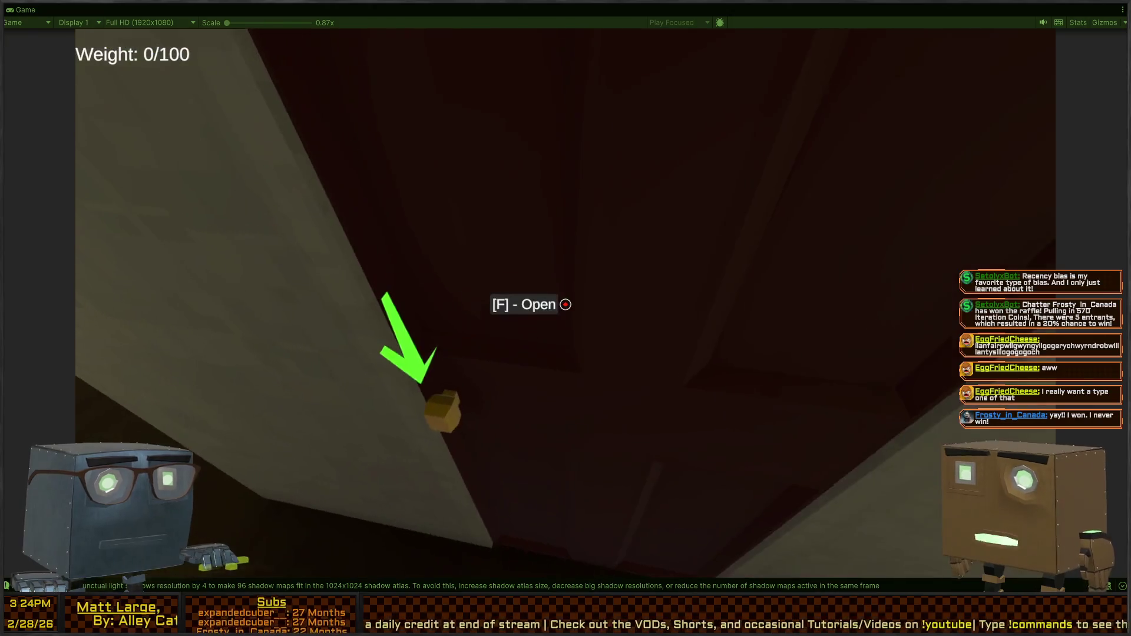
key(f)
Try the toilet lid, step back to view the toilet, then pause and exit Play mode.
key(w)
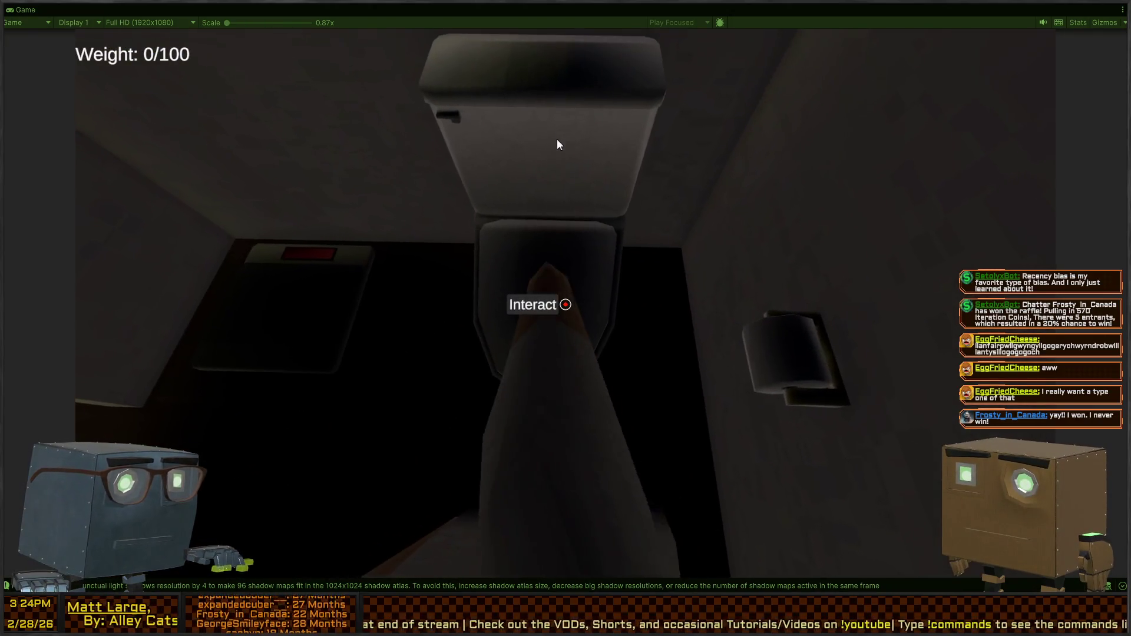
key(w)
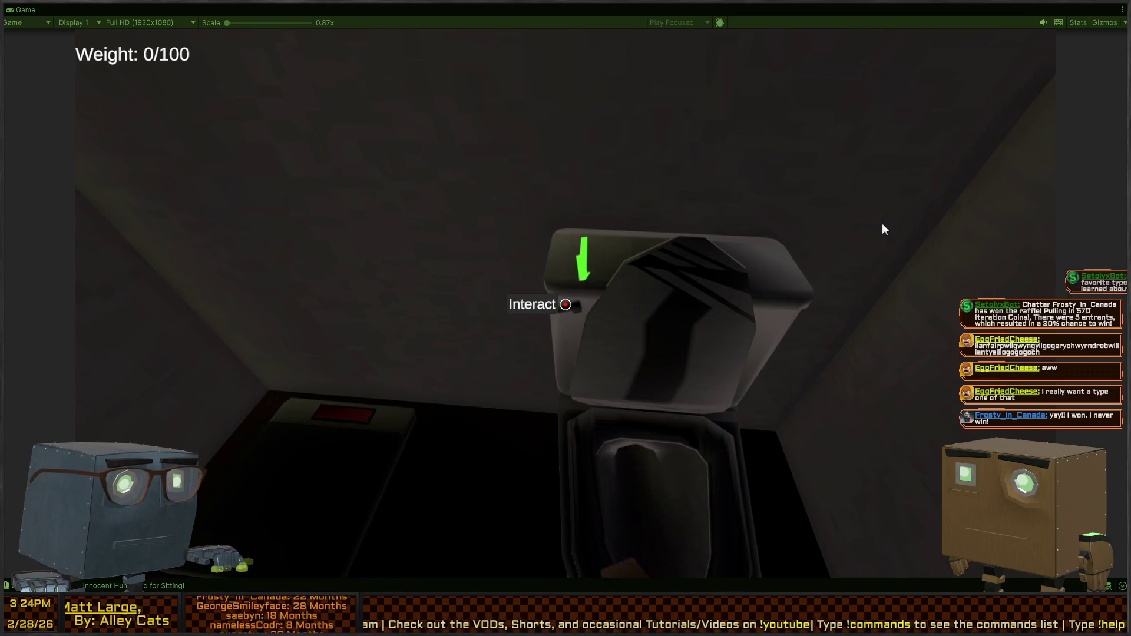
key(s)
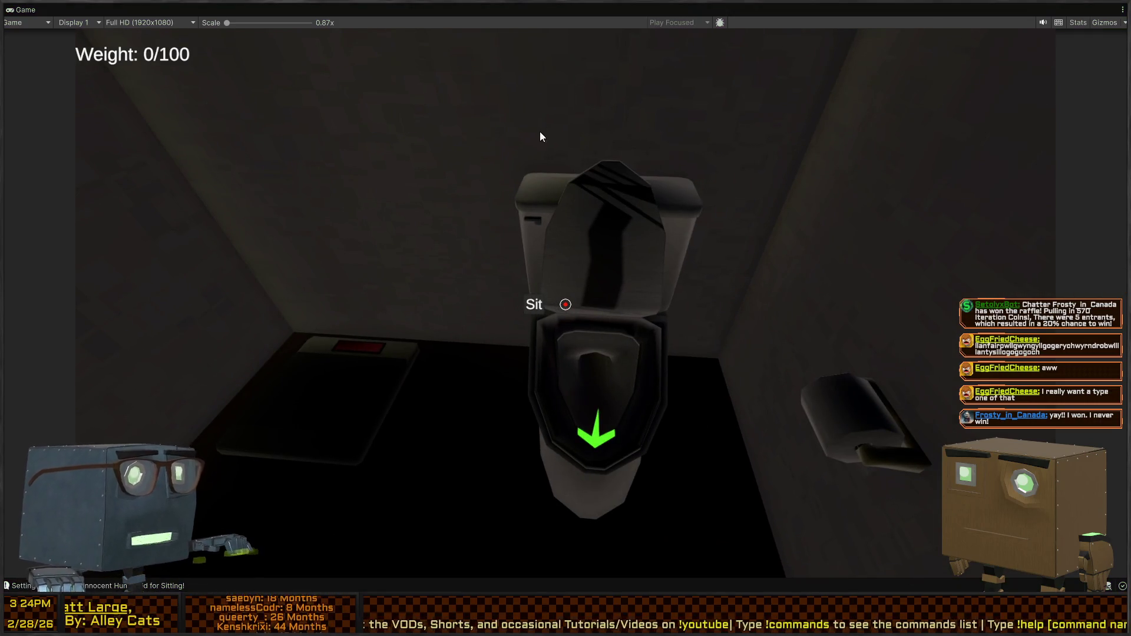
key(e)
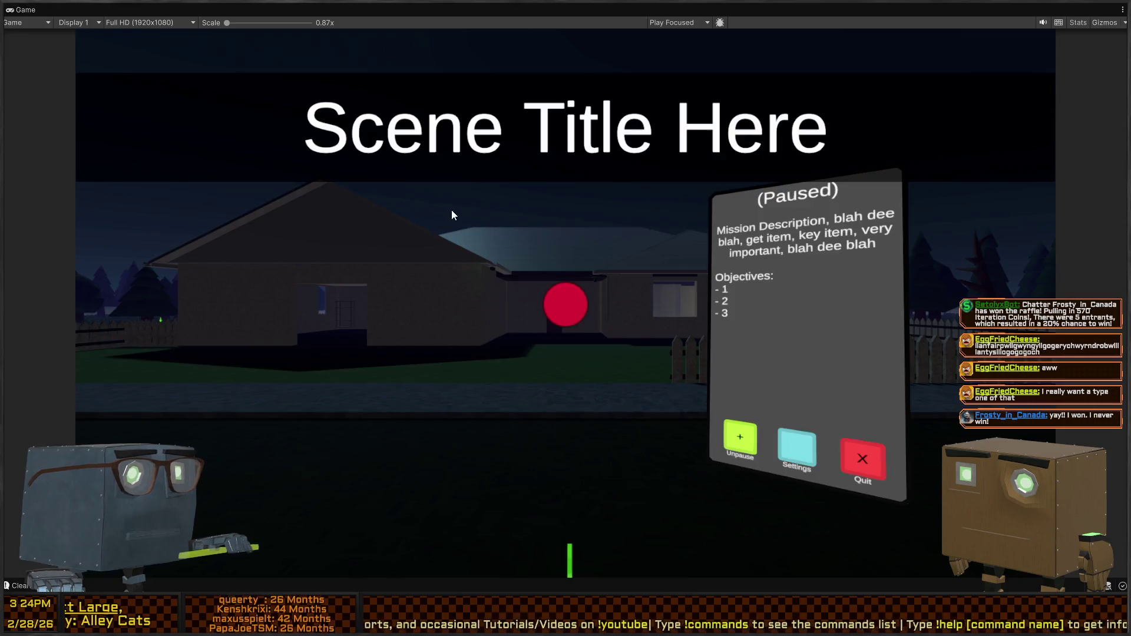
key(shift+space)
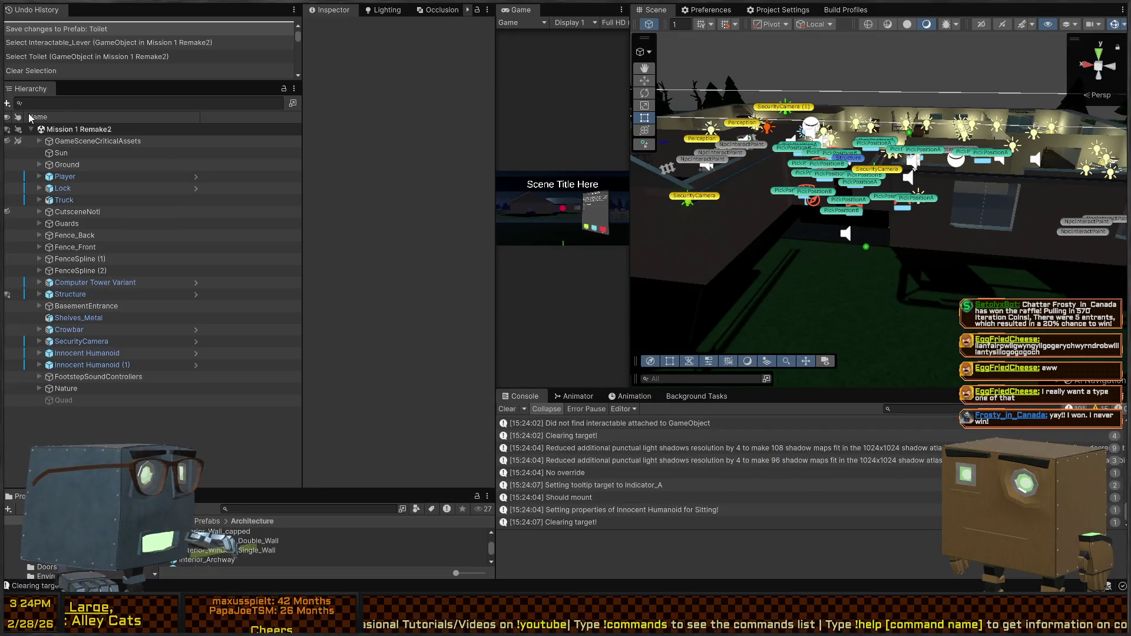
Search the Hierarchy for 'toilet', open the Toilet prefab, and select its PerceivableObject child.
text(toilet)
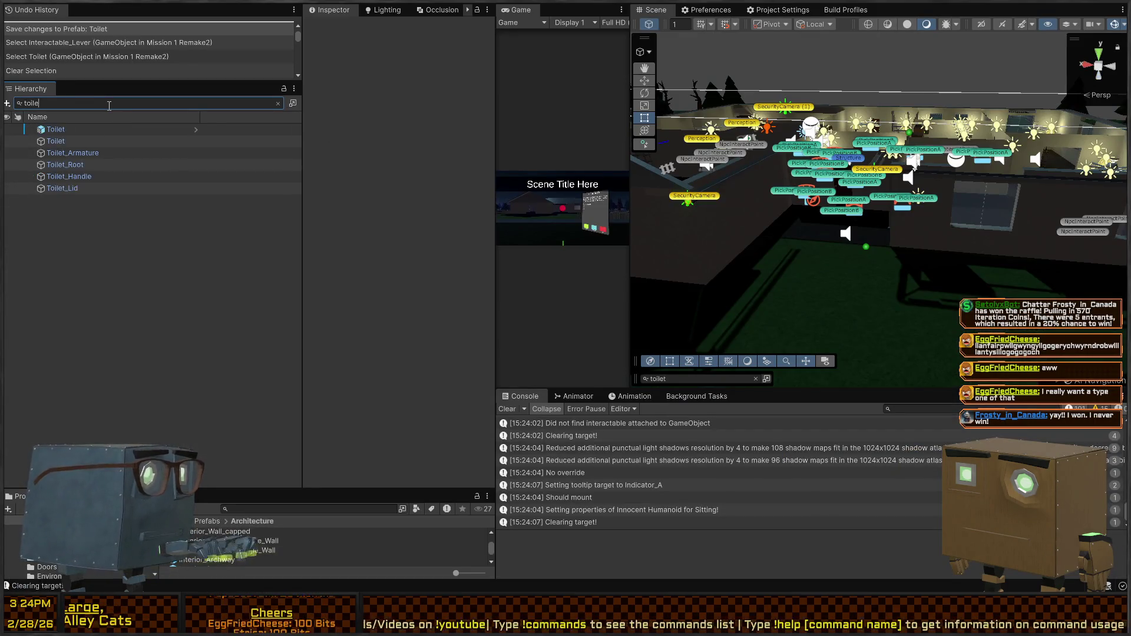
click(195, 129)
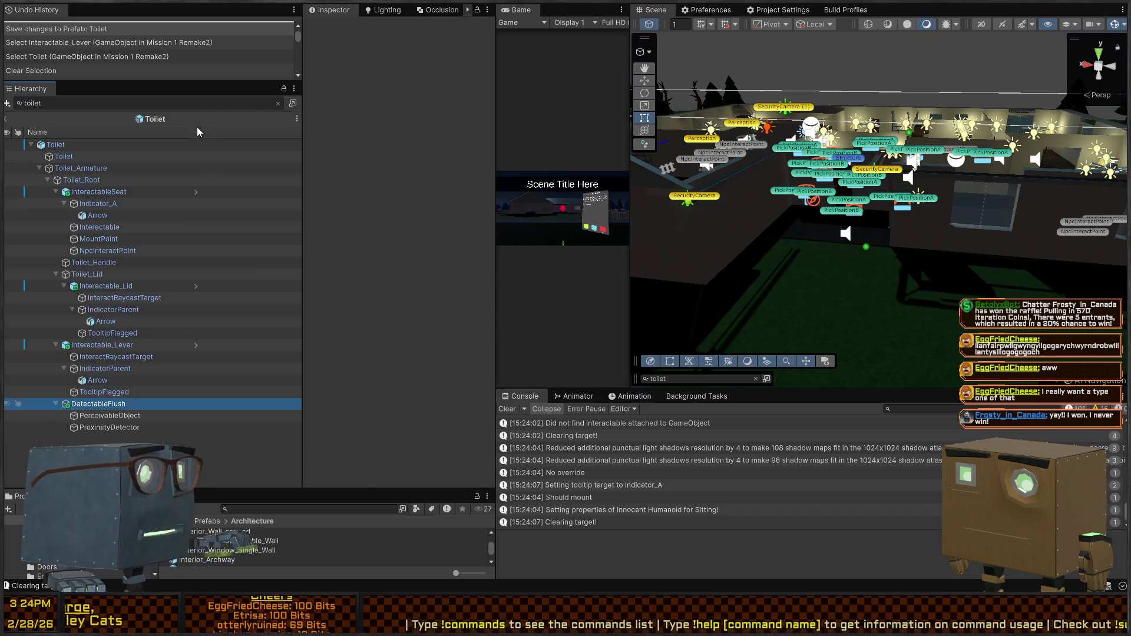
key(w)
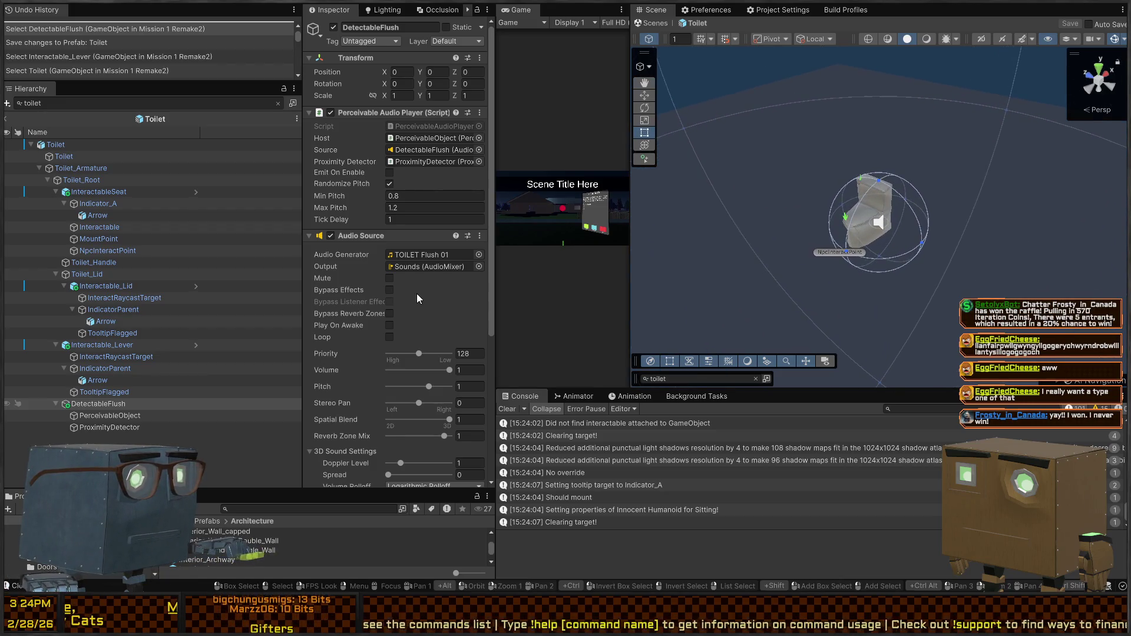
scroll(371, 387, down, 3)
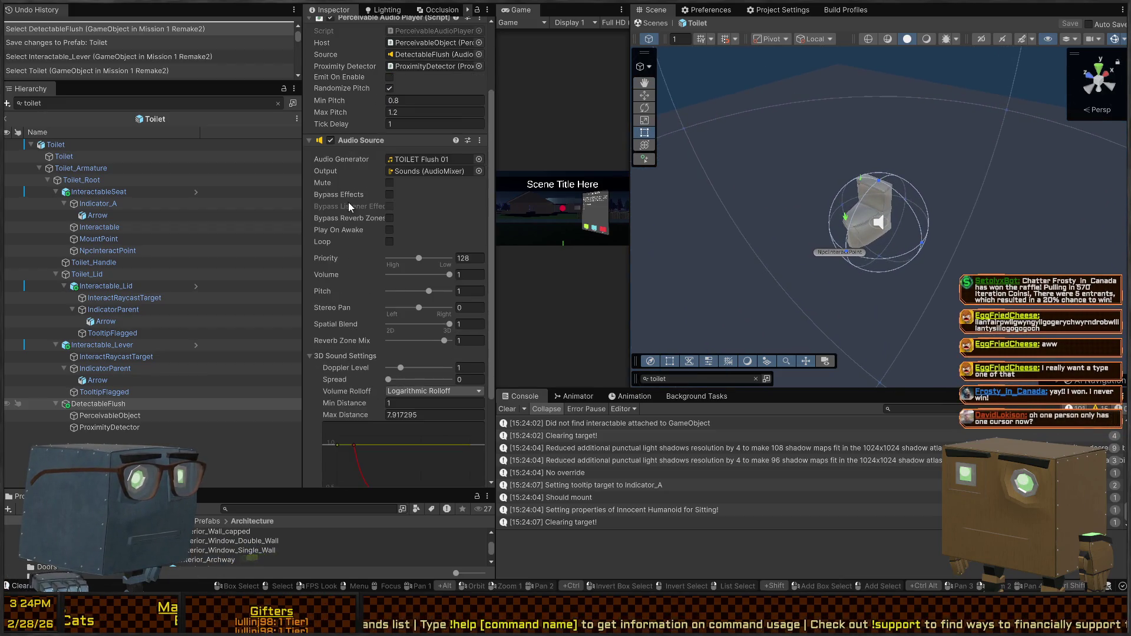
scroll(350, 206, up, 3)
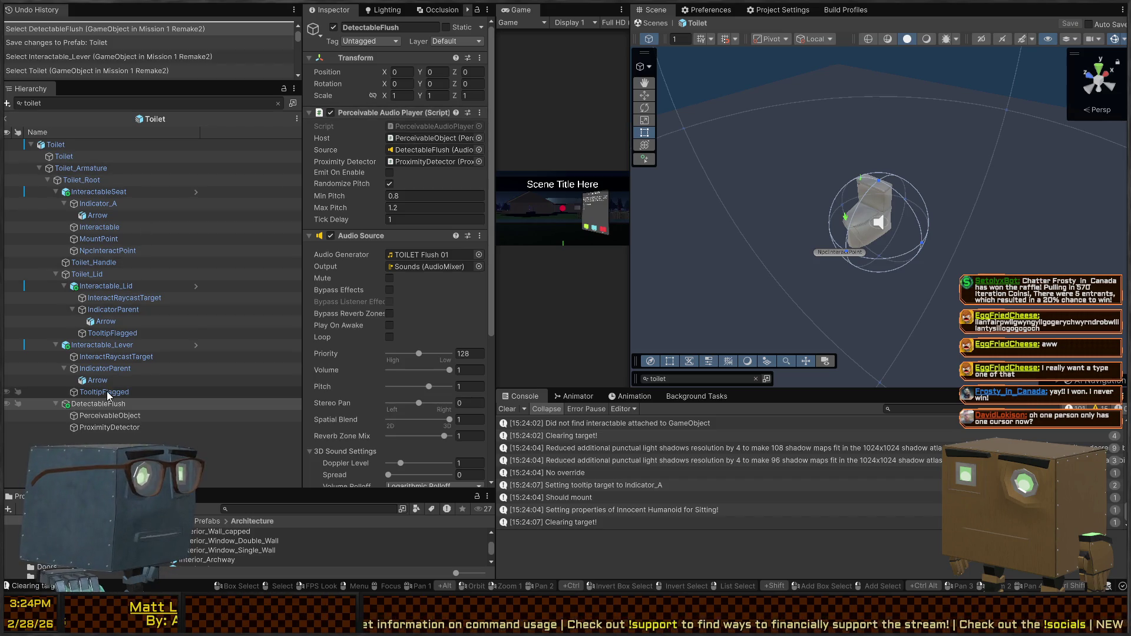
click(112, 420)
click(111, 426)
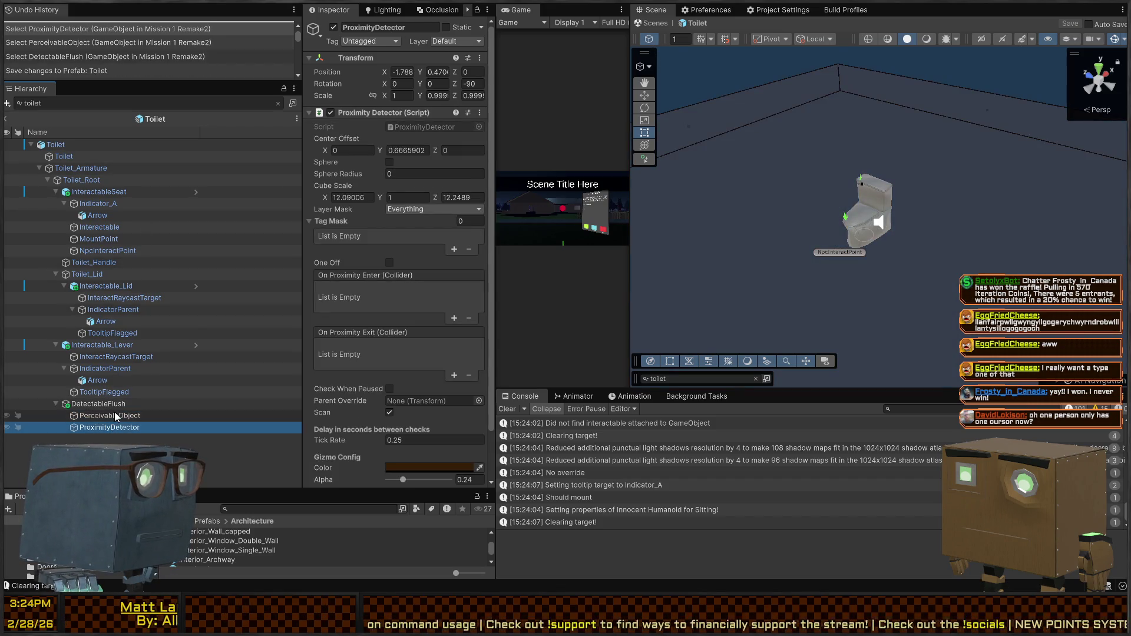
click(115, 415)
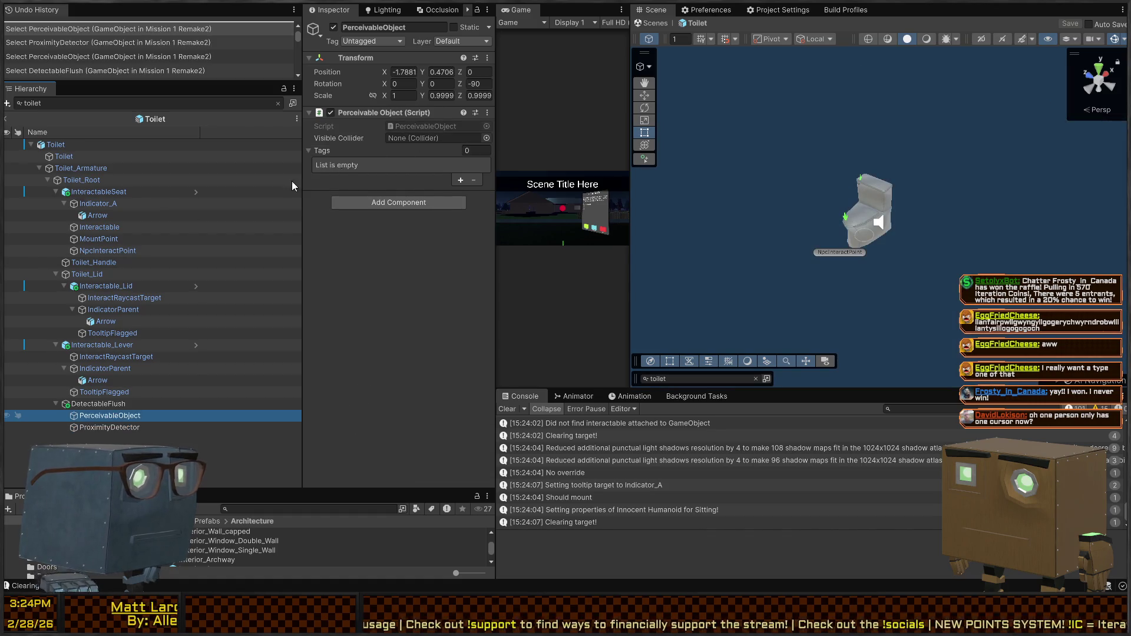
click(483, 139)
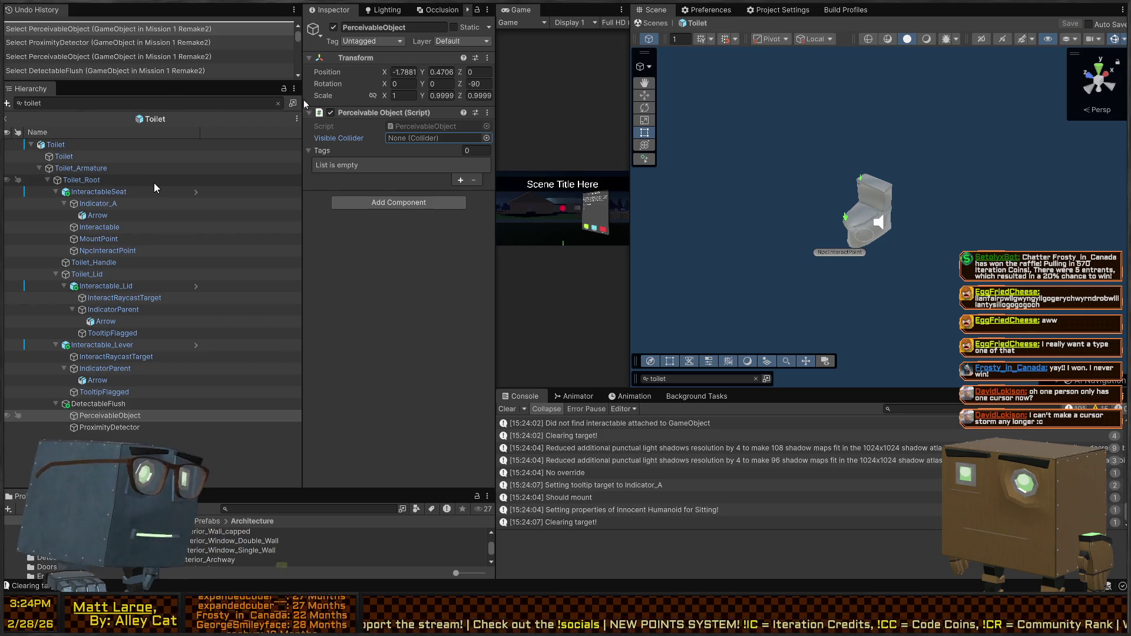
click(79, 145)
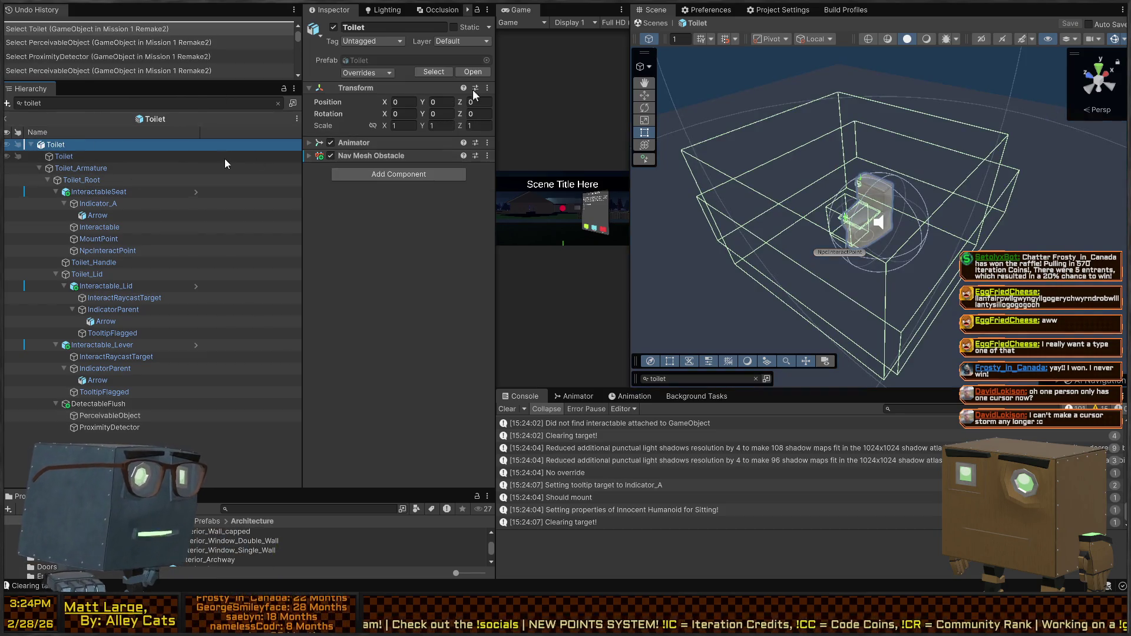
click(122, 155)
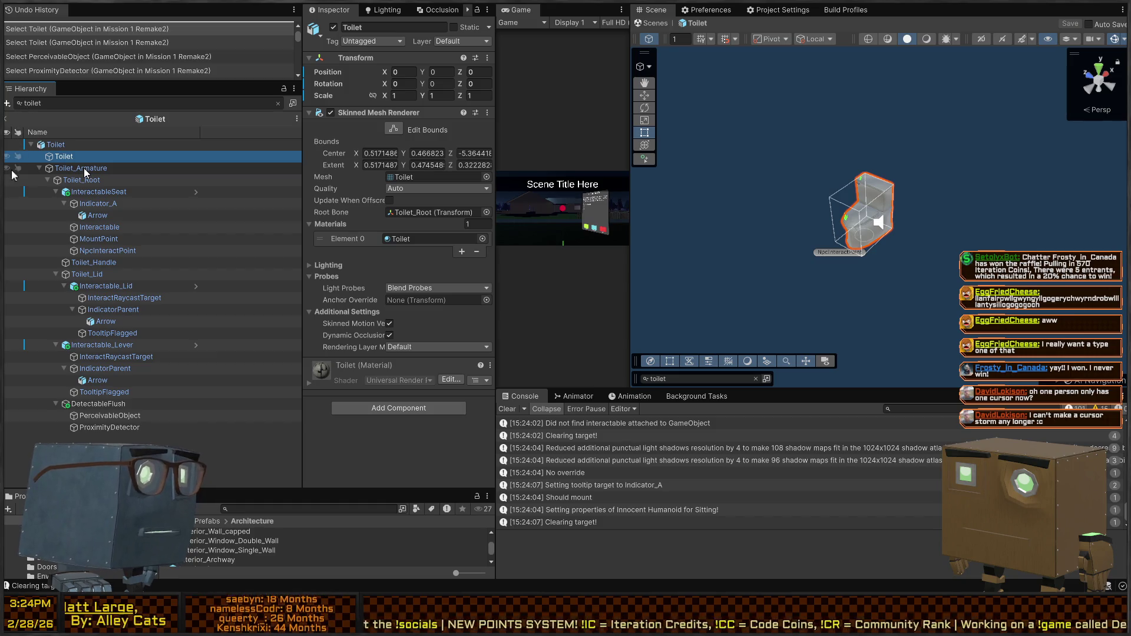
click(83, 168)
click(83, 180)
click(87, 192)
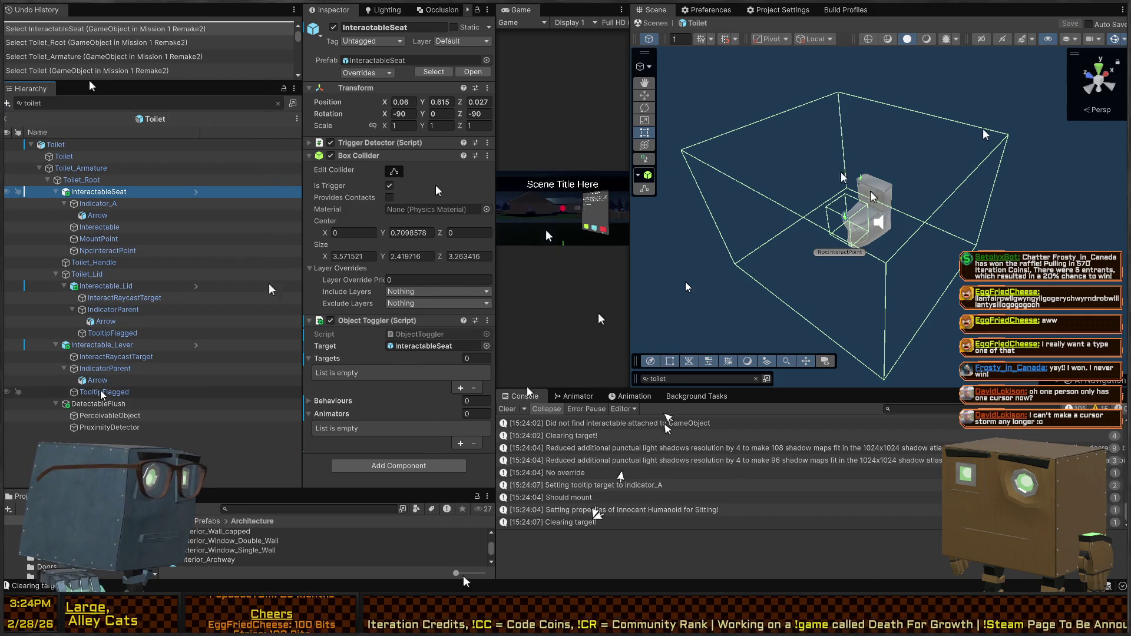
click(116, 429)
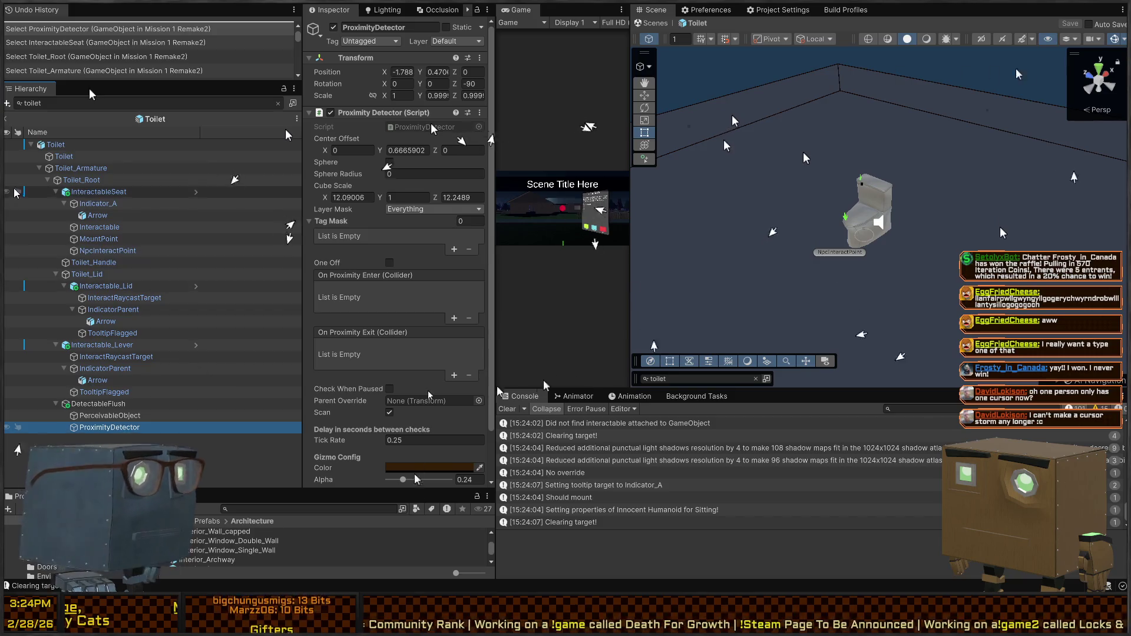
scroll(433, 129, down, 3)
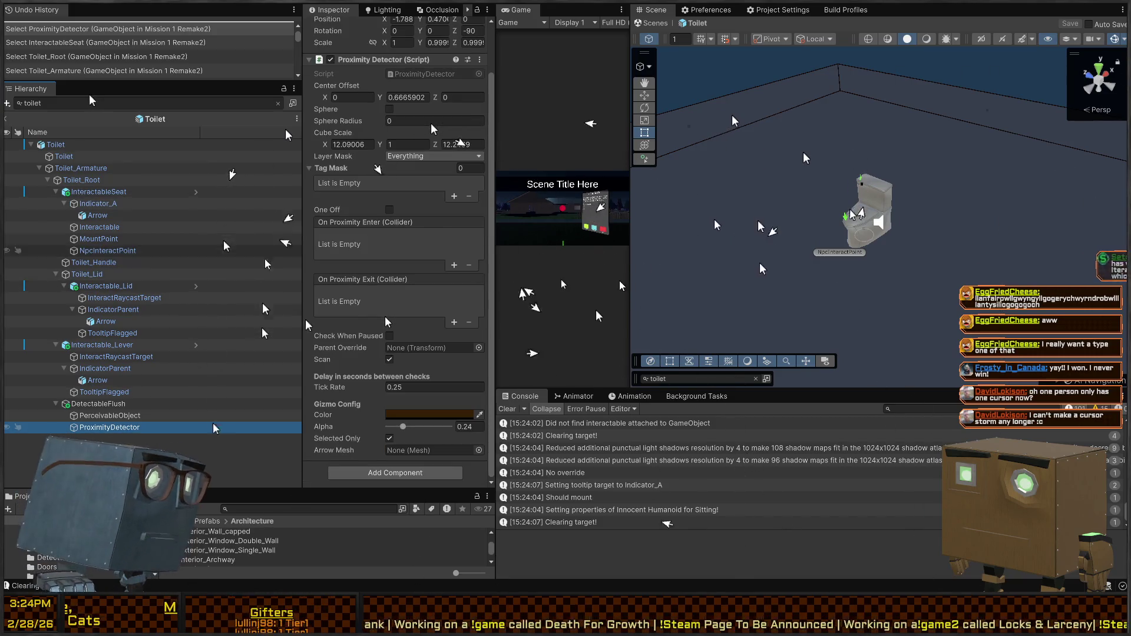
key(Up)
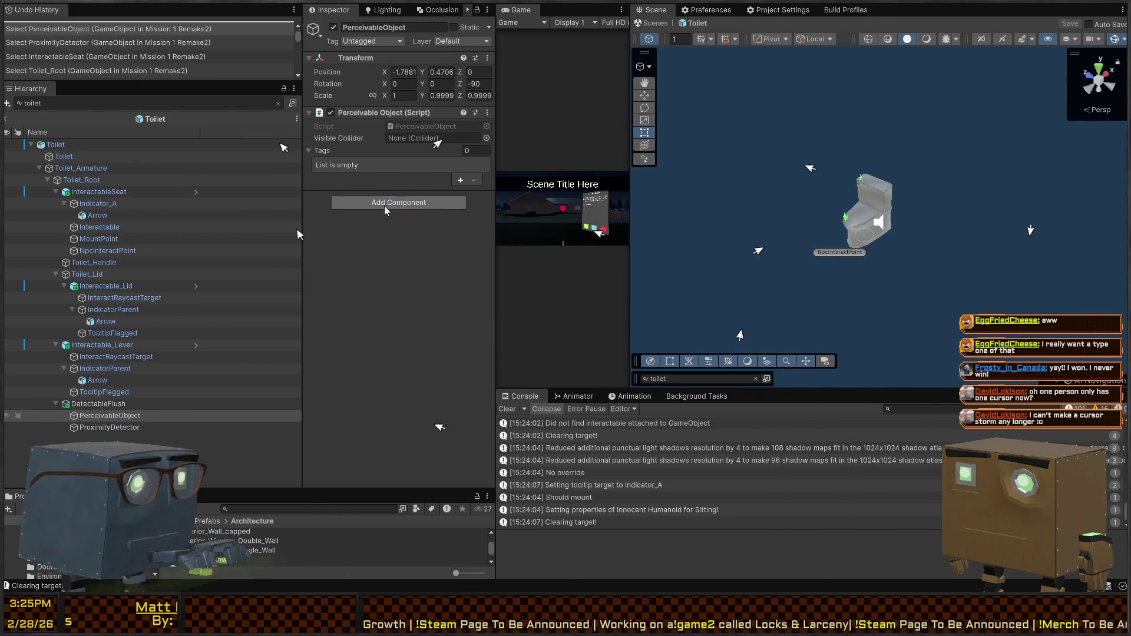
Add a Box Collider to PerceivableObject and shrink it to about 0.568 × 0.460 × 0.370 around the bowl.
key(Return)
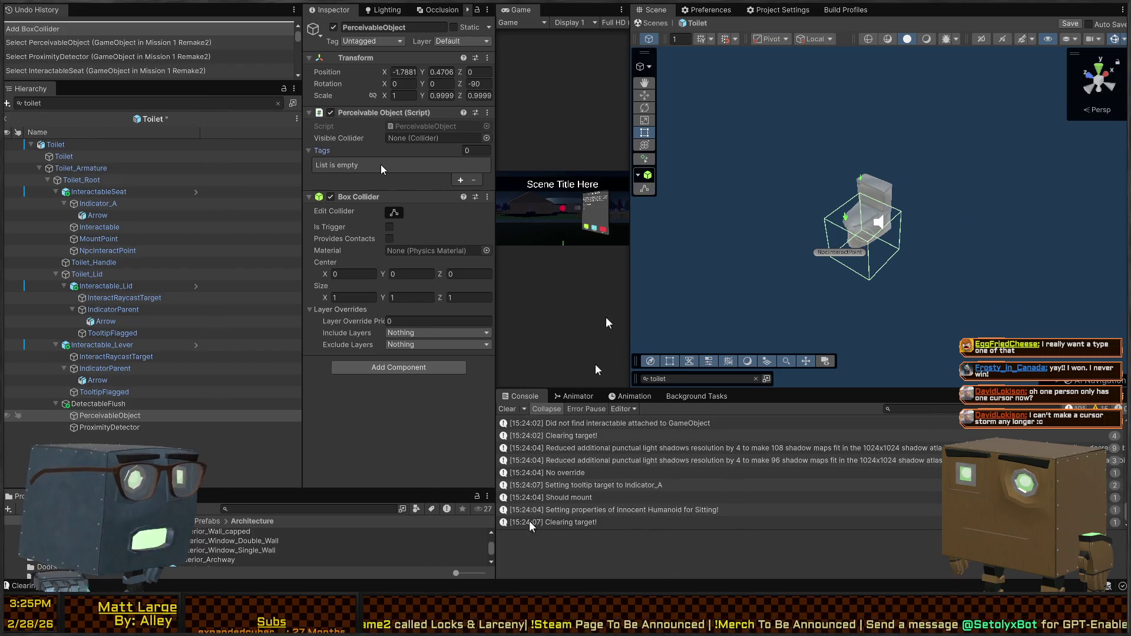
right_click(868, 235)
key(w)
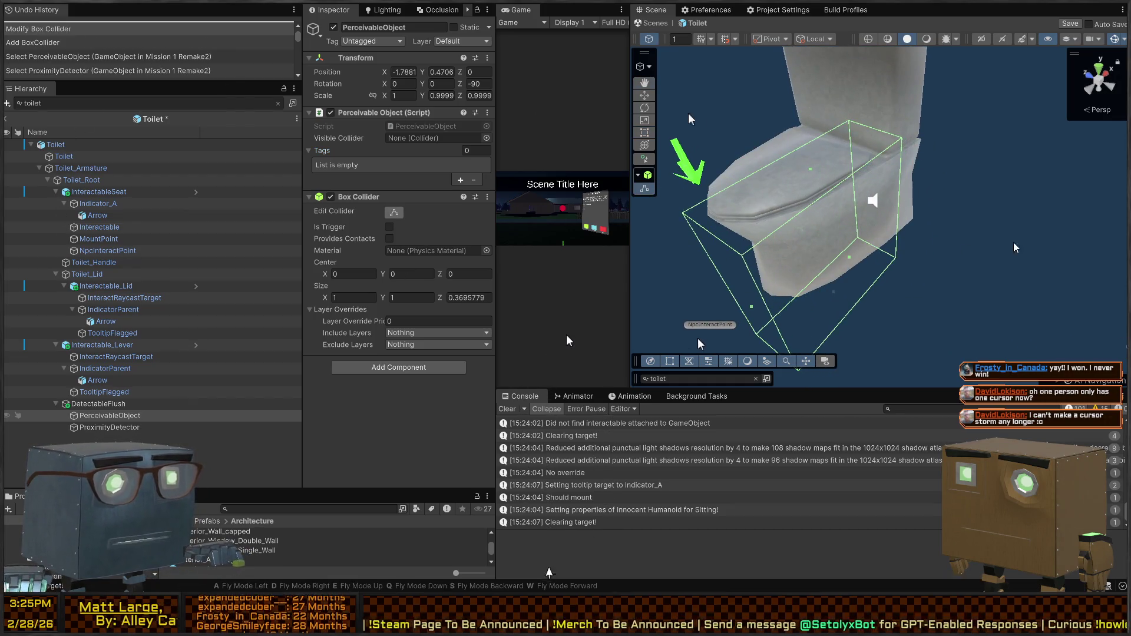
key(w)
drag(829, 283, 861, 275)
mouse_move(932, 296)
mouse_down()
mouse_move(945, 253)
mouse_move(887, 248)
mouse_up()
drag(747, 242, 773, 242)
Save the Toilet prefab with Ctrl+S and select DetectableFlush to view its Audio Source.
key(w)
key(s)
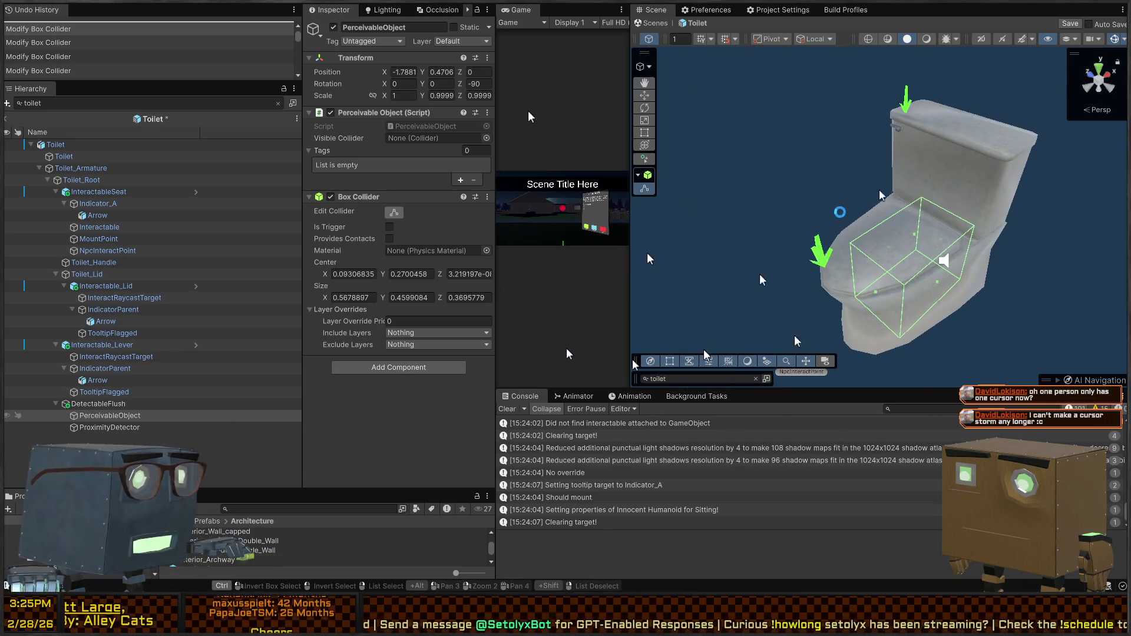
key(ctrl+s)
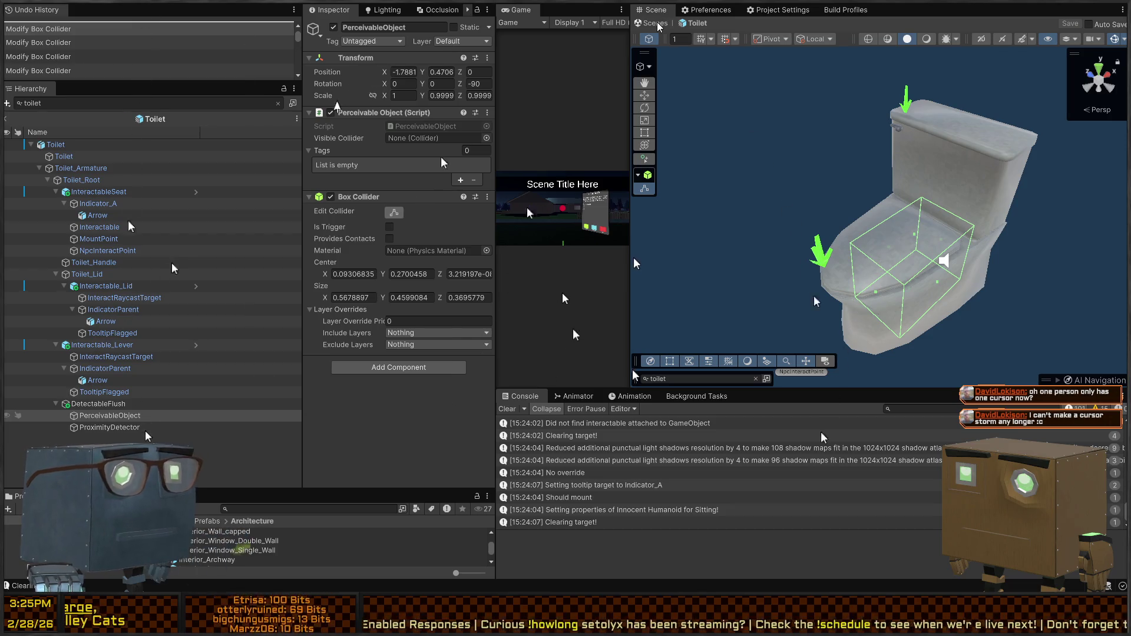
click(95, 404)
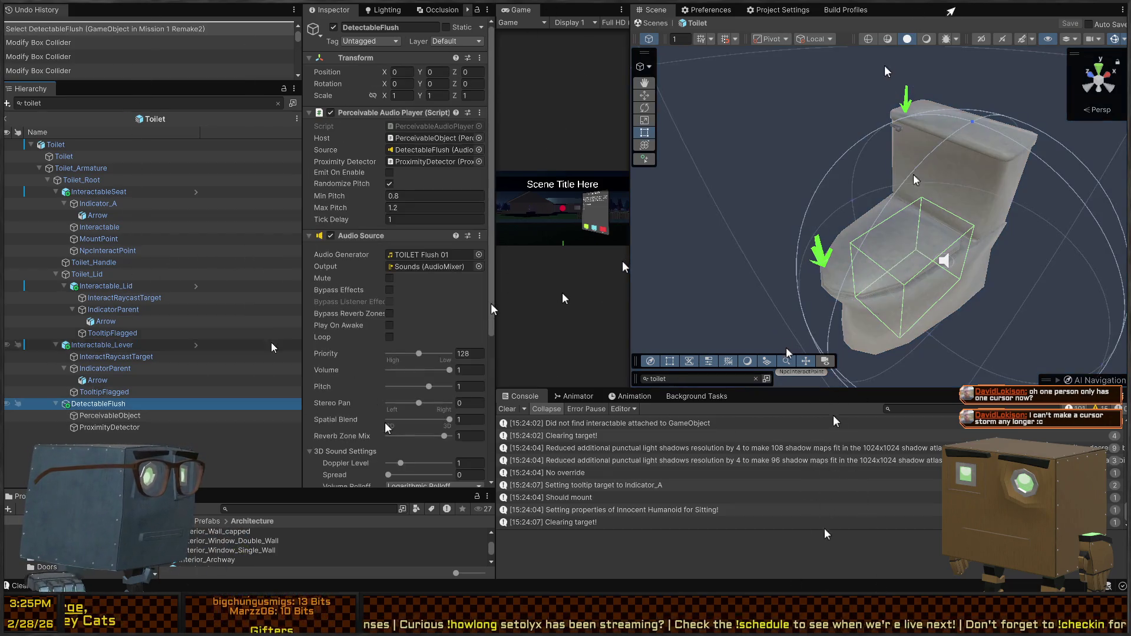
Drag PerceivableObject into its own Perceivable Object script's Visible Collider field, assigning its Box Collider.
scroll(340, 272, down, 10)
scroll(340, 271, up, 6)
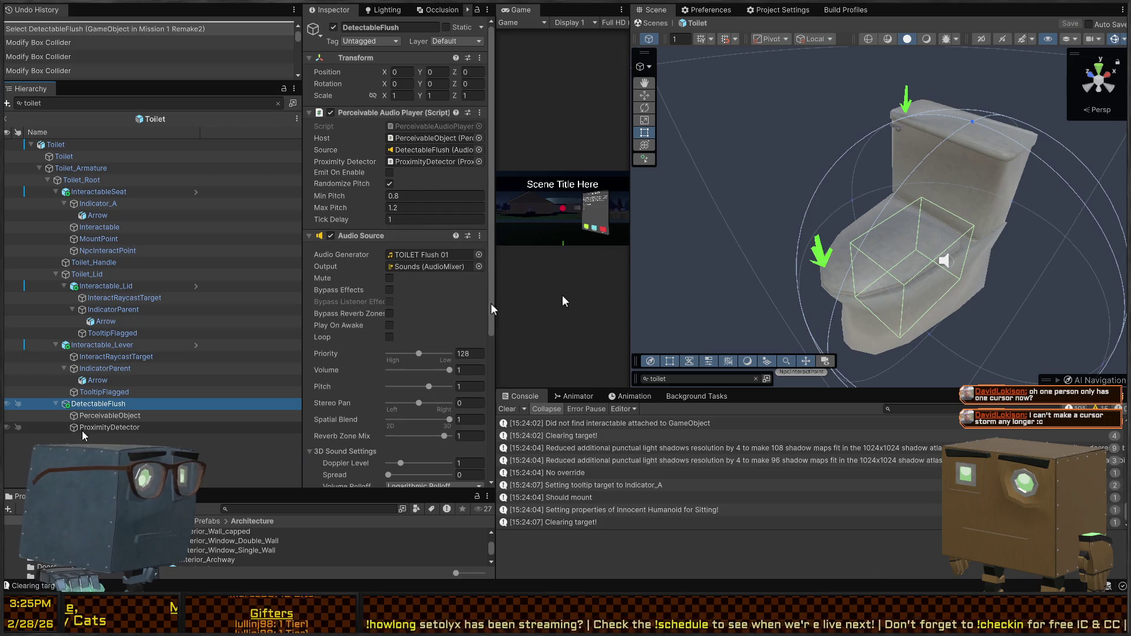
click(111, 414)
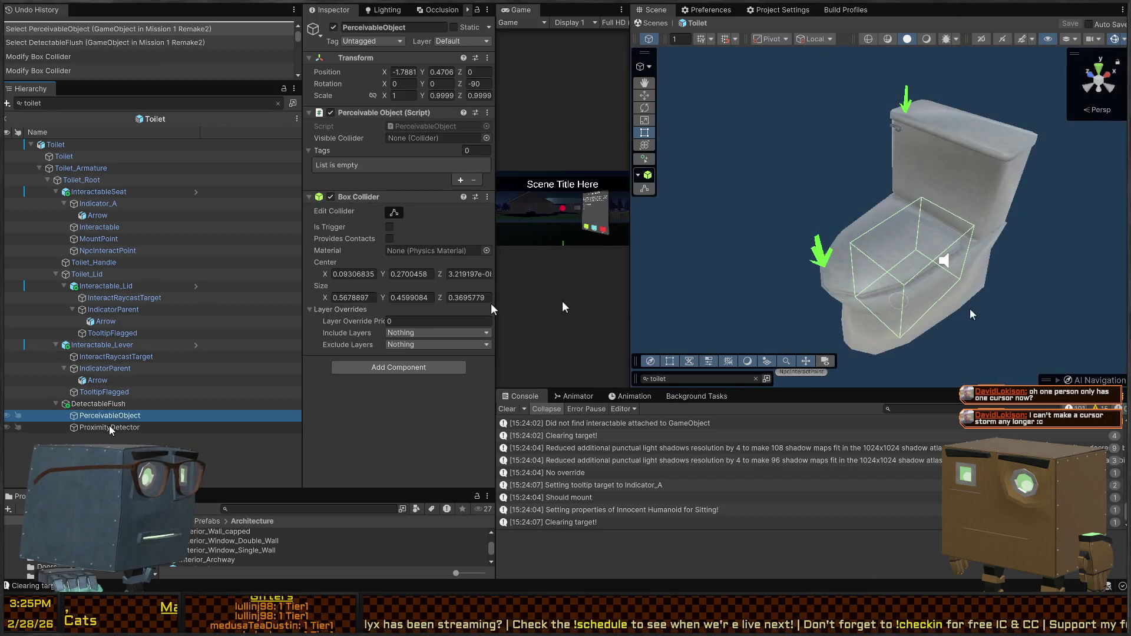
key(Down)
scroll(492, 307, down, 2)
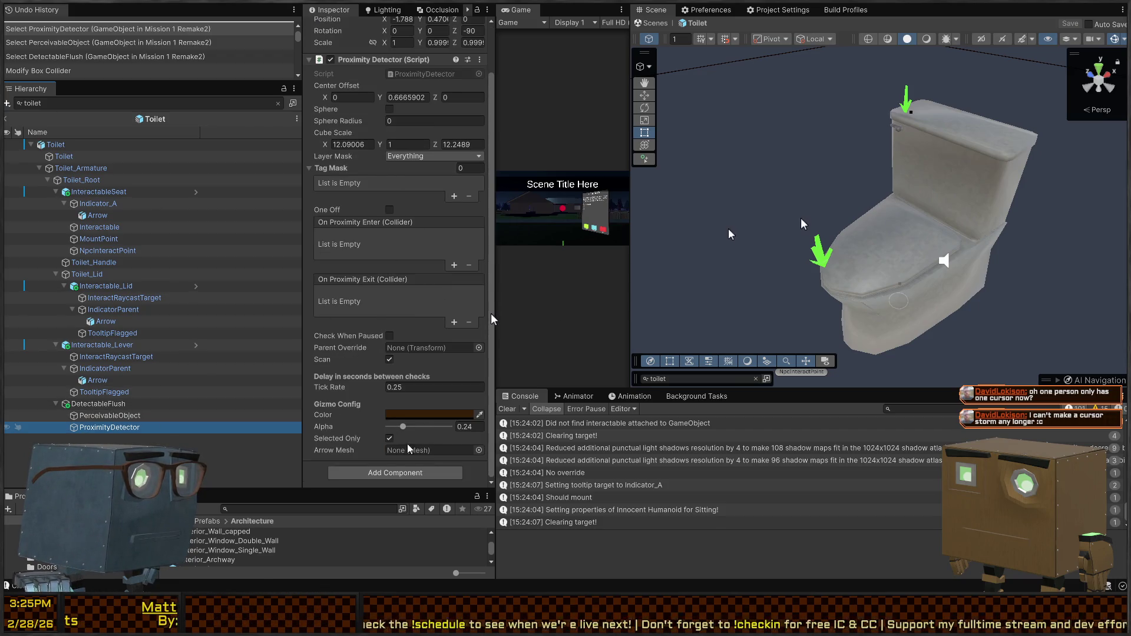
mouse_move(147, 415)
mouse_down()
mouse_move(430, 349)
mouse_move(406, 176)
mouse_move(427, 469)
mouse_up()
scroll(361, 271, up, 2)
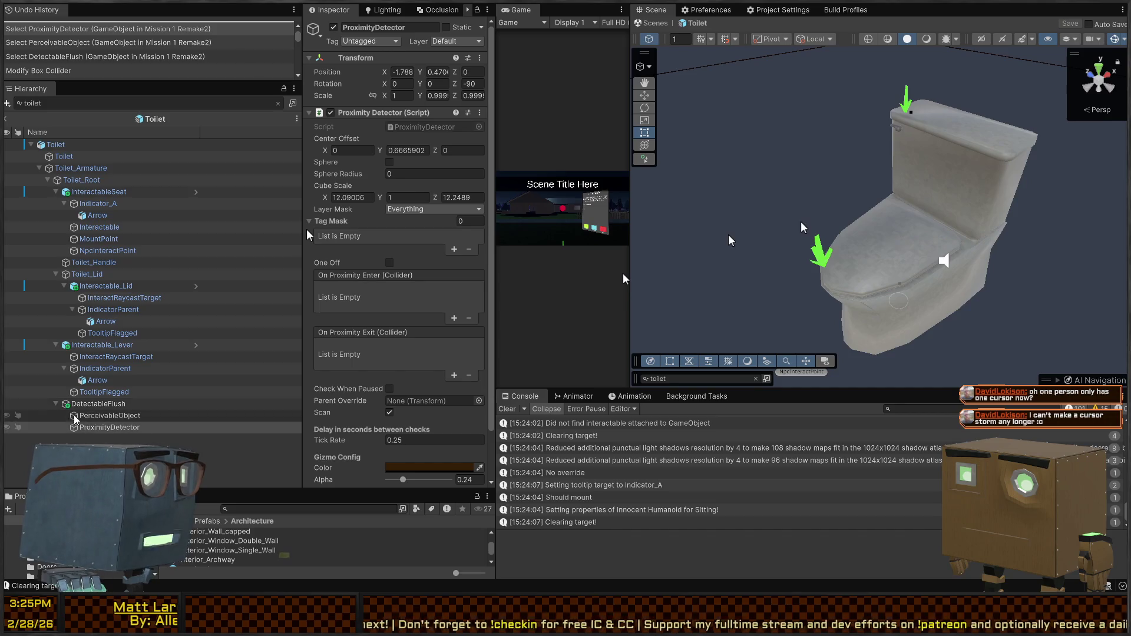
click(91, 404)
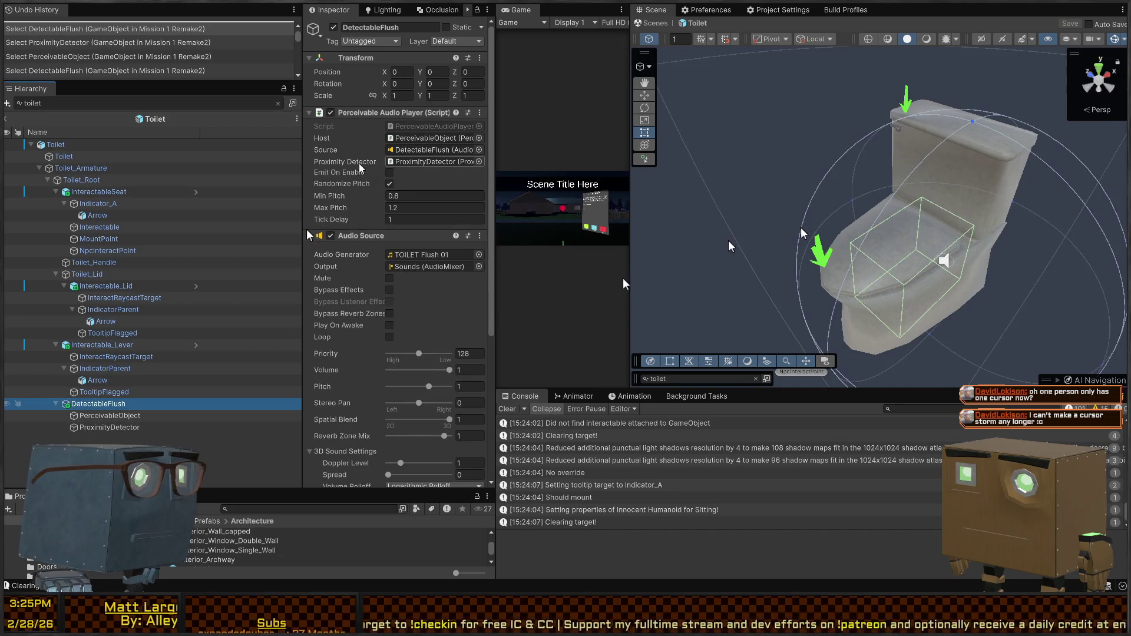
scroll(336, 230, down, 6)
click(110, 415)
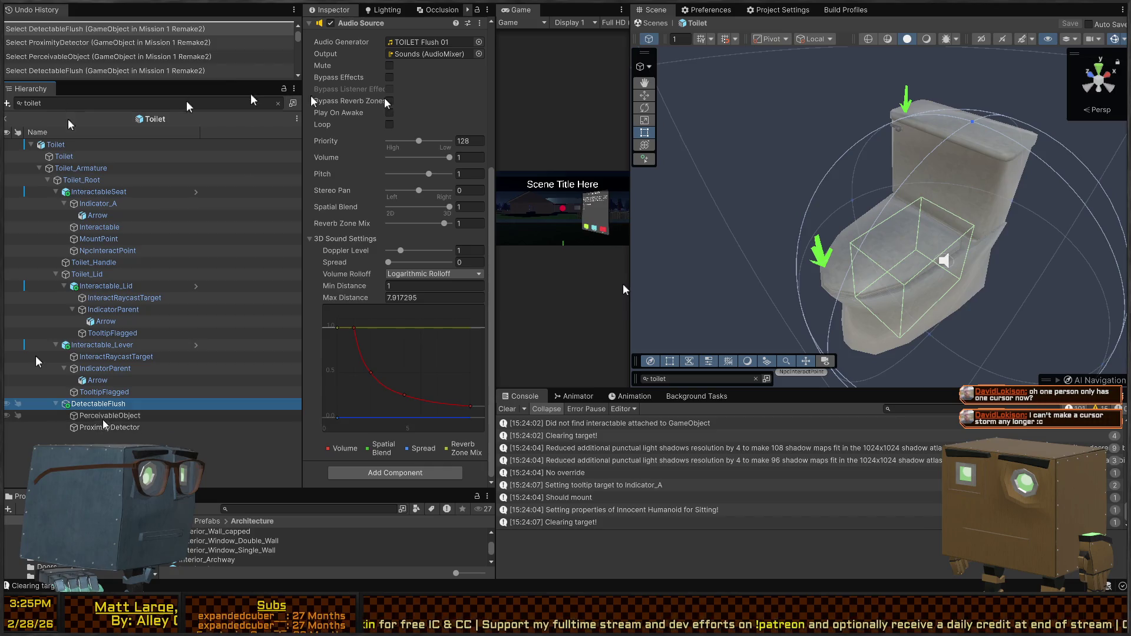
mouse_move(117, 415)
mouse_down()
mouse_move(147, 251)
mouse_move(413, 196)
mouse_move(418, 152)
mouse_up()
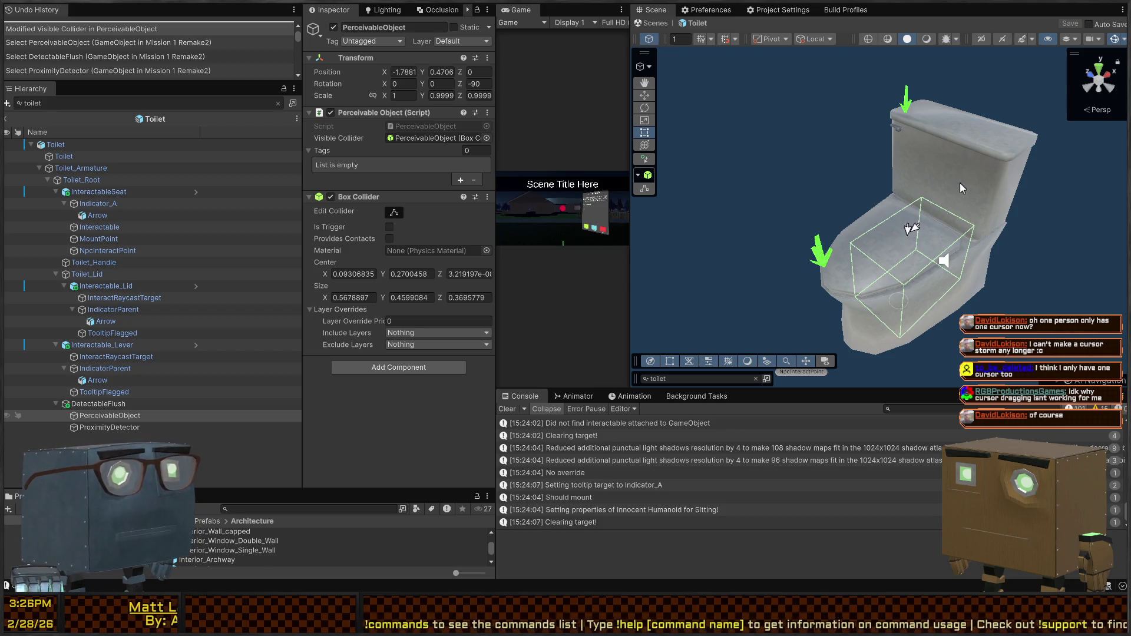
Fly the Scene camera in close to the toilet tank and lever.
key(s)
key(w)
key(a)
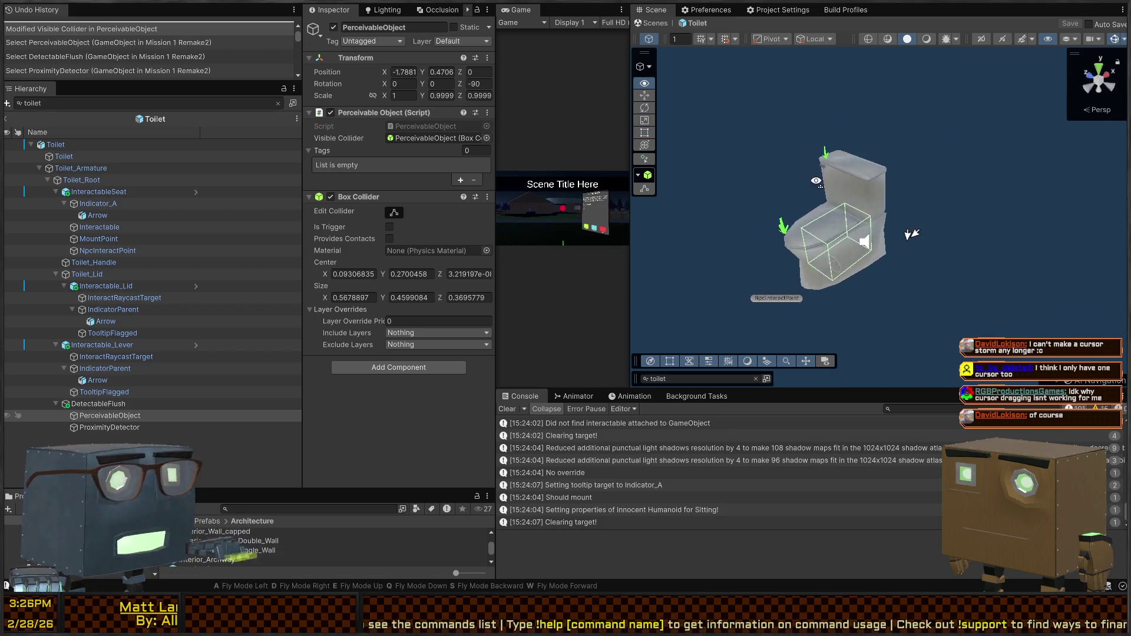
key(w)
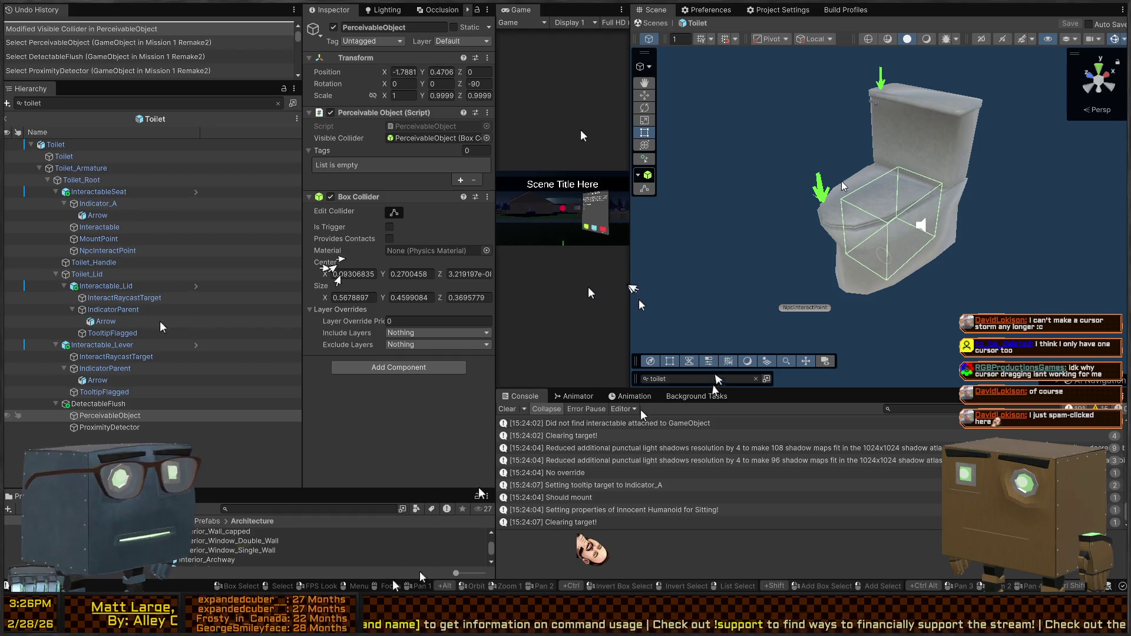
key(w)
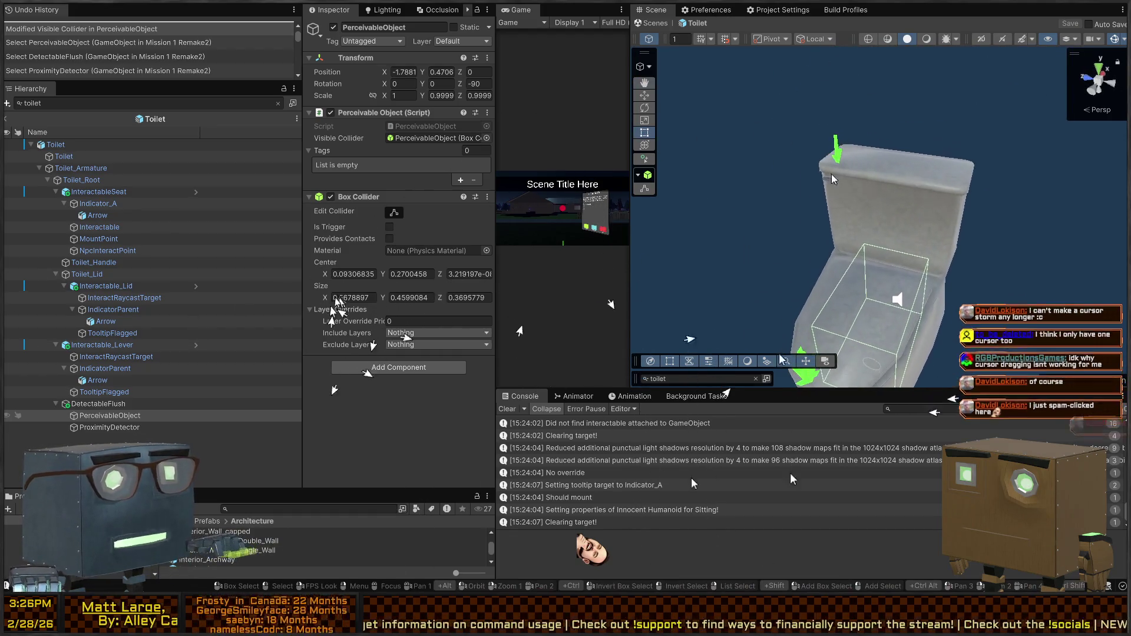
Select the root Toilet, its mesh, and then InteractableSeat to review the toilet's parts.
click(833, 186)
click(832, 183)
click(833, 182)
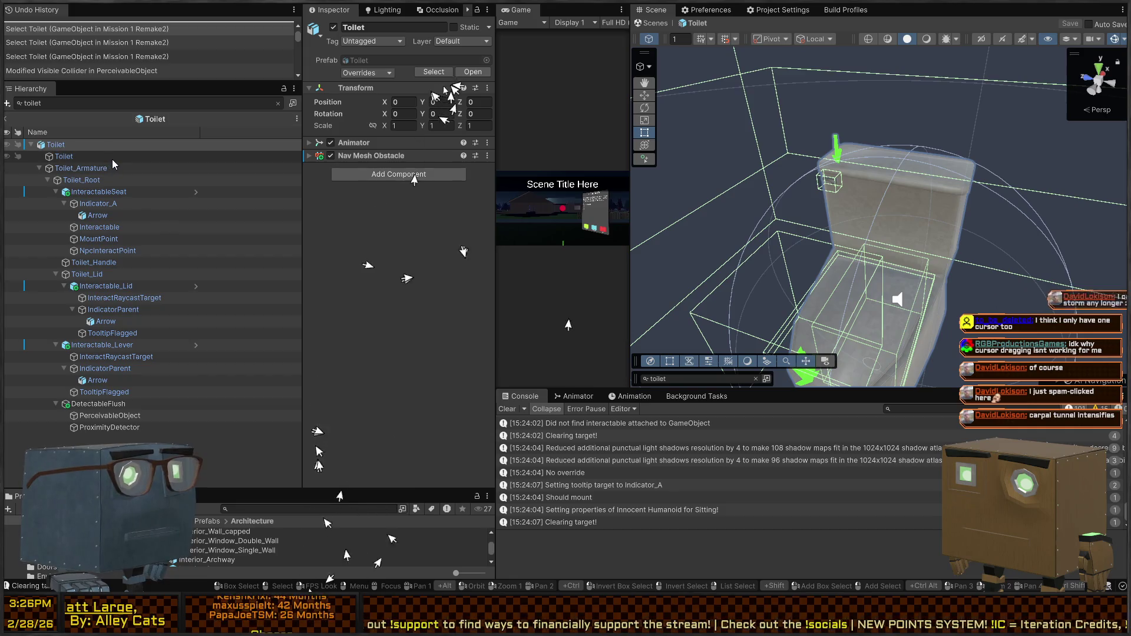
click(98, 192)
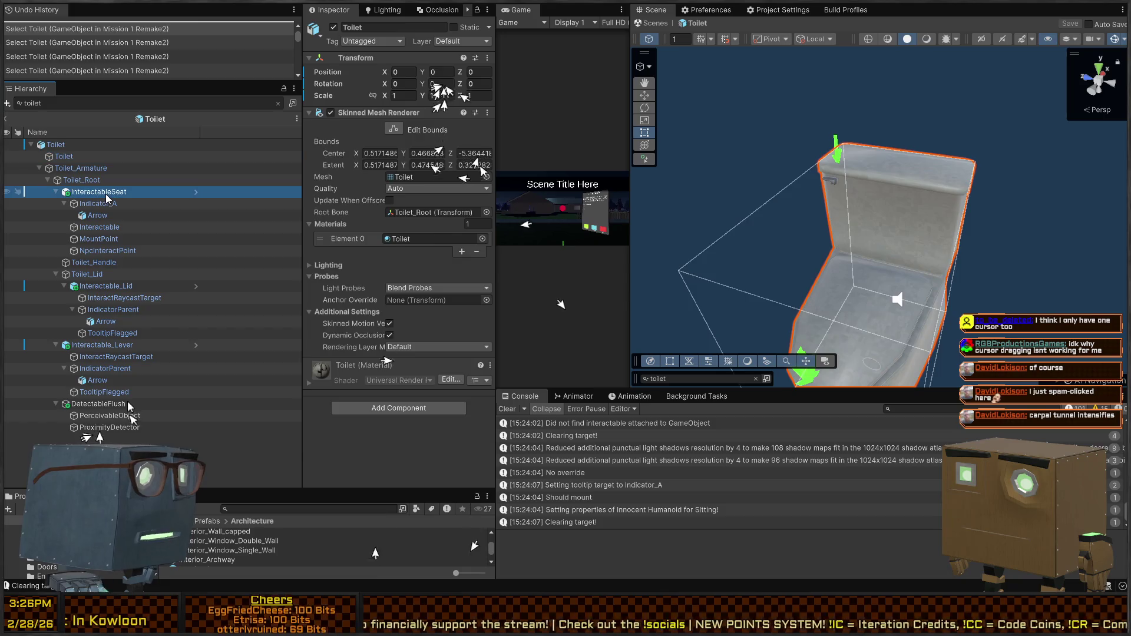
Step through Indicator_A and Interactable_Lid, then bring up Interactable_Lever's On Interact events.
click(115, 203)
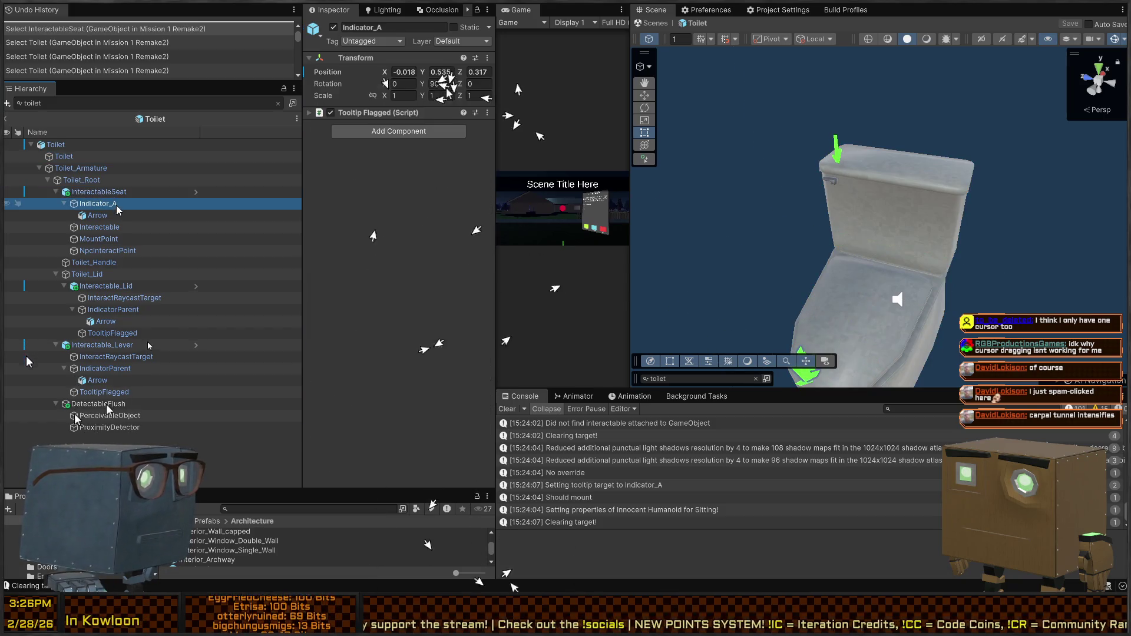
click(106, 286)
click(106, 344)
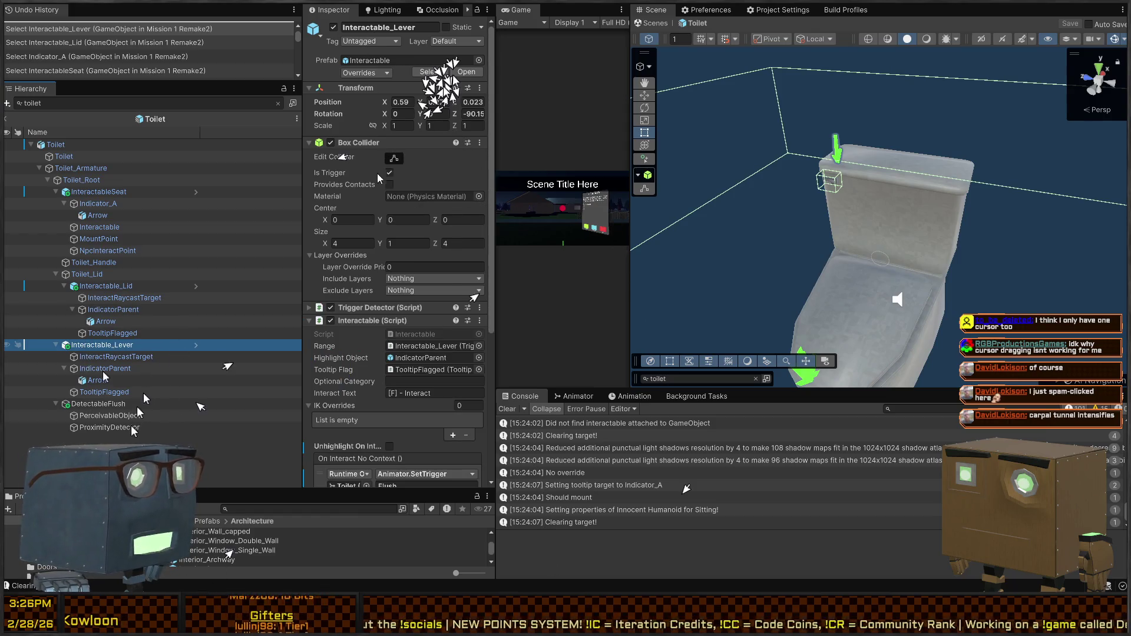
scroll(364, 199, down, 3)
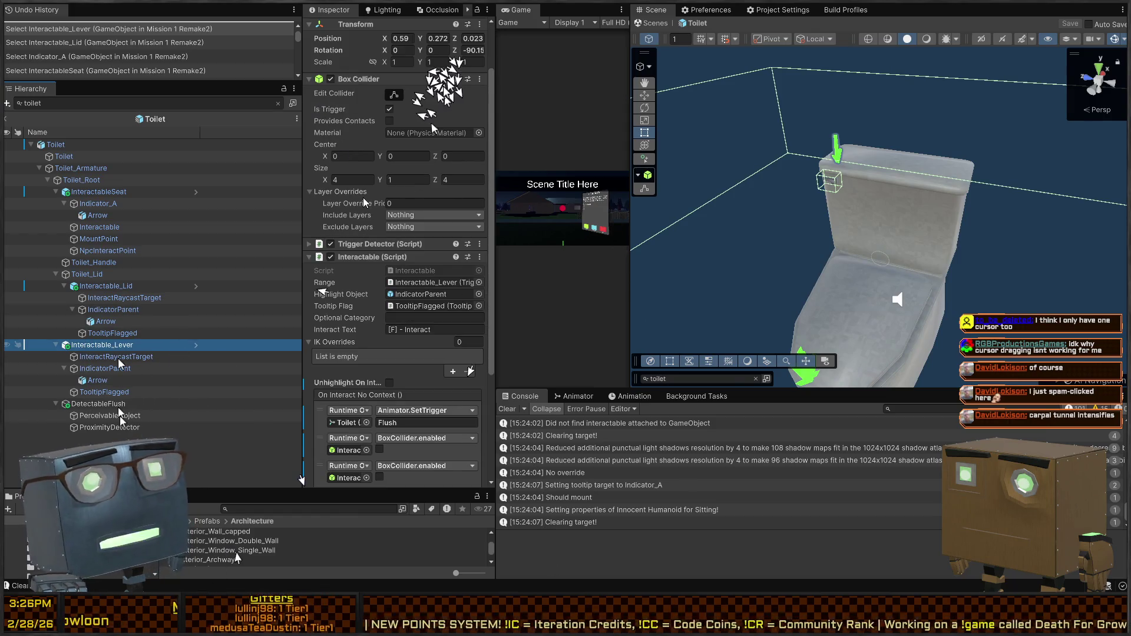
scroll(346, 234, down, 3)
scroll(345, 232, down, 4)
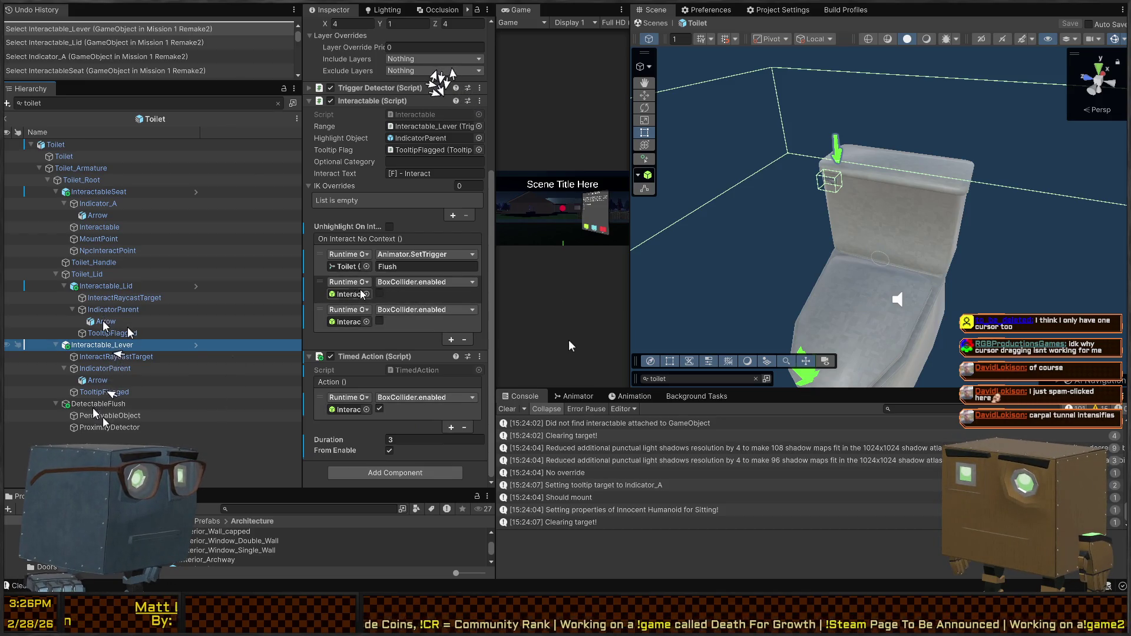
Make the third On Interact entry call DetectableFlush's PerceivableAudioPlayer.Play, save the prefab, and play.
click(349, 322)
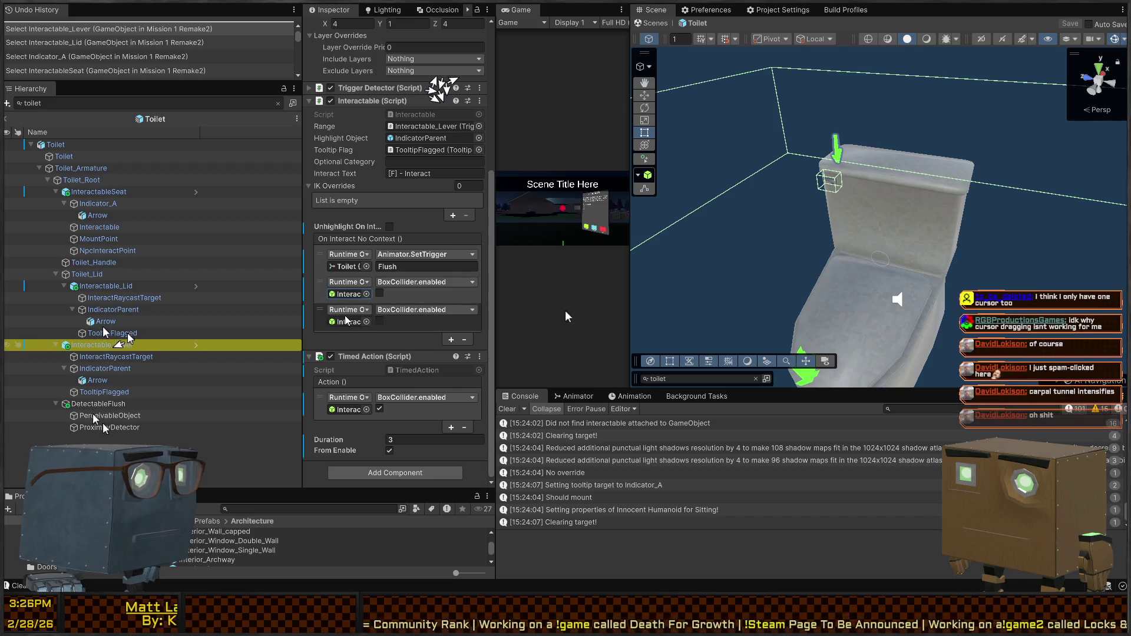
click(379, 321)
click(379, 321)
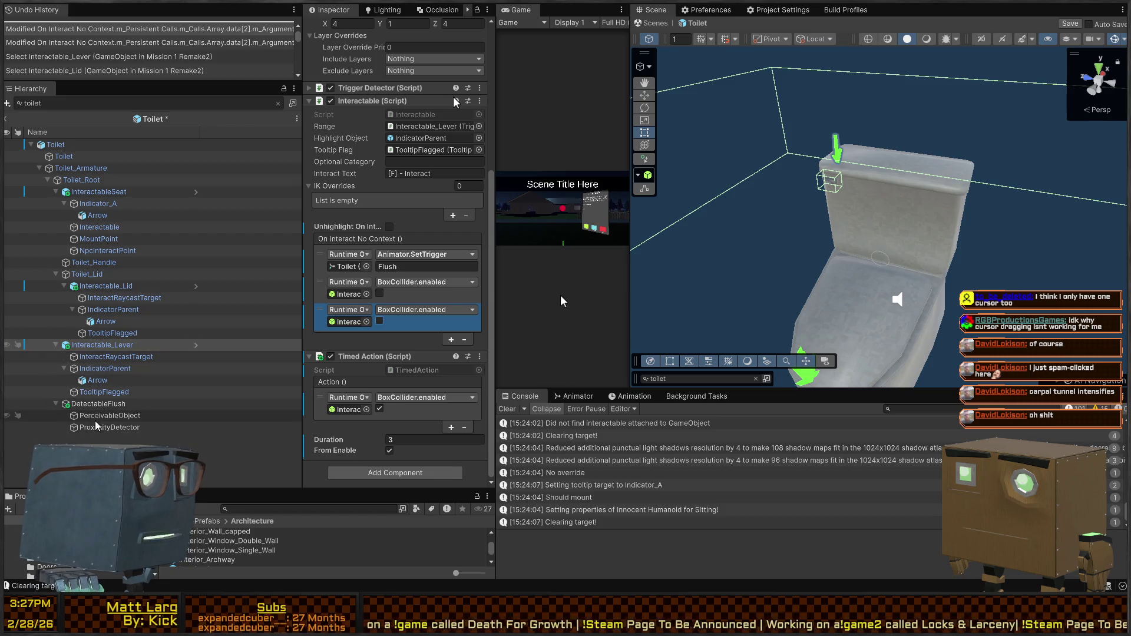
drag(98, 404, 349, 322)
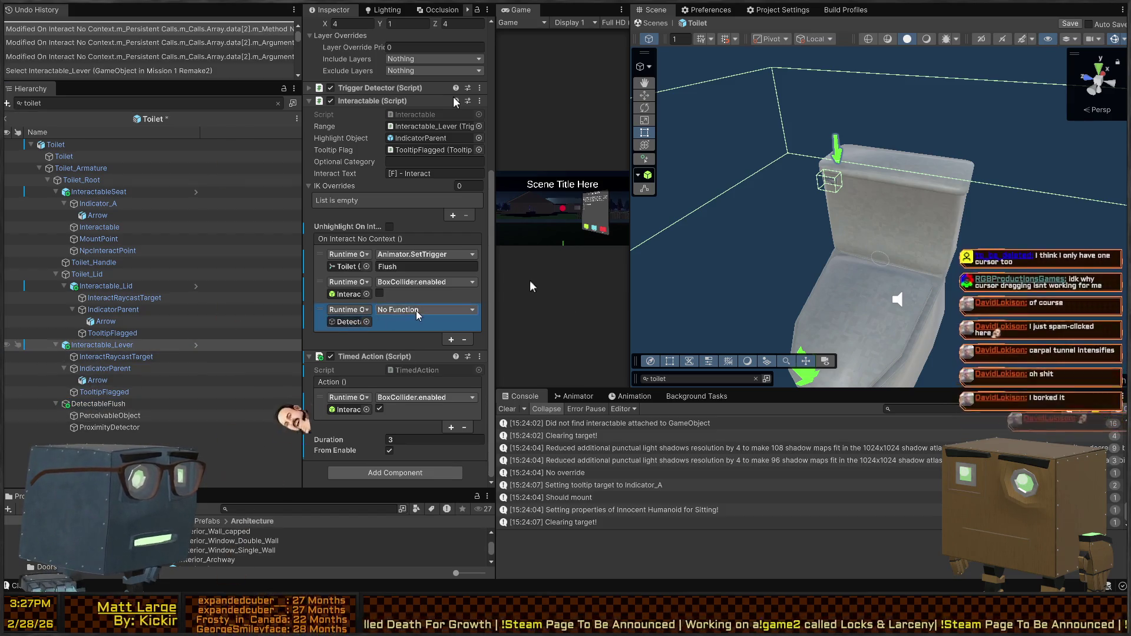
click(461, 310)
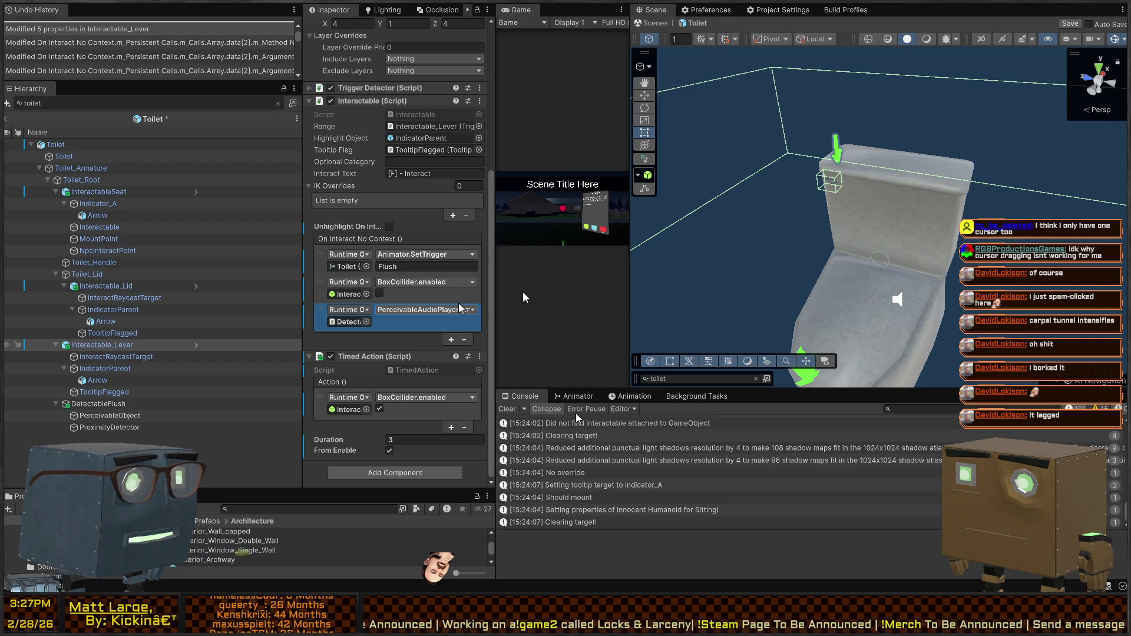
click(574, 502)
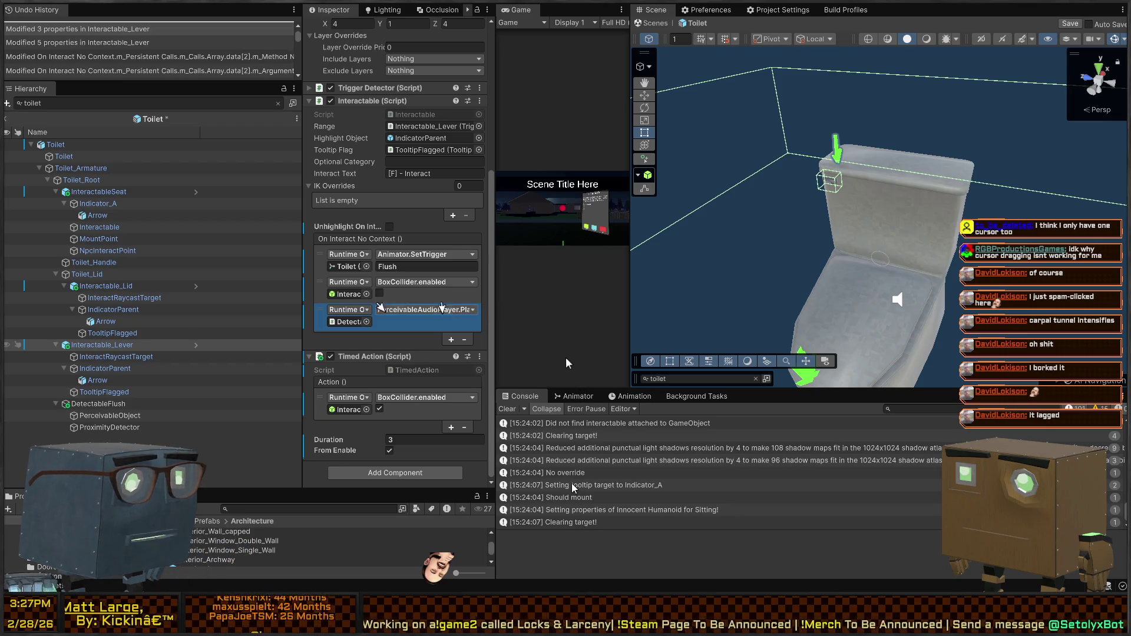
key(ctrl+s)
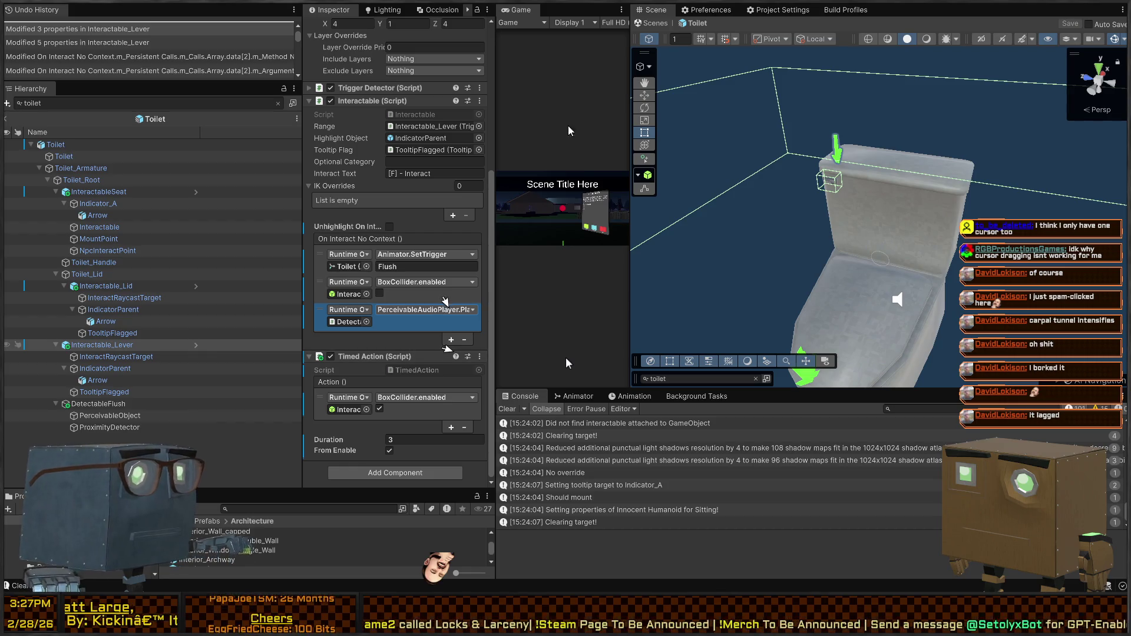
key(ctrl+p)
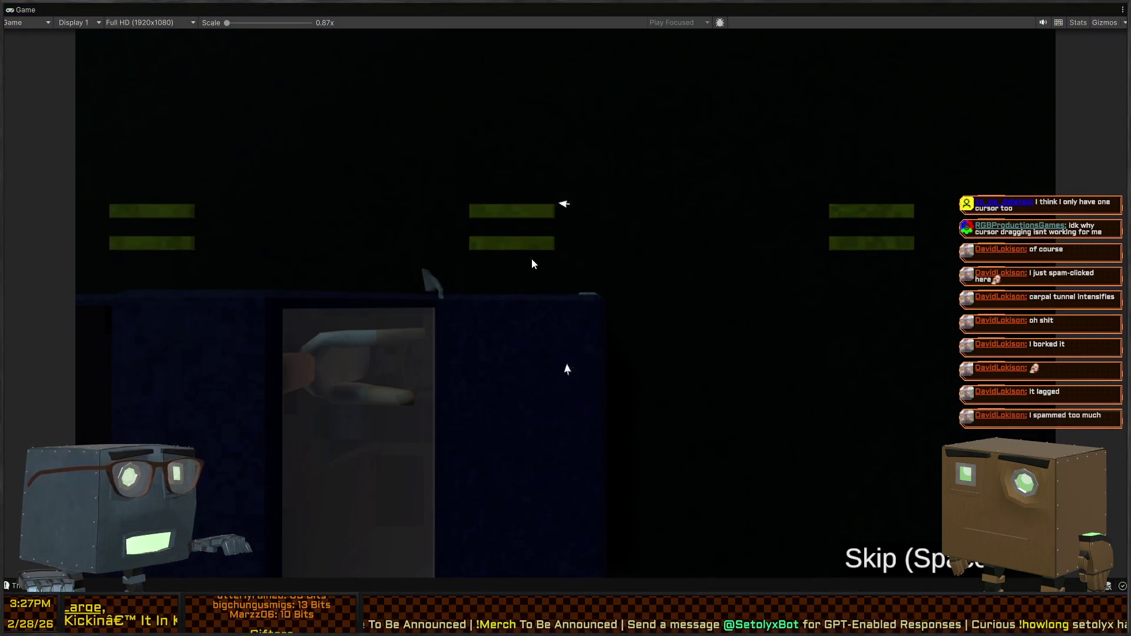
Stop play mode, set DetectableFlush's Audio Source volume to 0.05, and run the game again.
key(ctrl+p)
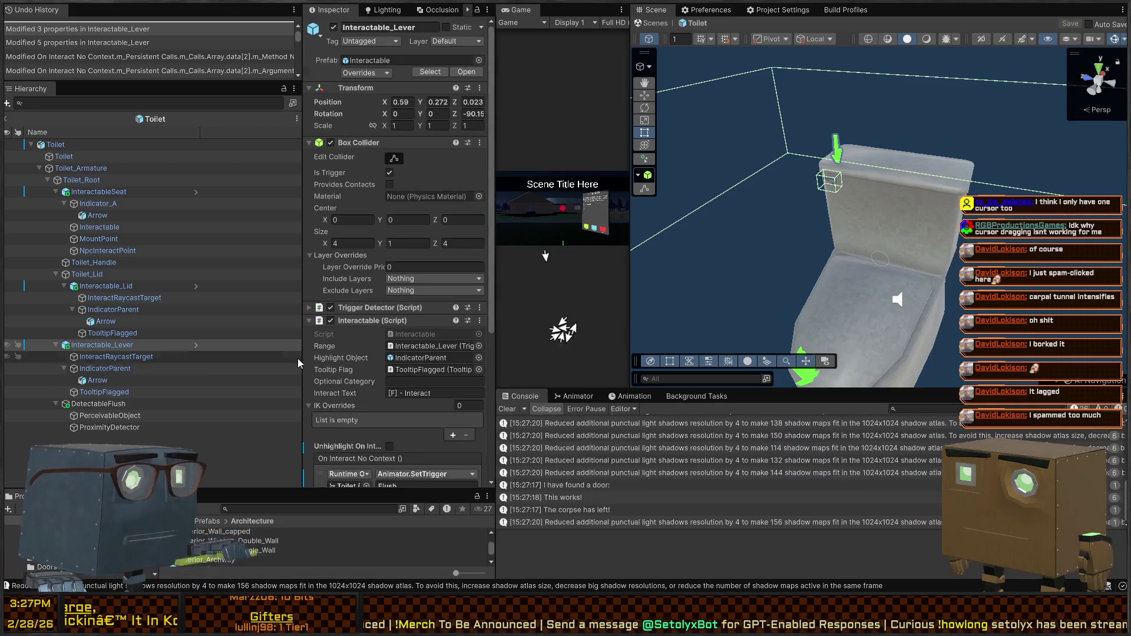
click(116, 427)
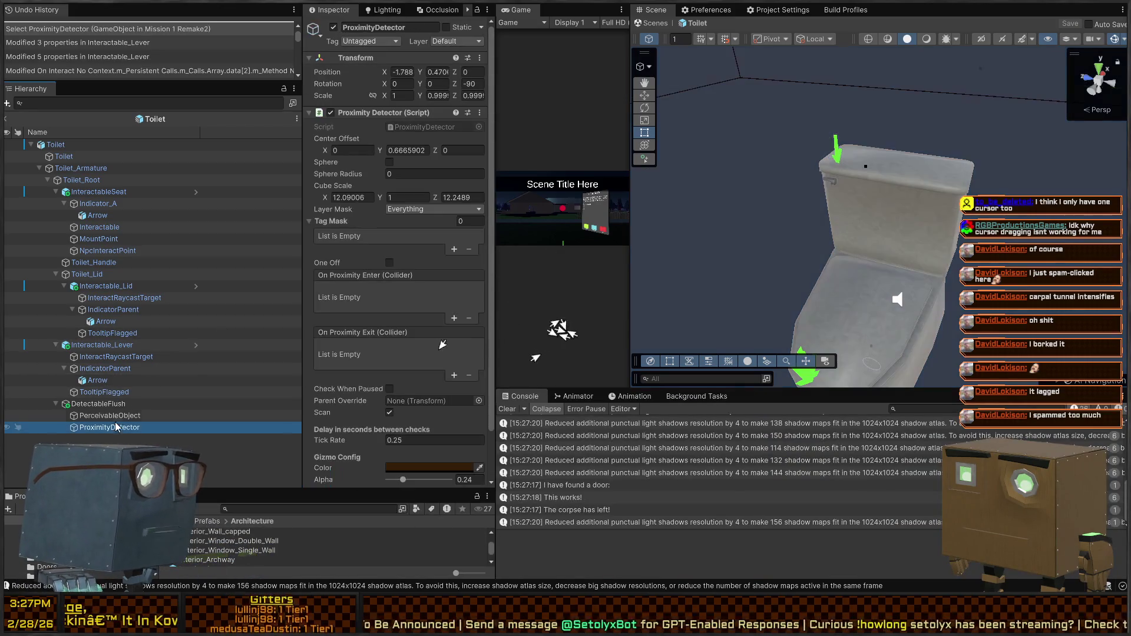
click(109, 403)
scroll(362, 221, down, 10)
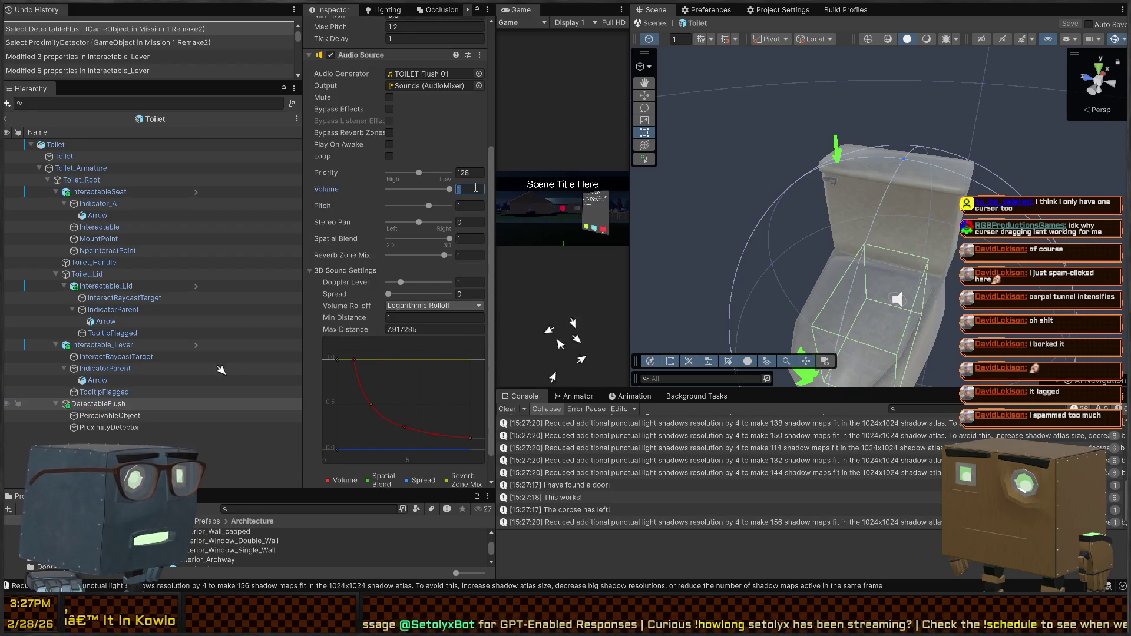
text(.01)
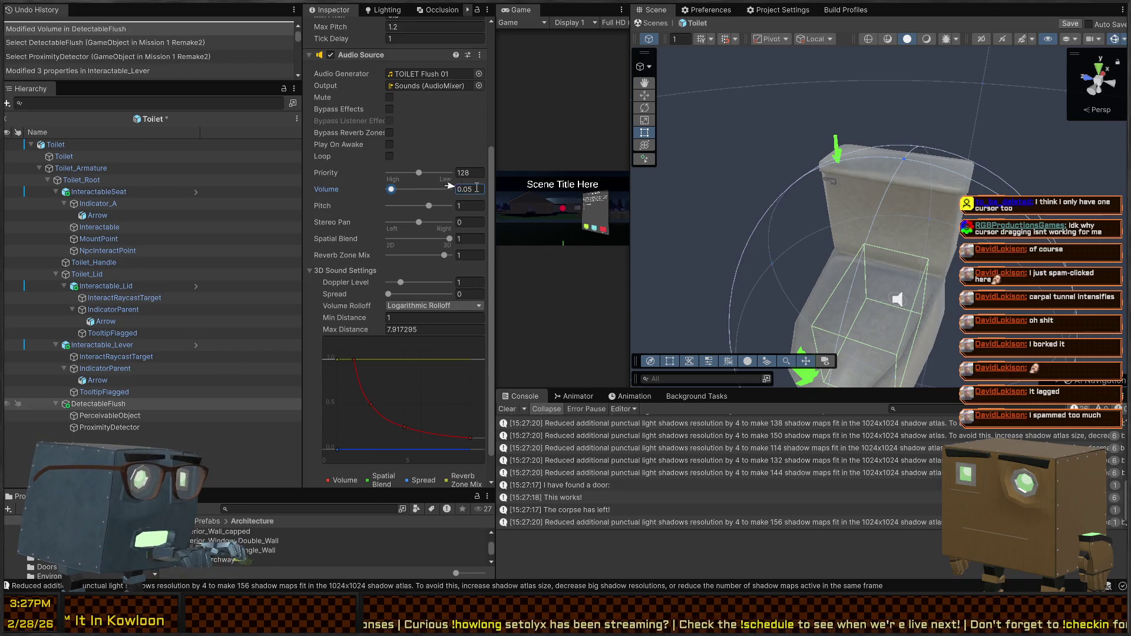
key(shift+space)
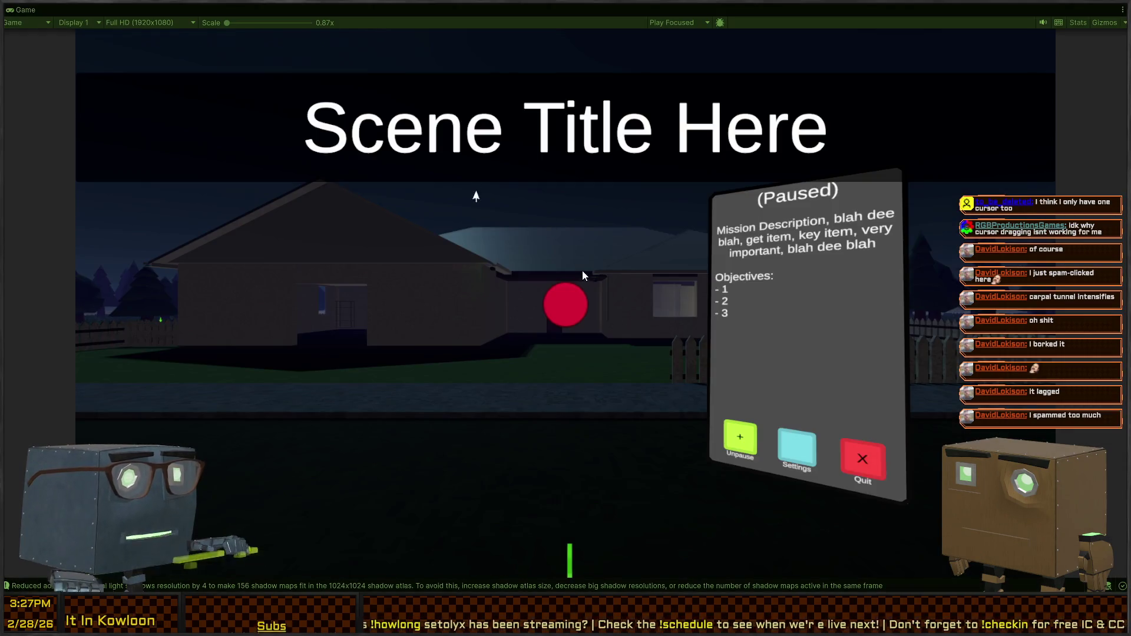
Unpause and walk the player through the house, opening doors with F, up to the bathroom toilet.
click(551, 299)
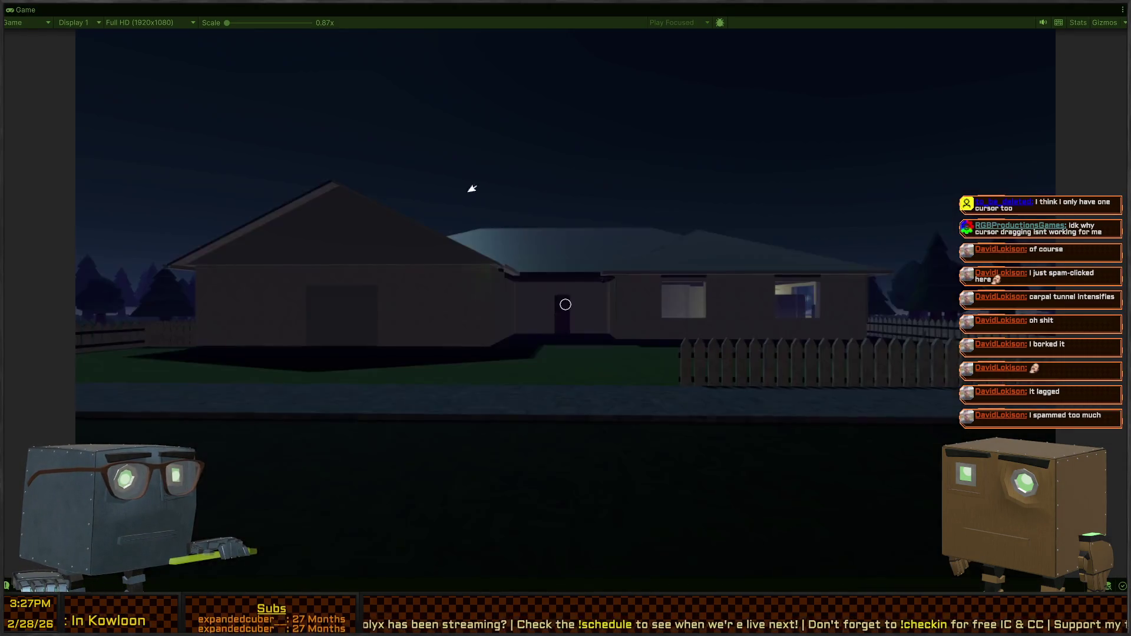
key(w)
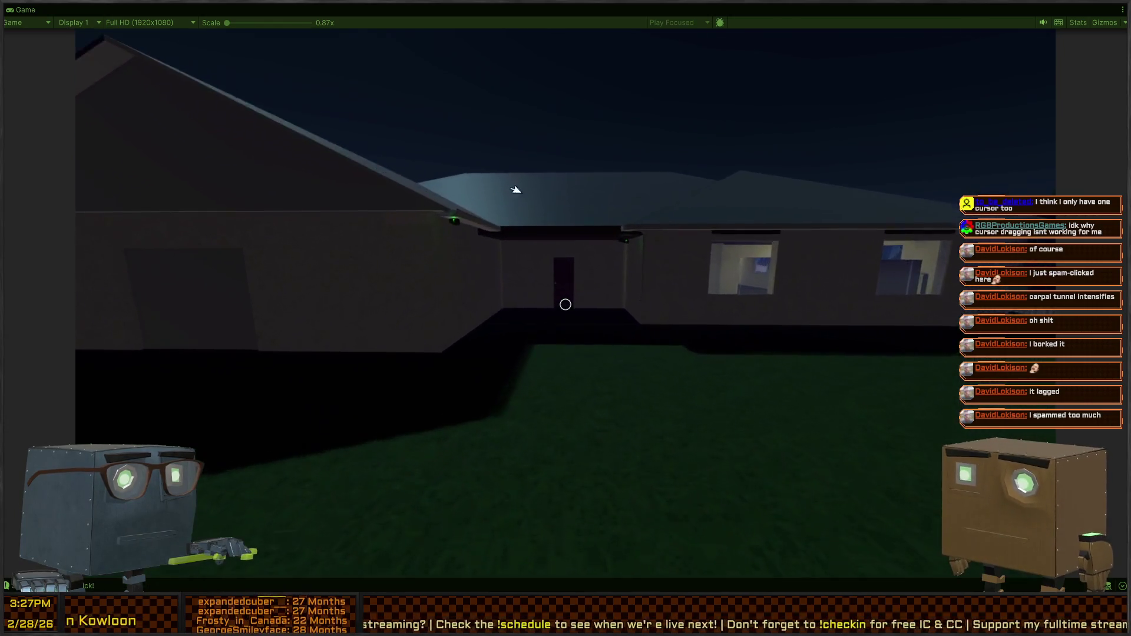
key(w)
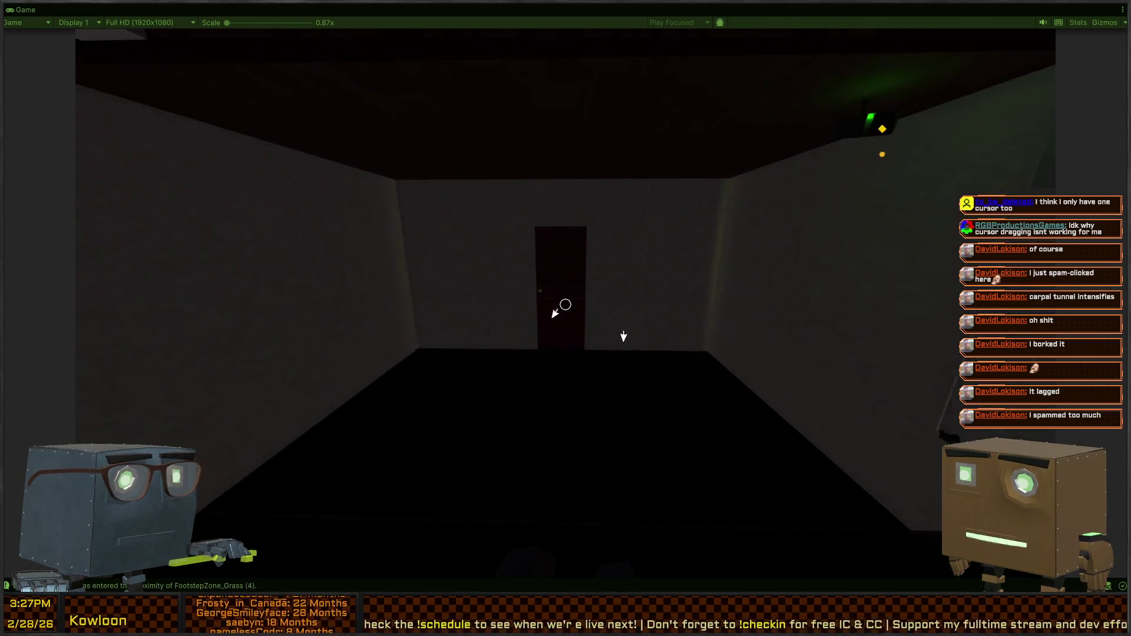
key(w)
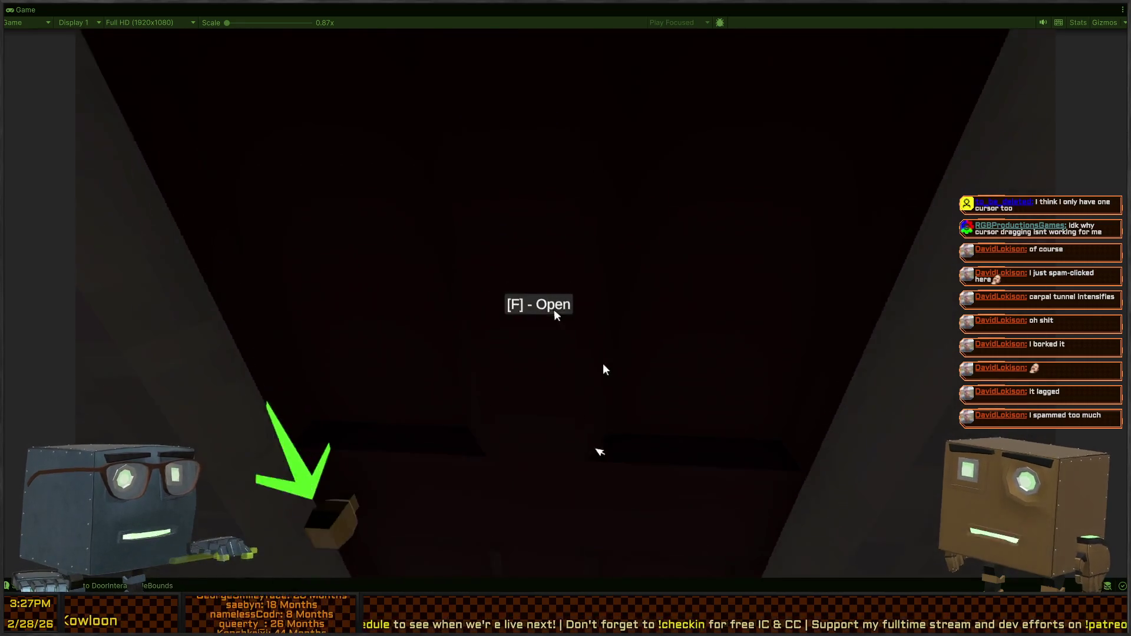
key(w)
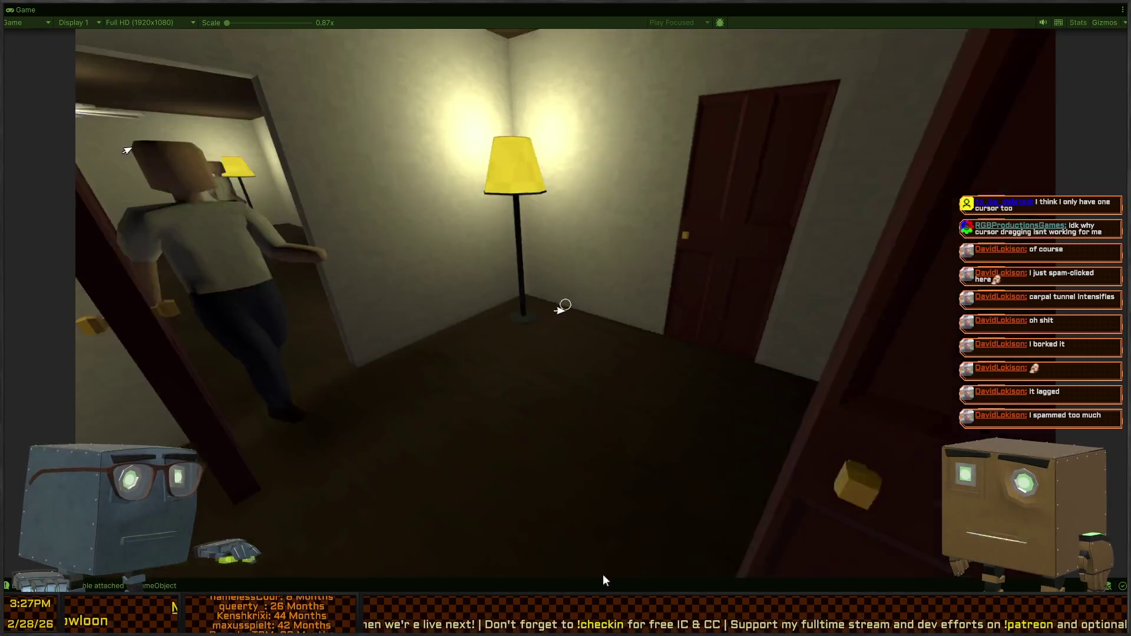
key(w)
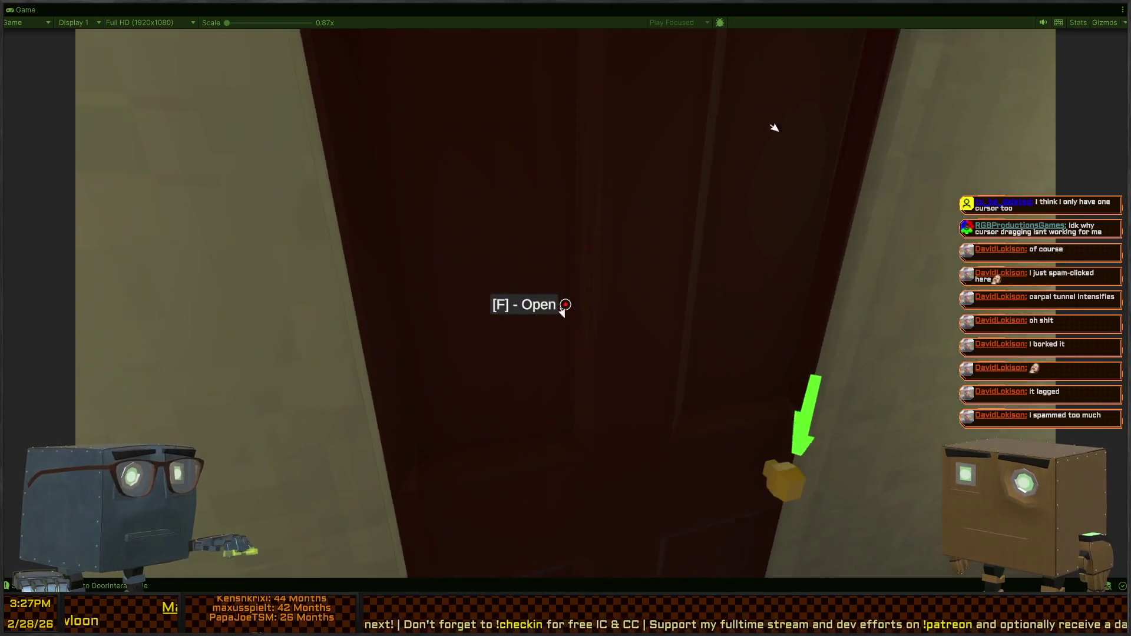
key(f)
key(w)
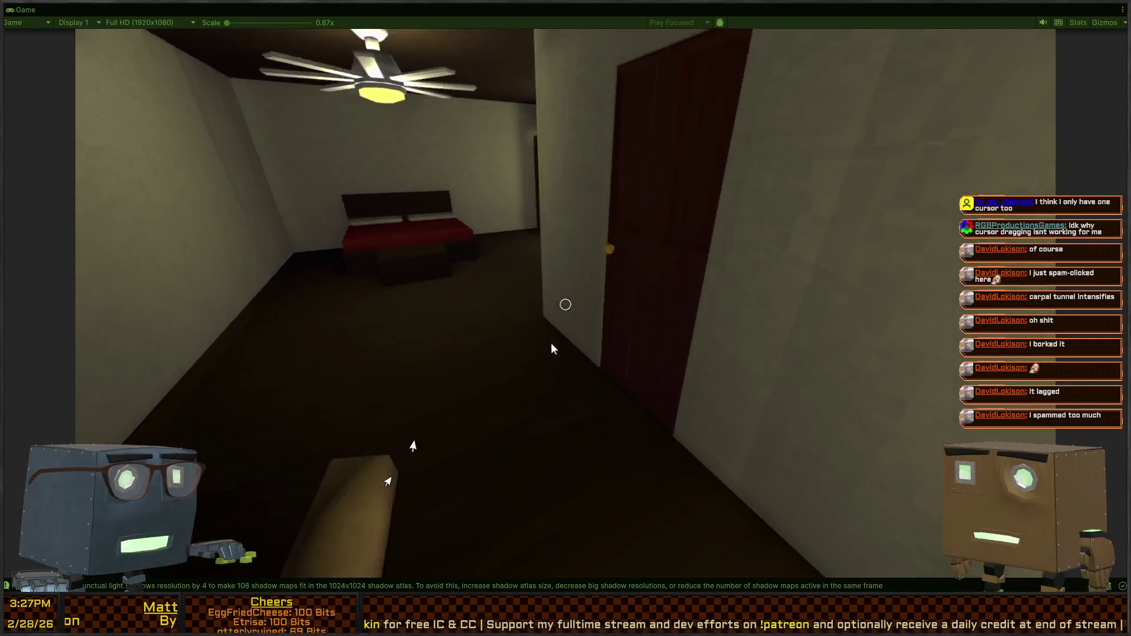
key(f)
key(w)
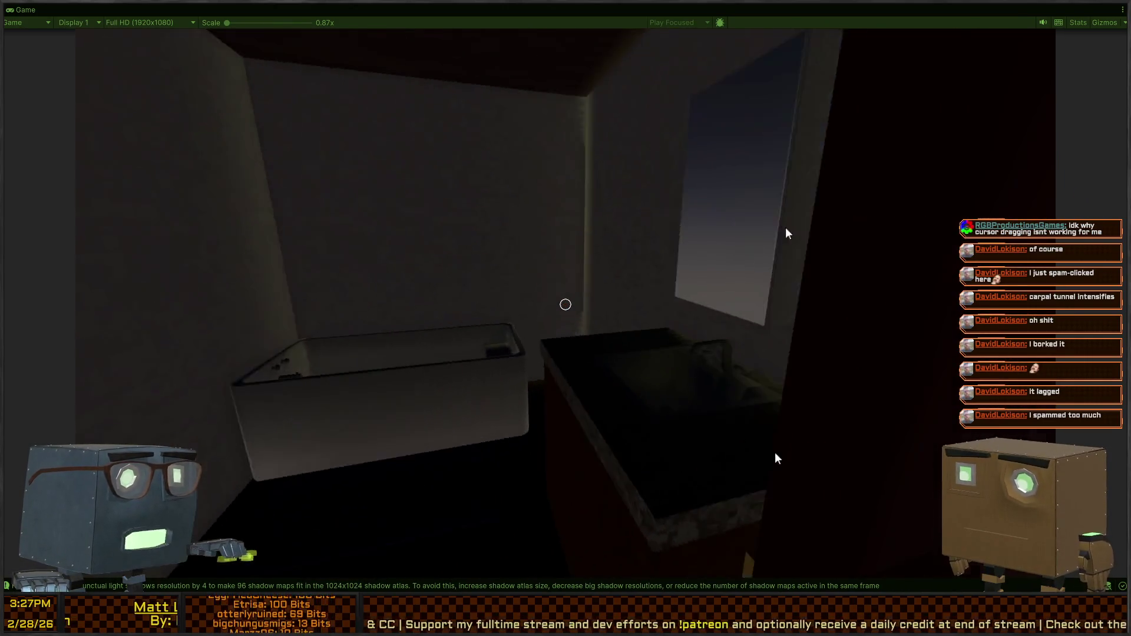
key(w)
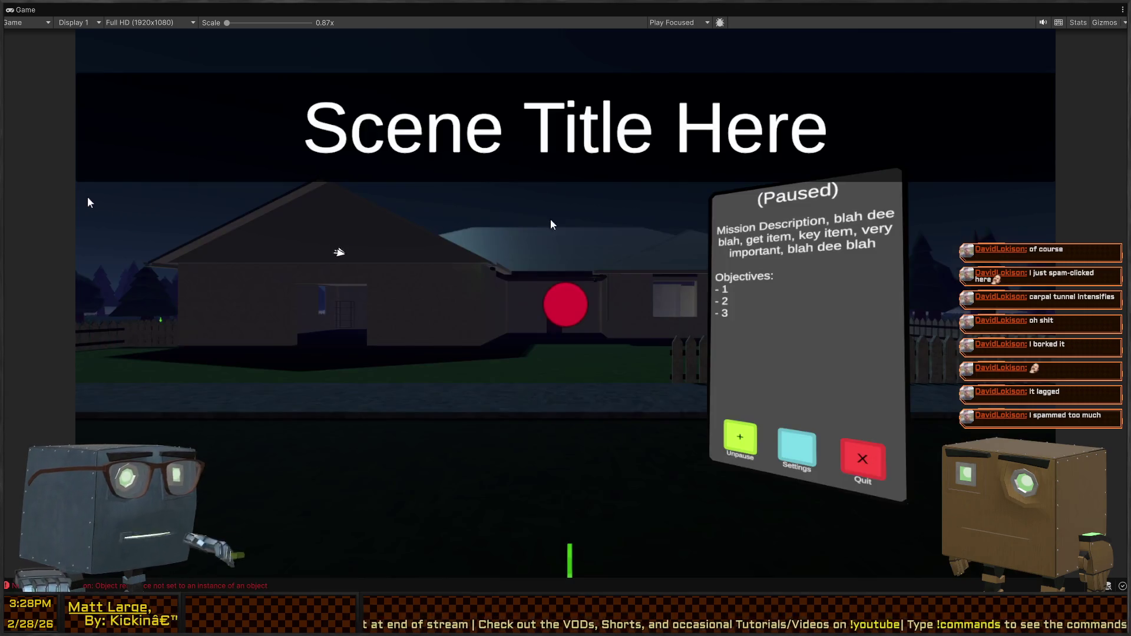
key(shift+space)
Click through the Toilet's children in the Hierarchy and settle on Interactable_Lever.
scroll(837, 205, up, 5)
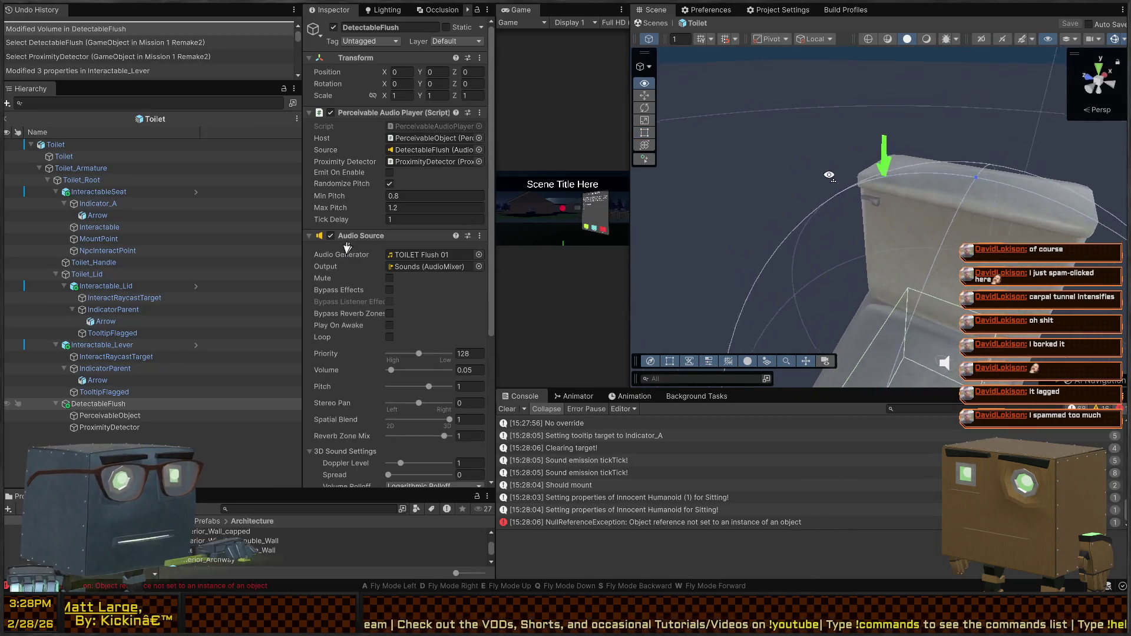
click(850, 183)
click(844, 184)
click(849, 187)
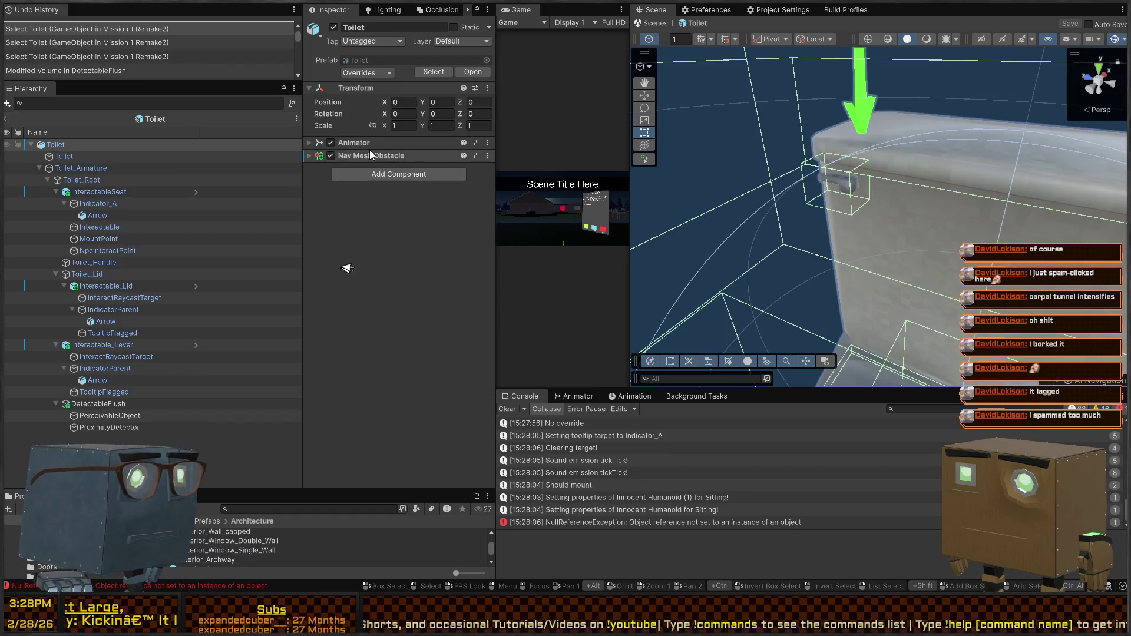
click(106, 416)
click(107, 427)
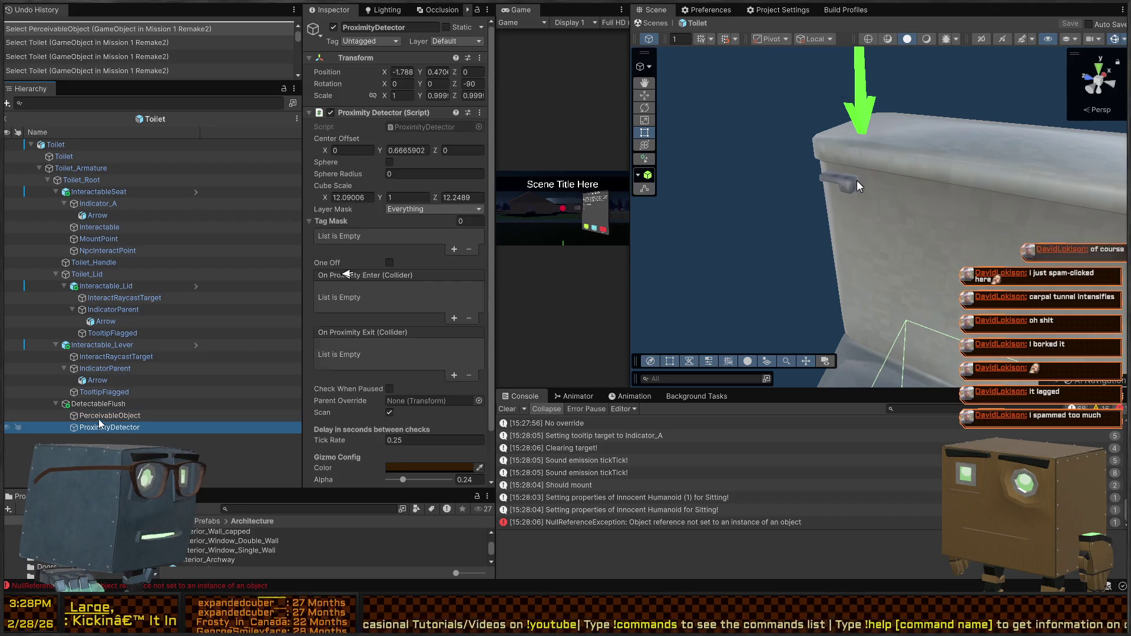
click(107, 392)
click(110, 368)
click(114, 357)
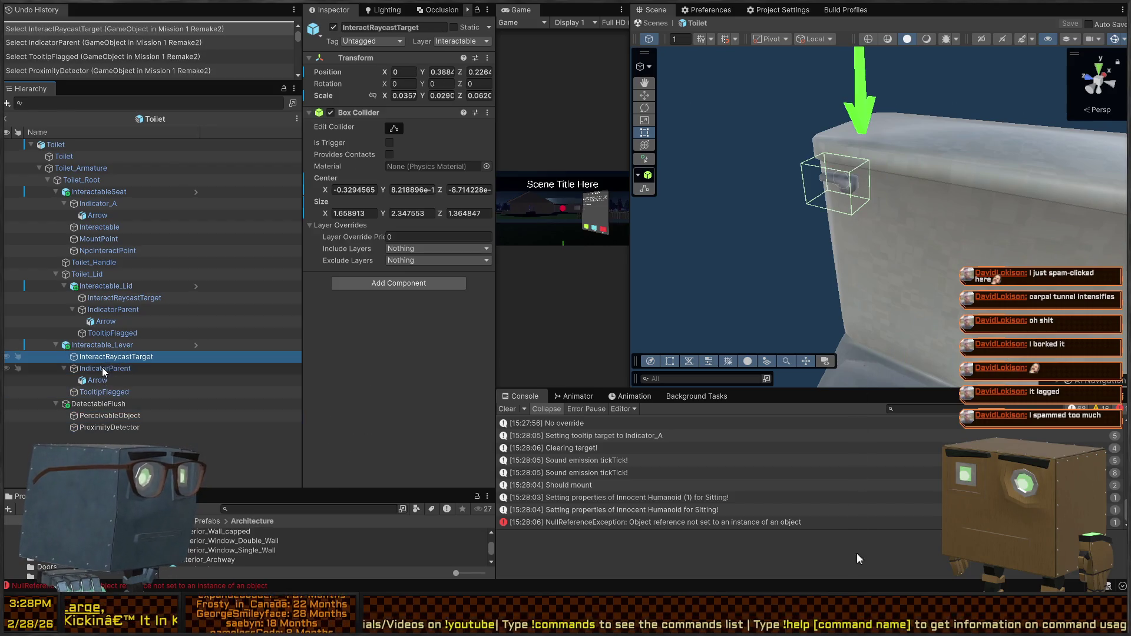
click(118, 345)
Target the second On Interact event at InteractRaycastTarget with BoxCollider.enabled.
scroll(360, 257, down, 3)
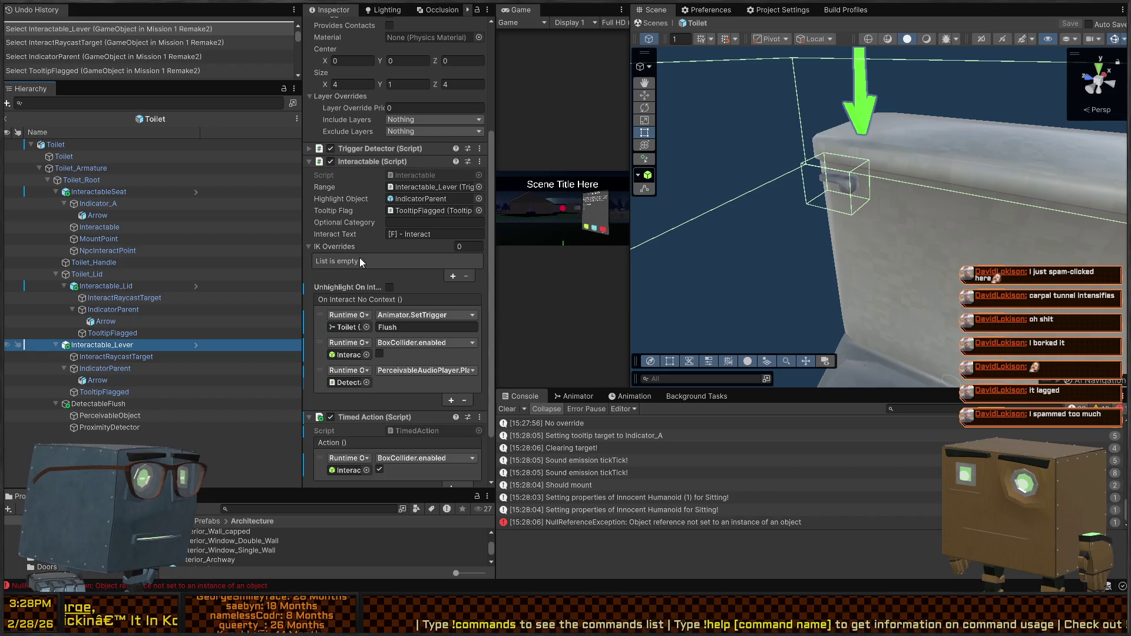
drag(112, 358, 345, 356)
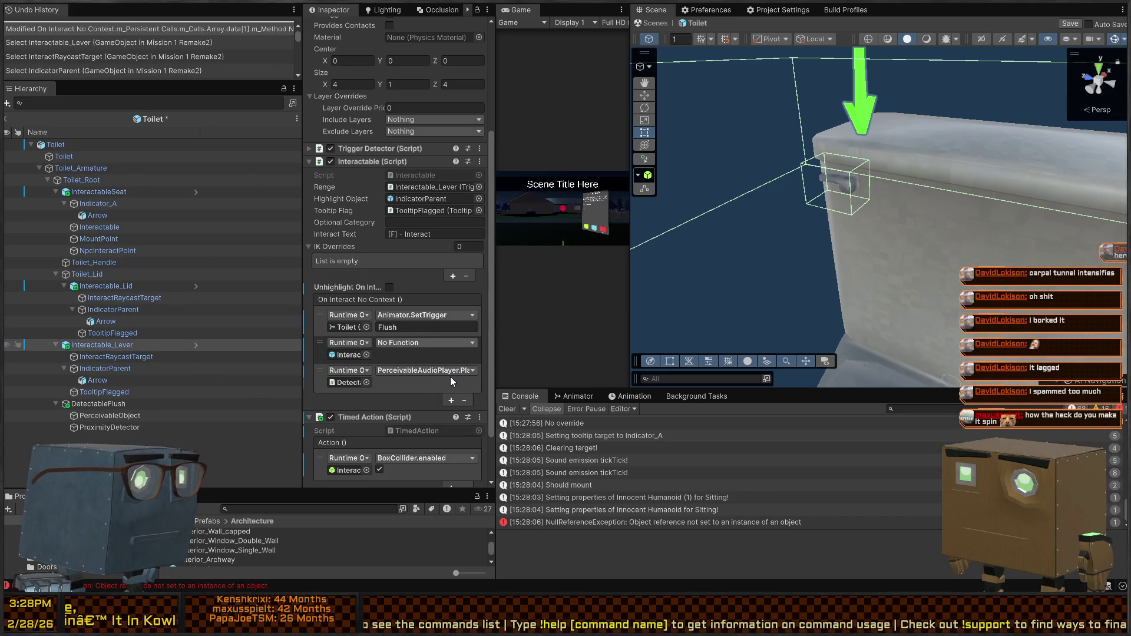
key(ctrl+z)
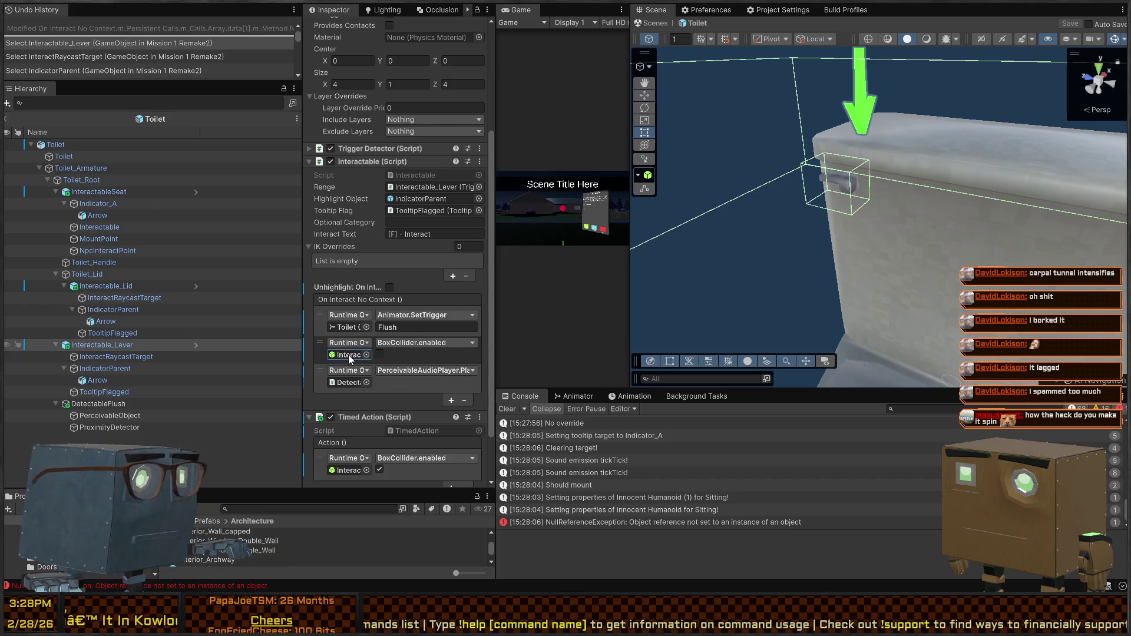
click(348, 354)
drag(118, 356, 348, 354)
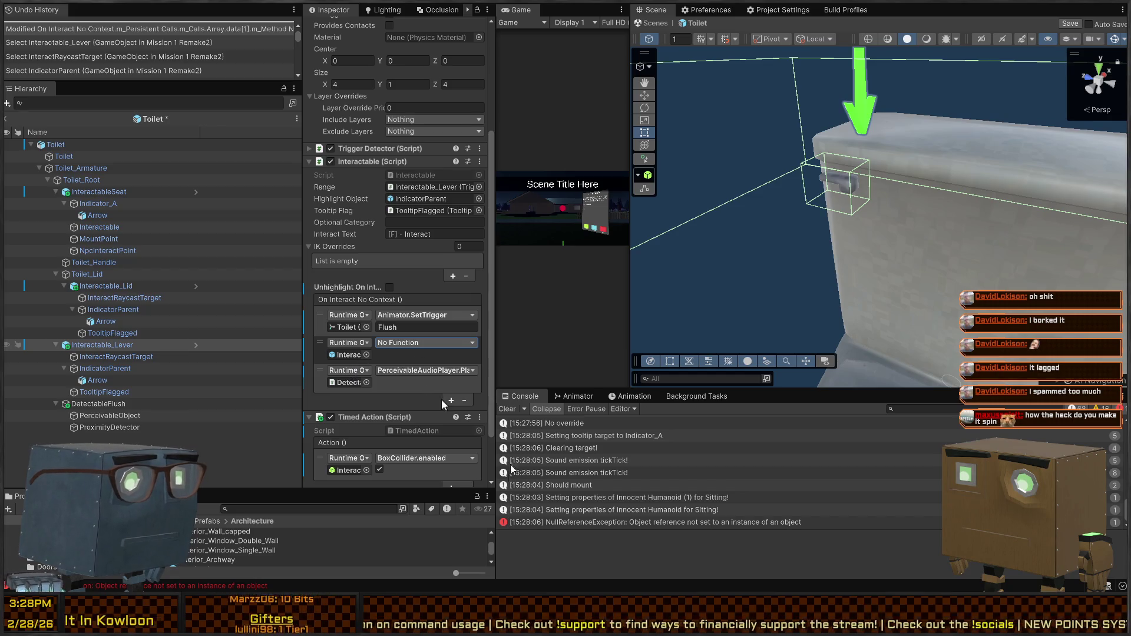
click(381, 365)
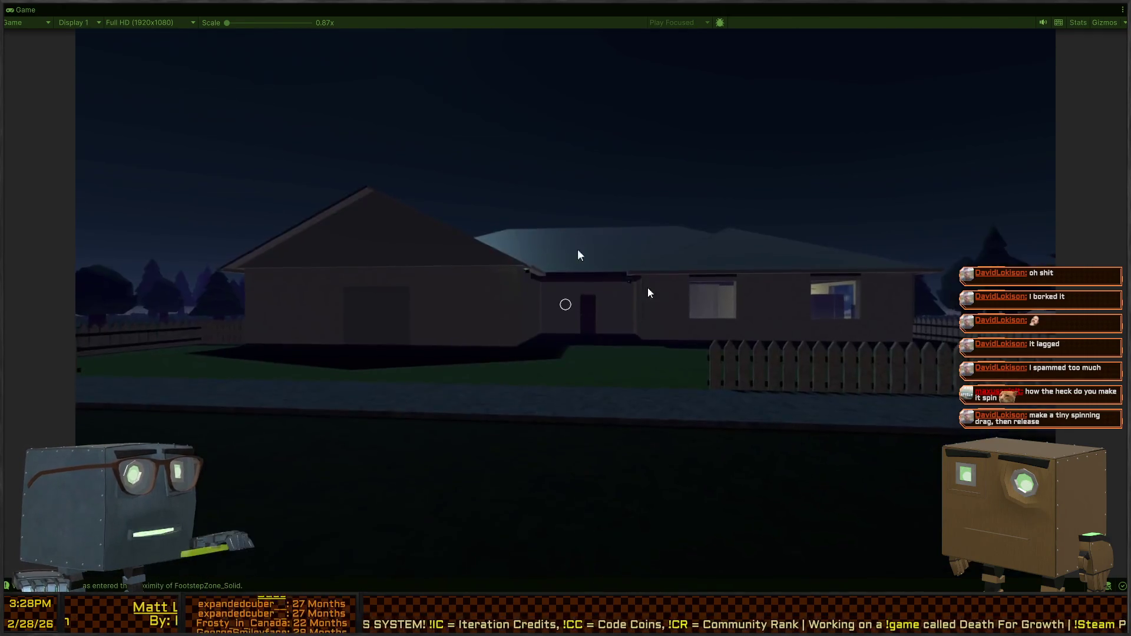
Walk from the lawn into the house, opening doors with F through the hallway and side rooms.
key(w)
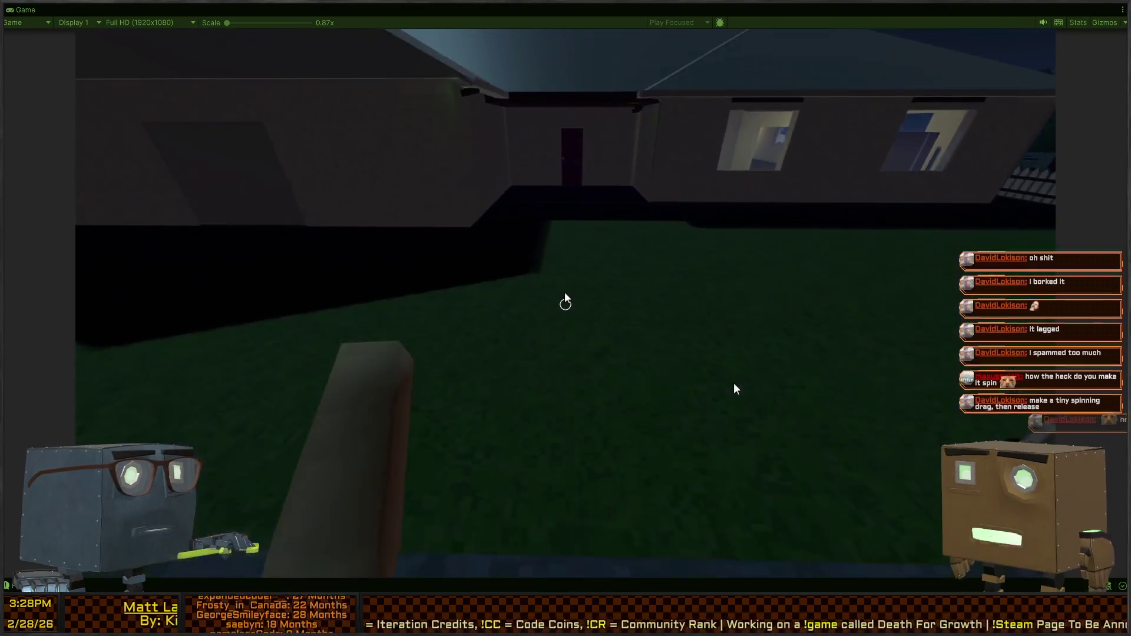
key(w)
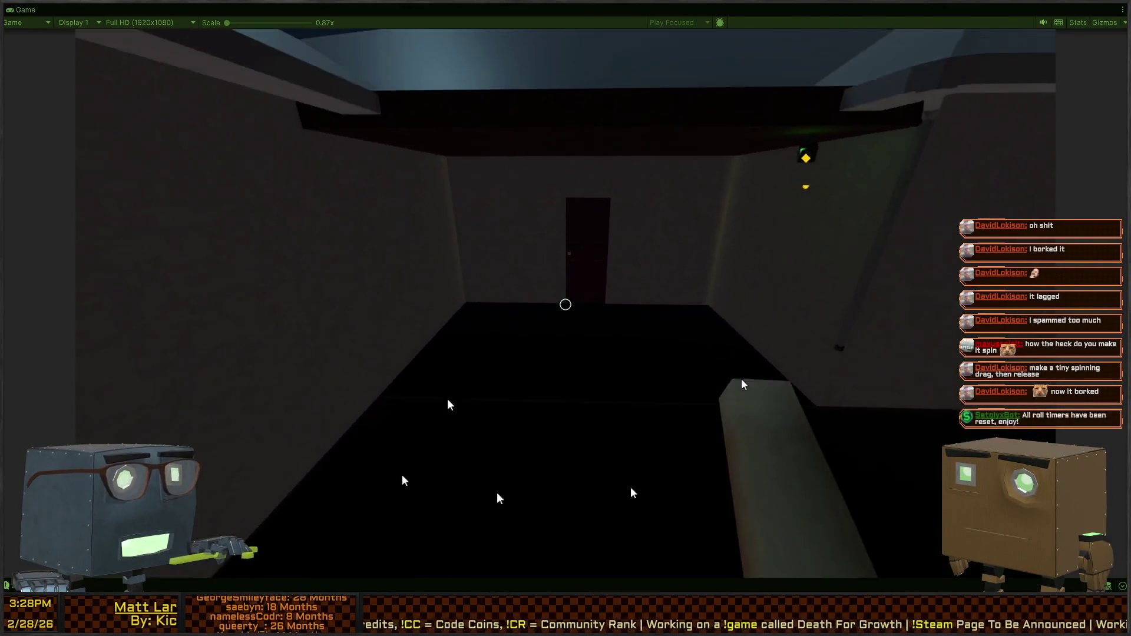
key(w)
key(f)
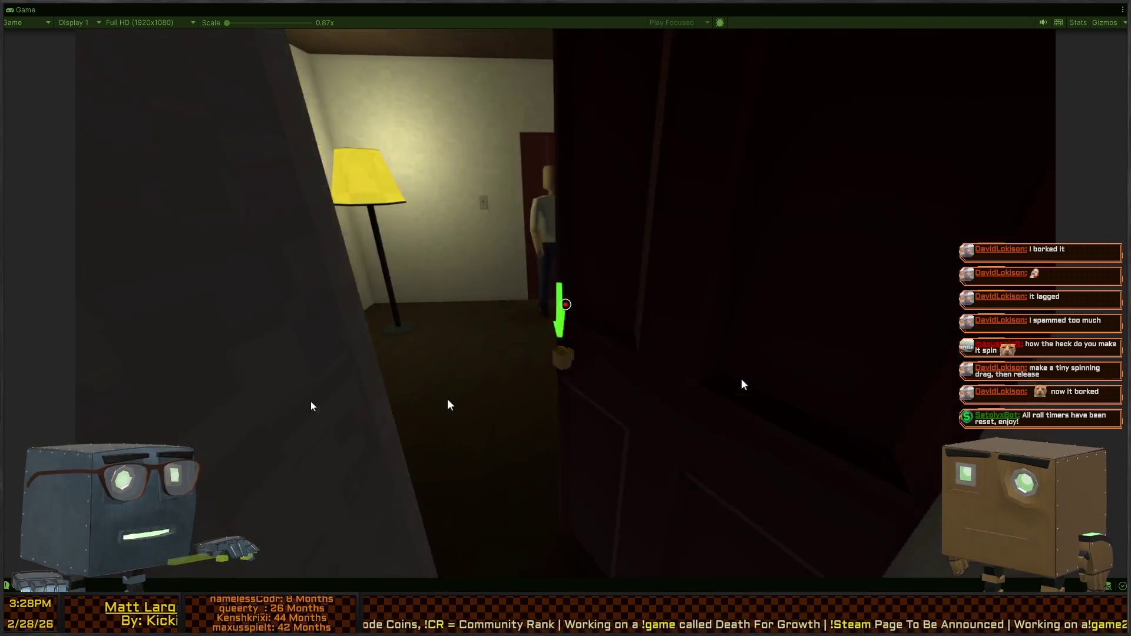
key(w)
key(f)
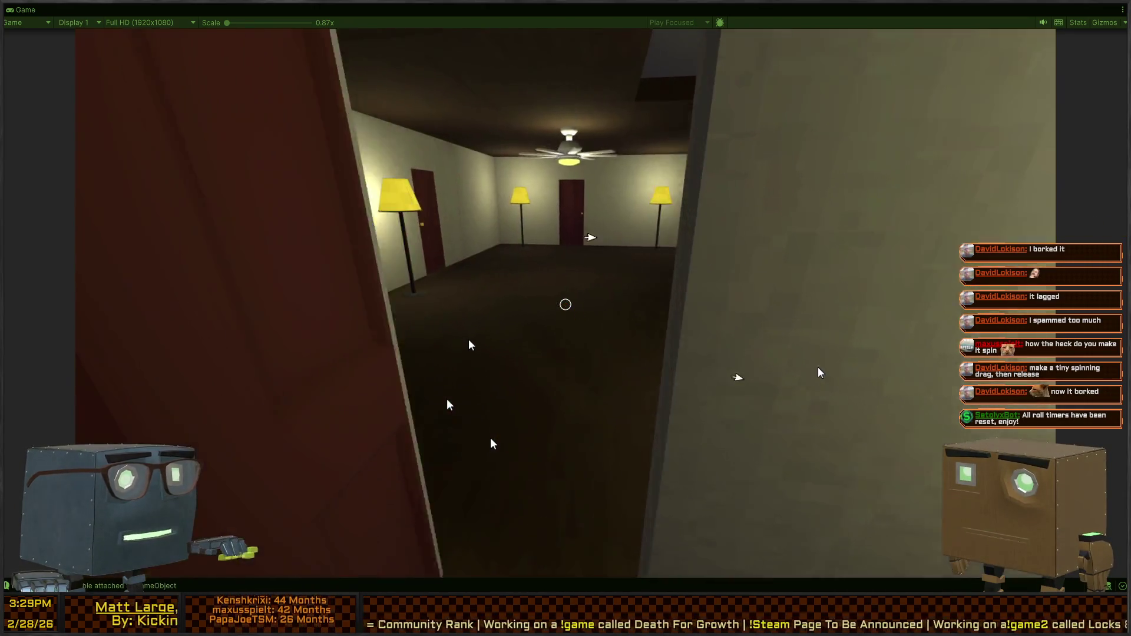
key(w)
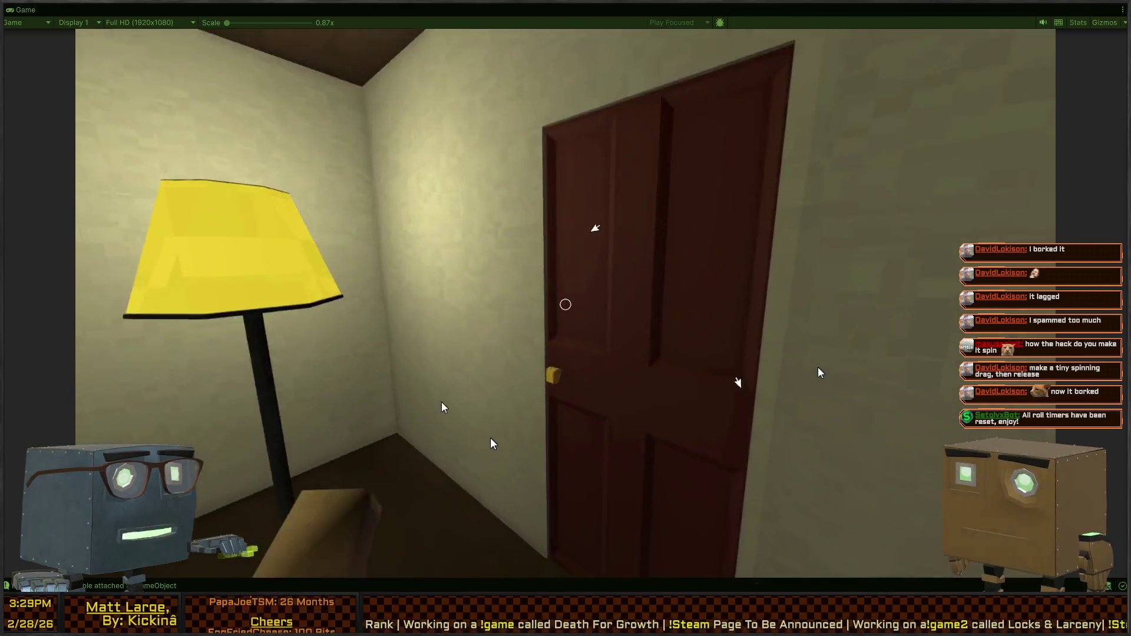
key(f)
key(w)
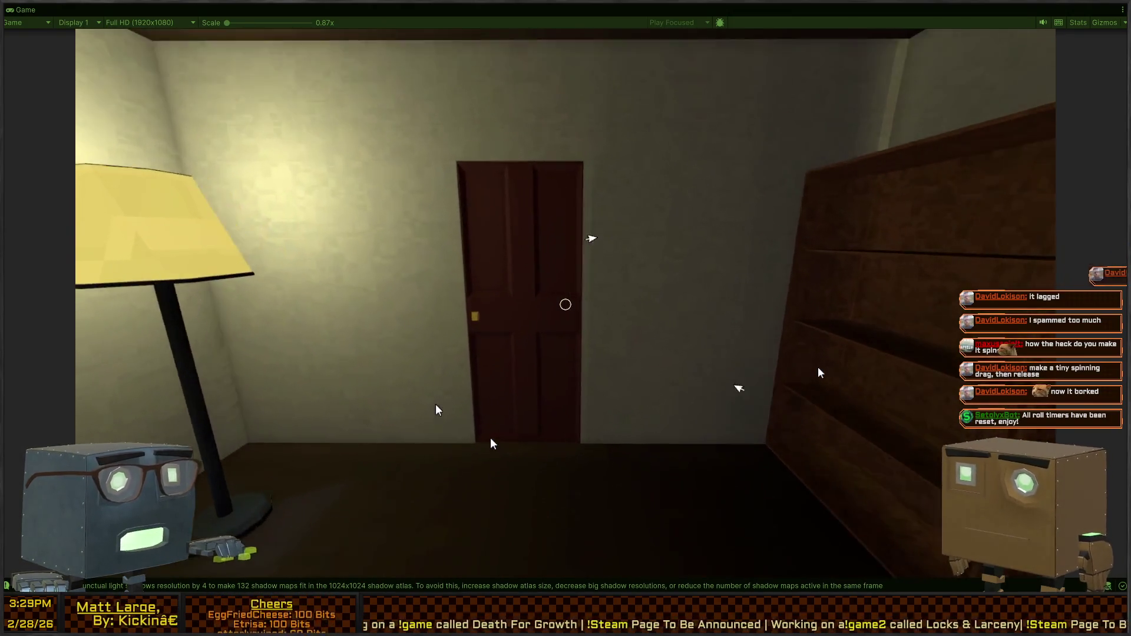
key(f)
Continue into the bathroom, face the toilet tank and try flushing, then restore the editor layout.
key(w)
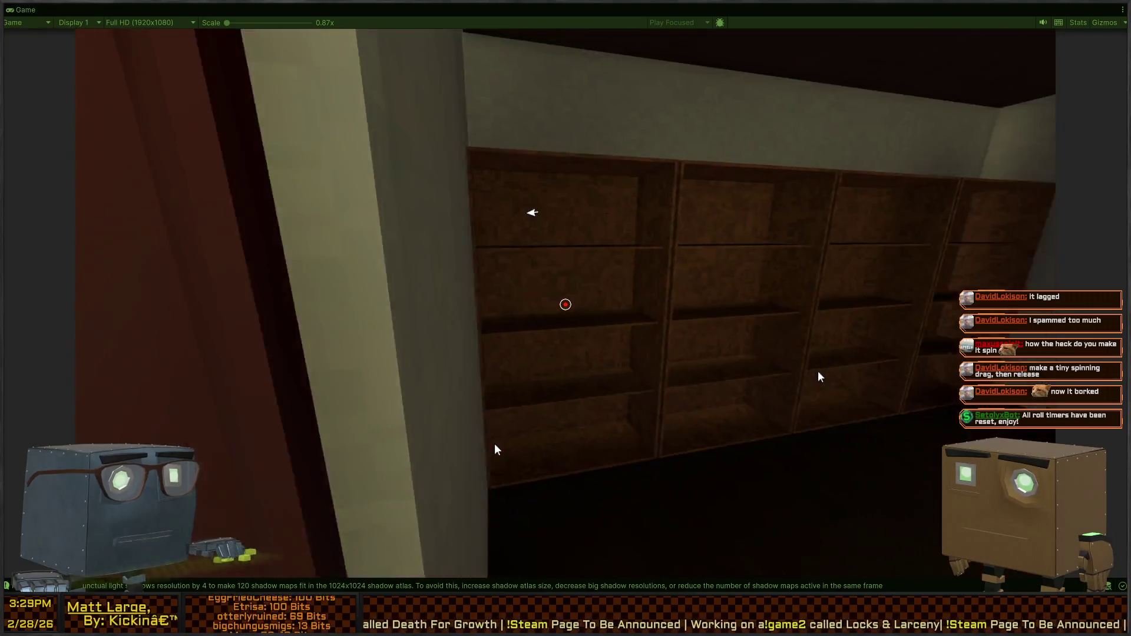
key(w)
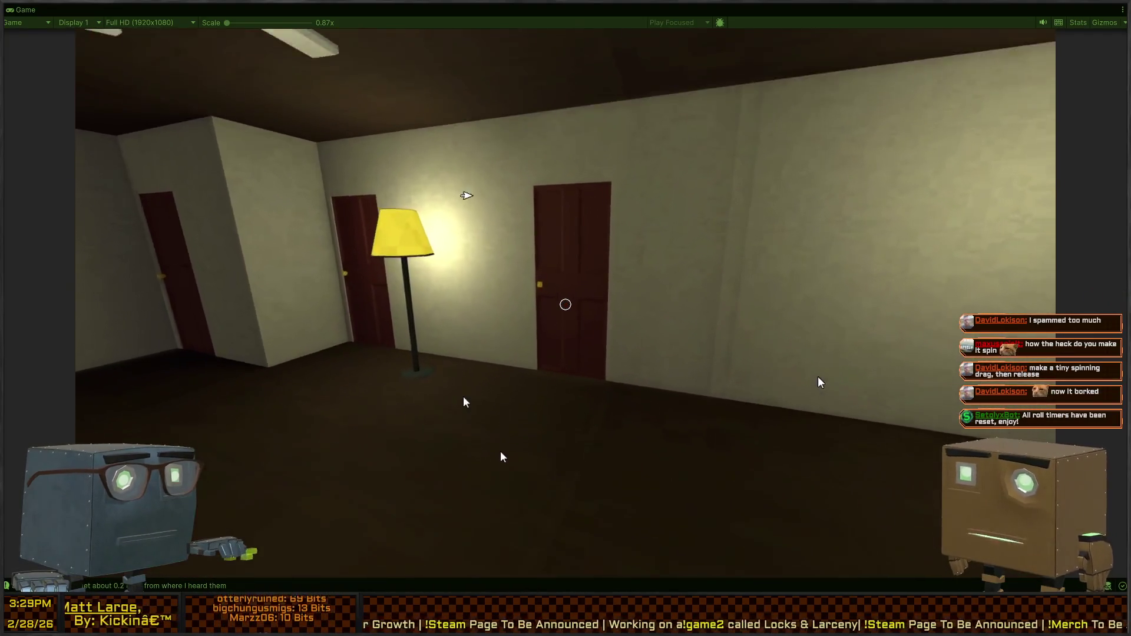
key(w)
key(f)
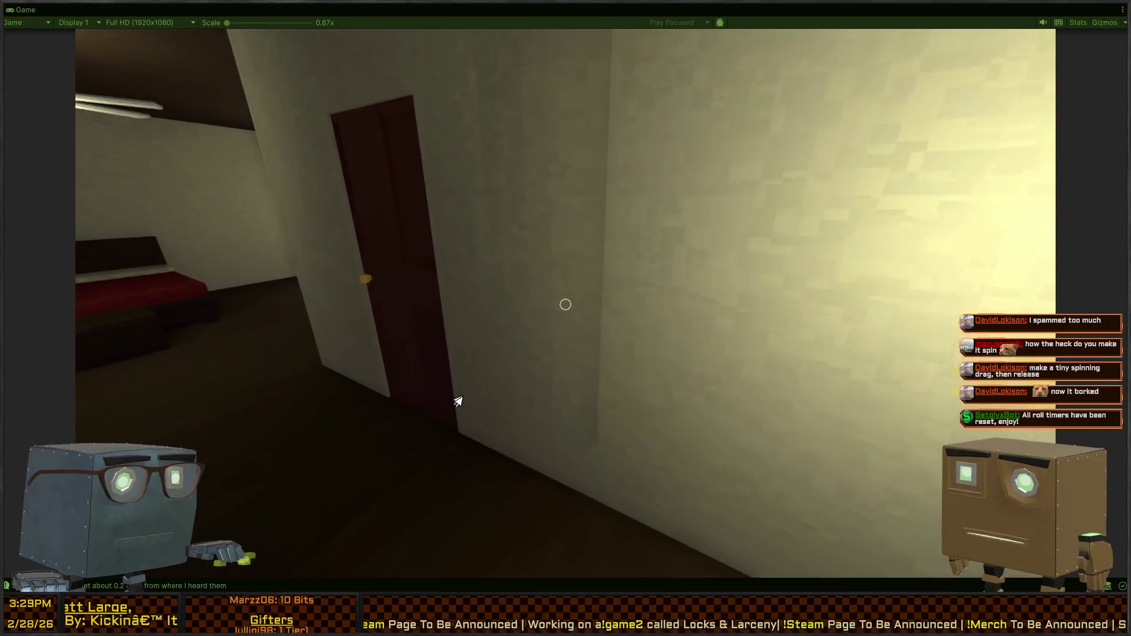
key(w)
key(f)
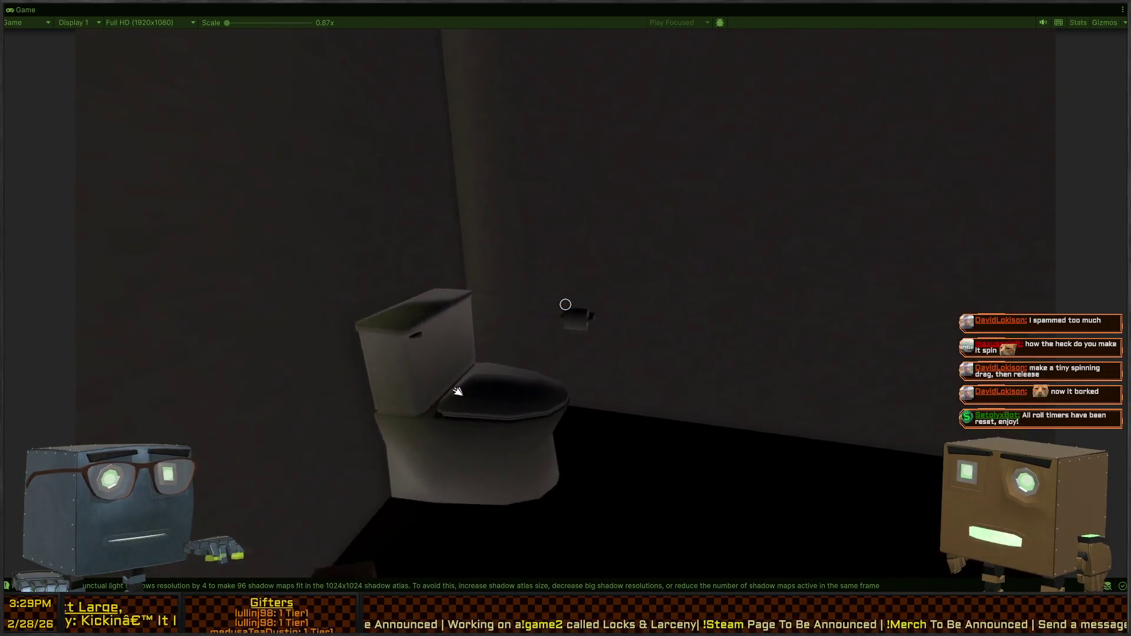
key(w)
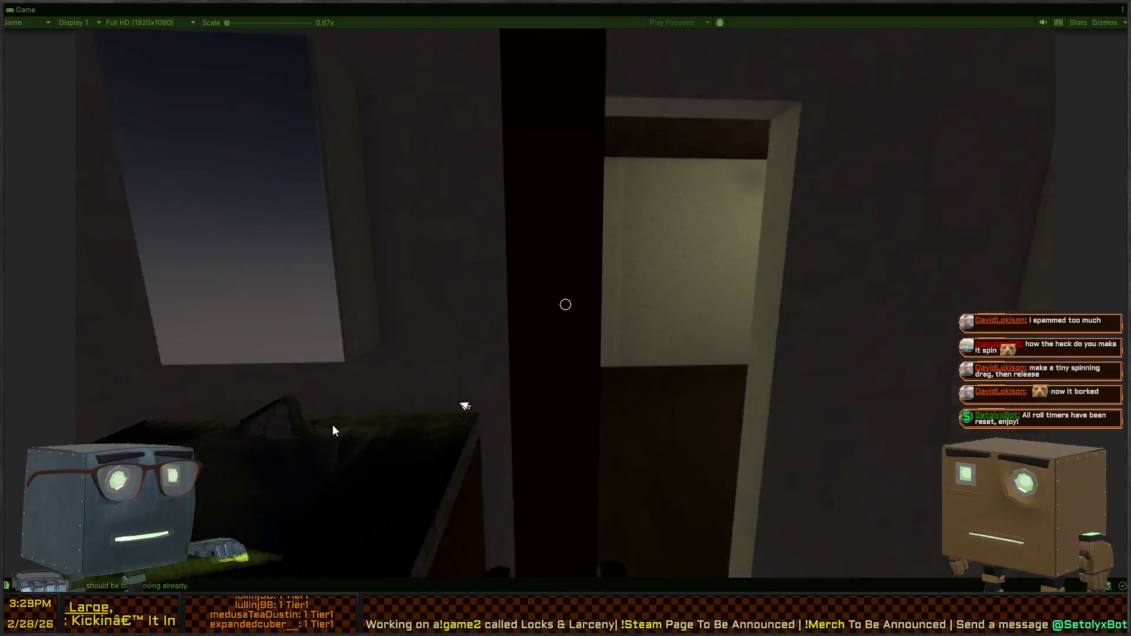
key(w)
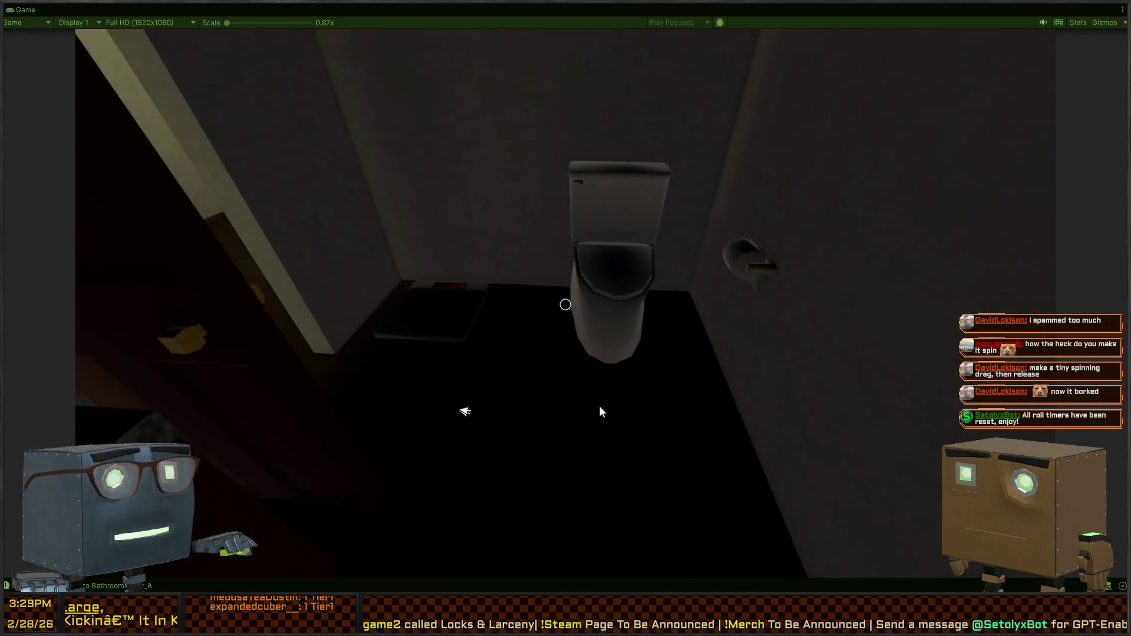
key(f)
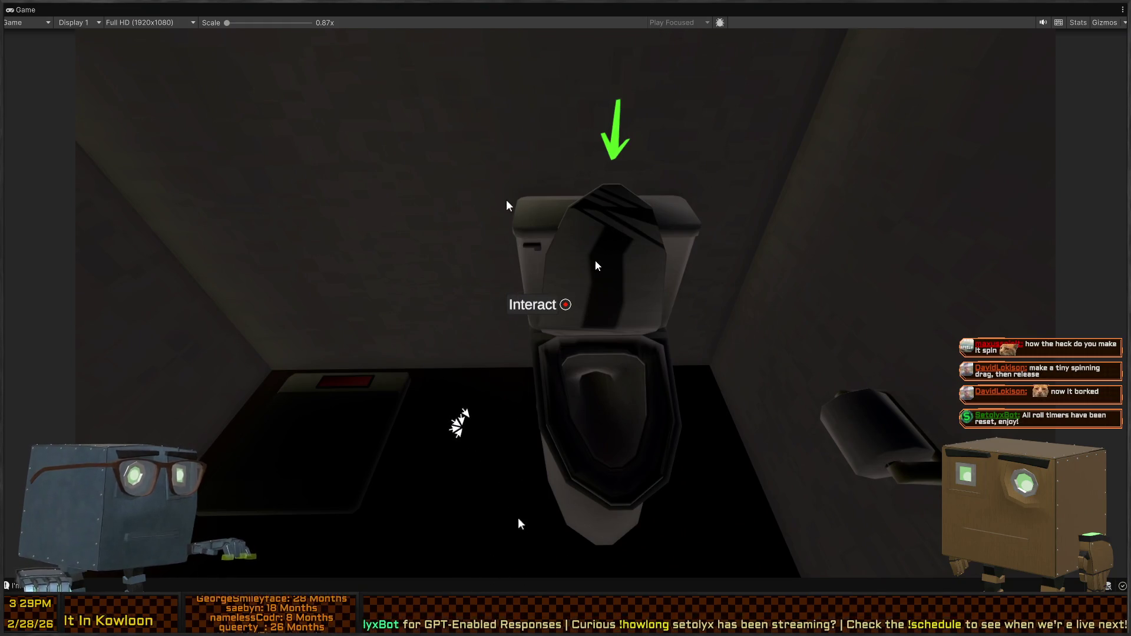
key(shift+space)
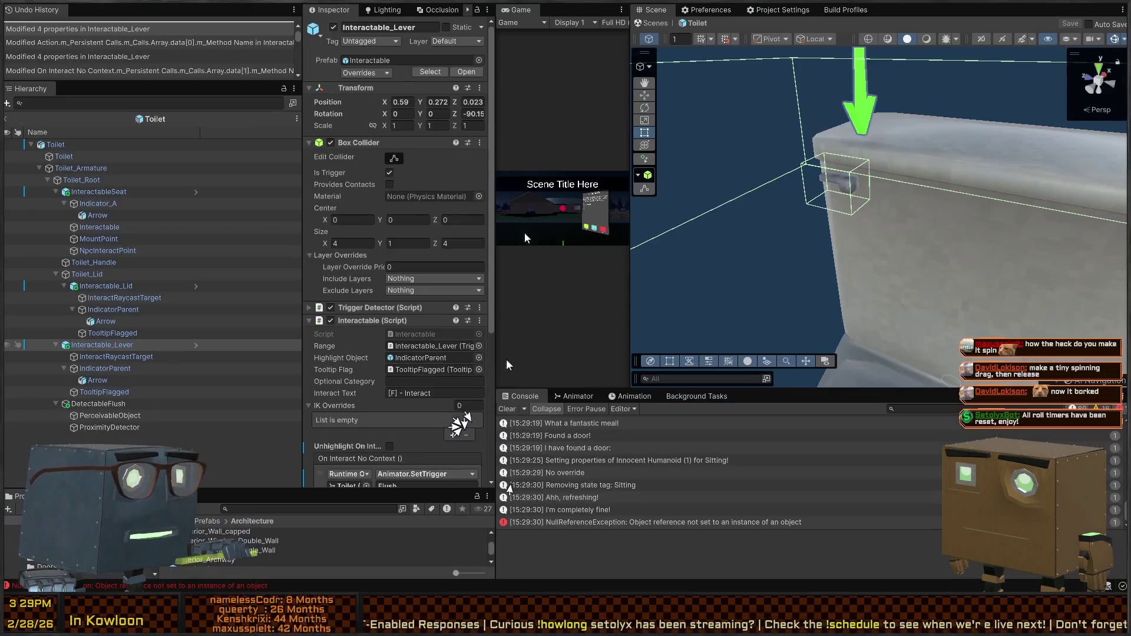
Select Interactable_Lever and turn off its Timed Action's From Enable option.
click(108, 425)
click(115, 404)
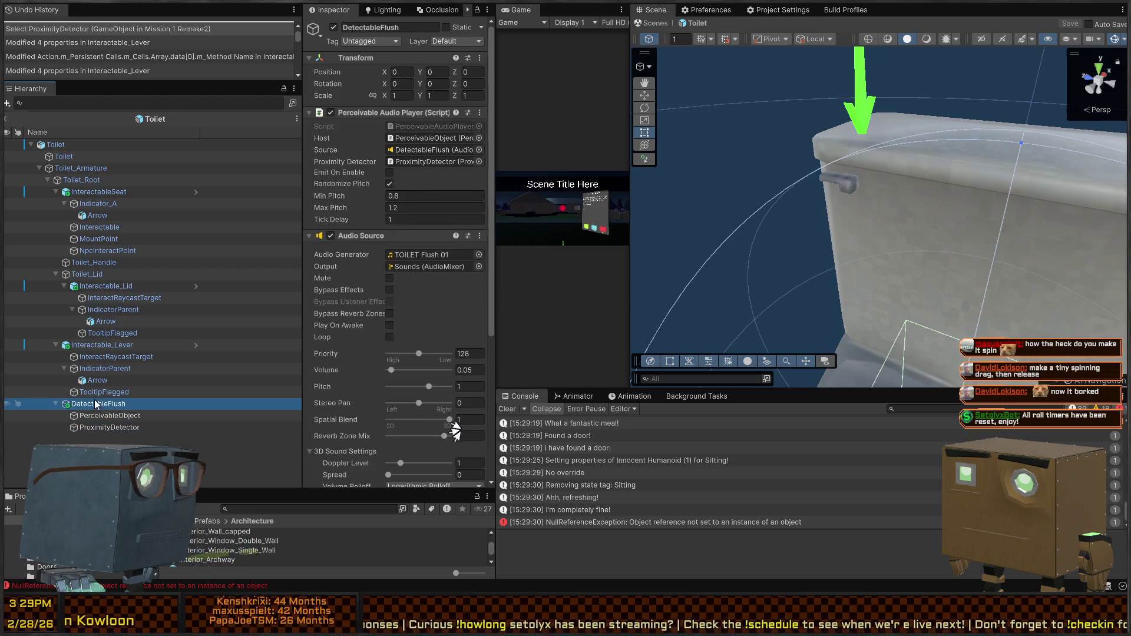
scroll(408, 309, down, 5)
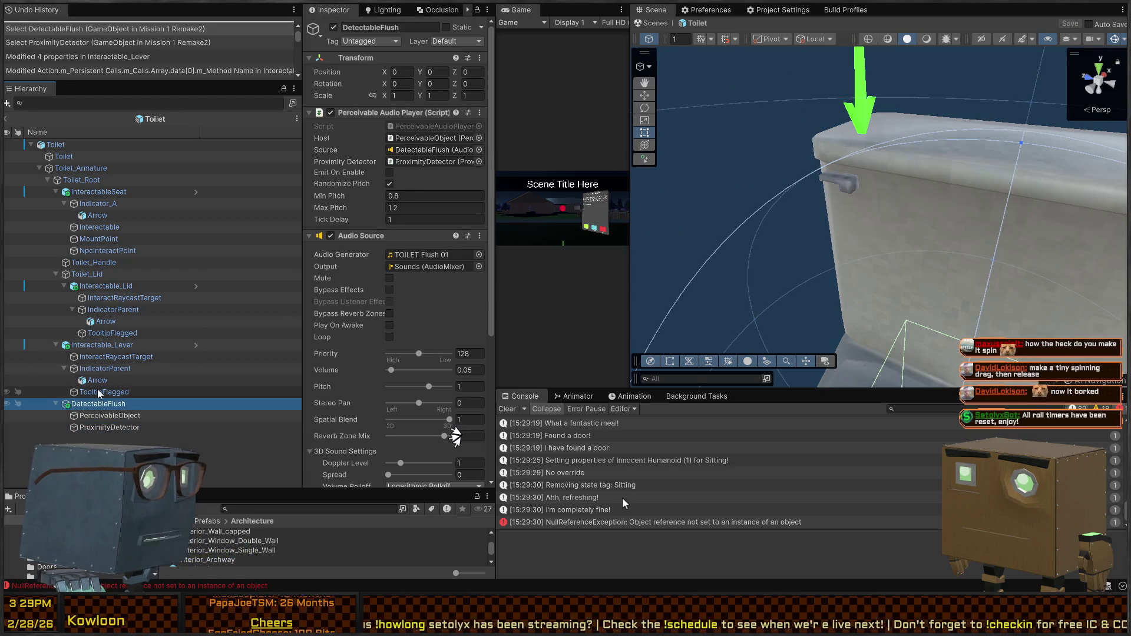
click(109, 368)
click(112, 347)
scroll(357, 263, down, 5)
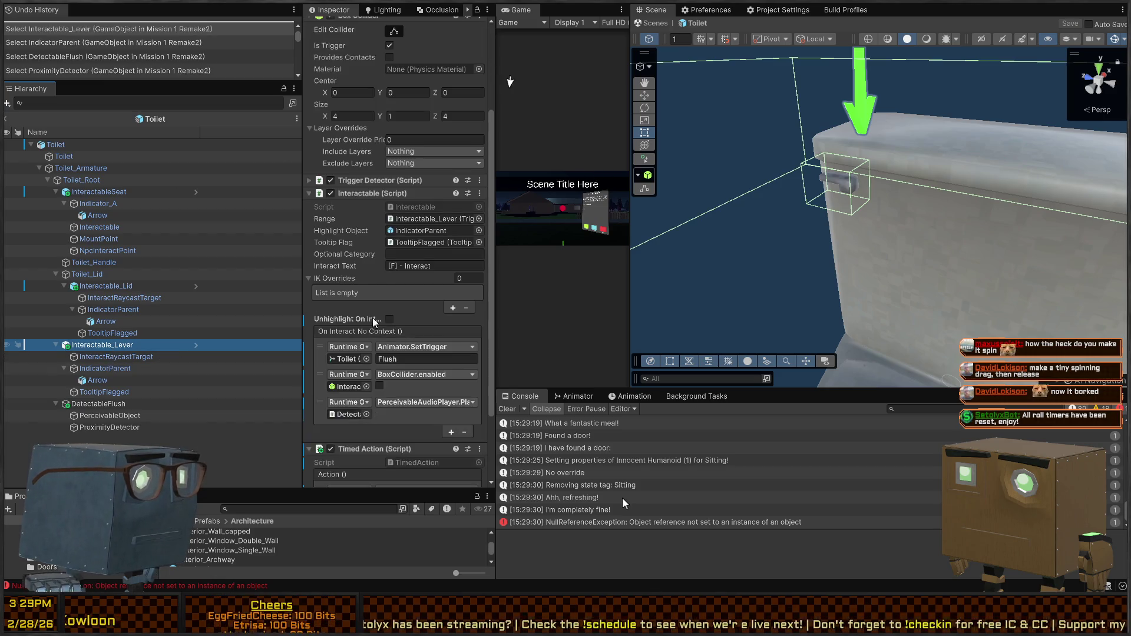
scroll(356, 263, down, 5)
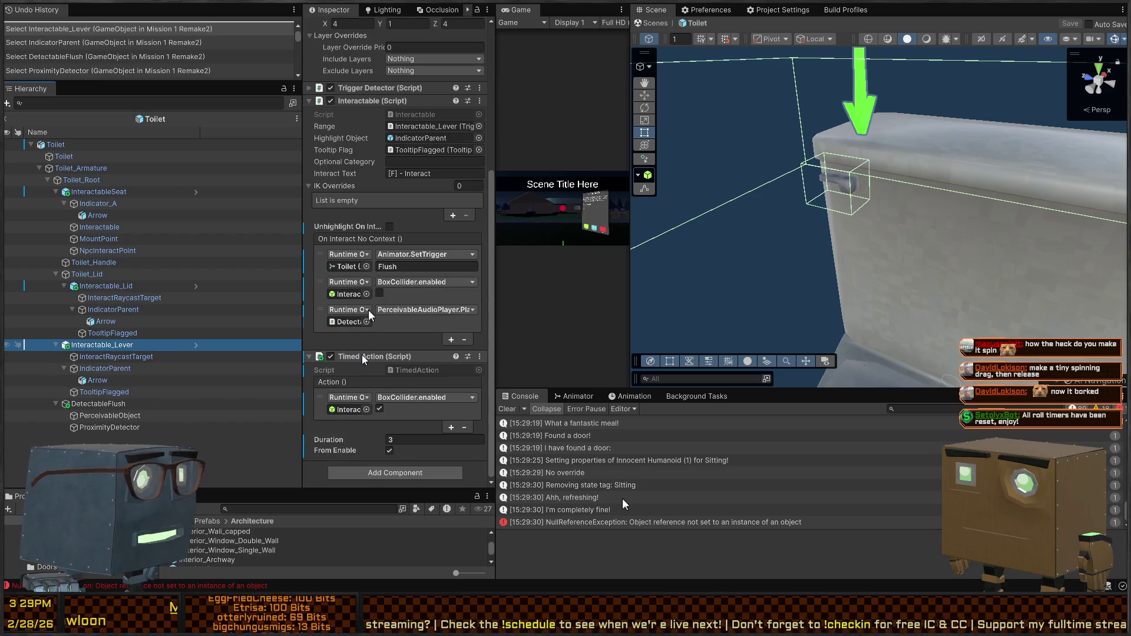
click(390, 450)
click(390, 439)
key(BackSpace)
Add a fourth On Interact event calling TimedAction.StartInvoke on Interactable_Lever, then enter play mode.
click(451, 339)
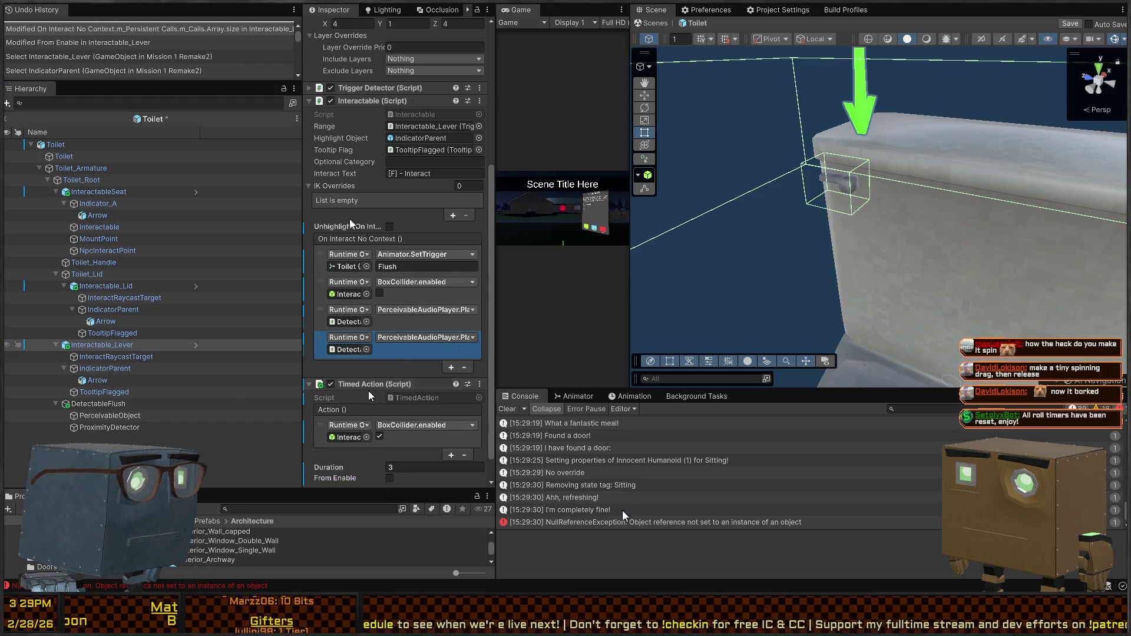
drag(362, 354, 362, 354)
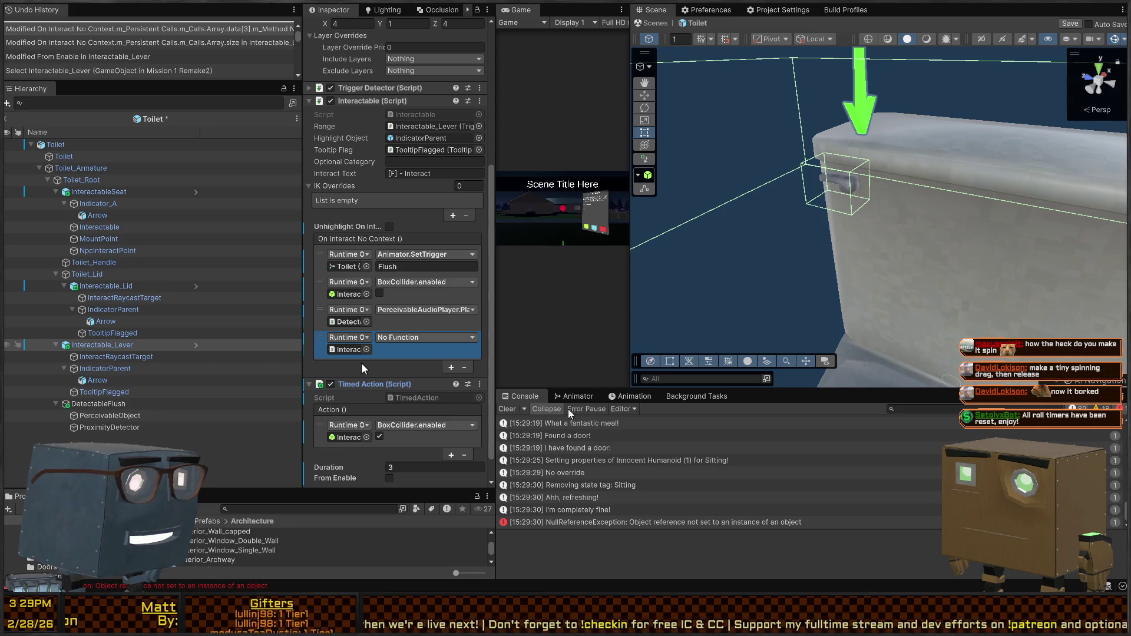
click(388, 447)
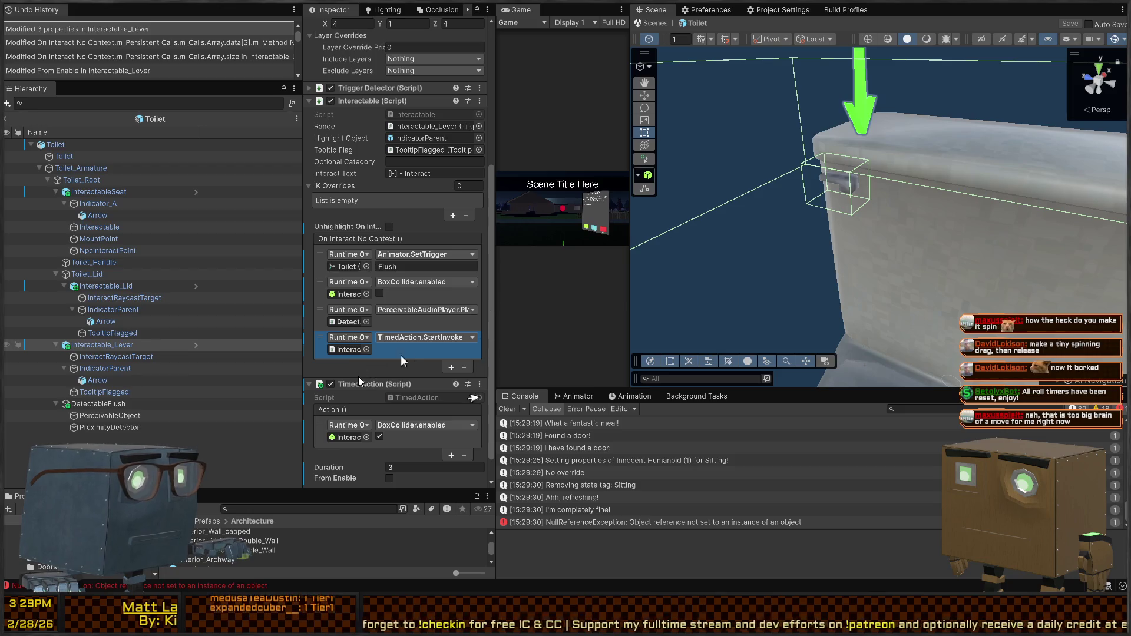
key(ctrl+p)
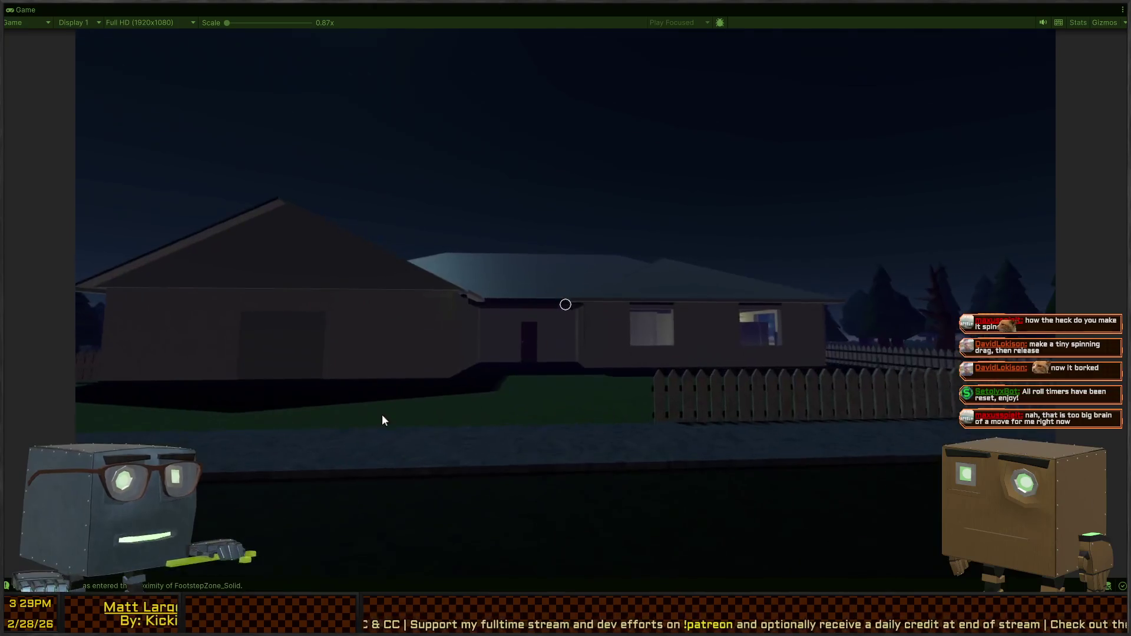
Walk from the lawn through the house's red doors and lamp-lit hallway to the bathroom door.
key(w)
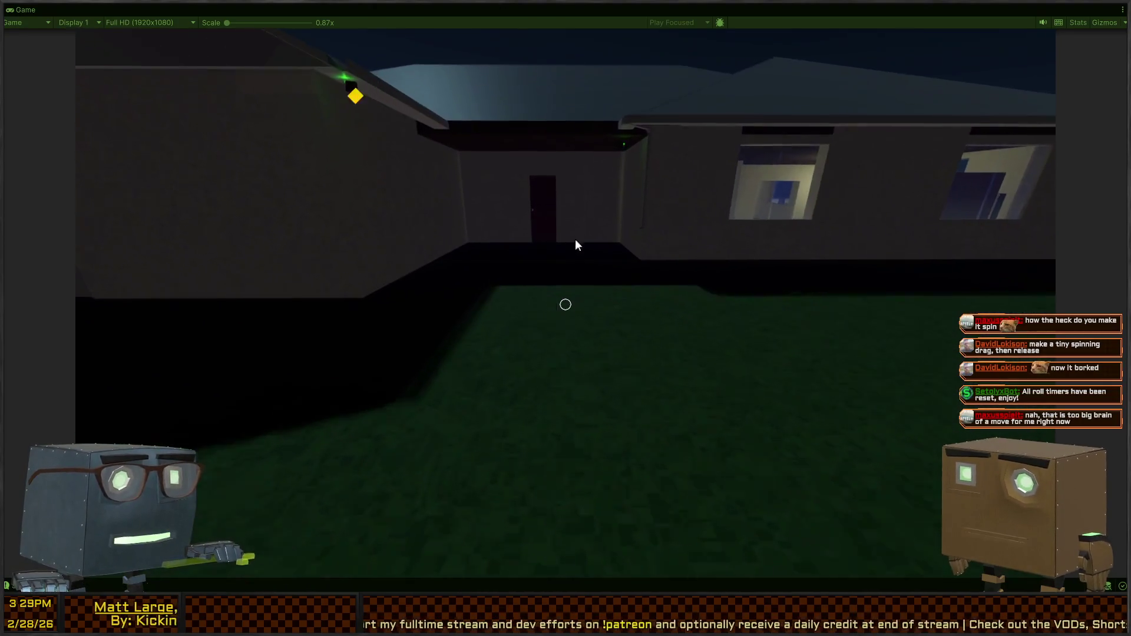
key(w)
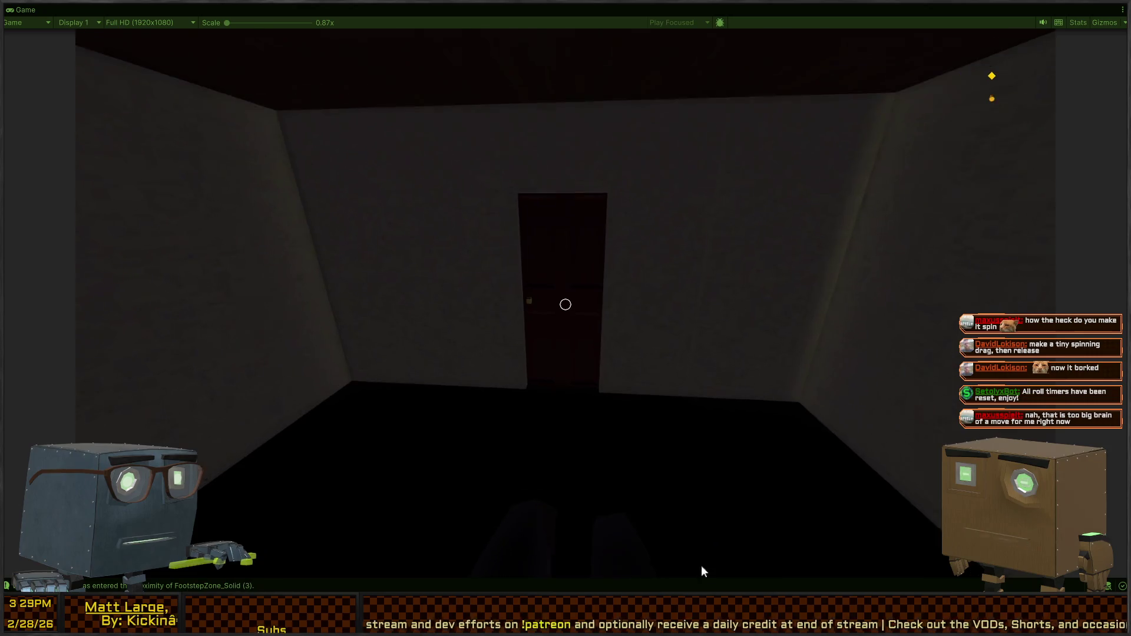
key(w)
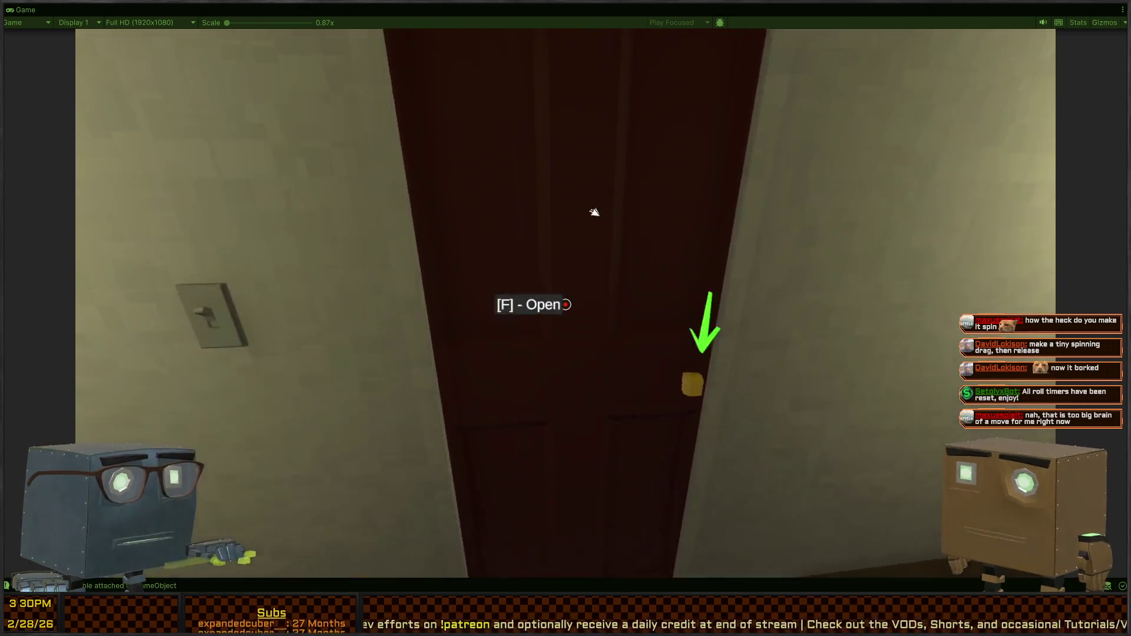
key(f)
key(w)
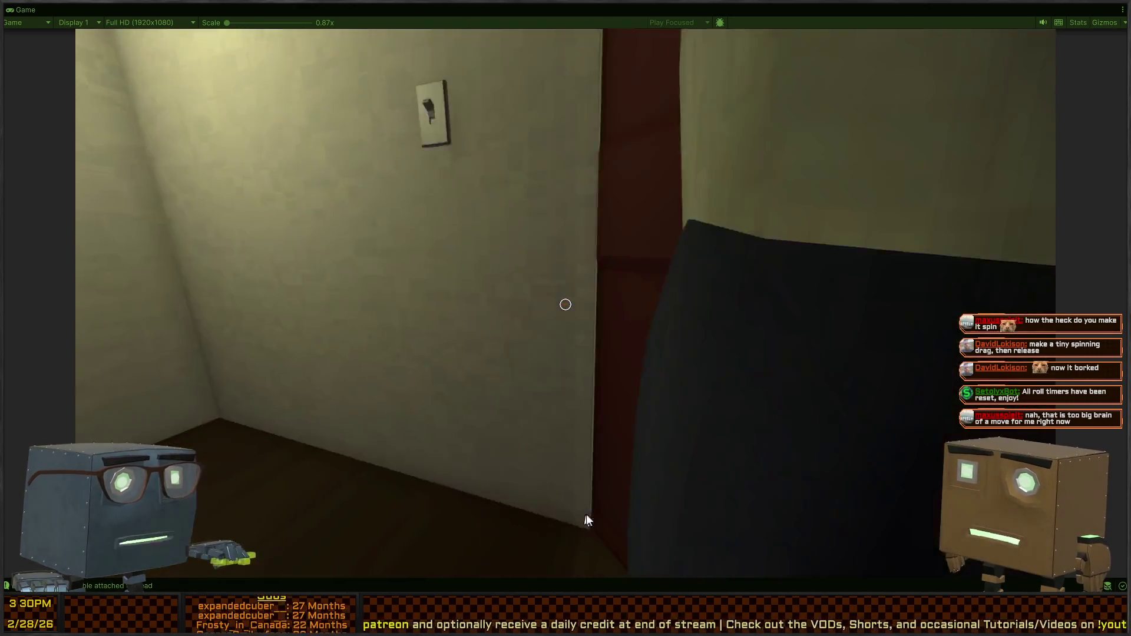
key(w)
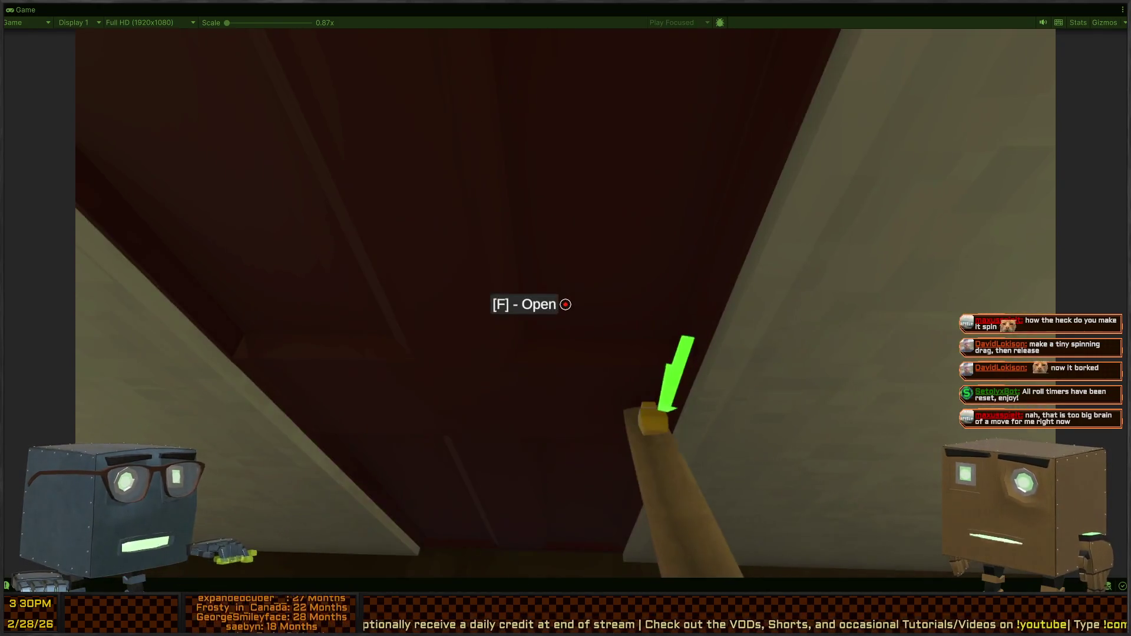
key(f)
key(w)
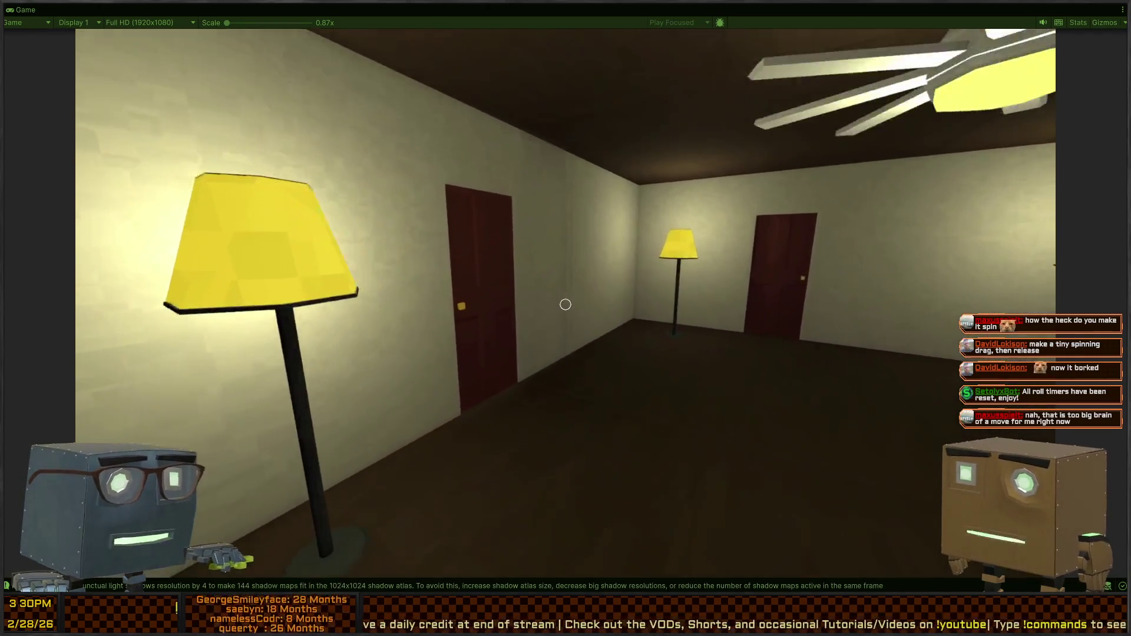
key(w)
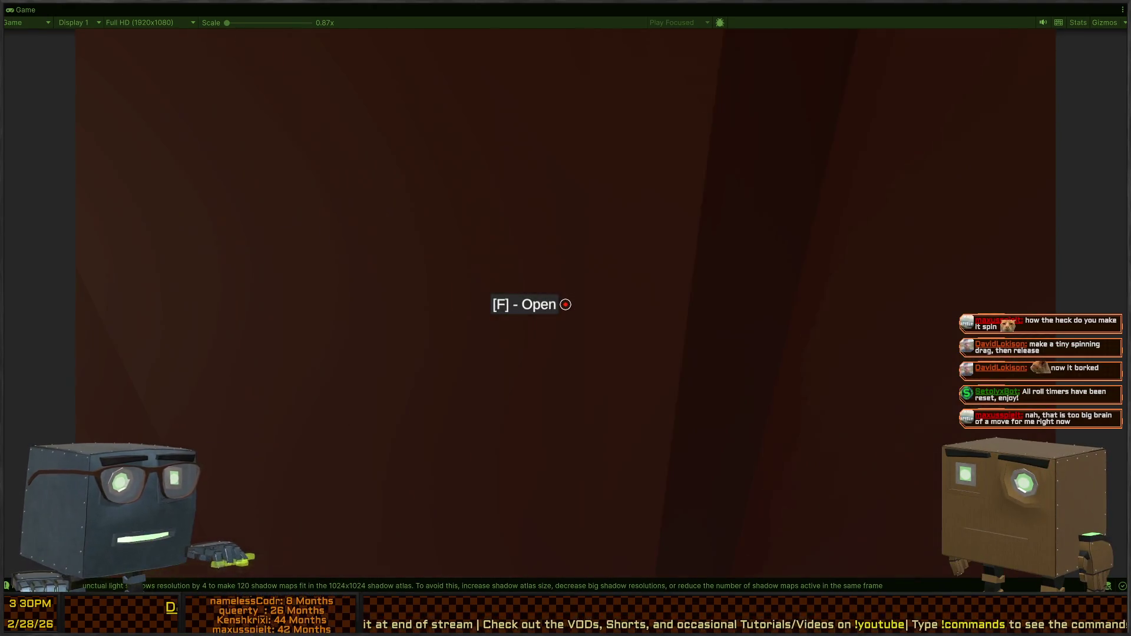
key(w)
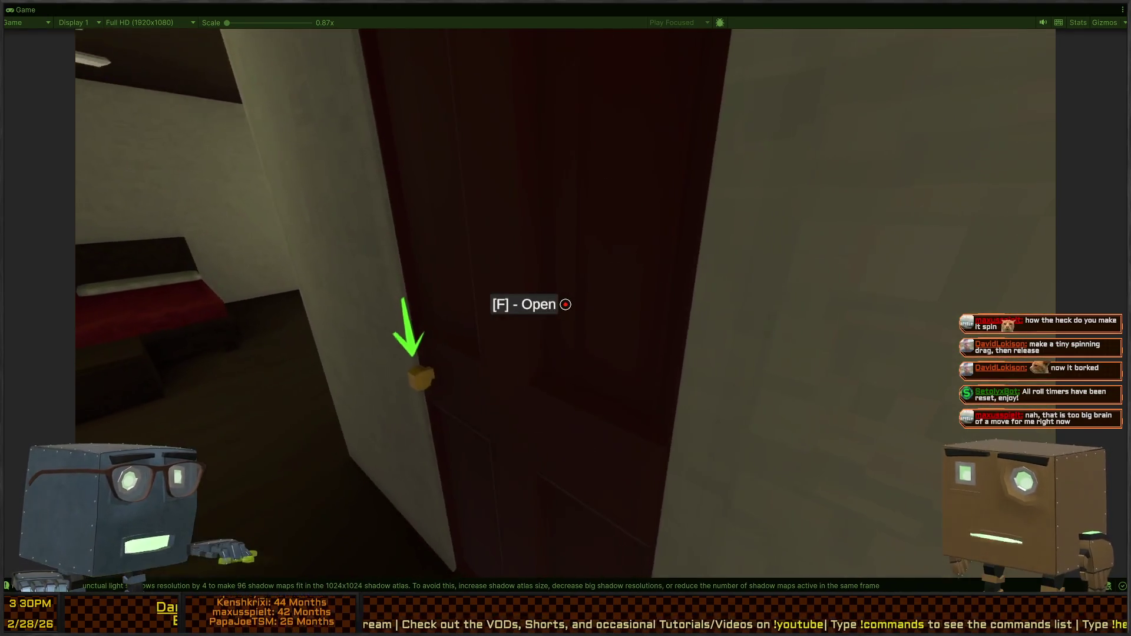
Enter the bathroom, flush the toilet with the tank lever, and stop play mode.
key(f)
key(w)
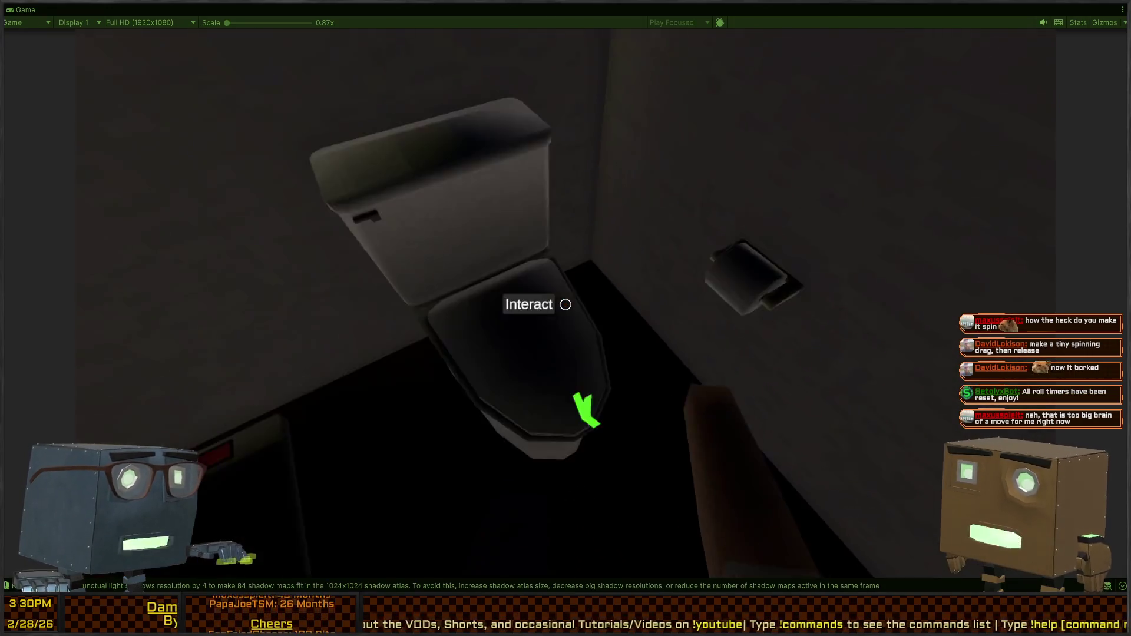
key(f)
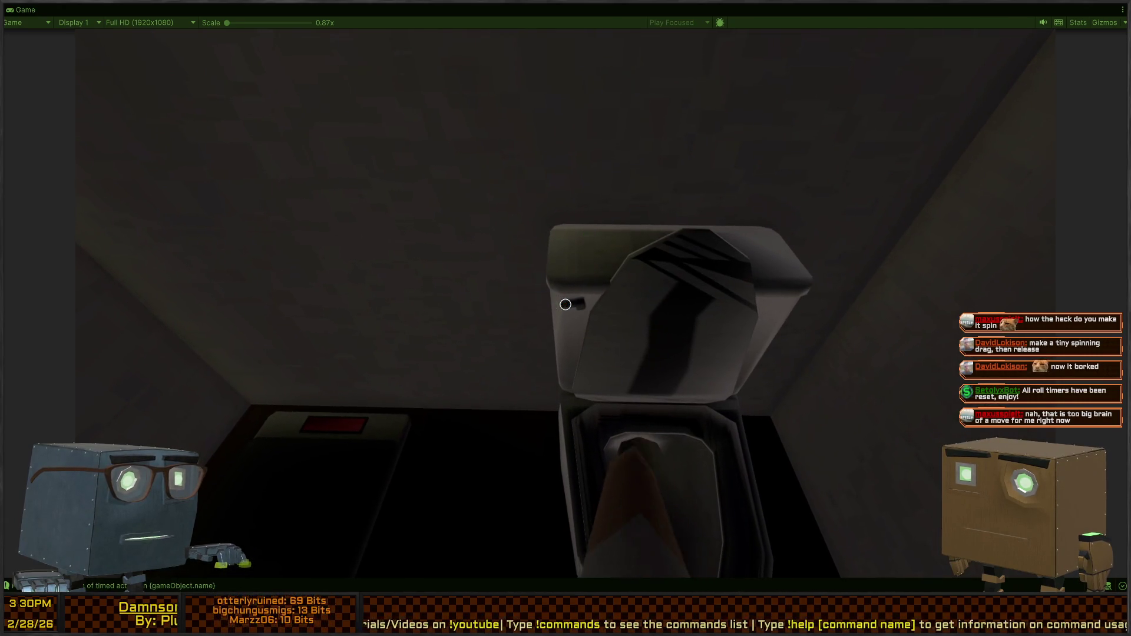
key(f)
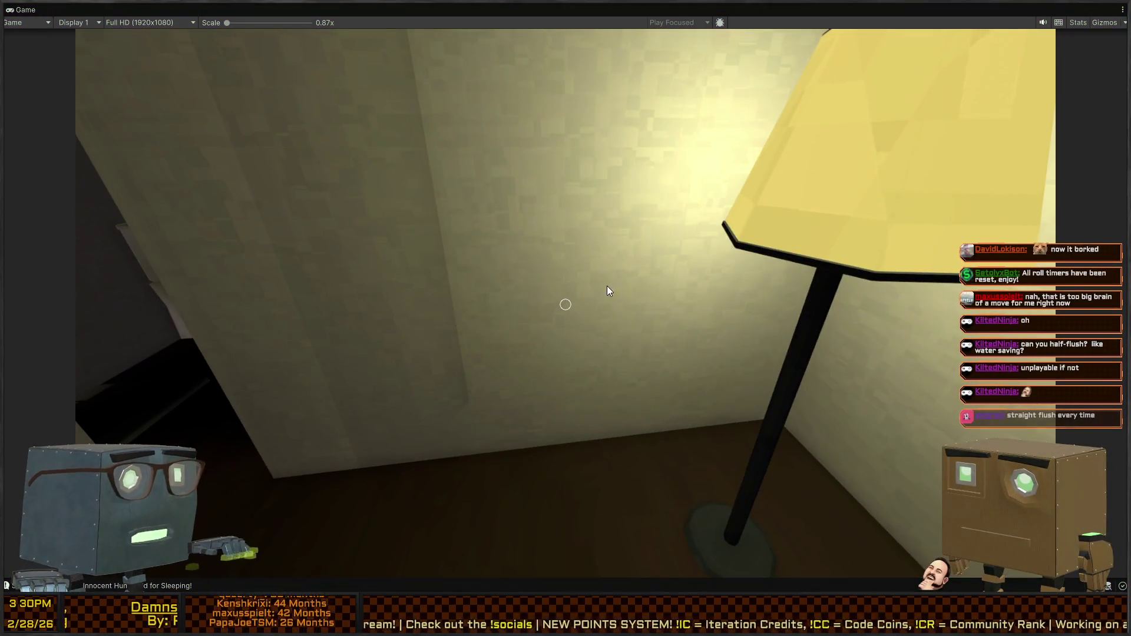
key(ctrl+p)
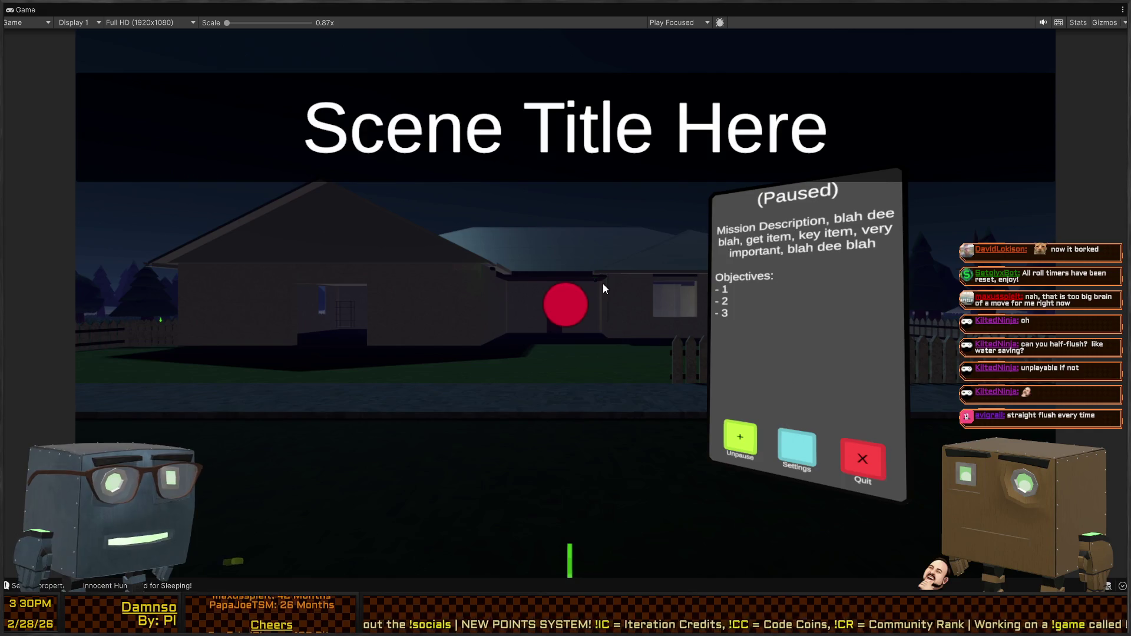
key(shift+space)
drag(813, 270, 910, 281)
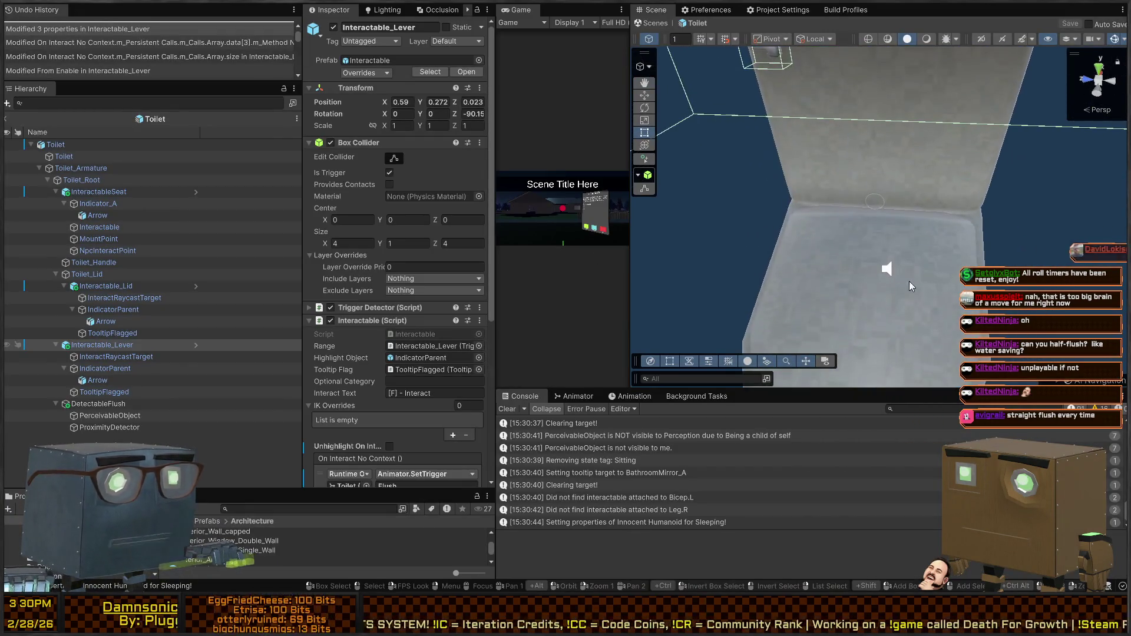
click(909, 281)
key(f)
click(910, 281)
click(911, 281)
click(910, 281)
click(910, 281)
scroll(810, 271, up, 5)
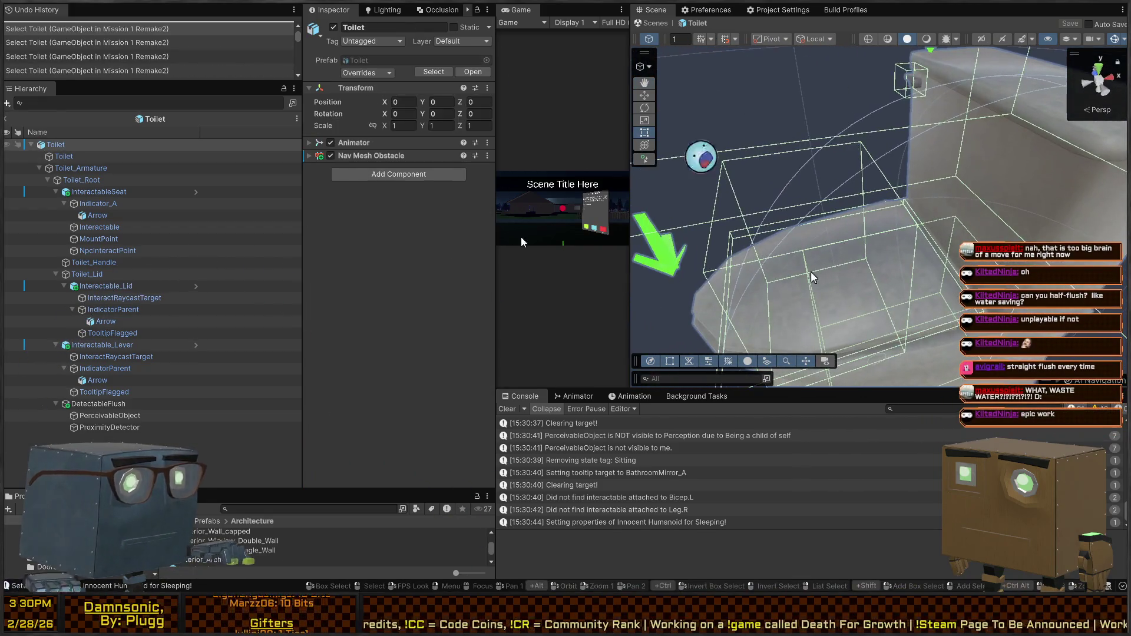
click(72, 147)
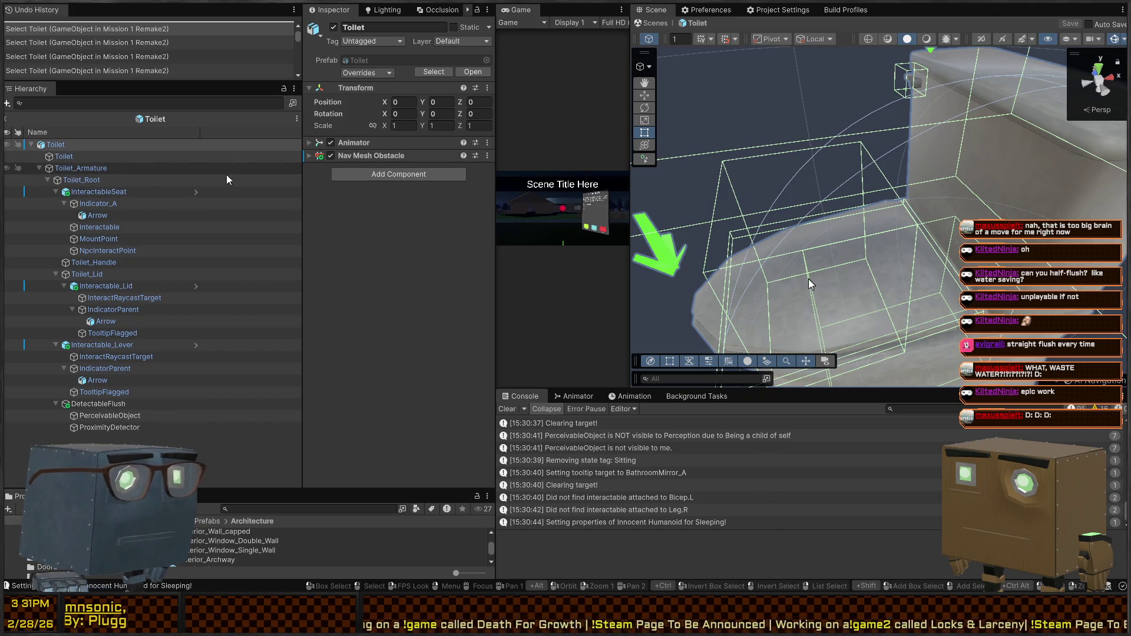
click(283, 286)
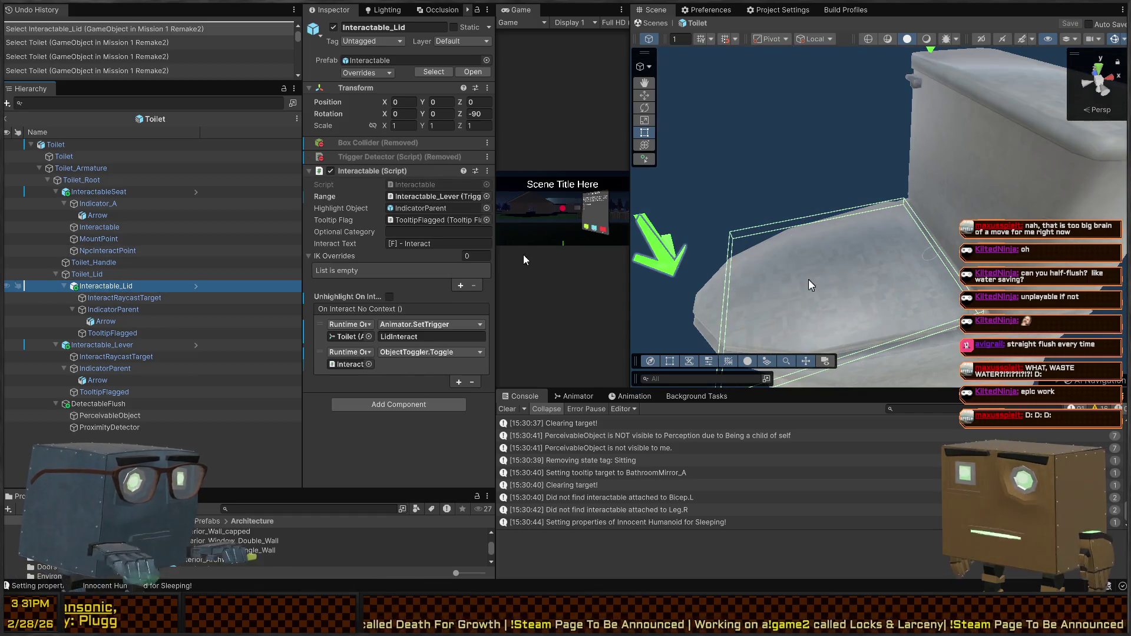
key(alt+shift+a)
key(alt+shift+a)
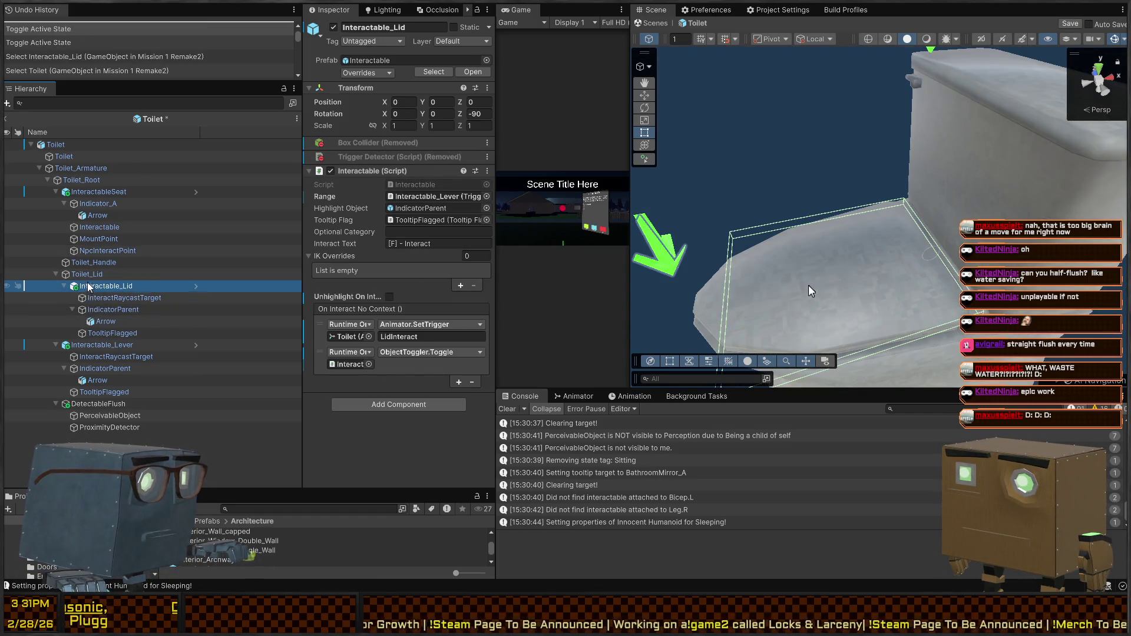
click(91, 274)
key(alt+shift+a)
key(alt+shift+a)
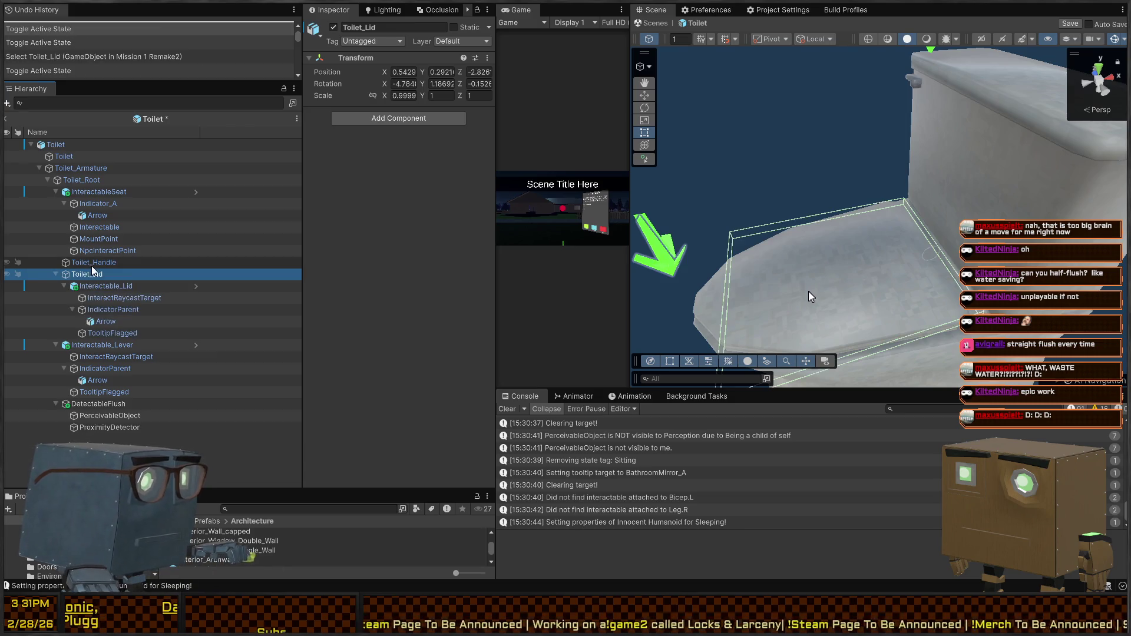
key(e)
mouse_move(919, 231)
mouse_down()
mouse_move(932, 230)
mouse_move(922, 259)
mouse_move(859, 240)
mouse_up()
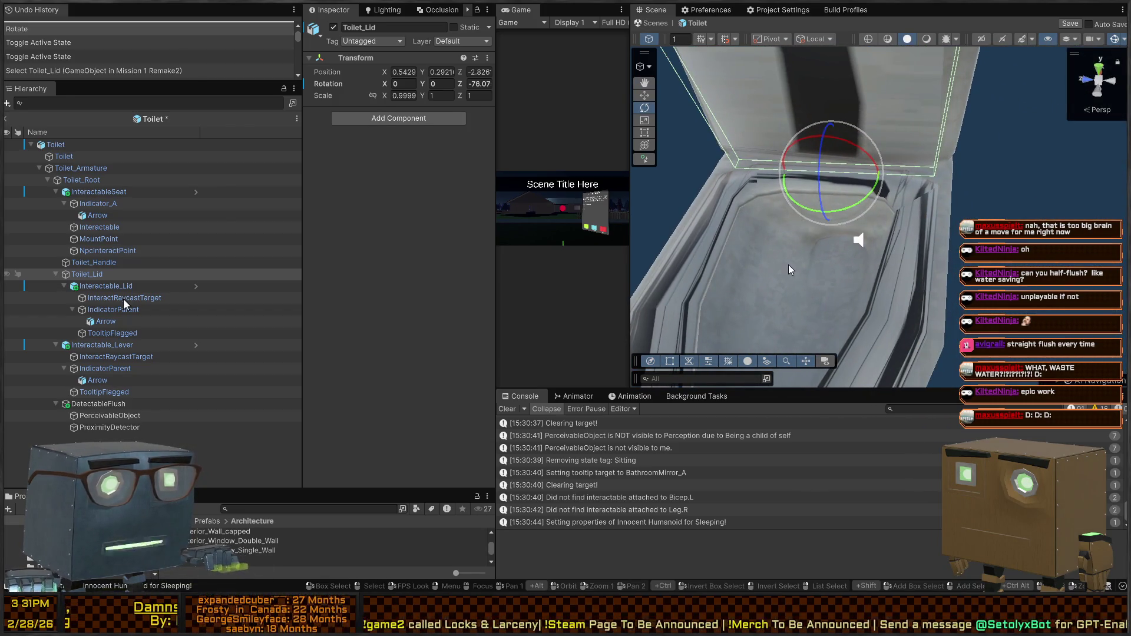
click(804, 220)
mouse_move(804, 220)
mouse_down()
mouse_move(896, 242)
mouse_move(868, 210)
mouse_up()
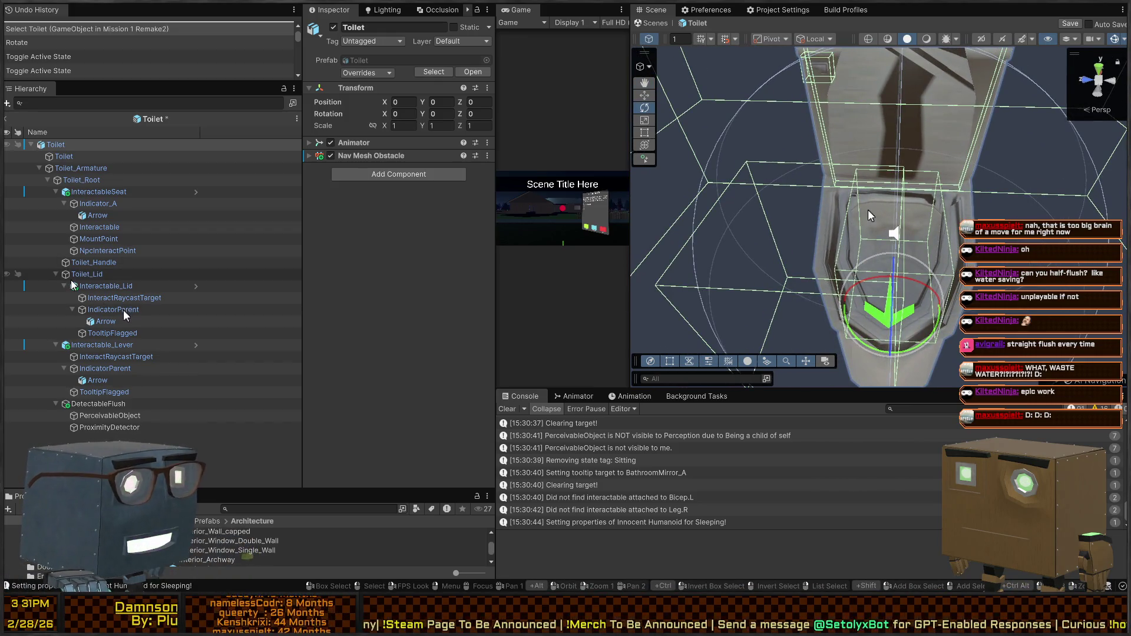
click(85, 285)
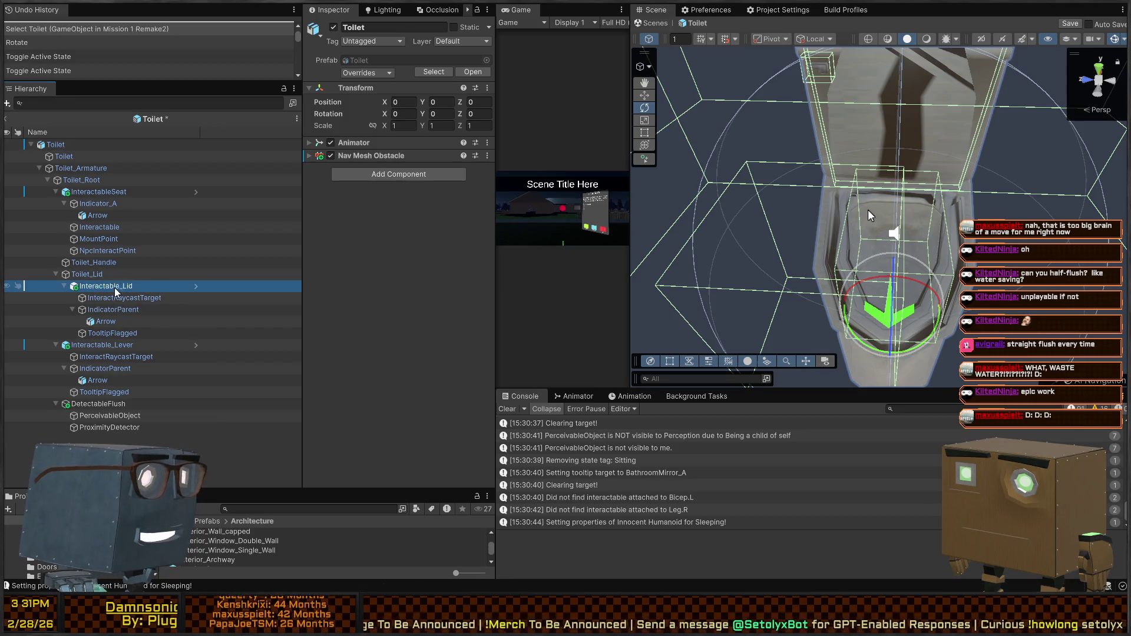
click(92, 276)
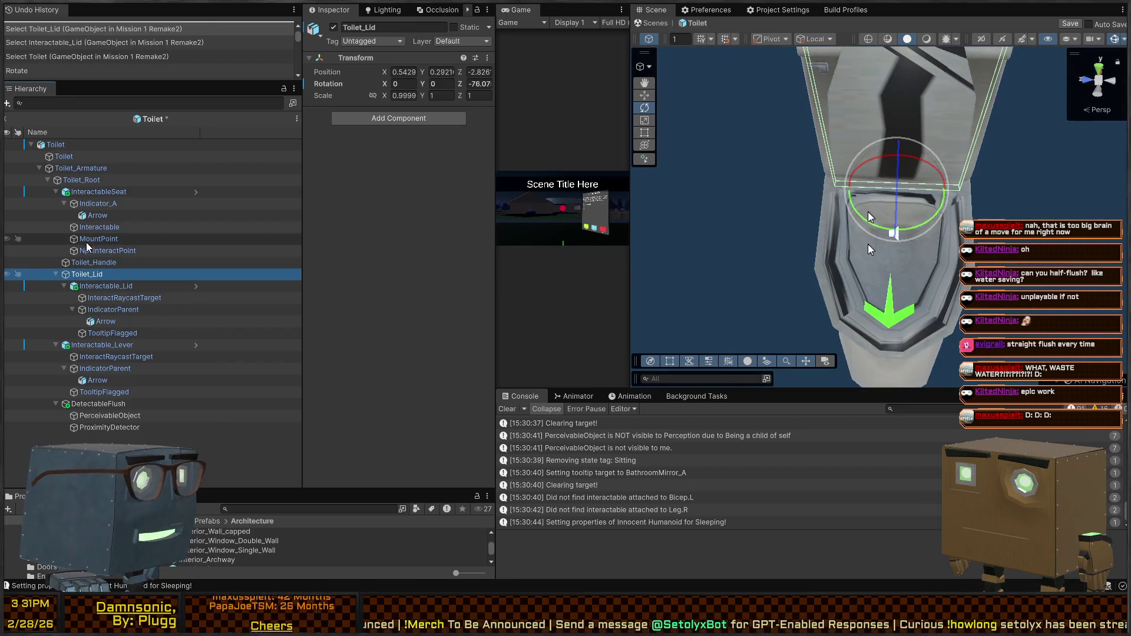
click(73, 182)
click(81, 170)
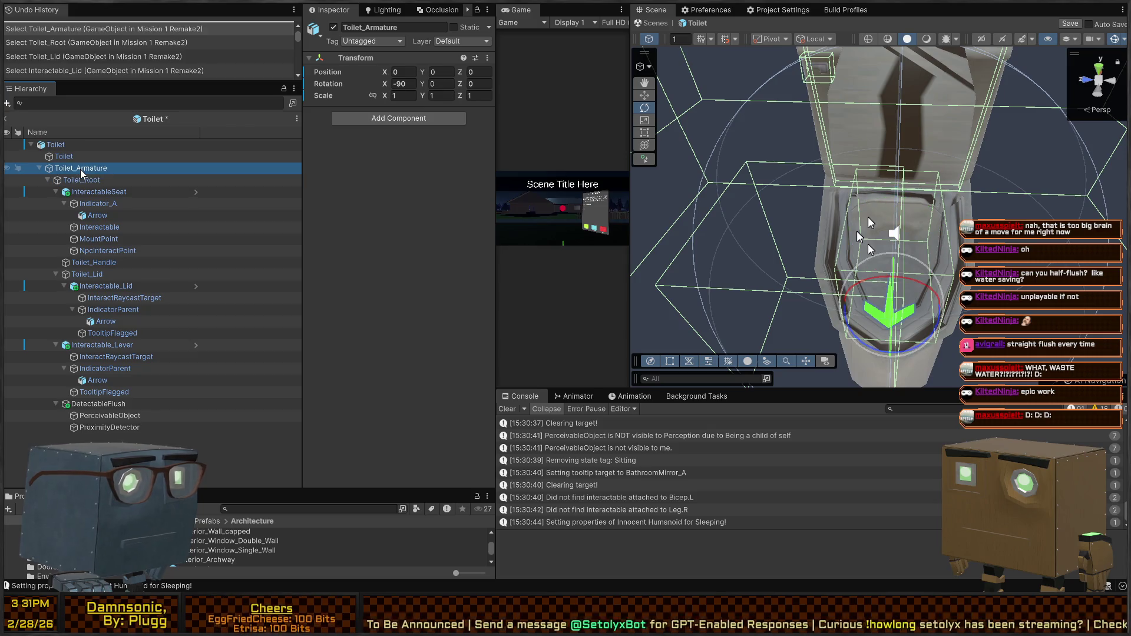
click(76, 181)
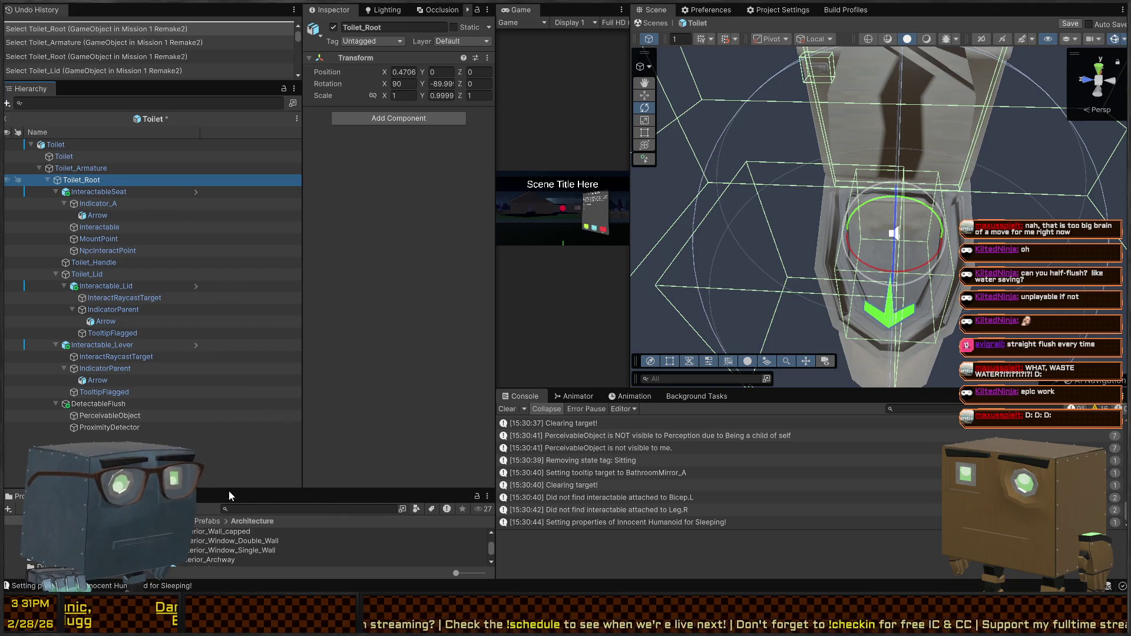
click(86, 181)
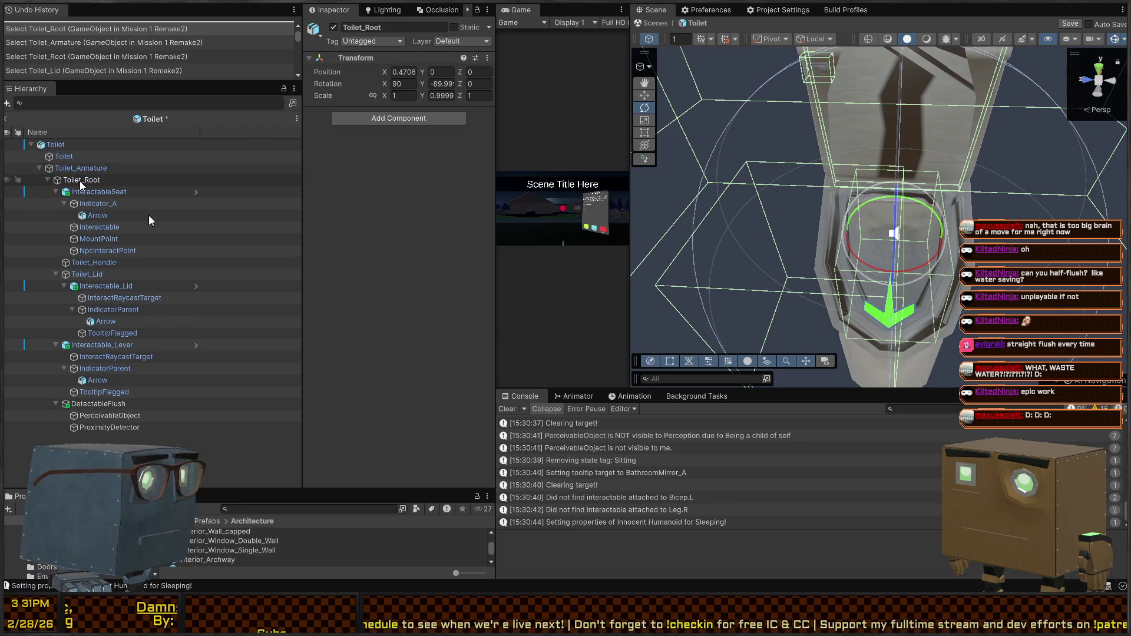
Create an empty child named WaterParticles under Toilet_Root and add a Particle System inside it.
key(alt+shift+n)
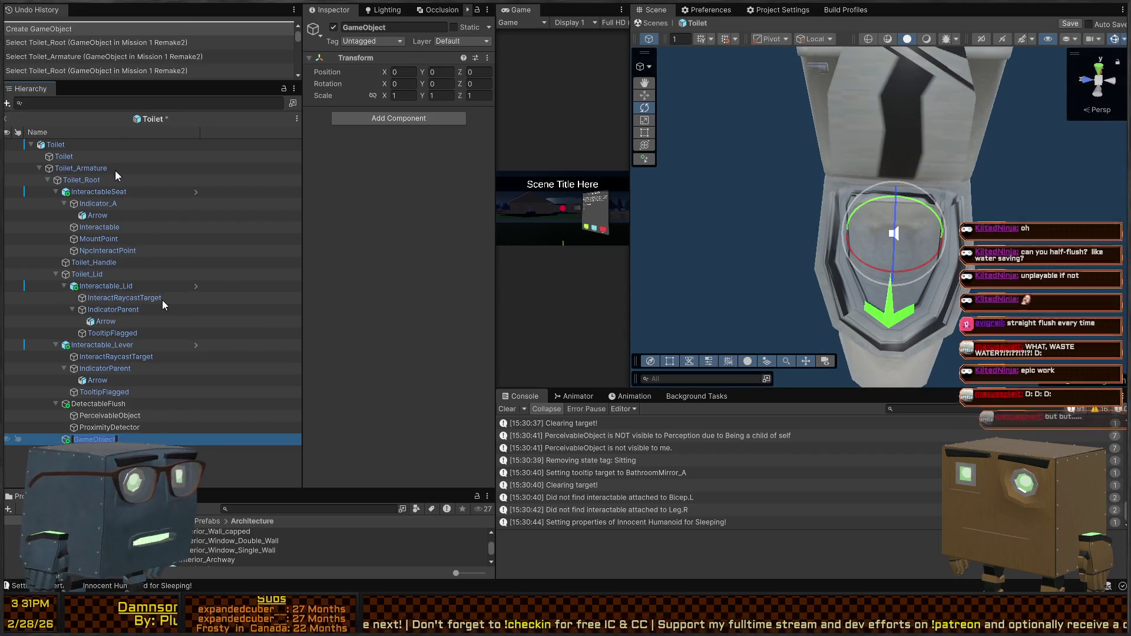
text(Water)
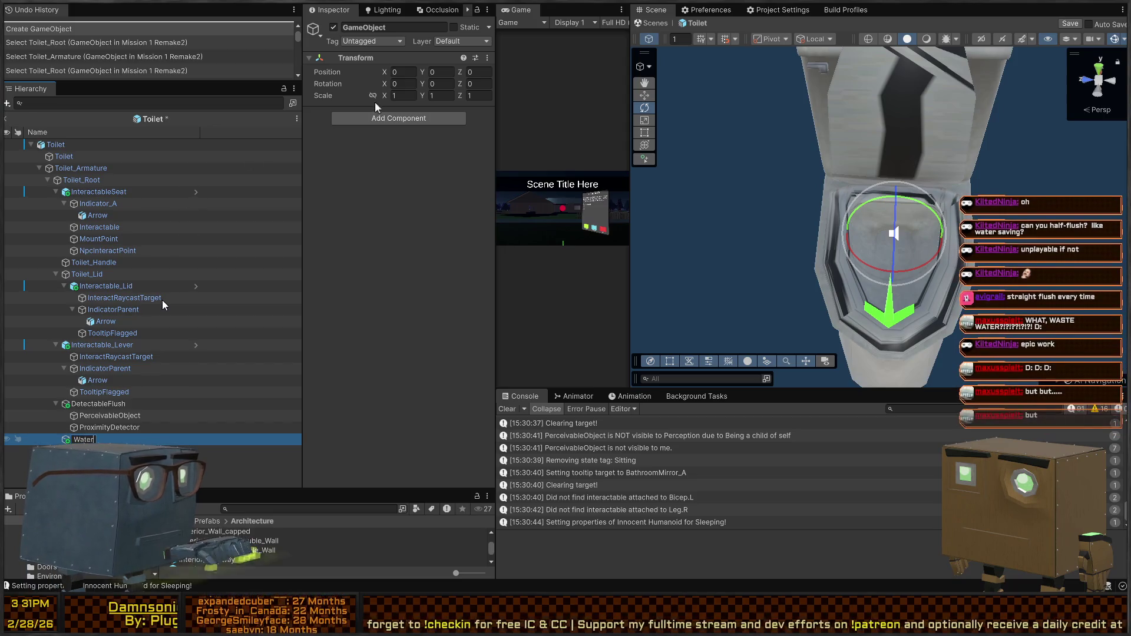
text(Particles)
key(Return)
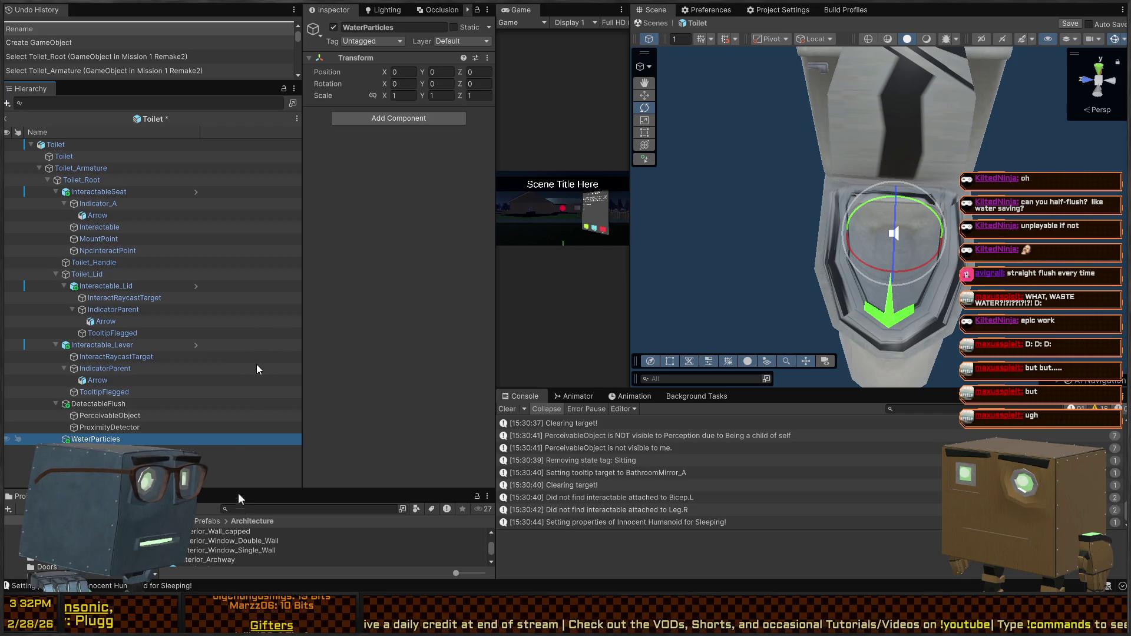
click(87, 191)
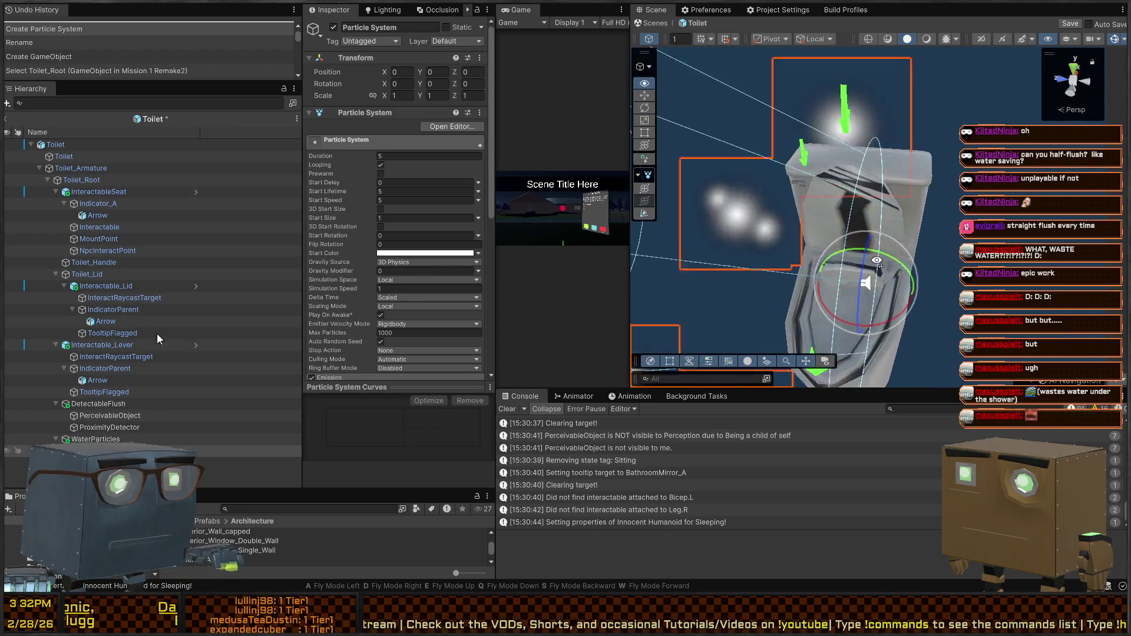
Rotate the Particle System on Y and move it down into the toilet bowl.
mouse_move(837, 277)
mouse_down()
mouse_move(819, 209)
mouse_move(862, 254)
mouse_up()
key(w)
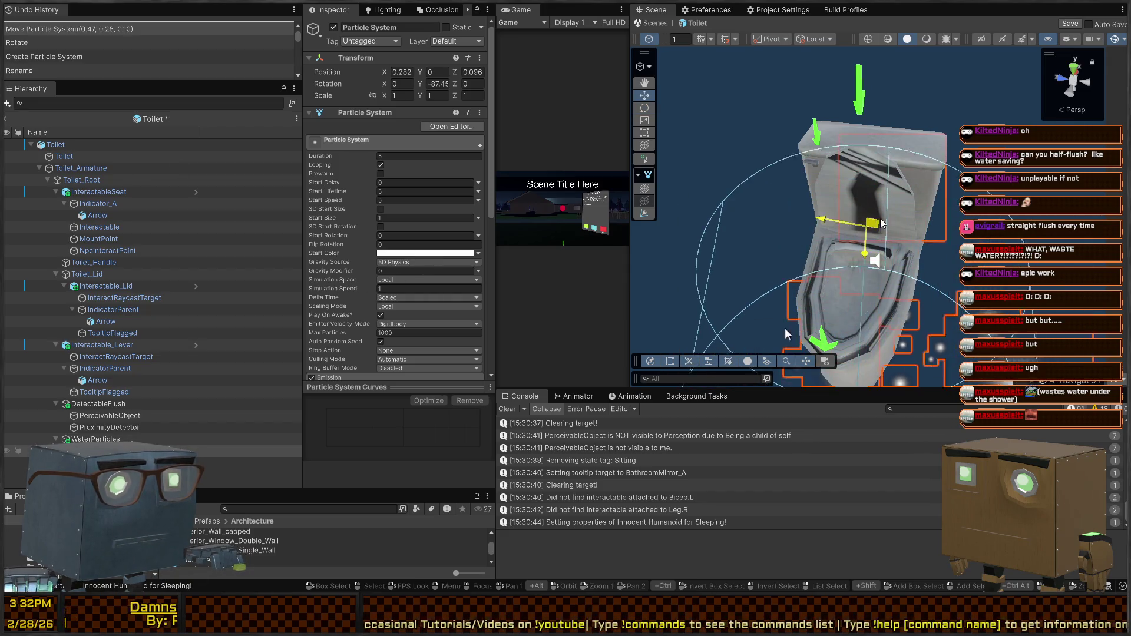
scroll(860, 318, up, 5)
drag(878, 302, 874, 318)
scroll(795, 230, down, 5)
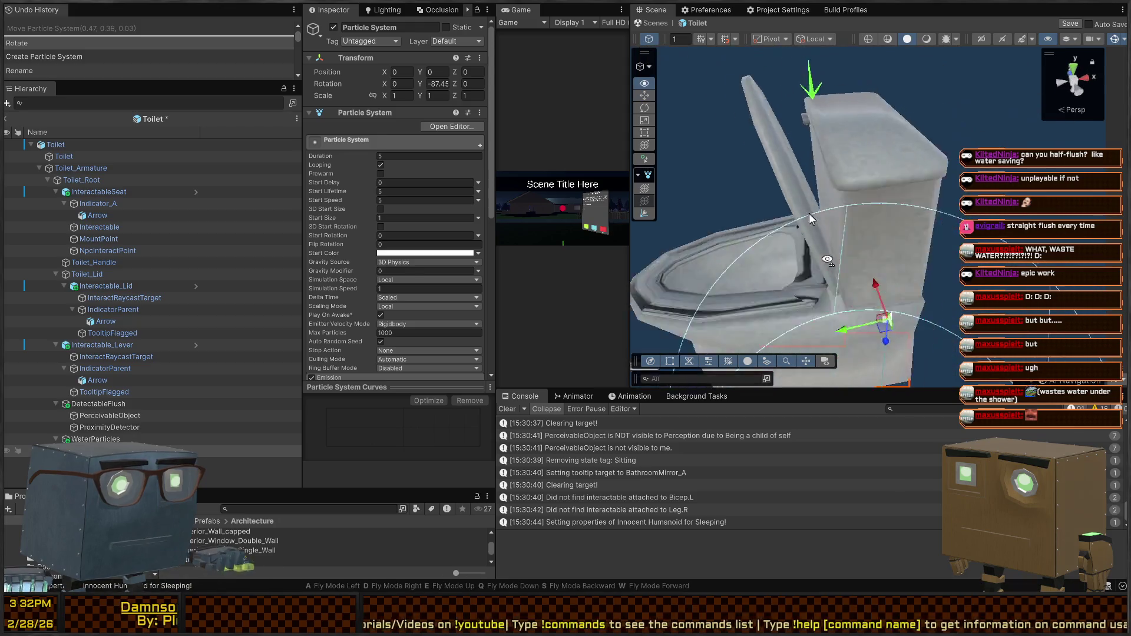
drag(806, 260, 708, 296)
key(f)
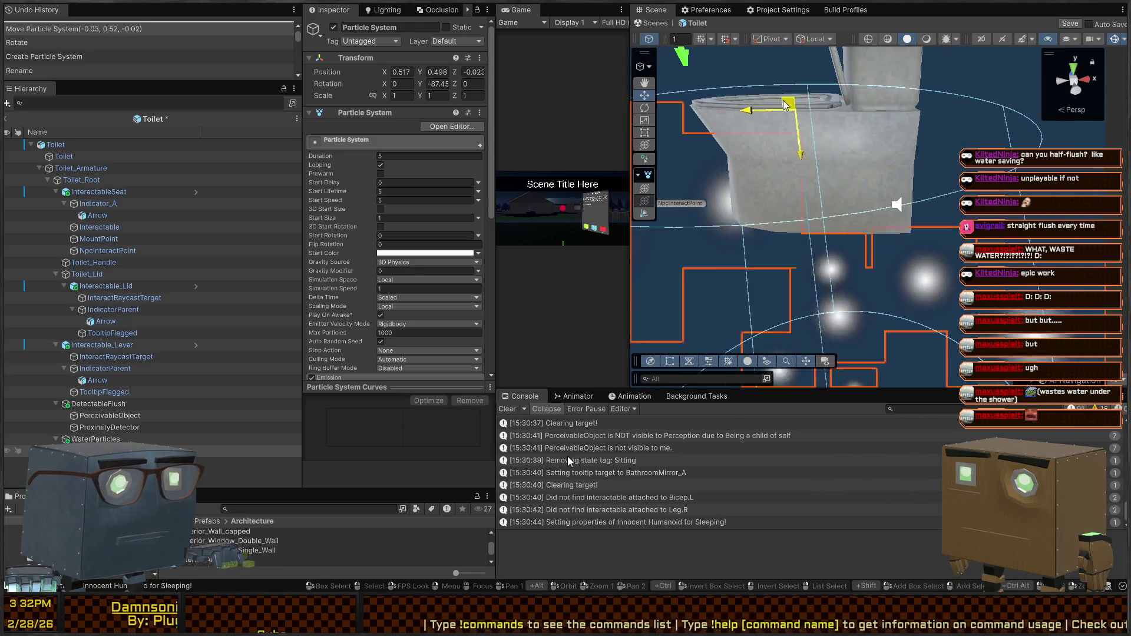
mouse_move(884, 177)
mouse_down()
mouse_move(896, 185)
mouse_move(801, 210)
mouse_move(857, 254)
mouse_up()
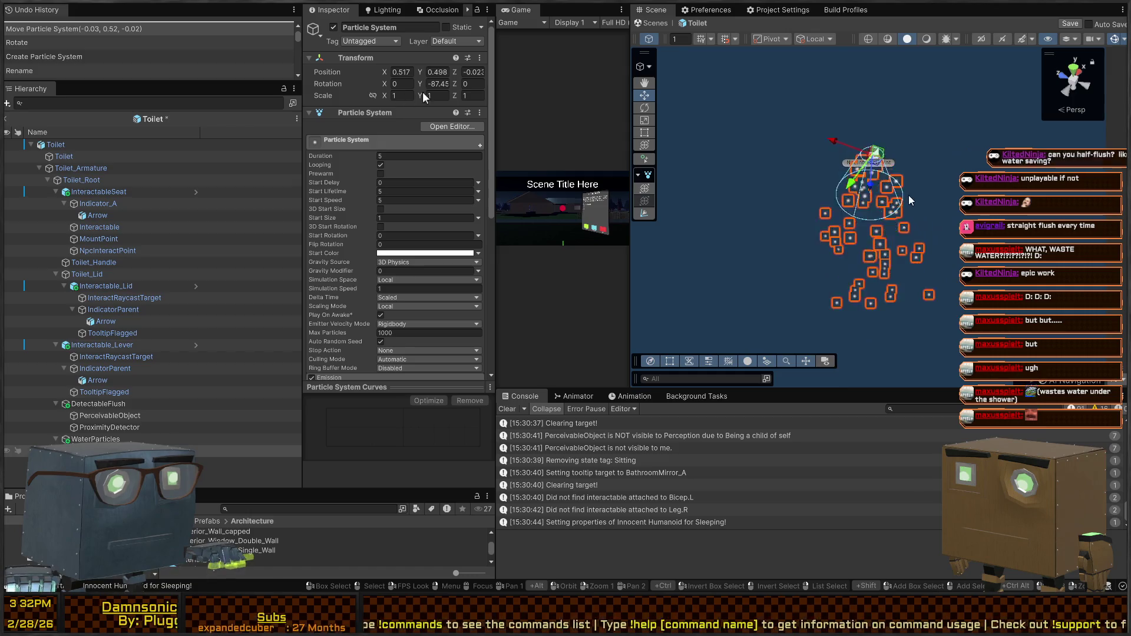
scroll(858, 255, down, 5)
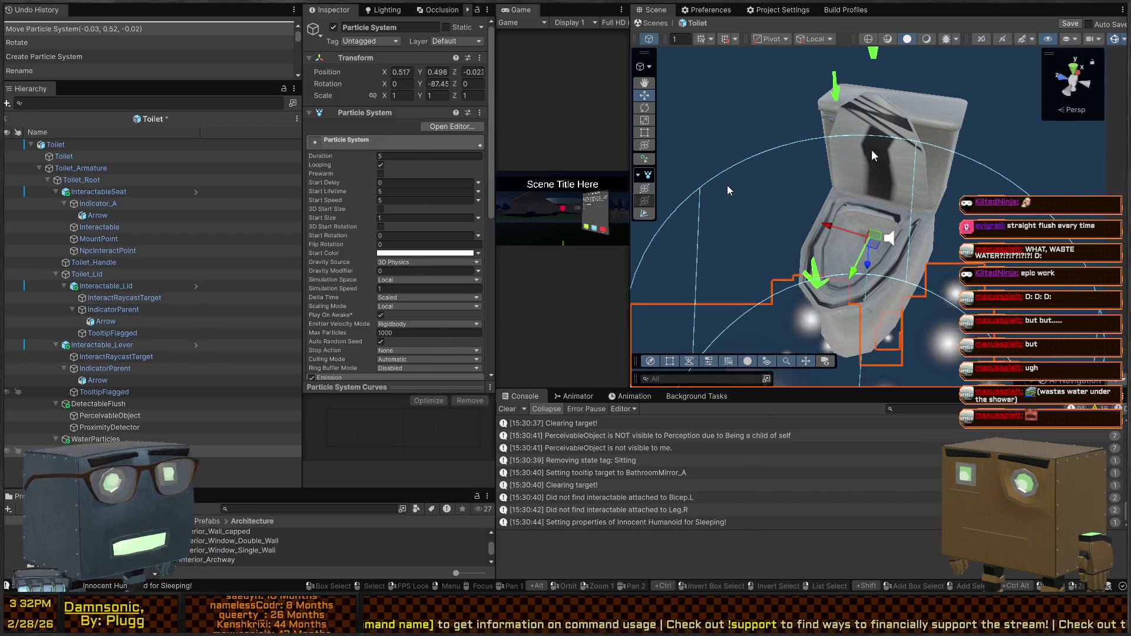
drag(734, 209, 851, 202)
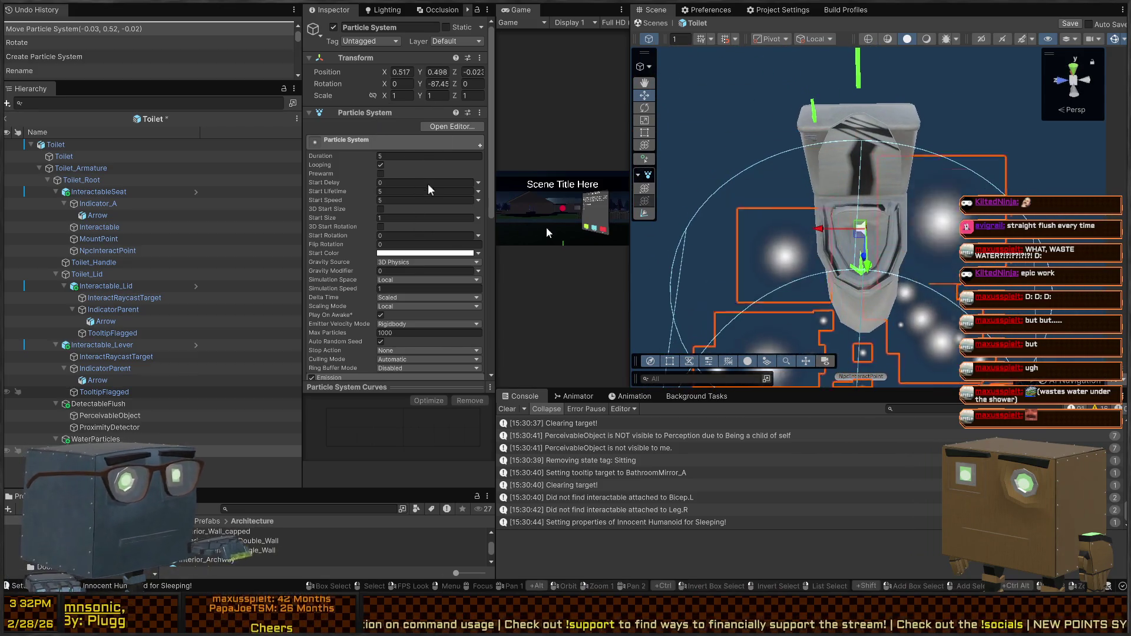
scroll(440, 298, down, 10)
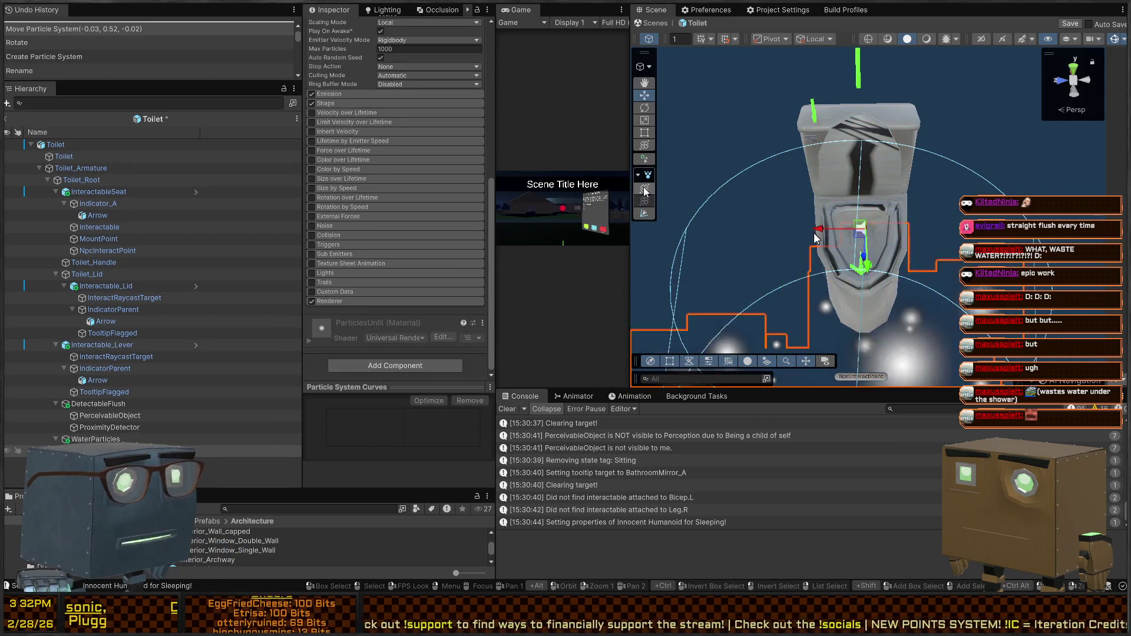
Narrow the emission cone by dragging its Shape handles inward.
click(644, 213)
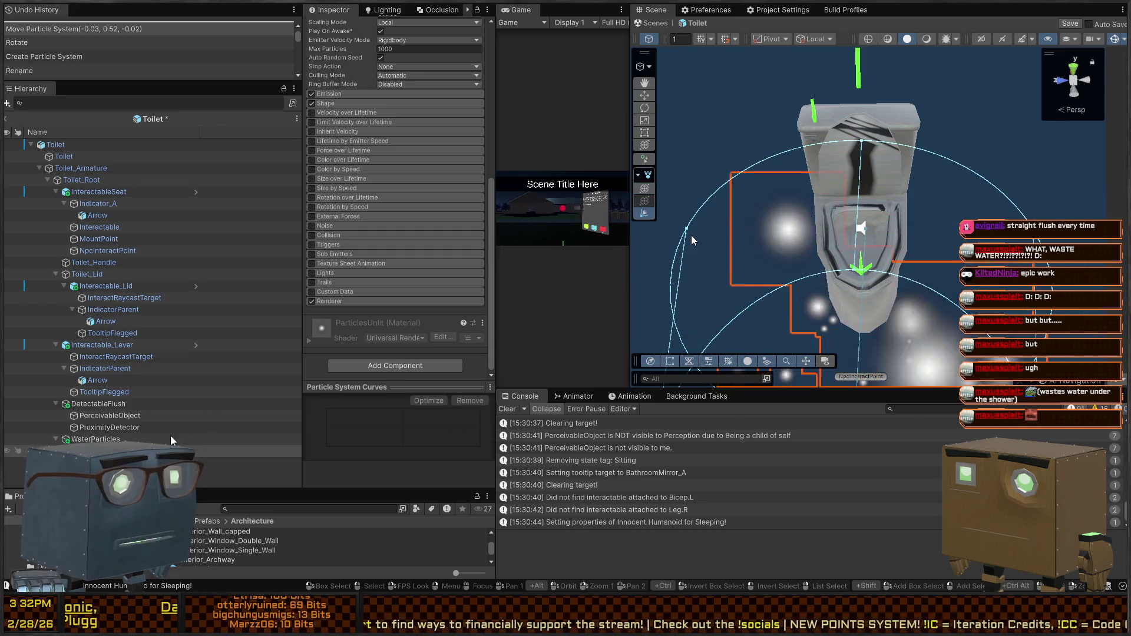
drag(687, 228, 820, 238)
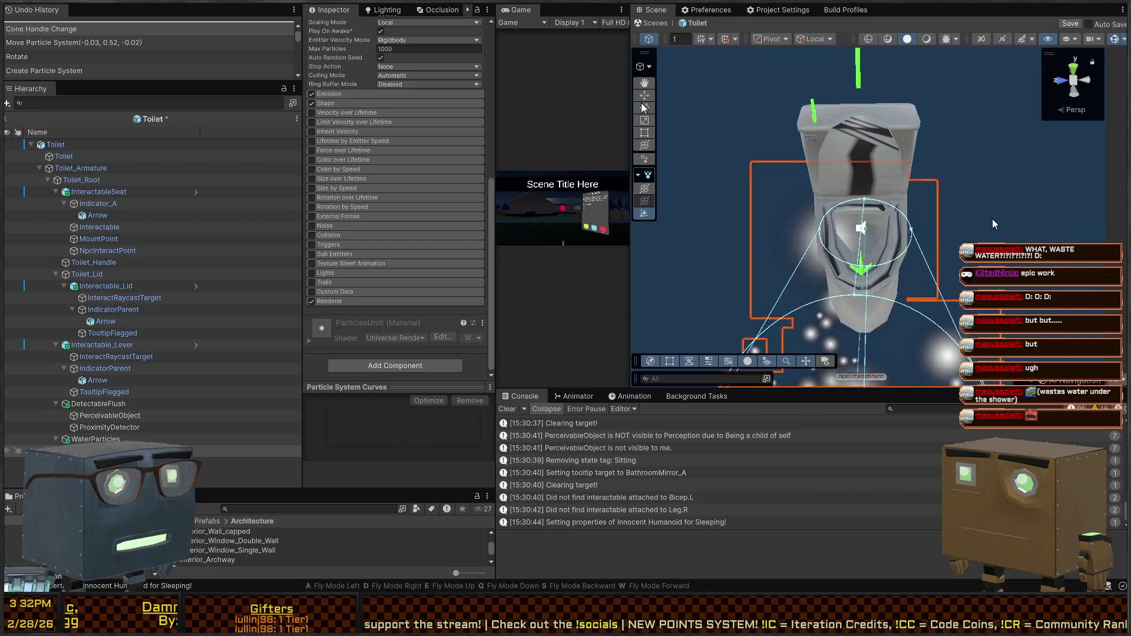
key(f)
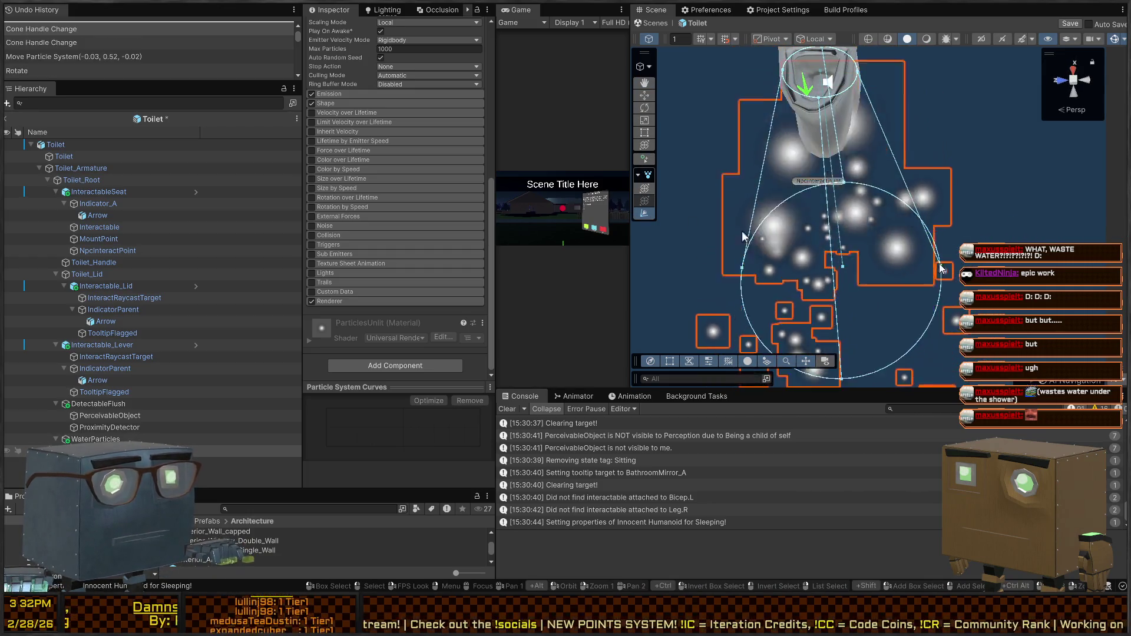
mouse_move(786, 232)
mouse_down()
mouse_move(844, 239)
mouse_move(811, 232)
mouse_move(776, 168)
mouse_move(826, 167)
mouse_up()
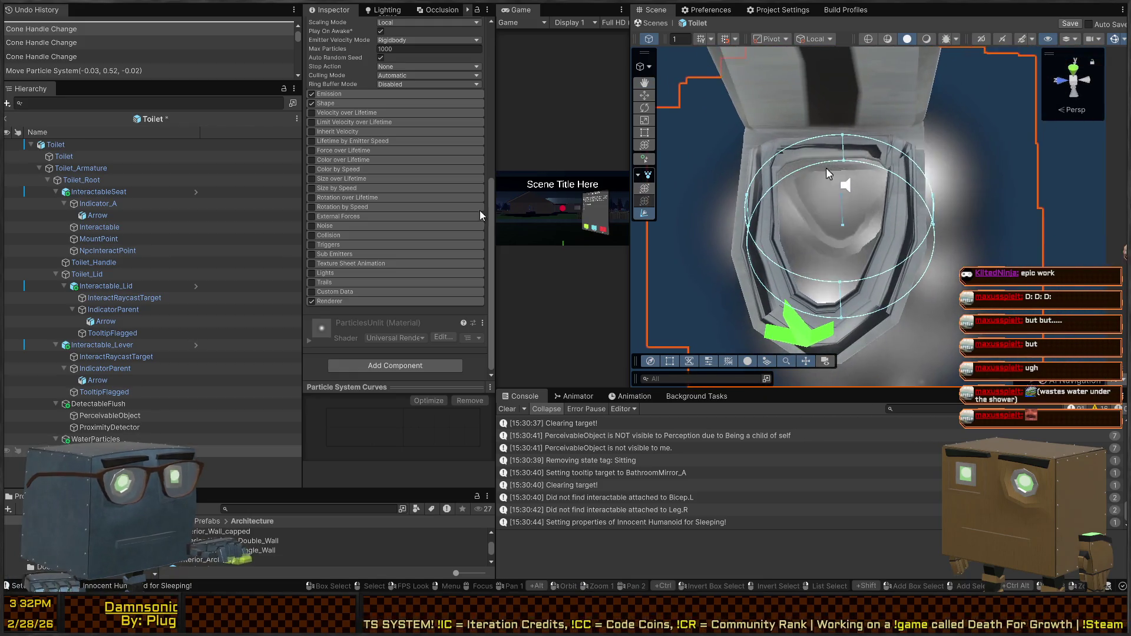
scroll(340, 221, up, 10)
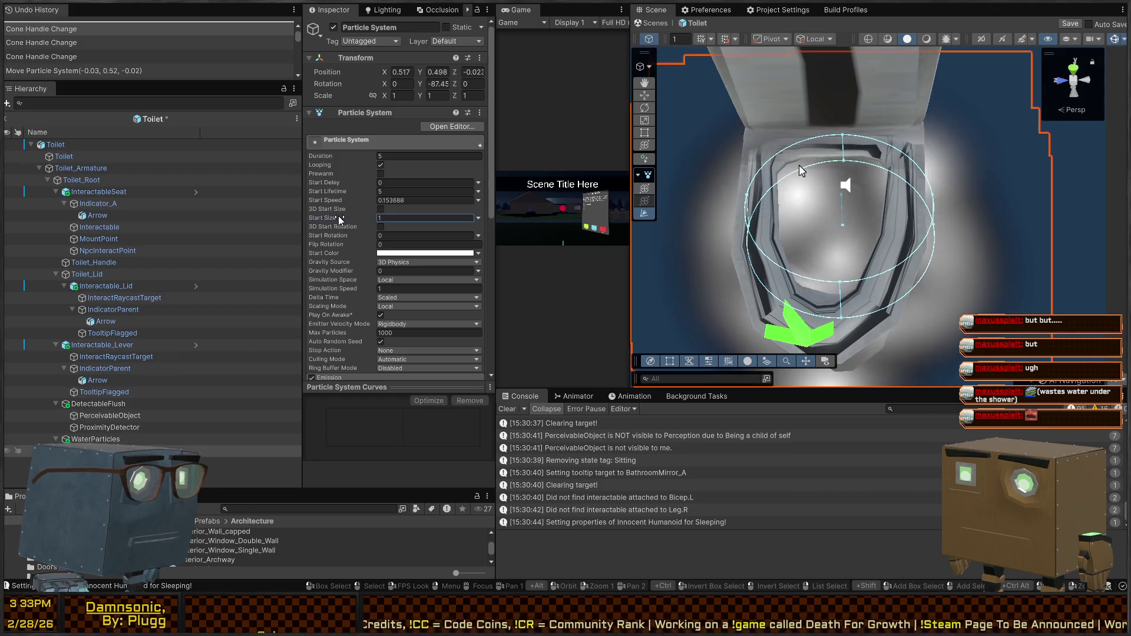
Set Start Size to 0.07 and shrink the cone's angle and radius.
drag(339, 219, 318, 220)
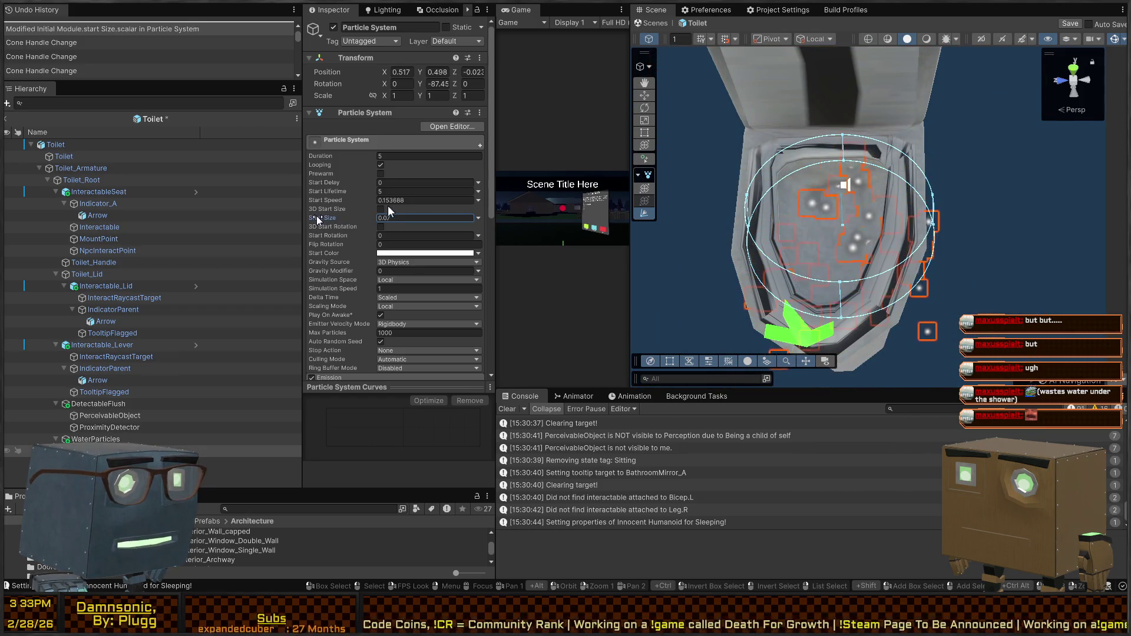
scroll(411, 231, down, 5)
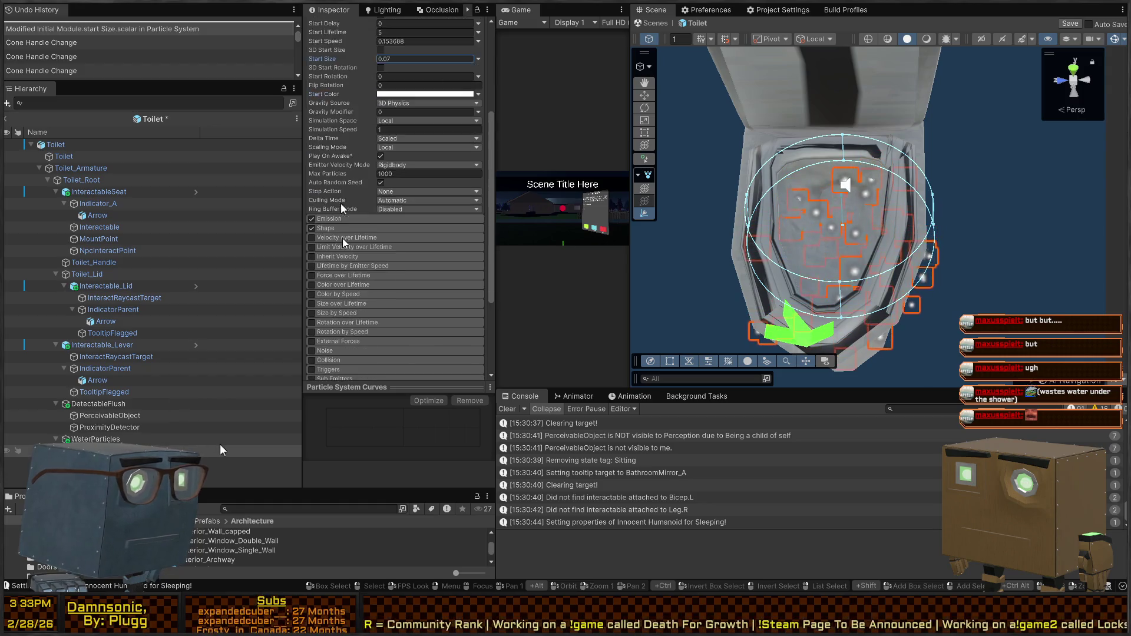
click(328, 197)
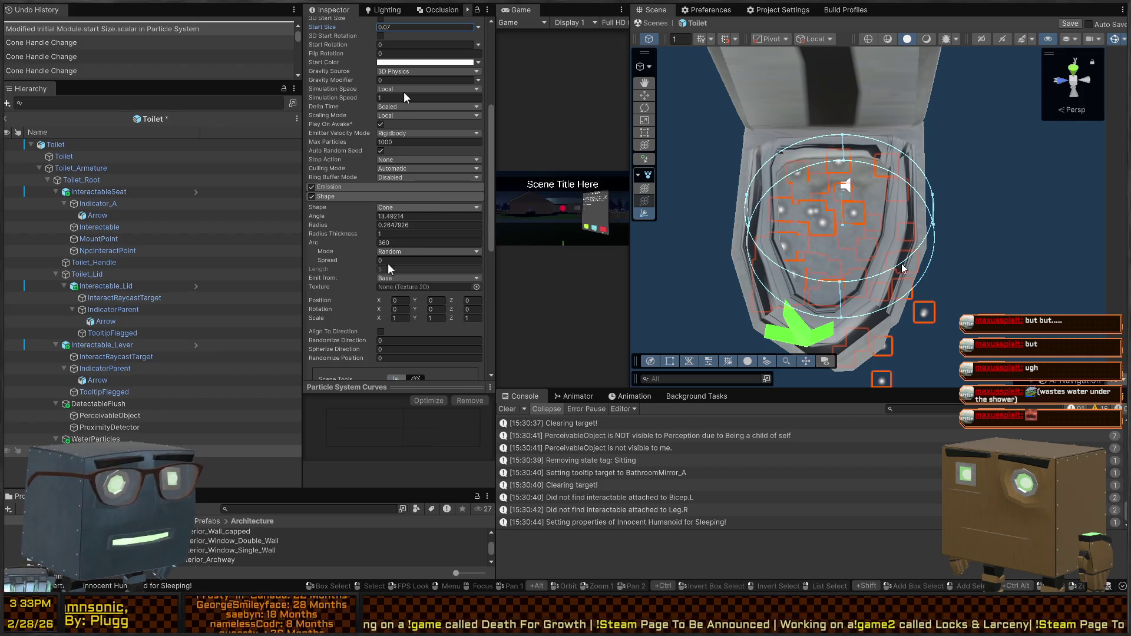
drag(930, 230, 855, 216)
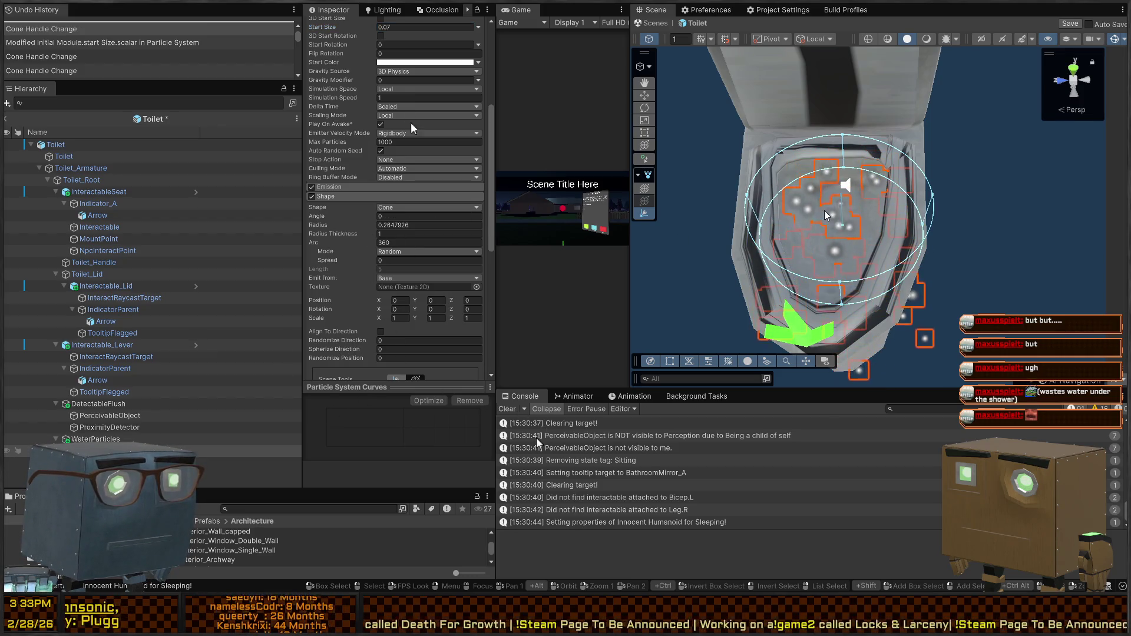
drag(941, 201, 859, 193)
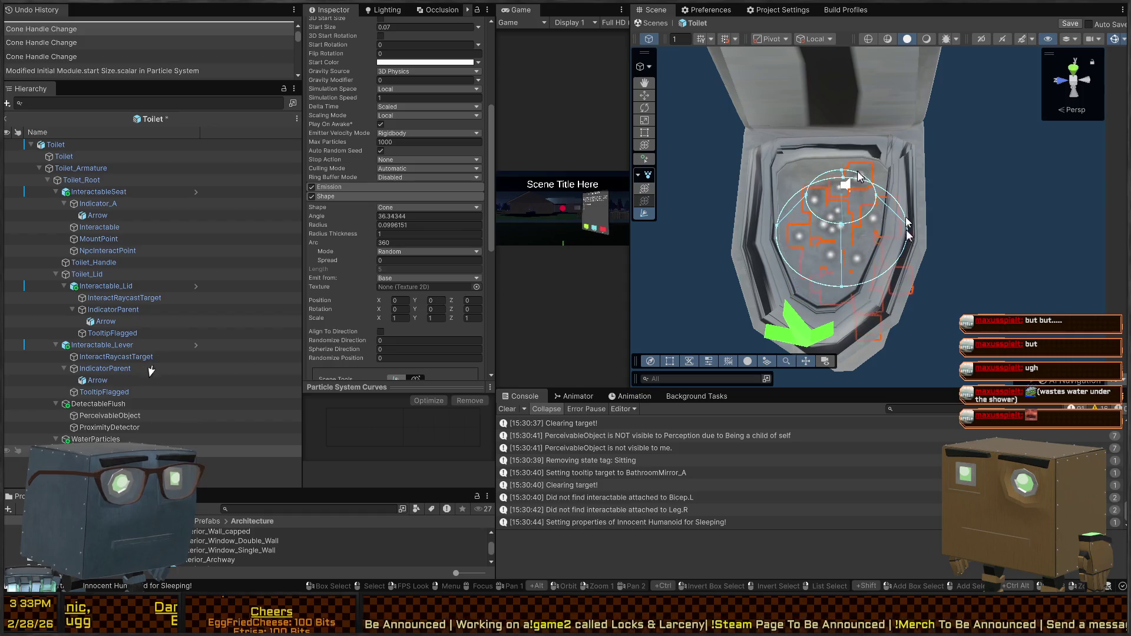
mouse_move(906, 221)
mouse_down()
mouse_move(869, 192)
mouse_move(908, 259)
mouse_up()
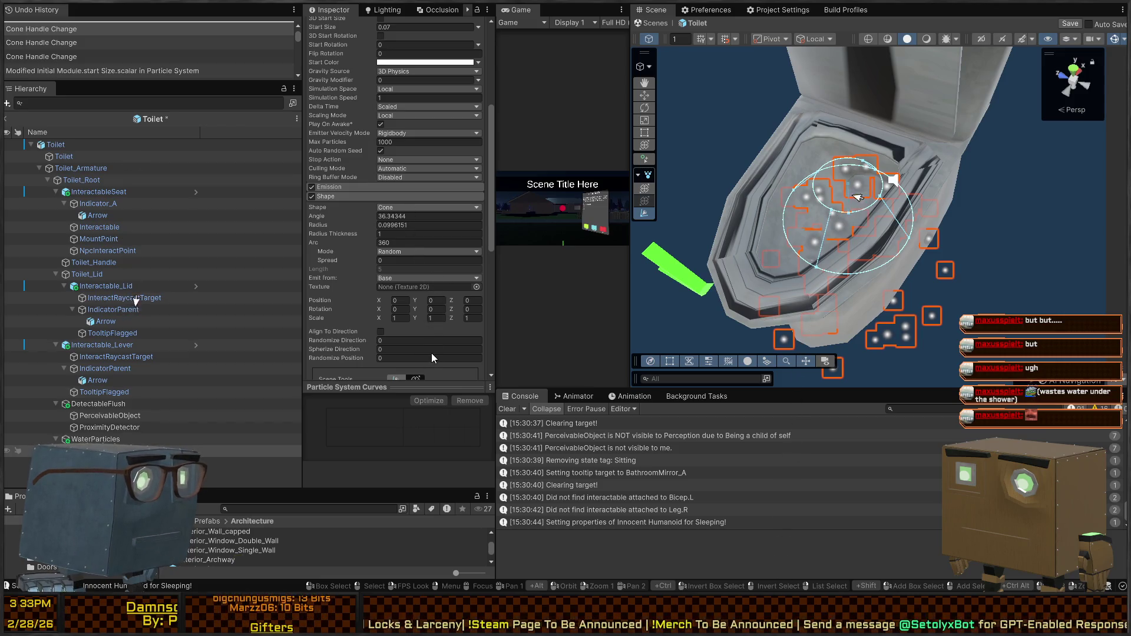
Switch the emitter to a Circle of radius 0.1878569, placed at 0.518, 0.55, -0.006.
click(428, 207)
click(412, 282)
drag(883, 202, 912, 207)
key(w)
mouse_move(842, 193)
mouse_down()
mouse_move(828, 204)
mouse_move(882, 208)
mouse_up()
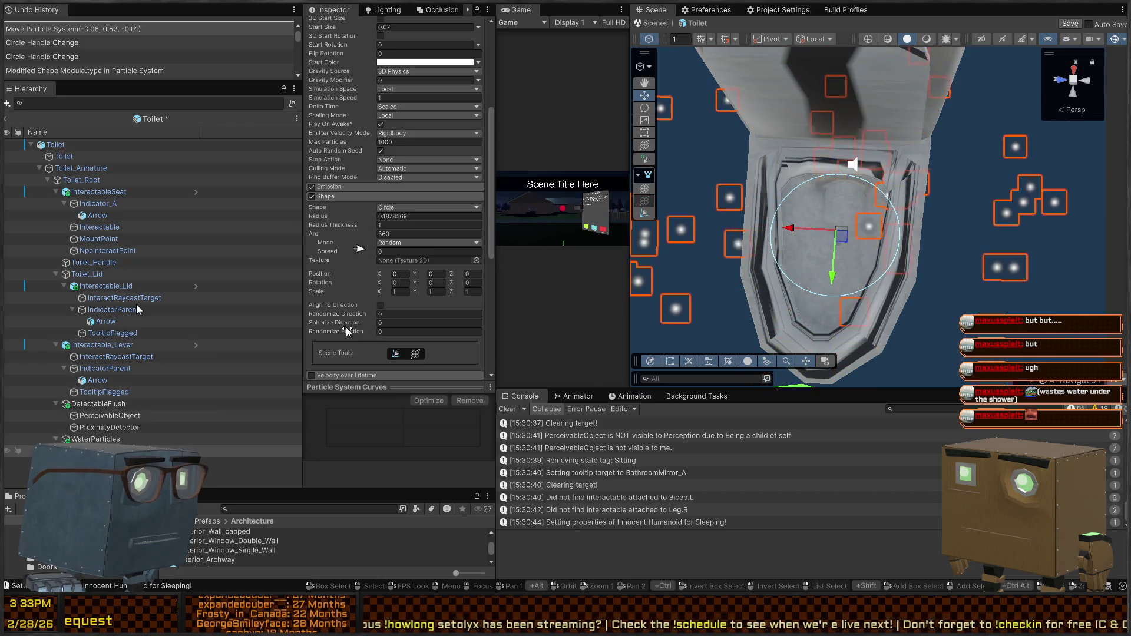
scroll(340, 306, down, 10)
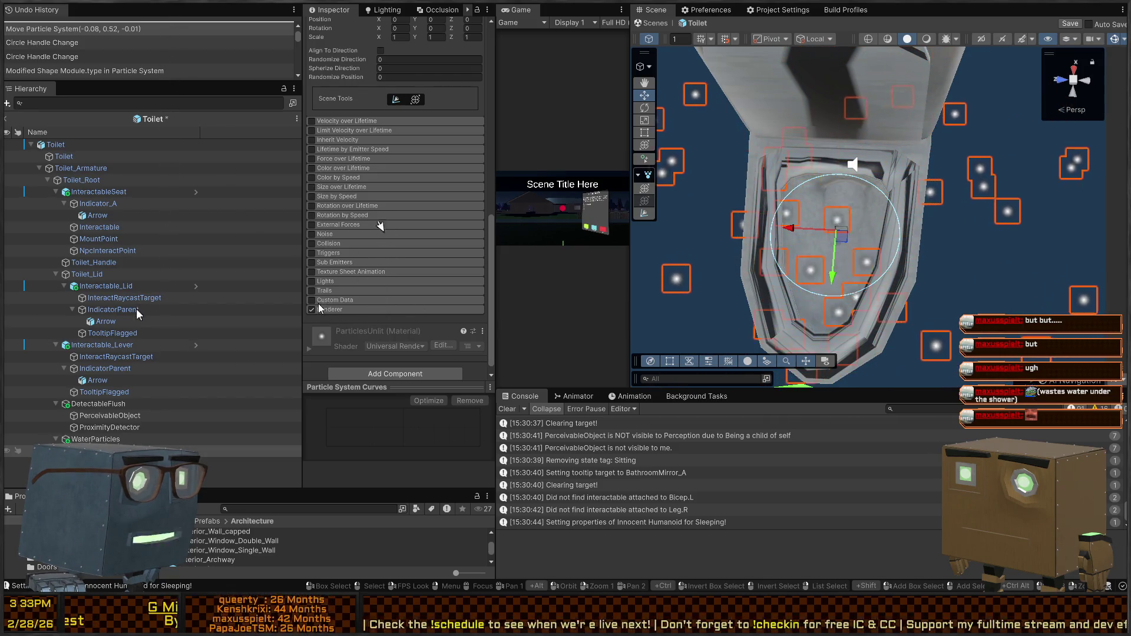
scroll(359, 266, up, 15)
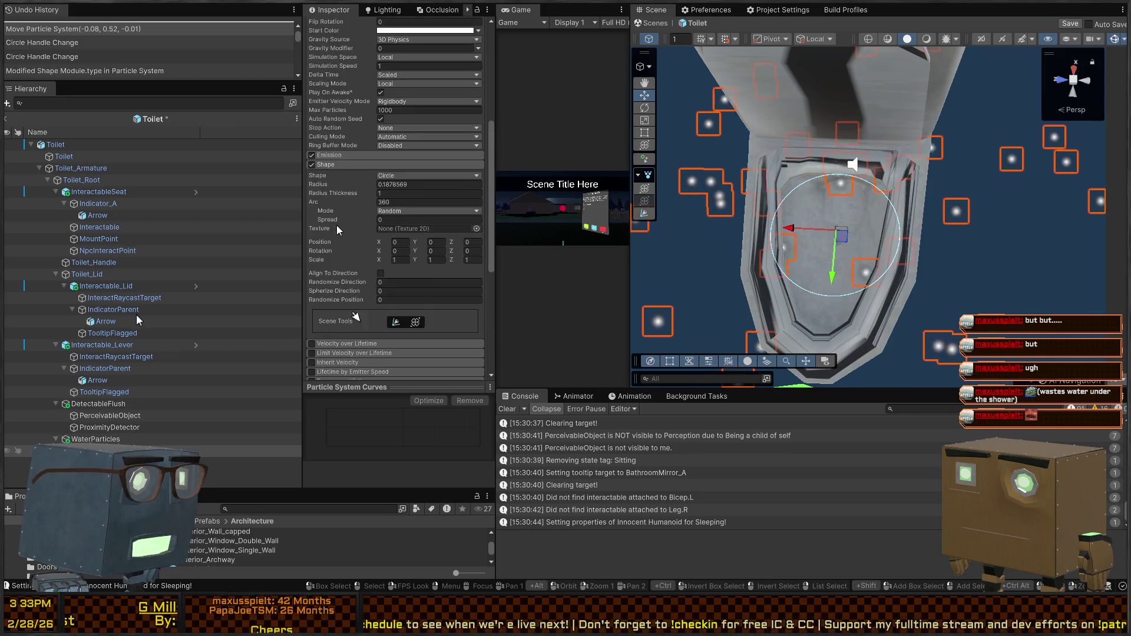
scroll(339, 230, up, 2)
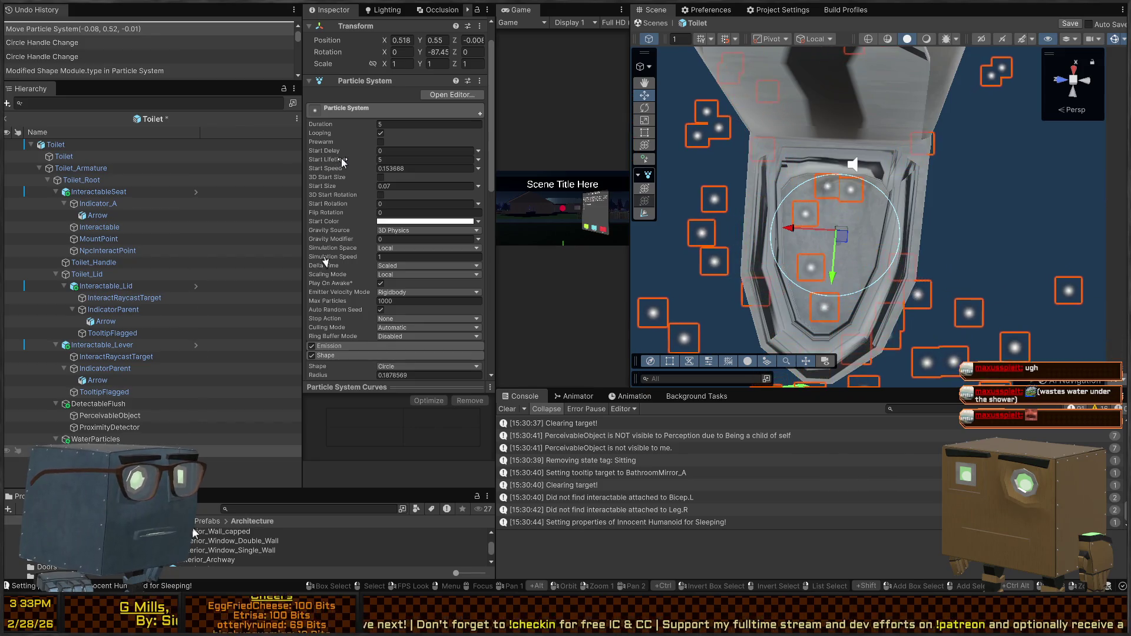
scroll(352, 187, down, 5)
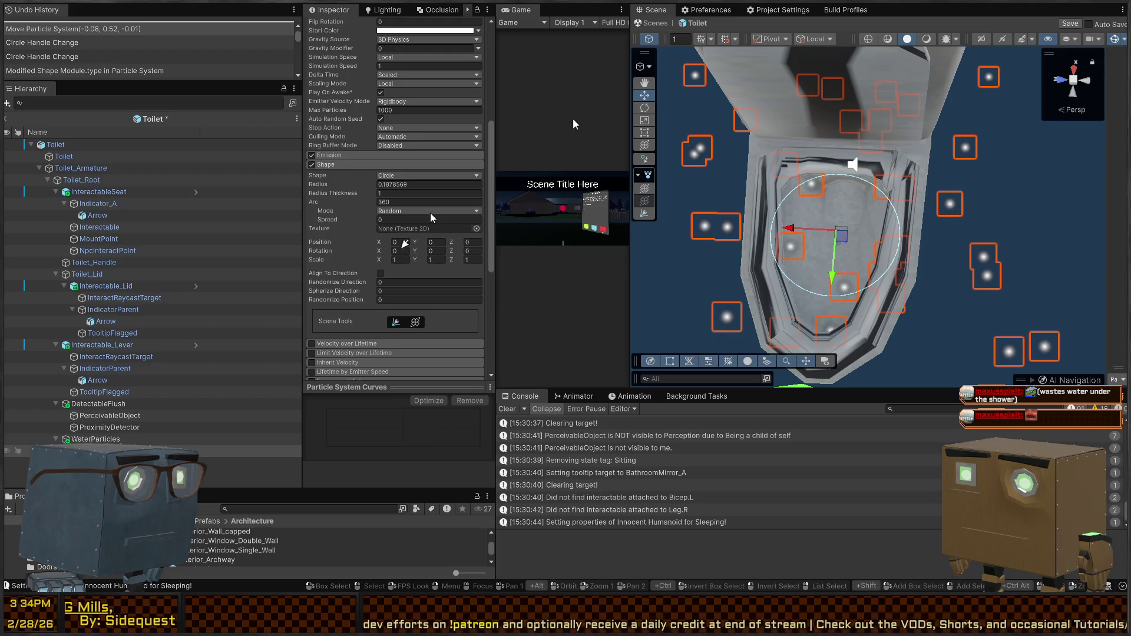
Revert the emitter shape back to Cone and shrink its radius.
key(ctrl+z)
drag(896, 194, 934, 170)
scroll(934, 169, down, 5)
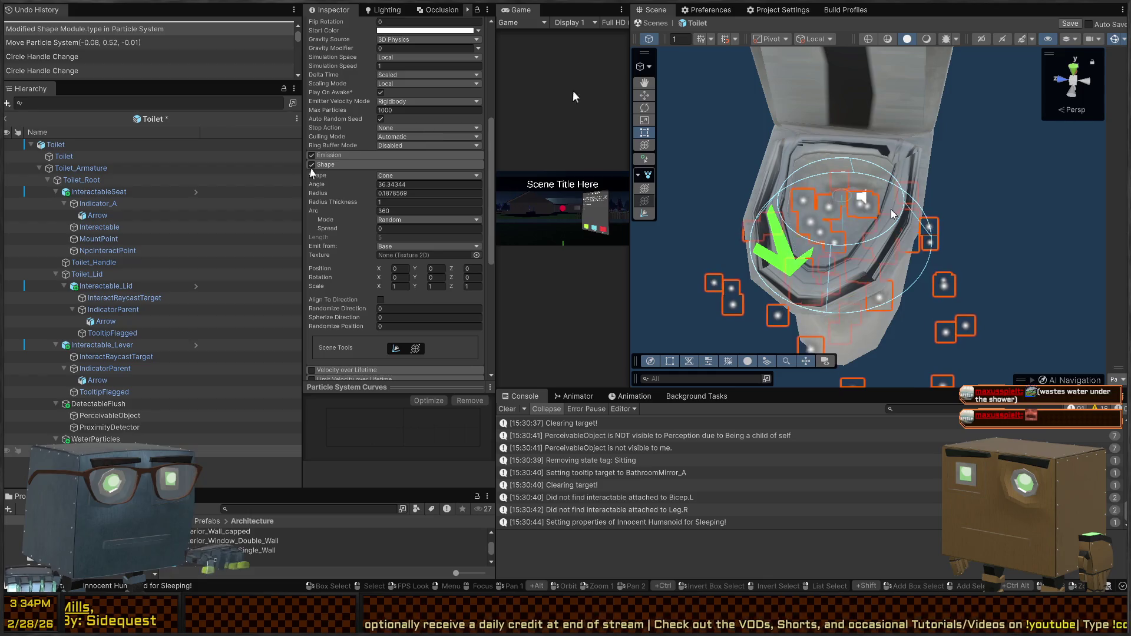
key(y)
click(646, 214)
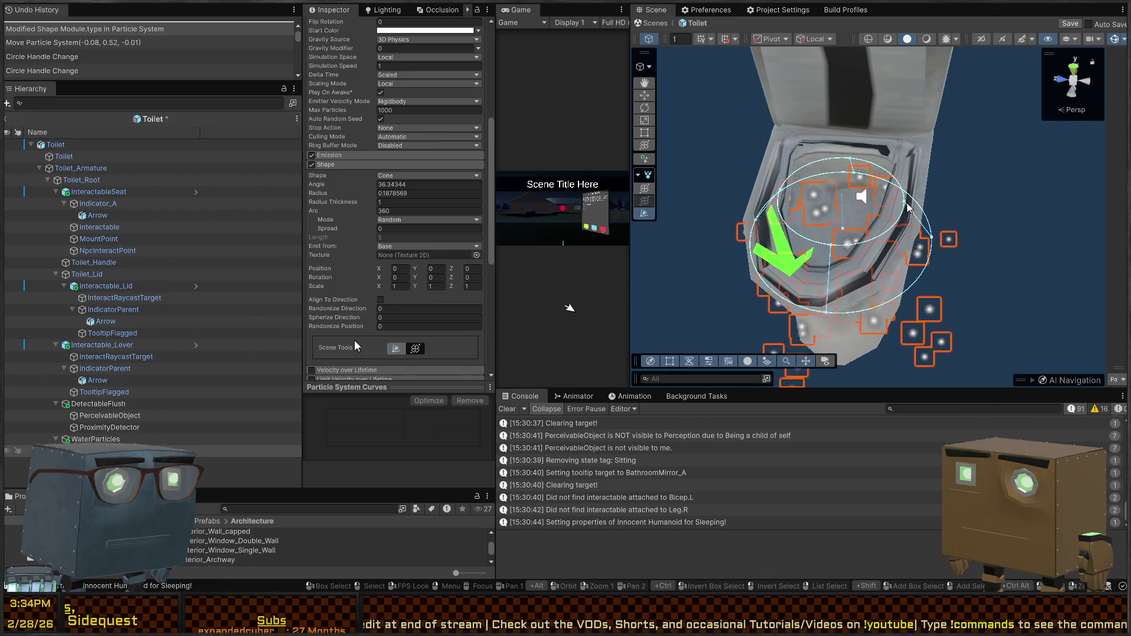
mouse_move(904, 205)
mouse_down()
mouse_move(866, 197)
mouse_move(846, 177)
mouse_move(792, 288)
mouse_move(934, 286)
mouse_move(919, 263)
mouse_up()
key(e)
scroll(886, 228, up, 3)
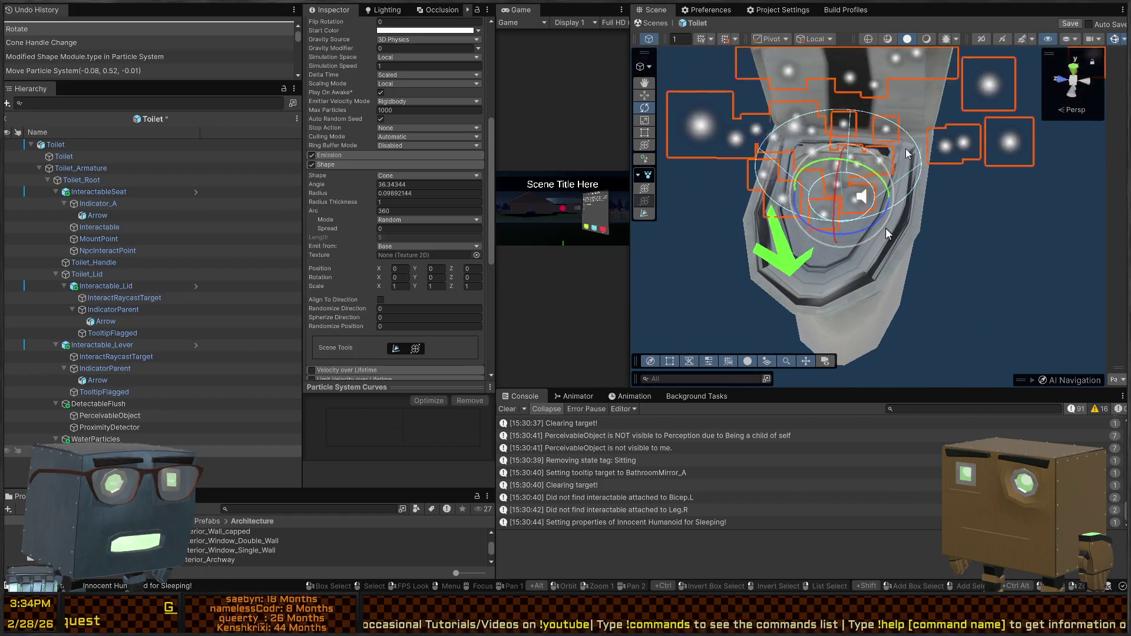
drag(886, 234, 631, 285)
scroll(632, 285, up, 3)
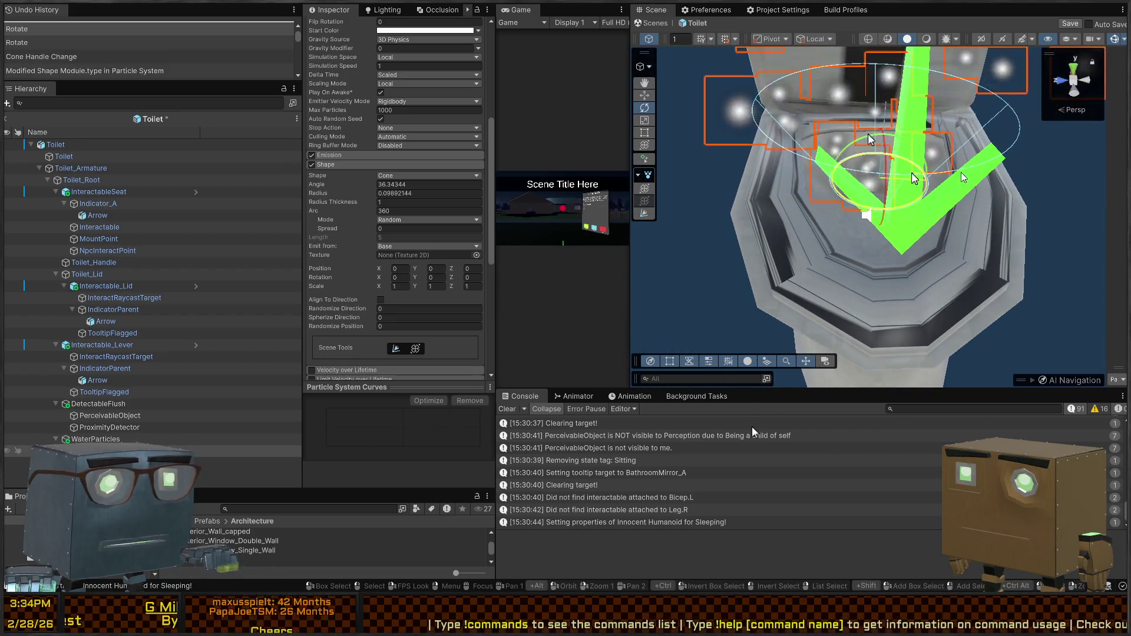
mouse_move(761, 239)
mouse_down()
mouse_move(794, 228)
mouse_move(723, 209)
mouse_move(780, 165)
mouse_move(793, 205)
mouse_move(787, 154)
mouse_move(864, 146)
mouse_up()
key(ctrl+z)
scroll(864, 146, up, 3)
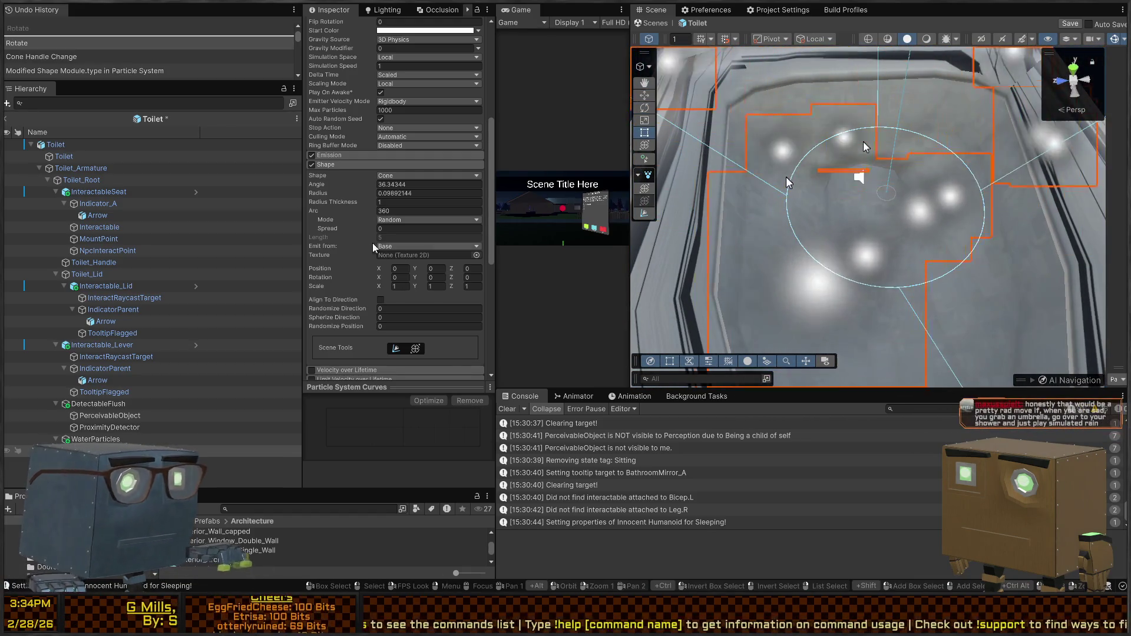
drag(787, 183, 828, 246)
Widen the cone radius to 0.1955609 and flatten its angle to 0.
key(e)
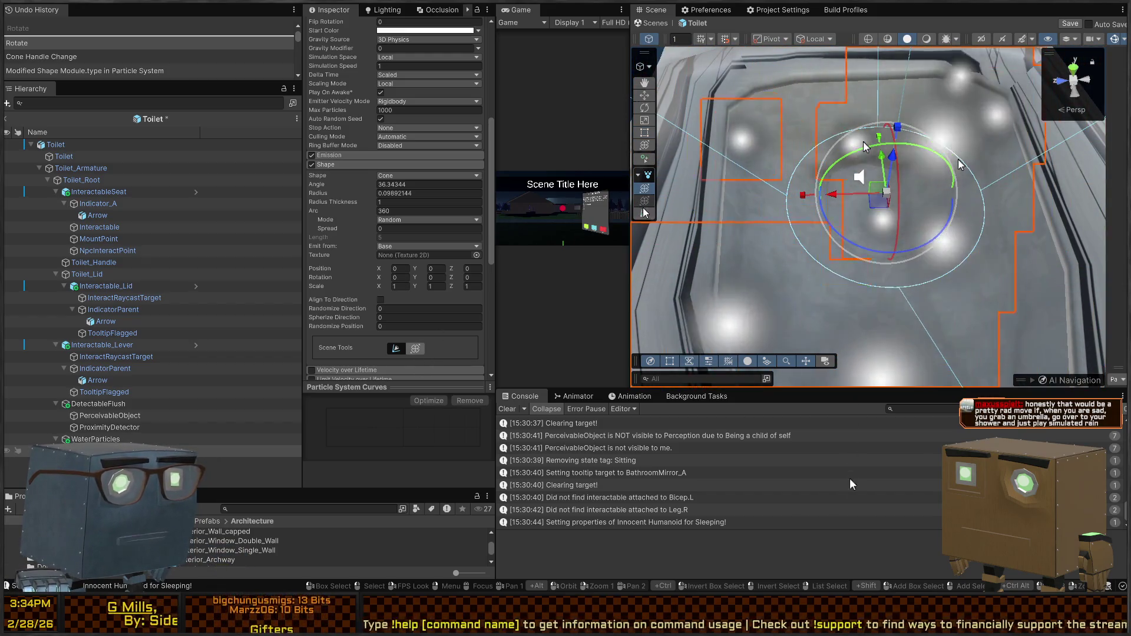
click(644, 214)
mouse_move(980, 190)
mouse_down()
mouse_move(1087, 182)
mouse_move(1071, 182)
mouse_up()
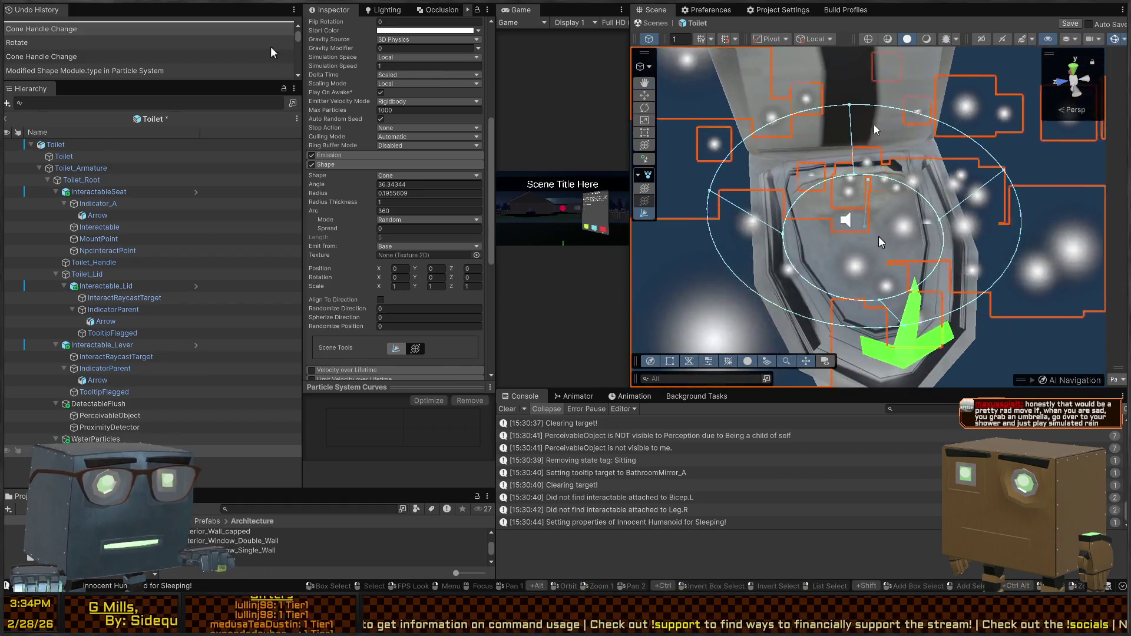
drag(942, 177, 871, 178)
mouse_move(880, 242)
mouse_down()
mouse_move(865, 222)
mouse_move(903, 194)
mouse_up()
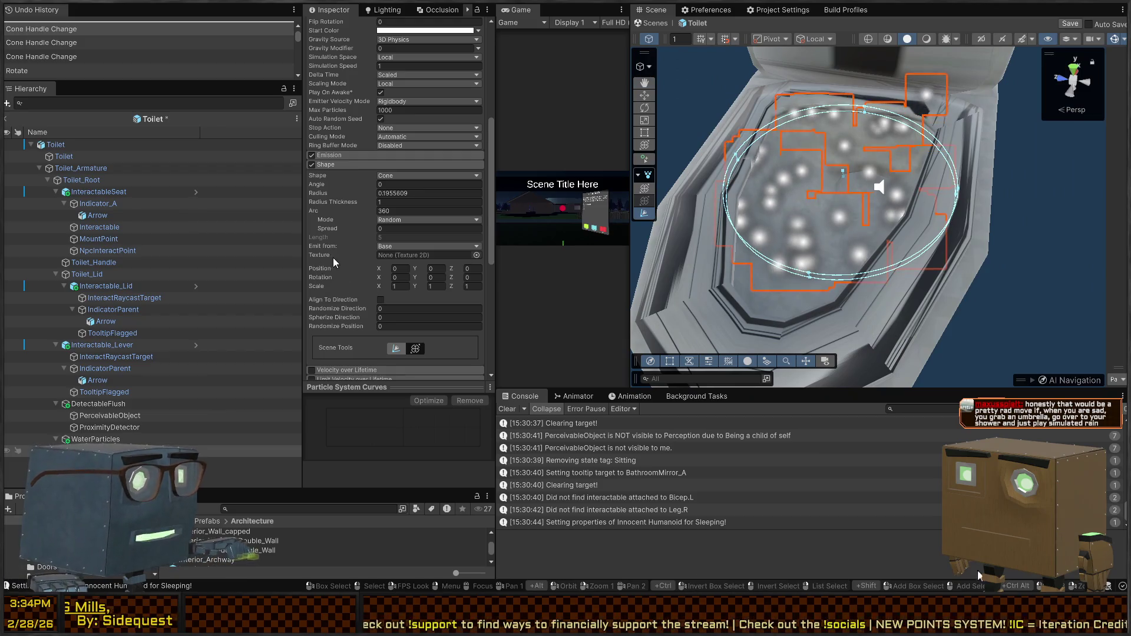
scroll(339, 244, up, 5)
Set the particles' Gravity Modifier to 0.25.
scroll(341, 194, down, 8)
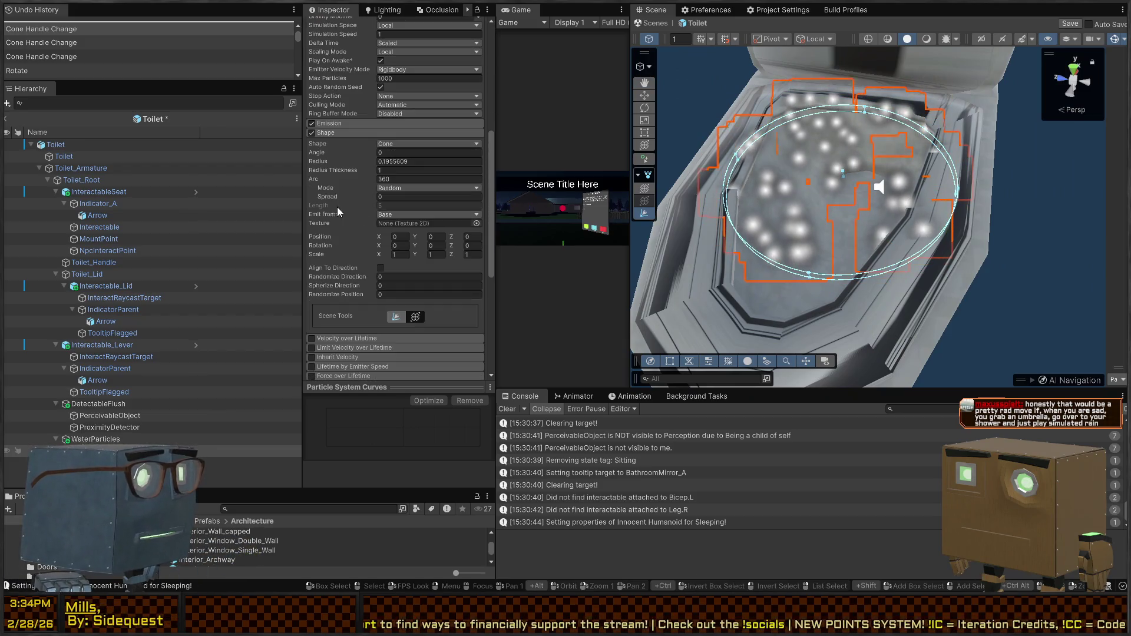
scroll(338, 238, up, 7)
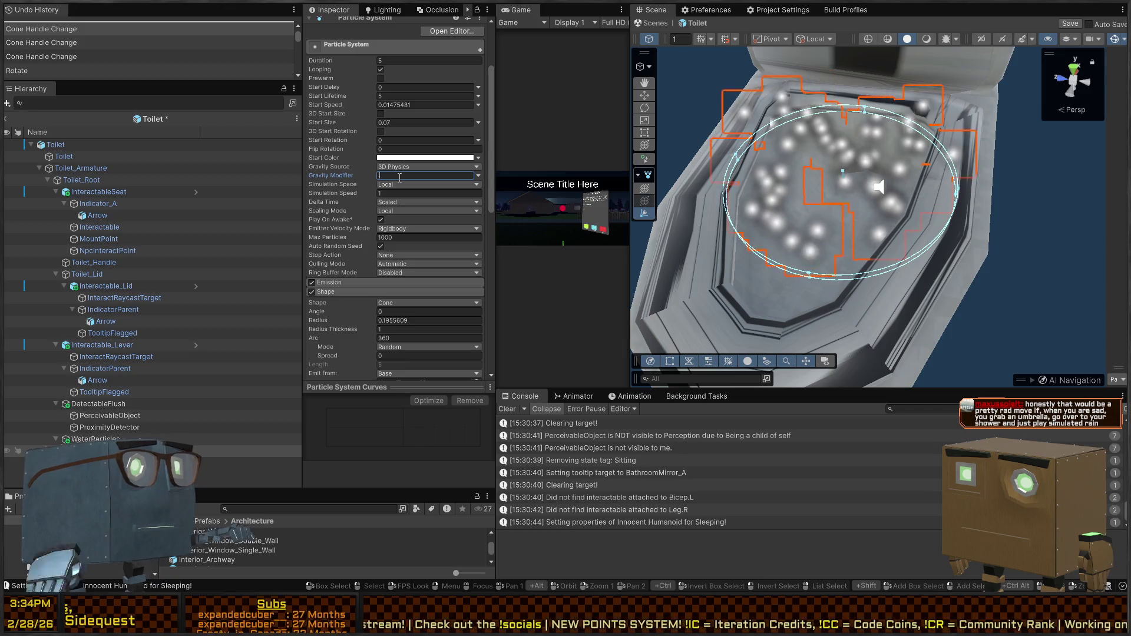
text(0.25)
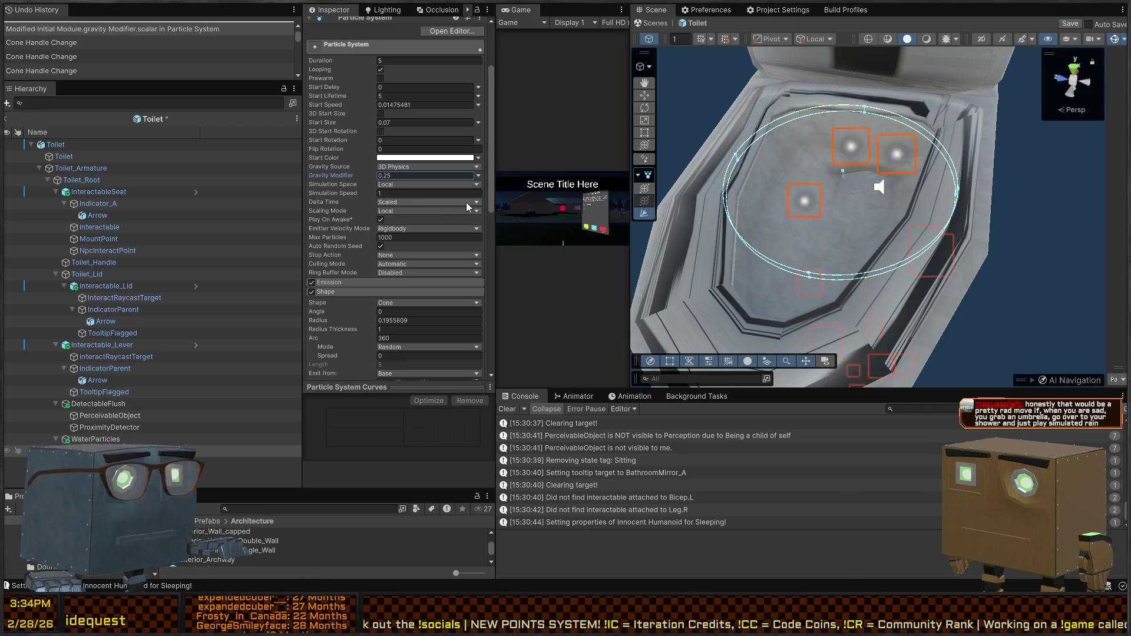
scroll(418, 210, down, 10)
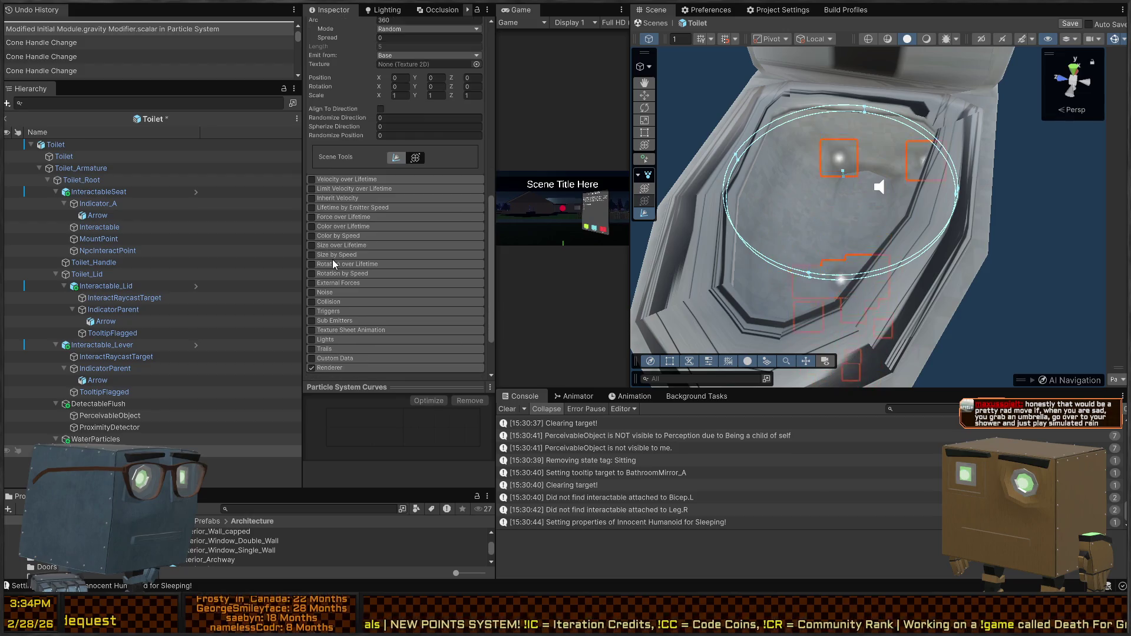
Enable Collision with Type World, then switch the Collision module off again.
click(339, 304)
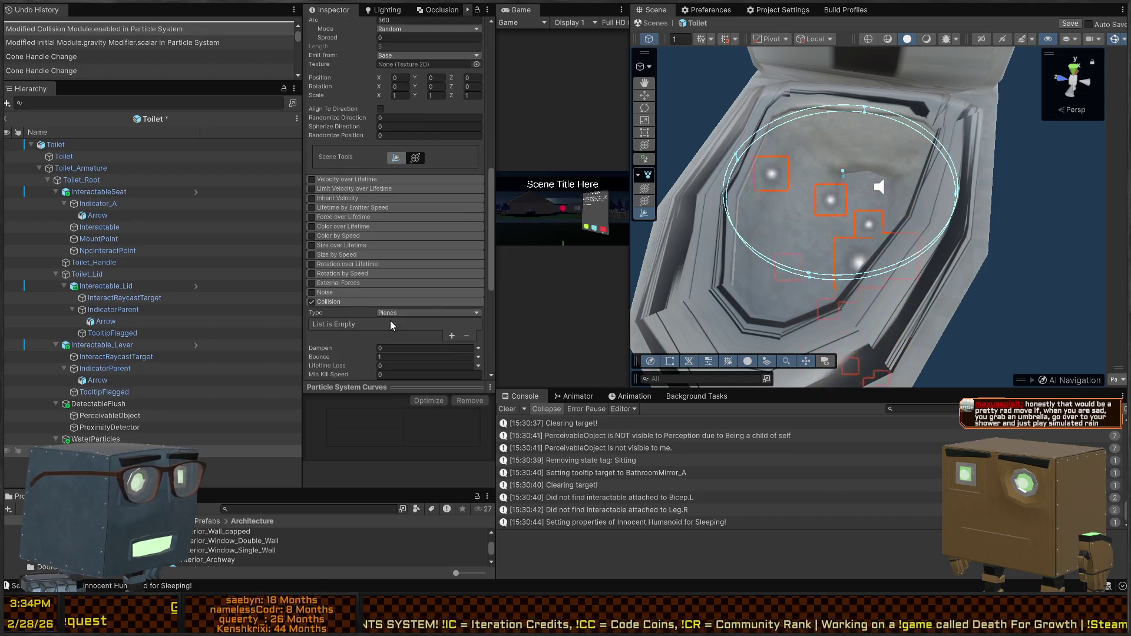
click(413, 313)
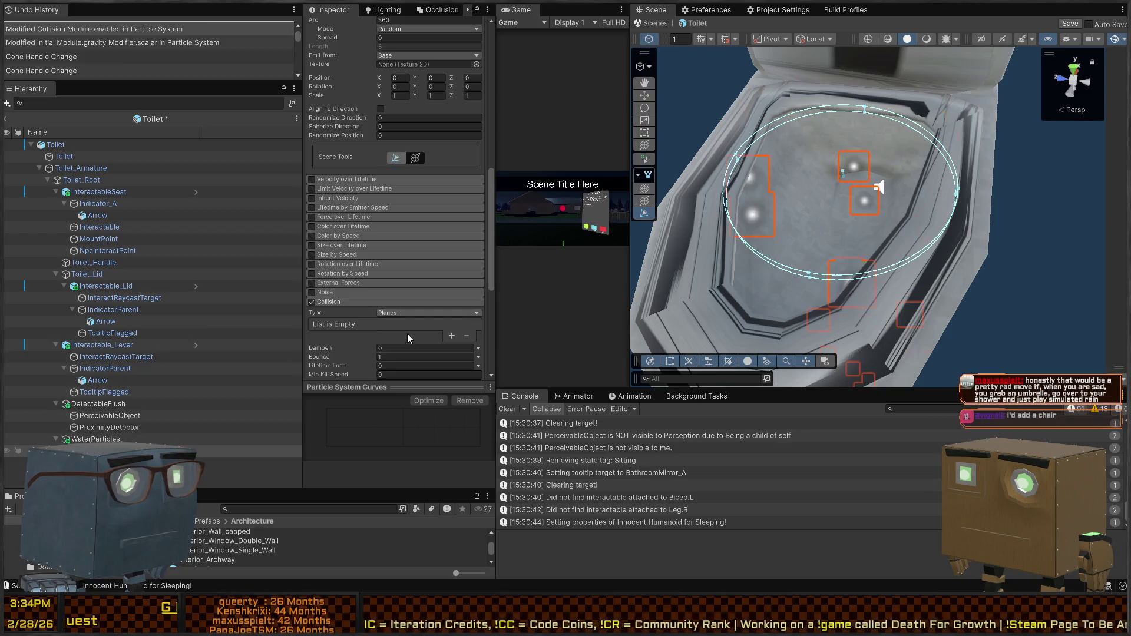
click(408, 333)
key(s)
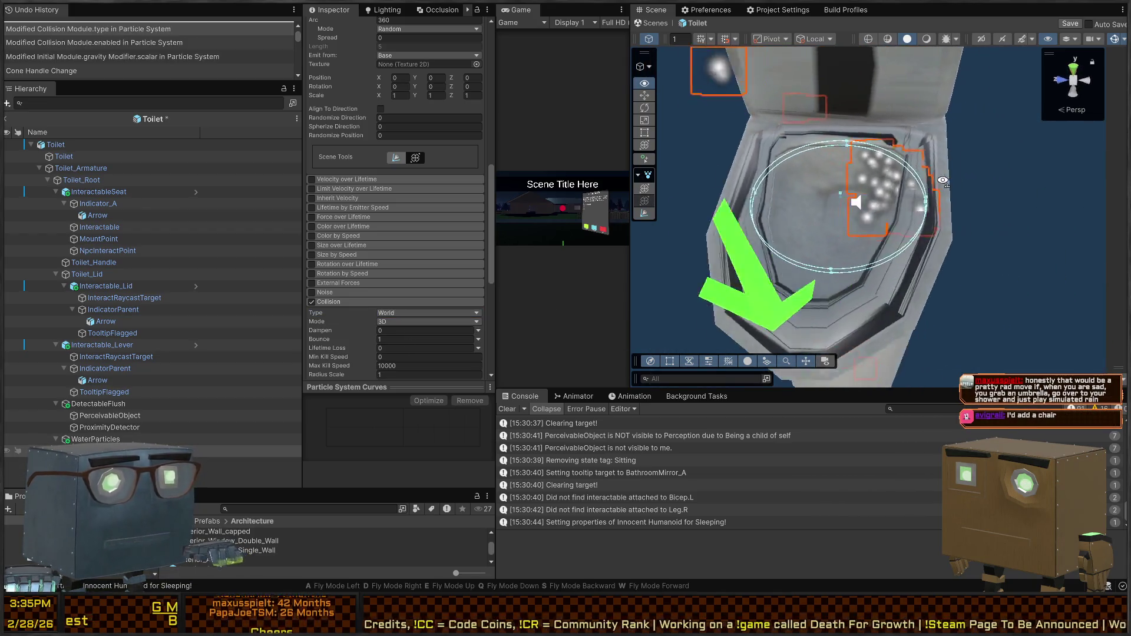
scroll(366, 281, down, 3)
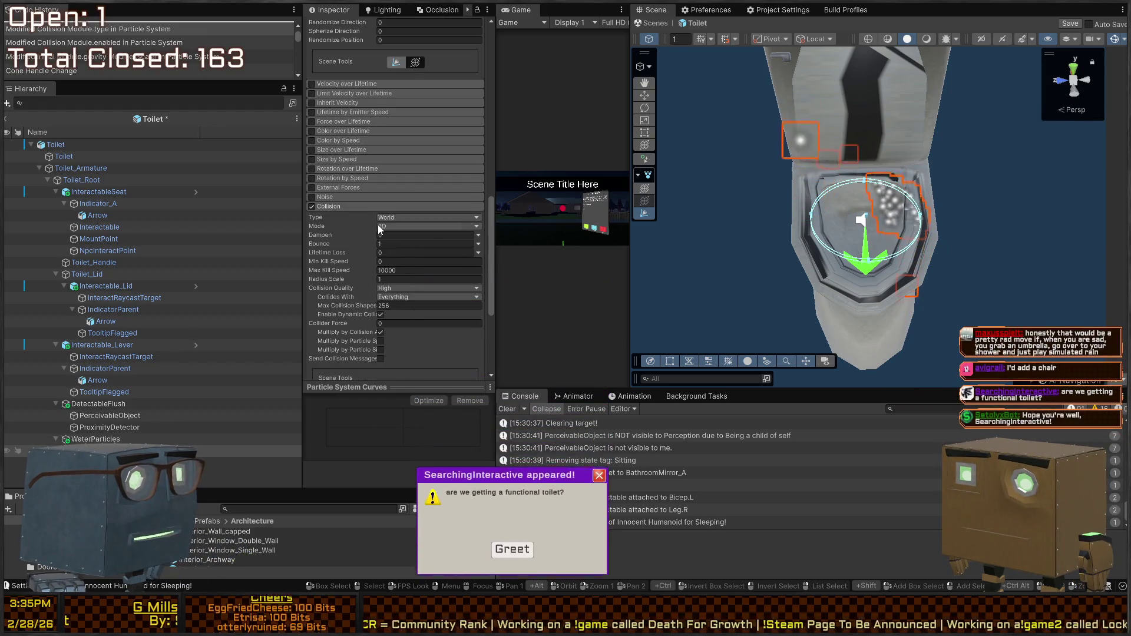
click(355, 225)
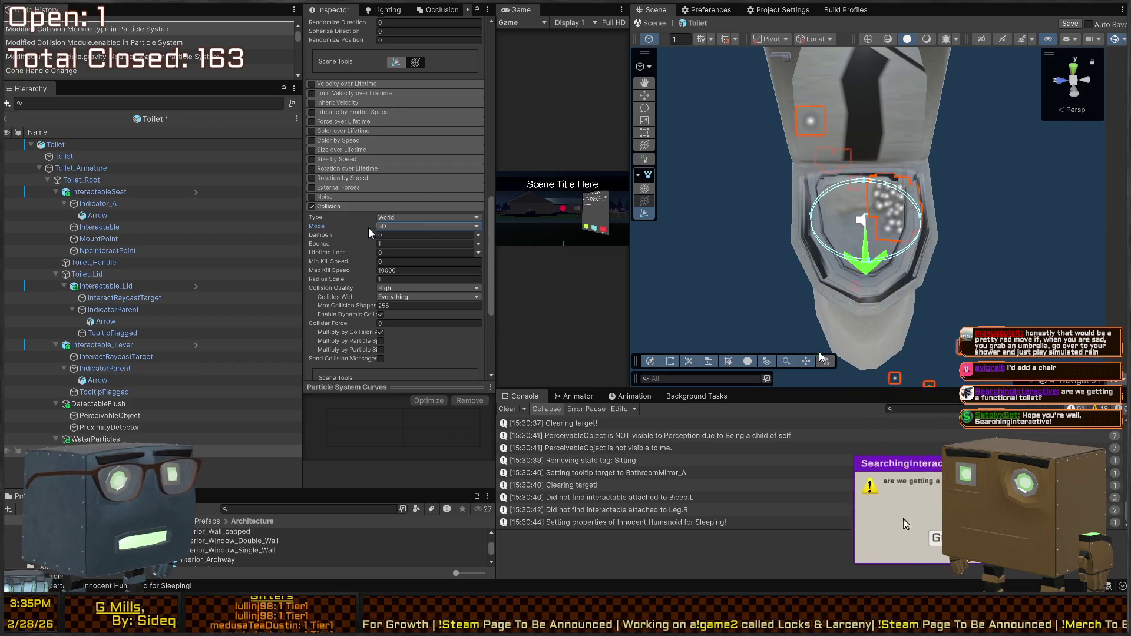
key(f)
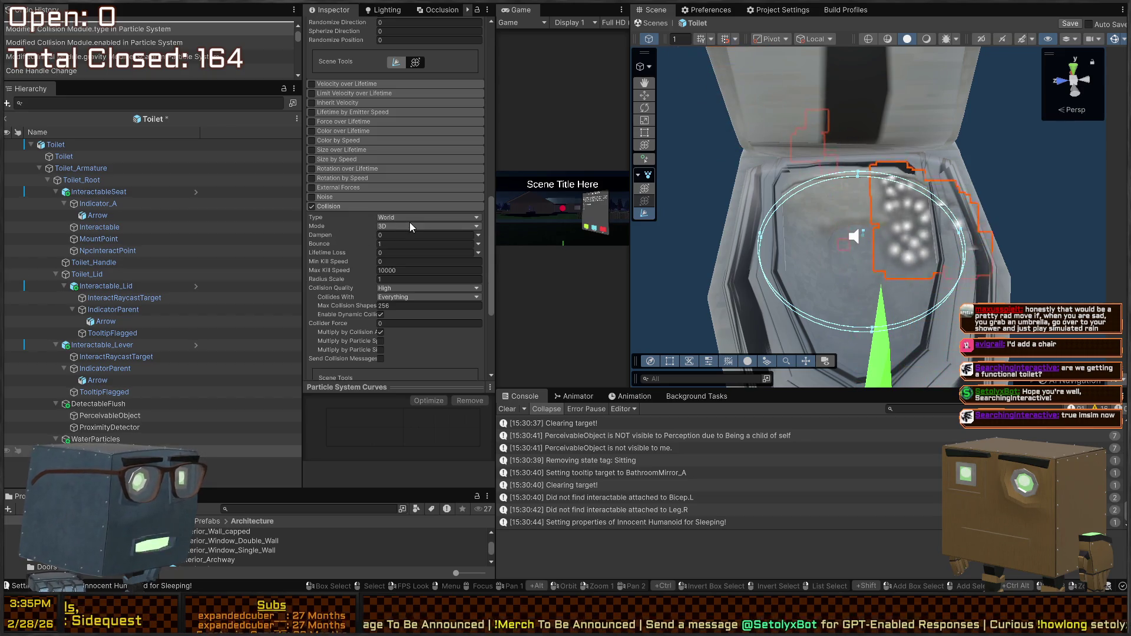
click(313, 207)
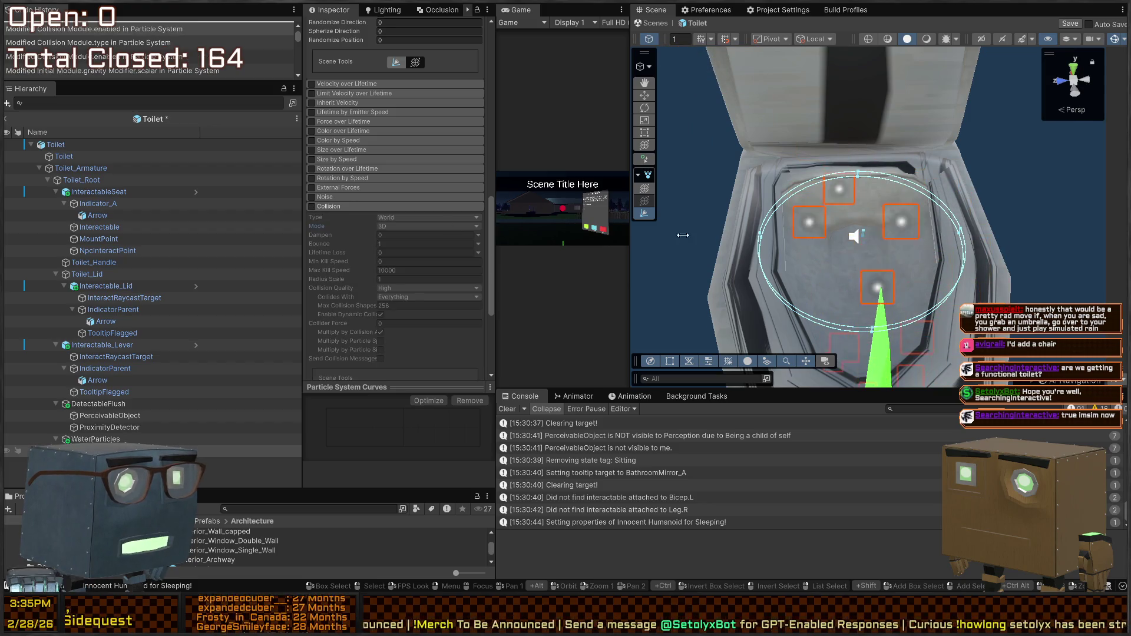
Expand the Renderer module to use the Sprites-Default material.
drag(912, 219, 884, 257)
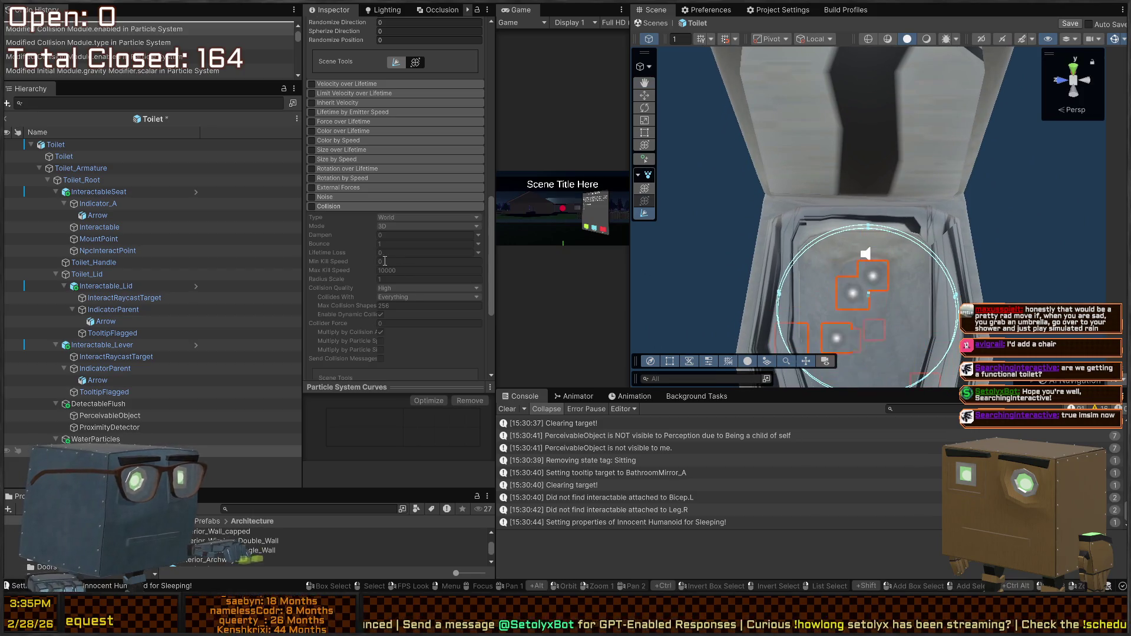
scroll(344, 187, up, 15)
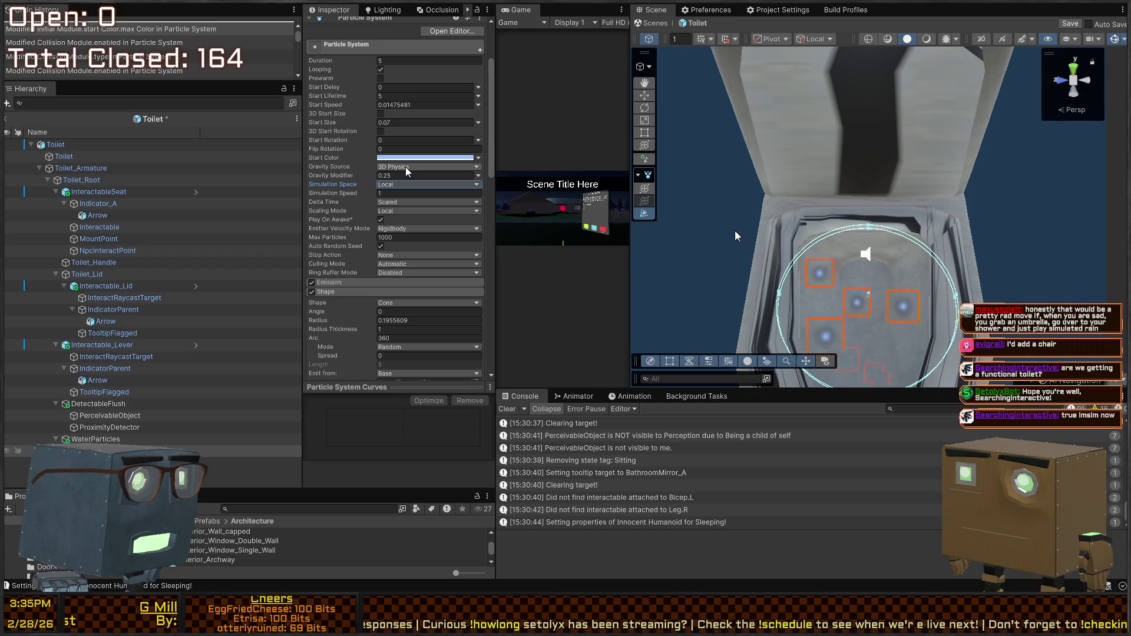
scroll(353, 265, down, 15)
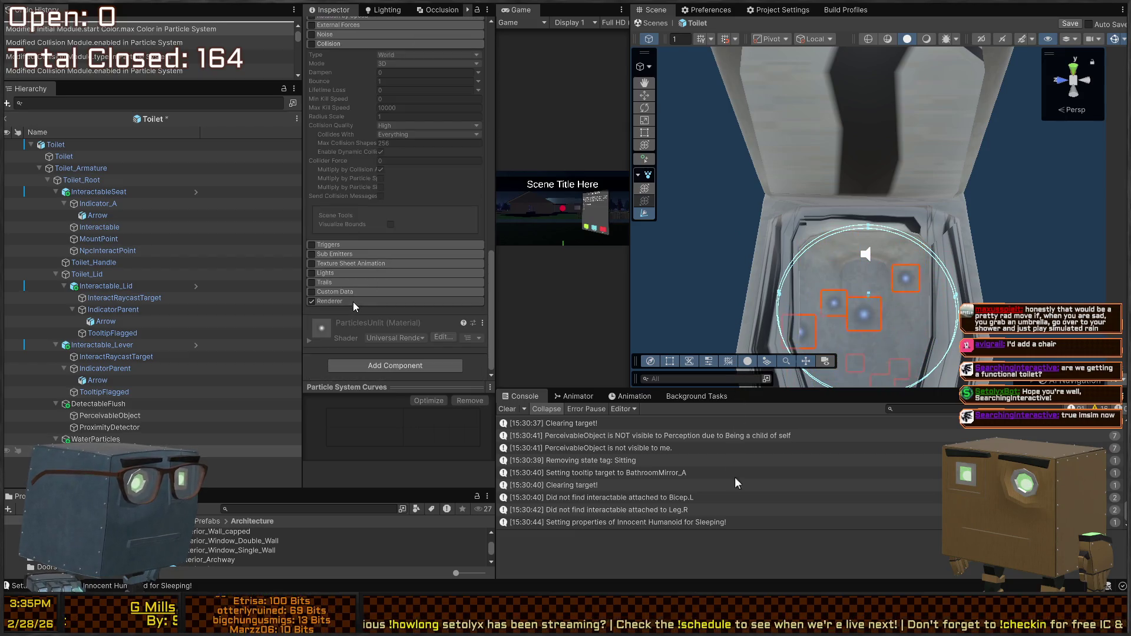
click(352, 301)
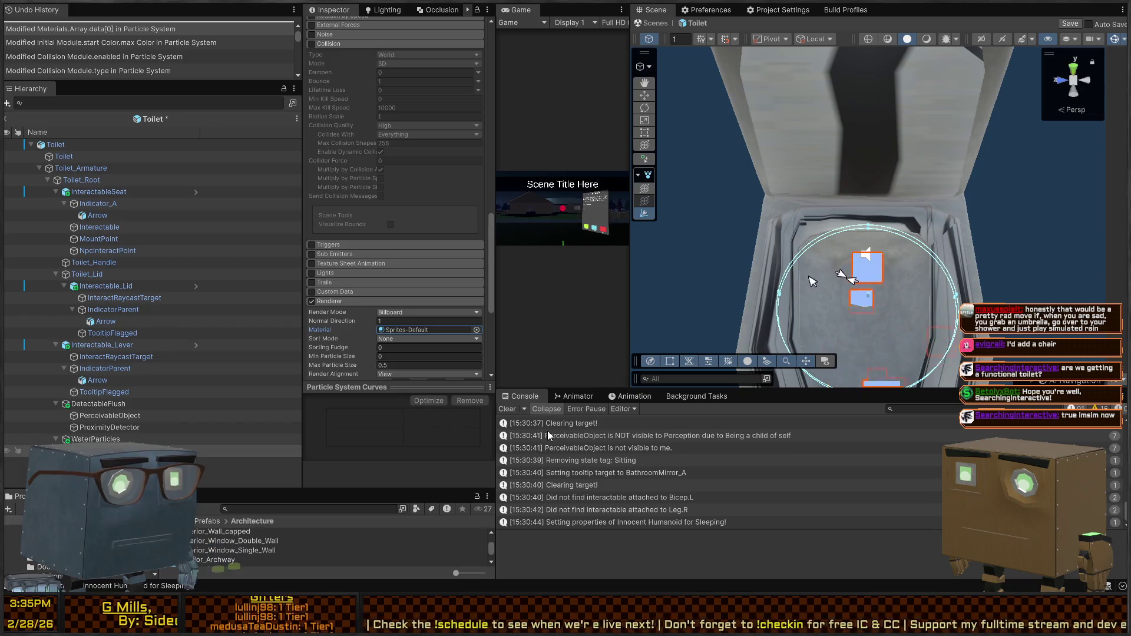
scroll(347, 269, down, 5)
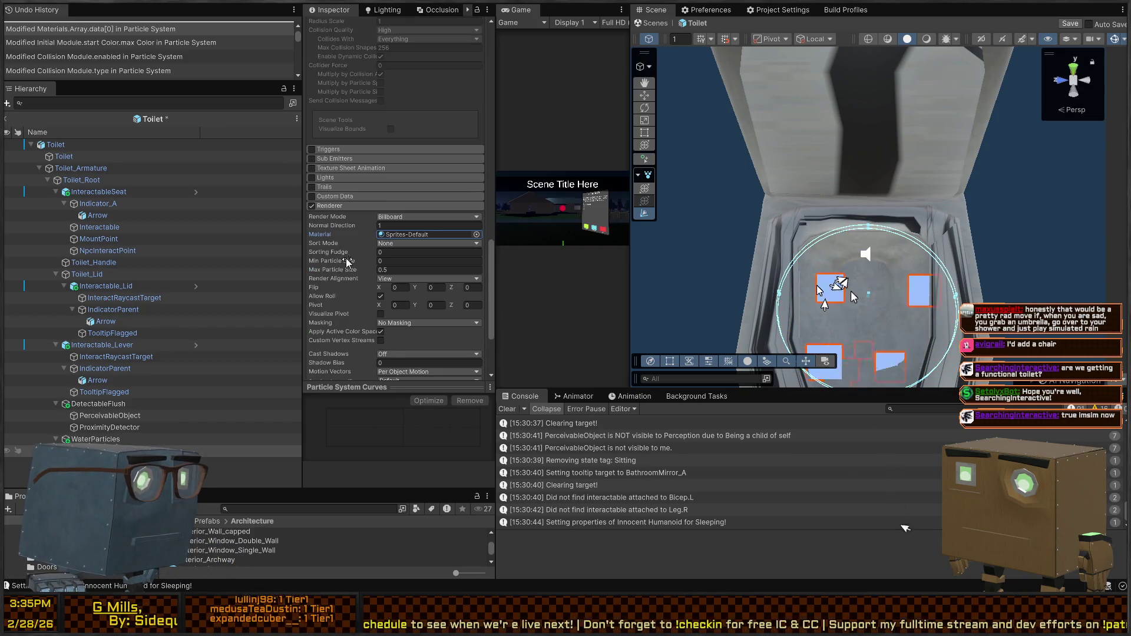
Try raising Max Particle Size to 1.05, then undo the change.
click(381, 262)
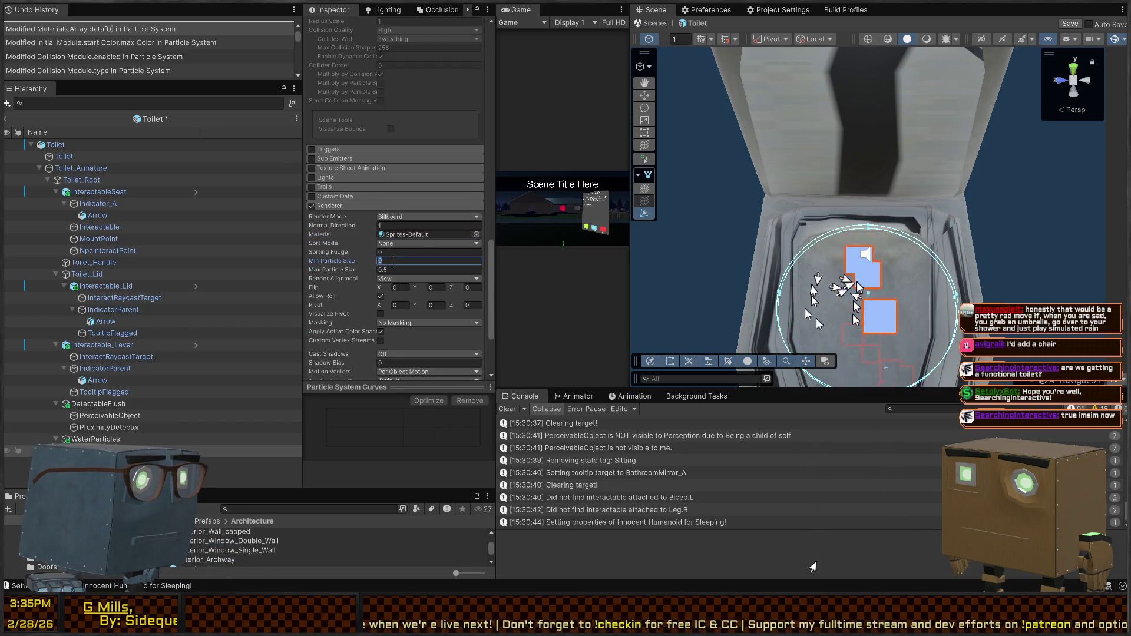
drag(348, 270, 369, 270)
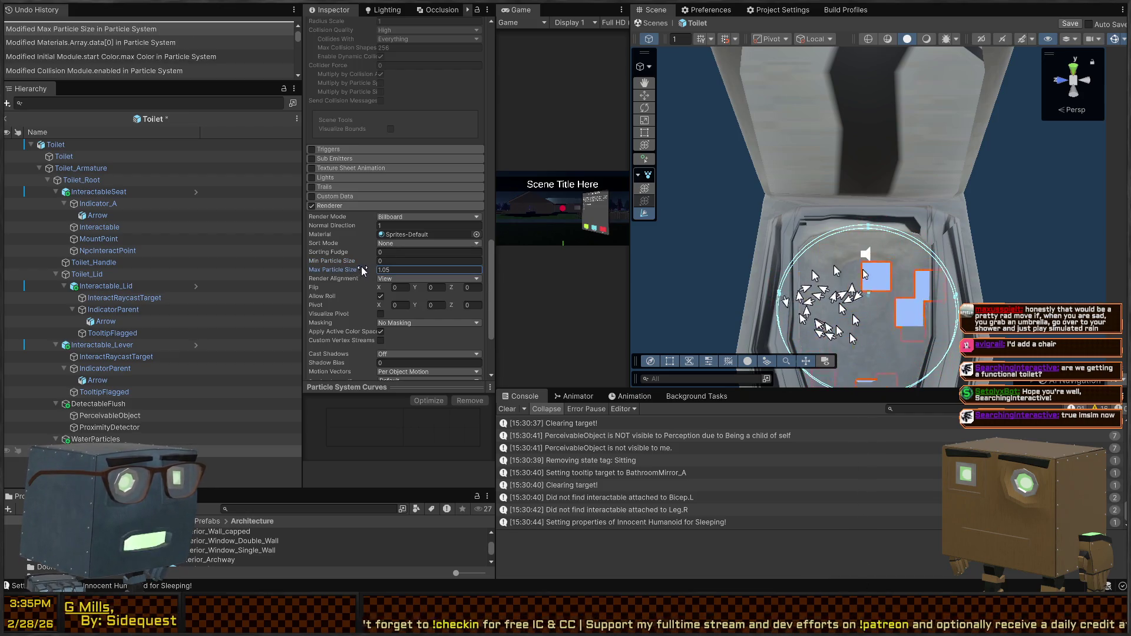
key(ctrl+z)
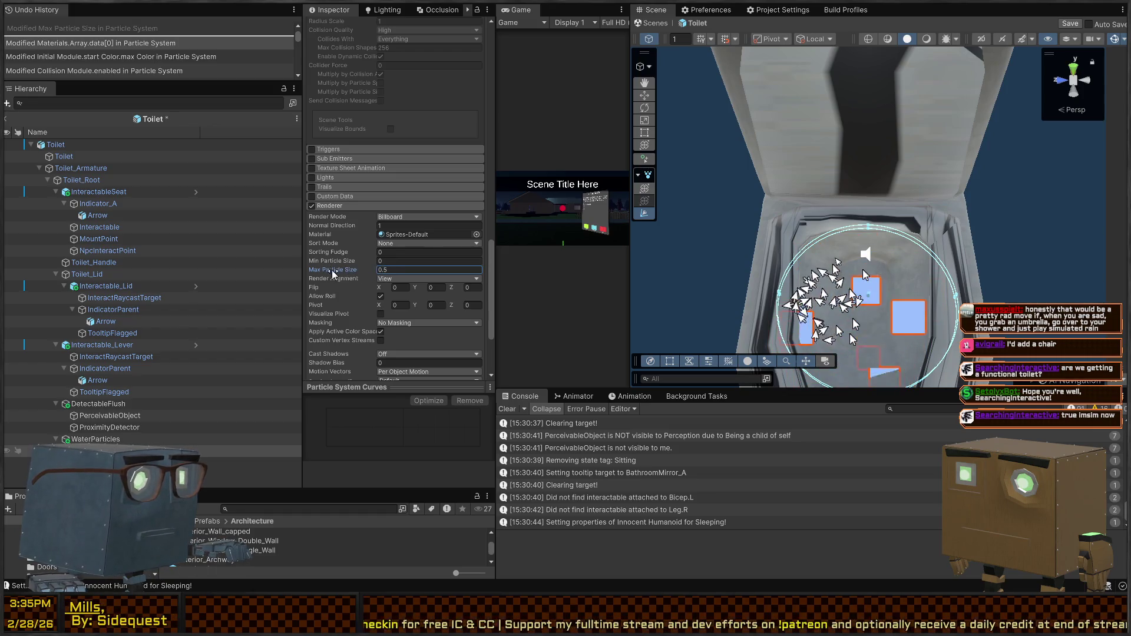
scroll(359, 271, up, 3)
scroll(359, 268, up, 10)
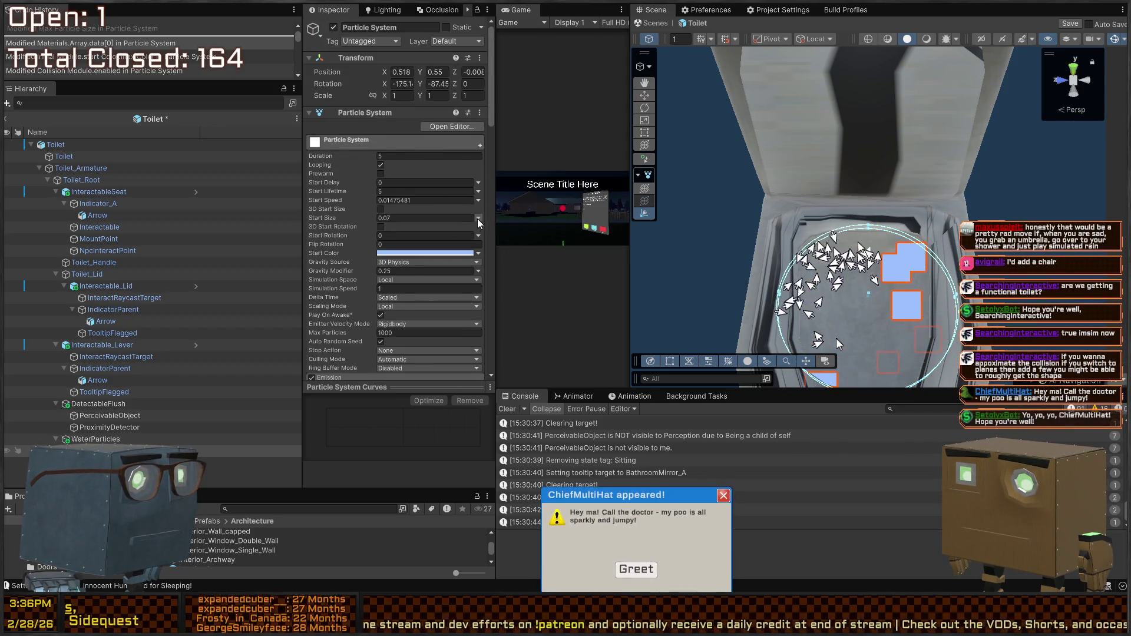
Switch Start Size to Random Between Two Constants with min 0.01 and max 0.1.
click(478, 218)
click(507, 245)
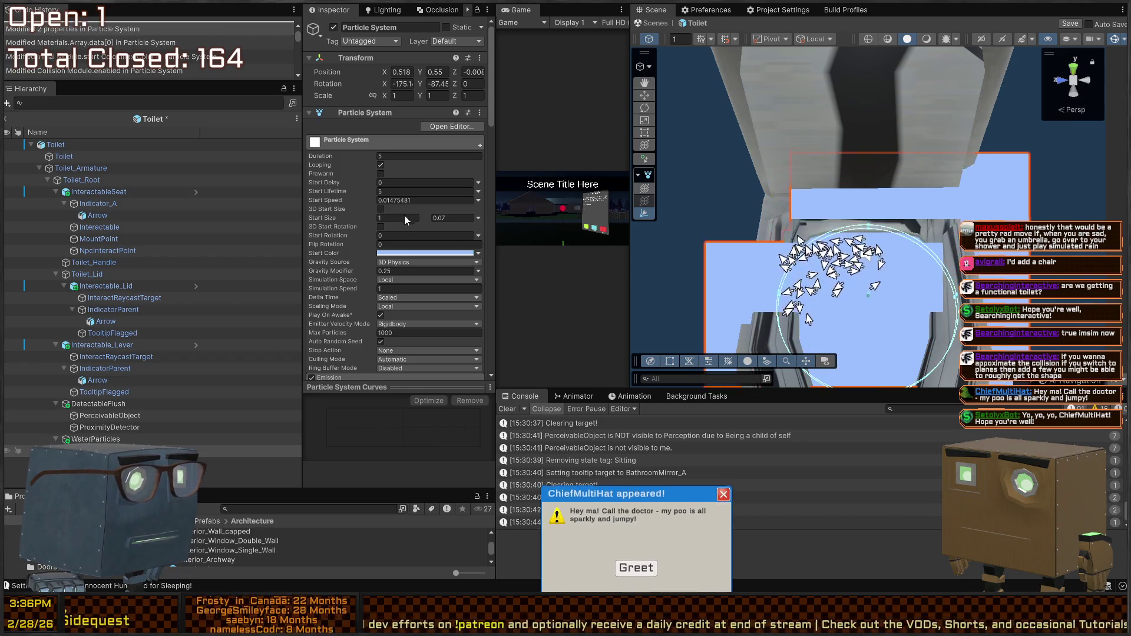
click(400, 218)
text(0.1)
key(Tab)
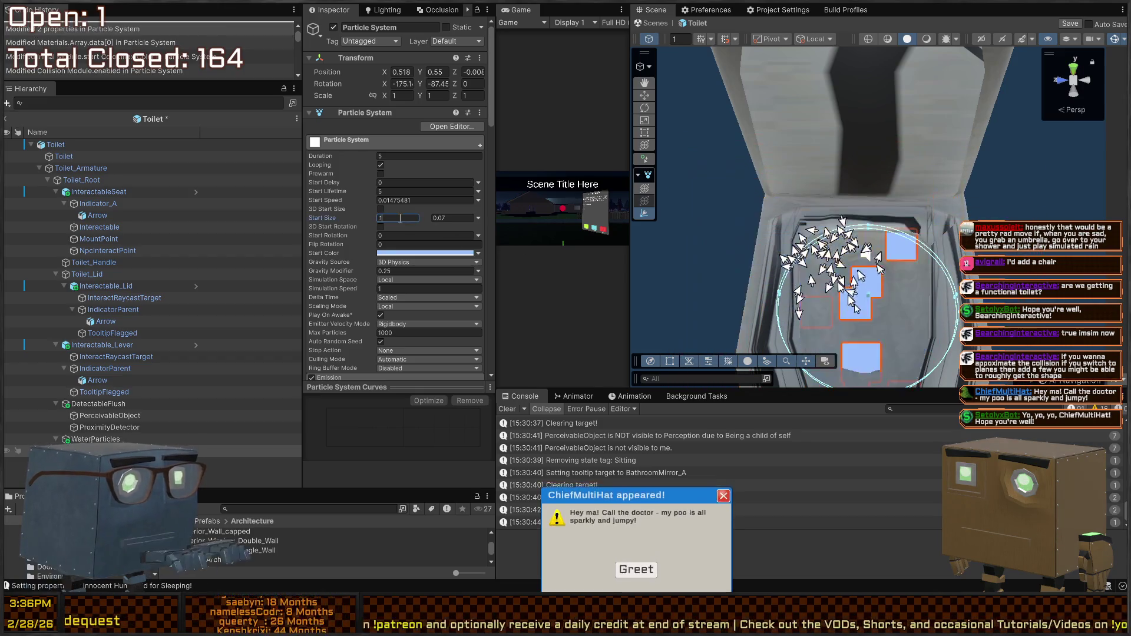
key(BackSpace)
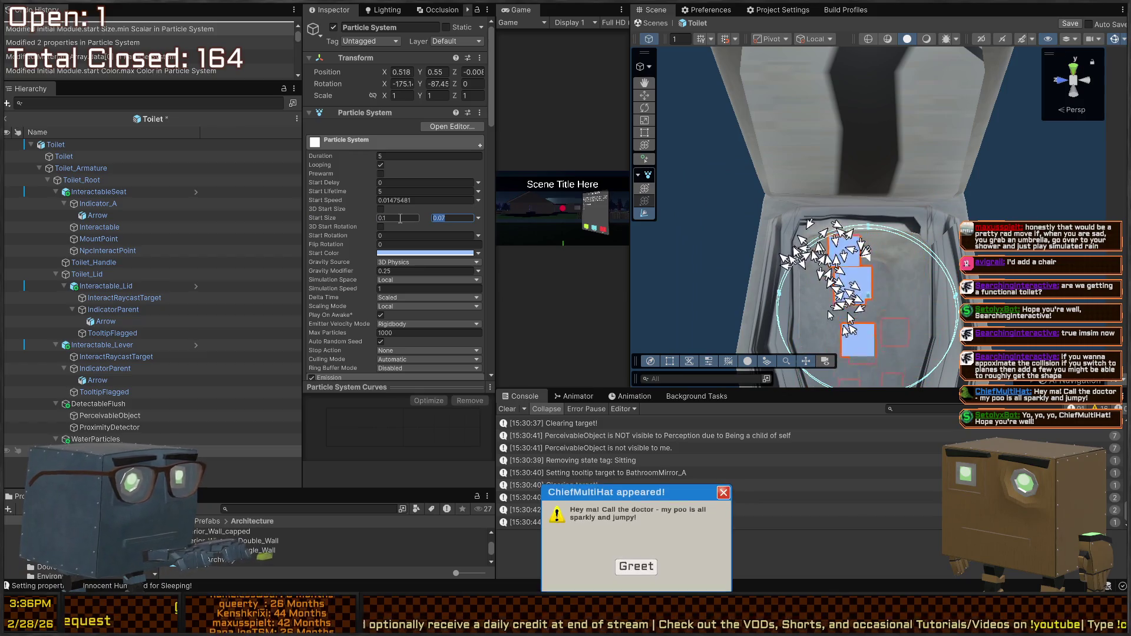
text(2)
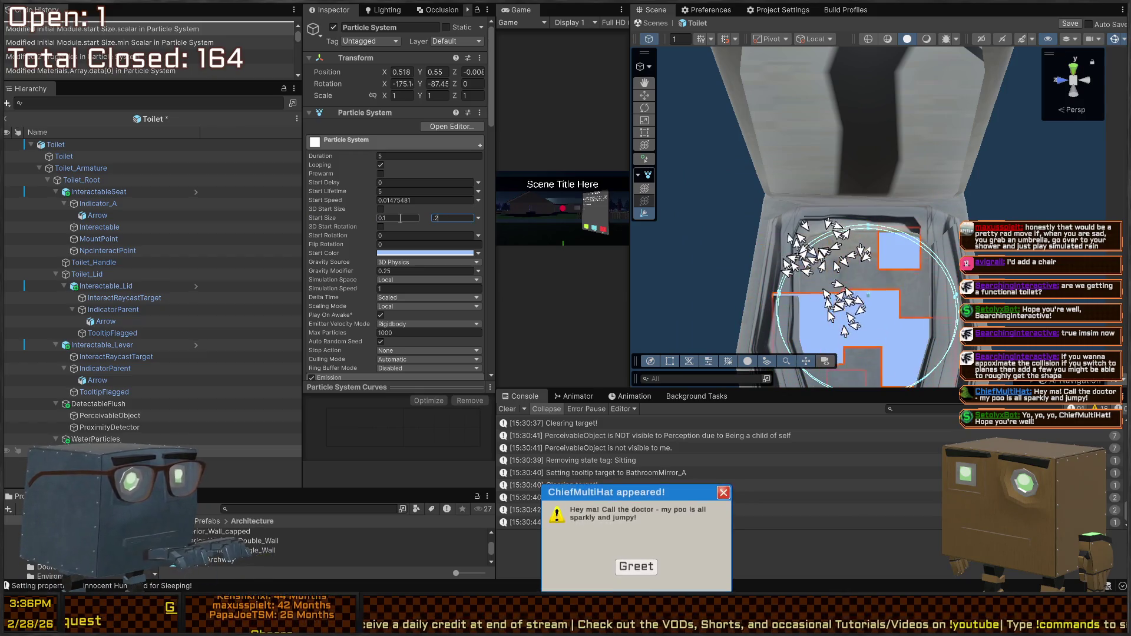
text(.1)
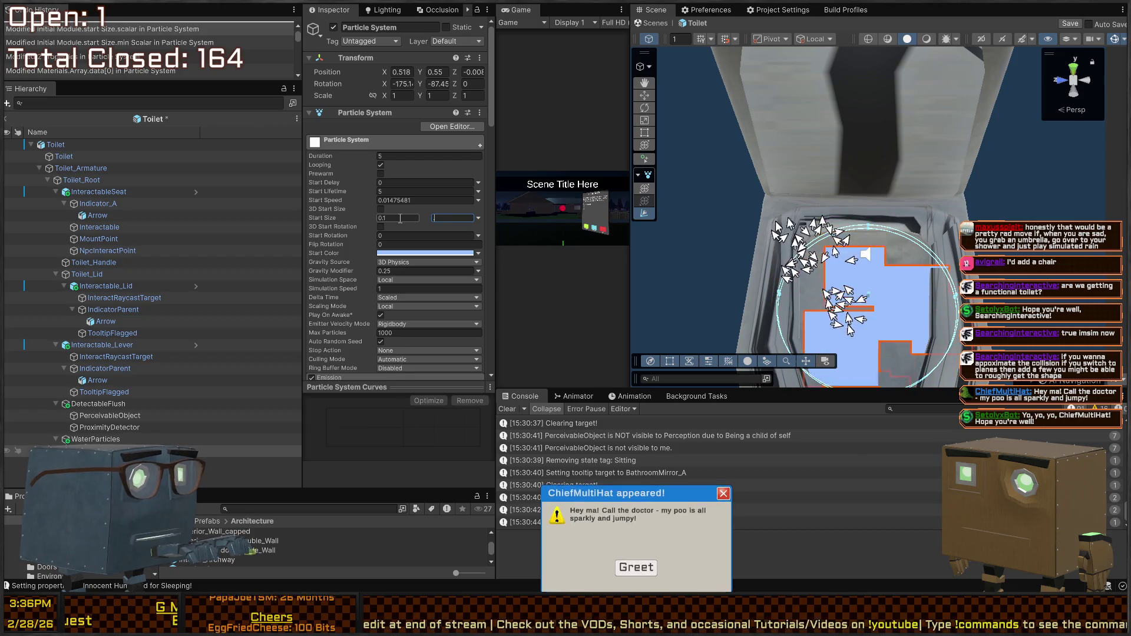
click(400, 218)
text(.01)
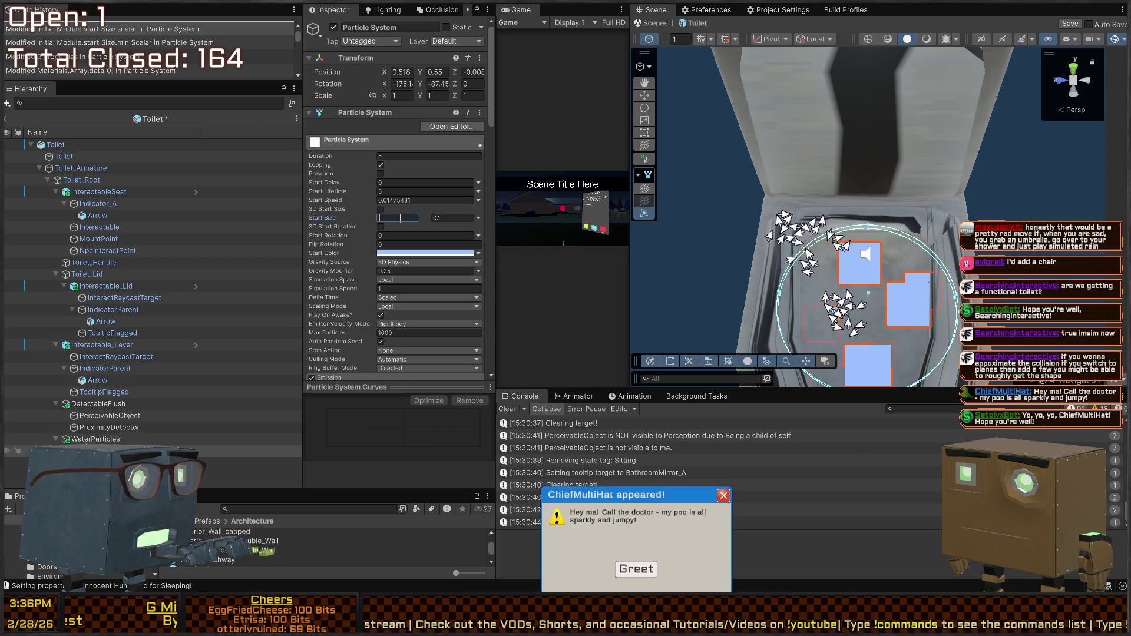
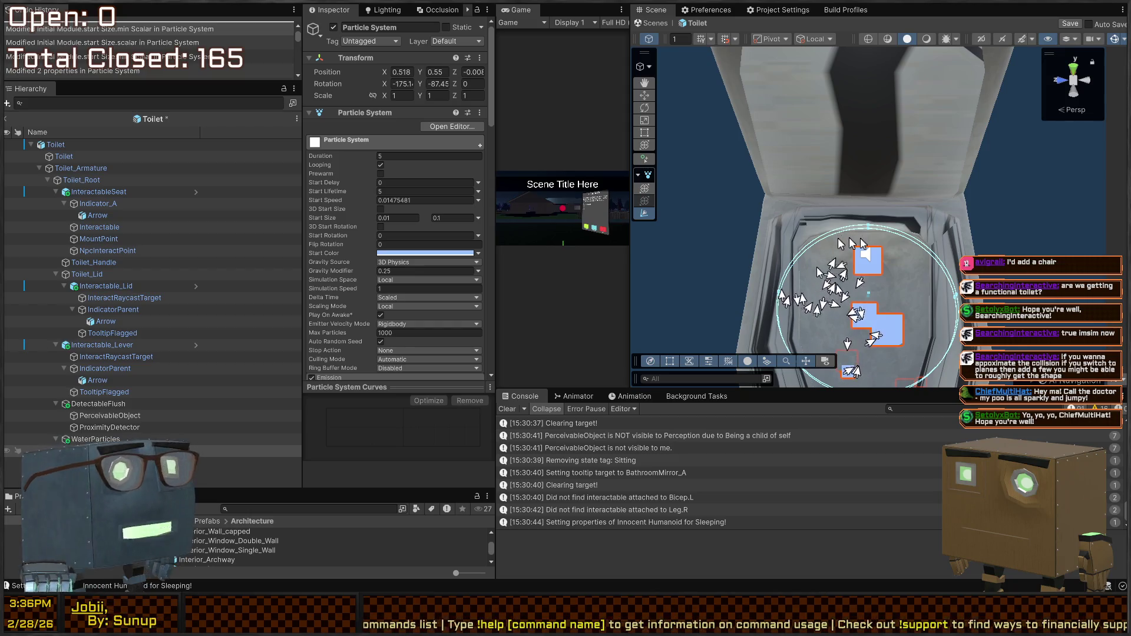
Look into the toilet bowl and inspect the WaterParticles object and its particle system.
drag(878, 194, 895, 161)
scroll(434, 223, down, 10)
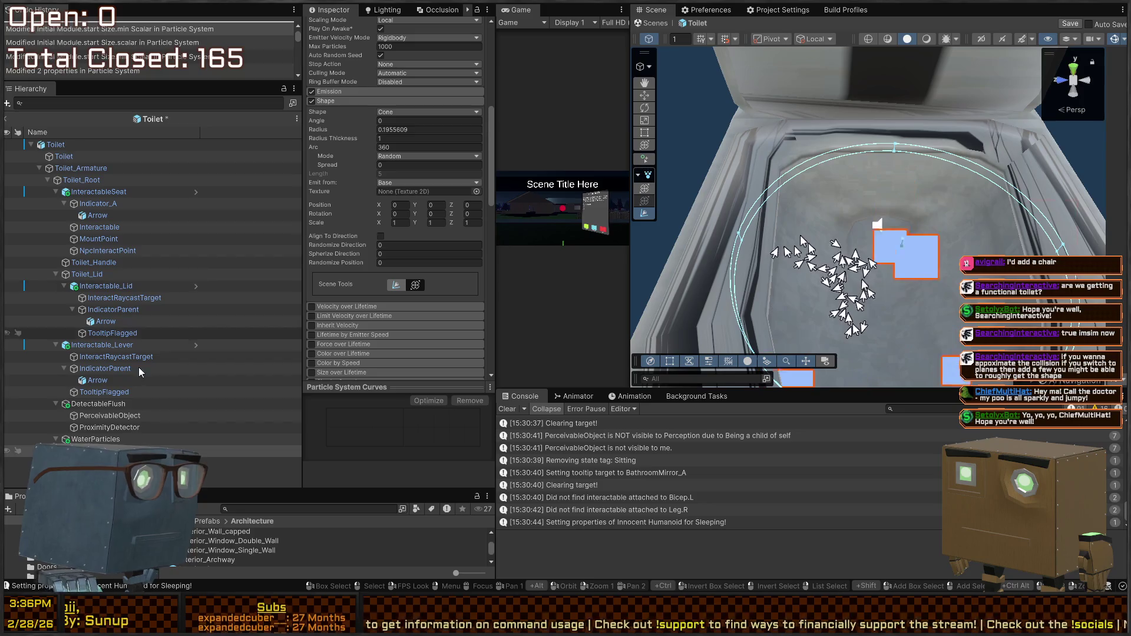
click(248, 440)
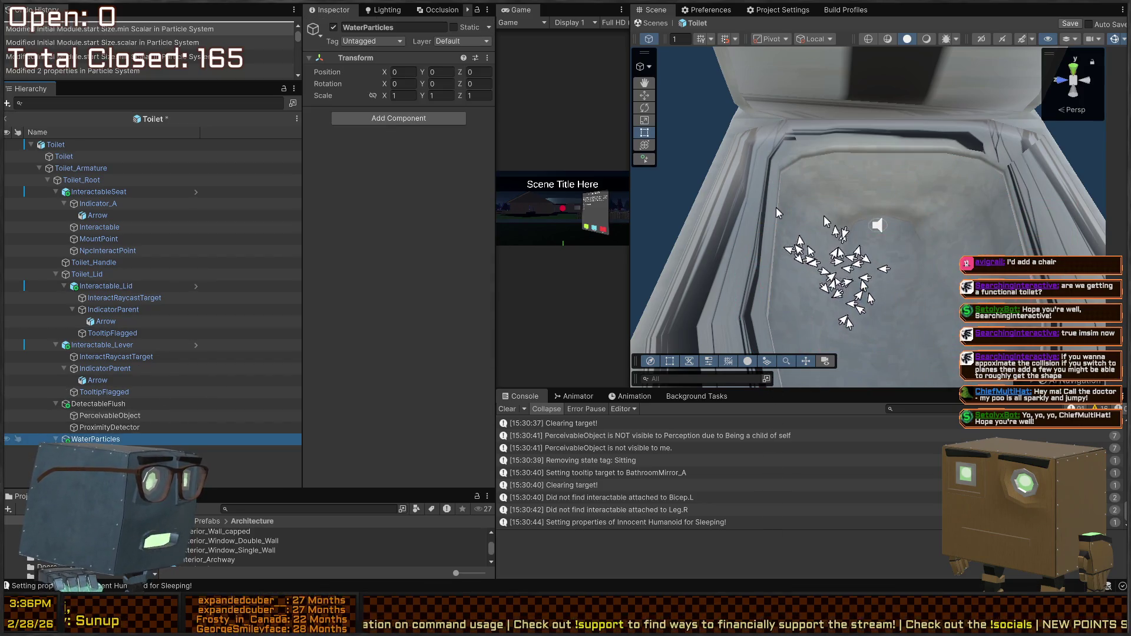
click(148, 451)
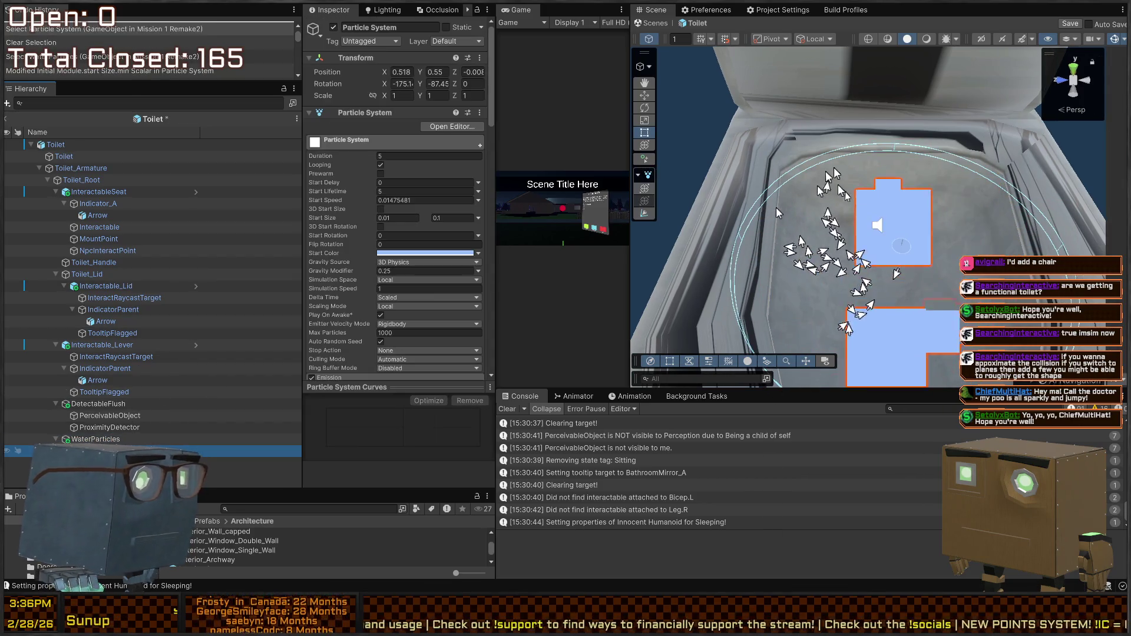
key(Up)
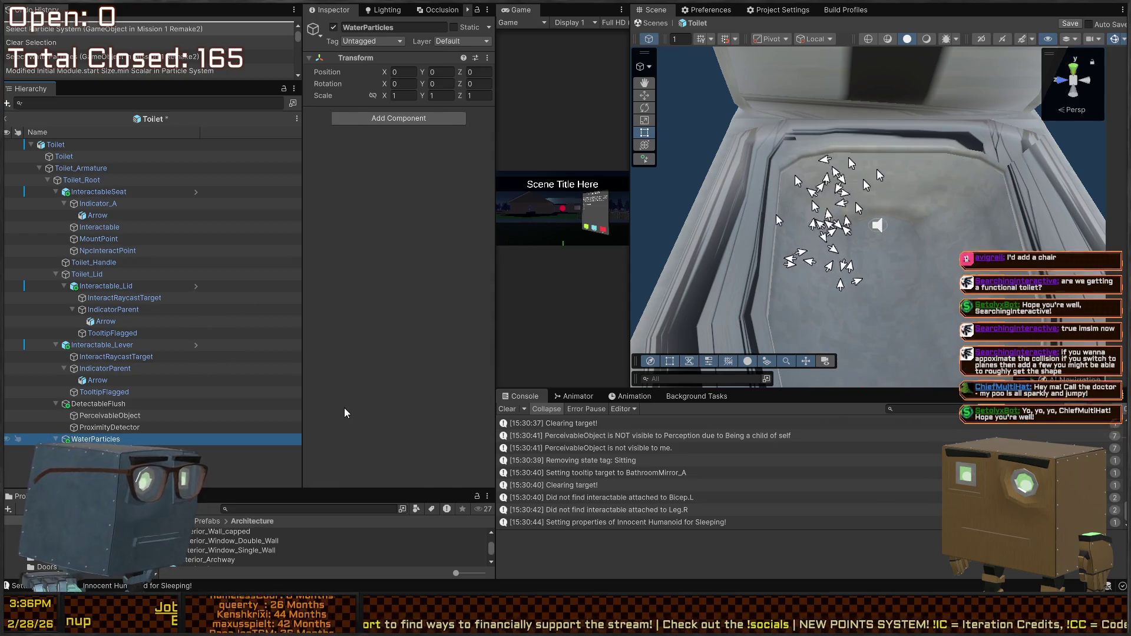
Rotate the Quad in the bowl to about -44.57° around Y and nudge it slightly lower.
click(863, 244)
key(e)
key(f)
mouse_move(864, 244)
mouse_down()
mouse_move(882, 246)
mouse_move(813, 266)
mouse_move(829, 268)
mouse_move(834, 238)
mouse_move(856, 246)
mouse_up()
key(w)
key(e)
key(w)
click(259, 451)
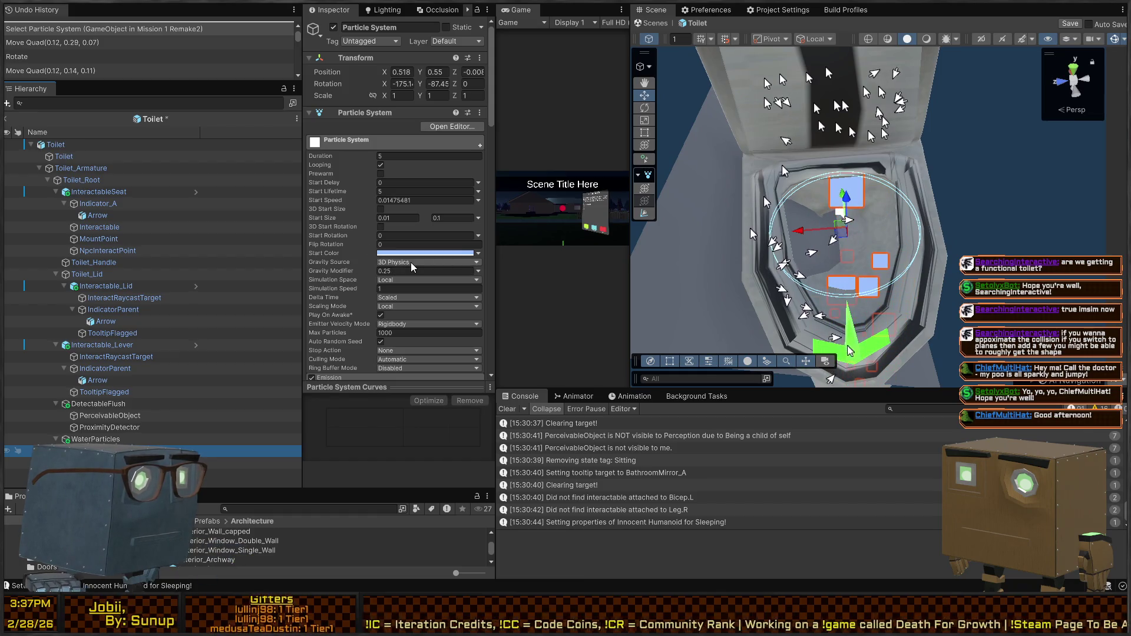
Enable the water particles' Collision module and set its Type to Planes.
scroll(353, 266, down, 5)
scroll(342, 265, down, 3)
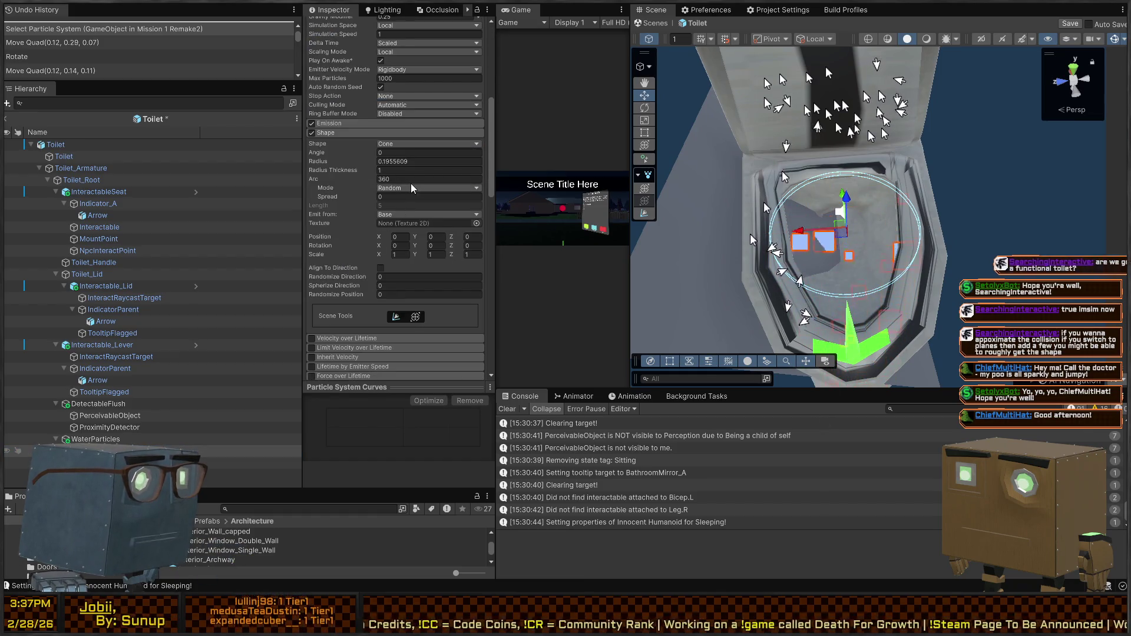
scroll(353, 230, down, 2)
scroll(352, 228, down, 4)
click(319, 206)
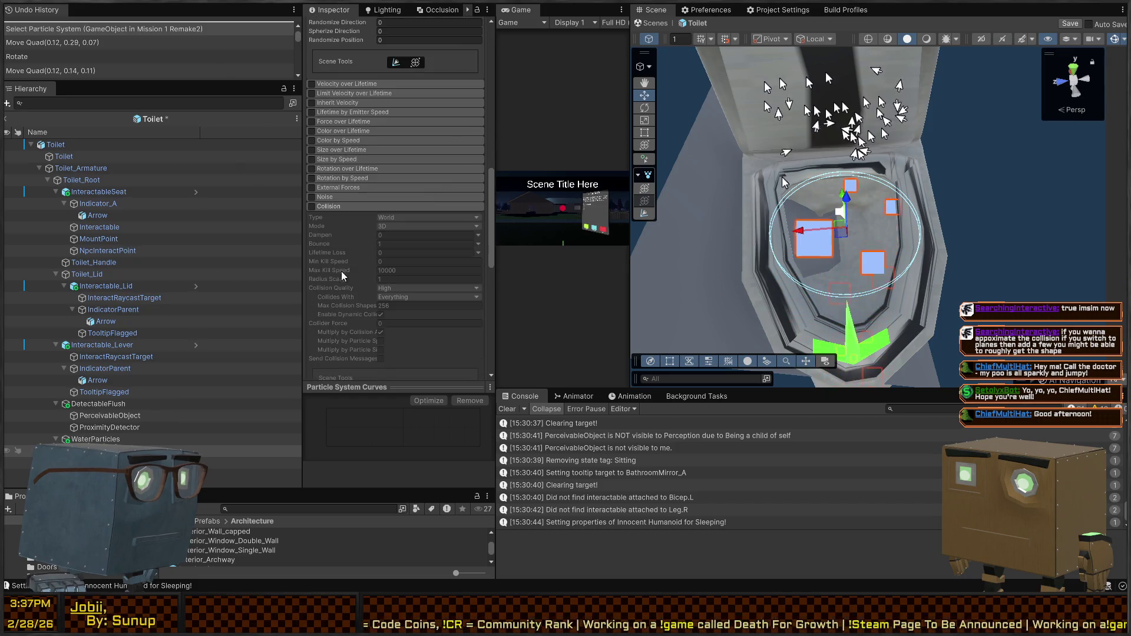
click(311, 207)
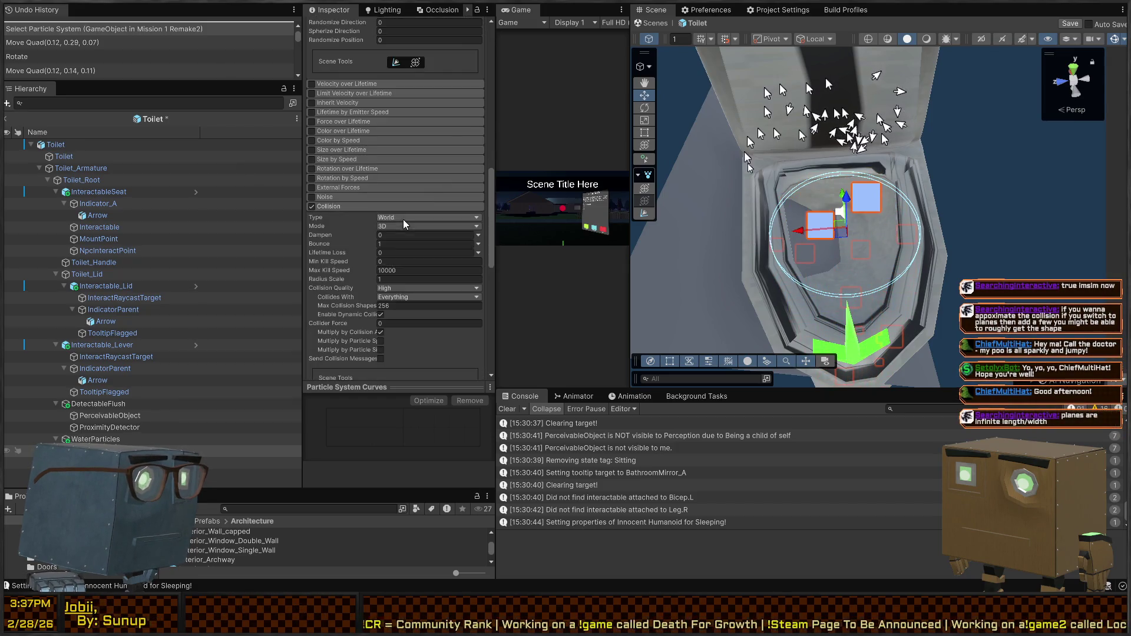
click(427, 217)
click(412, 227)
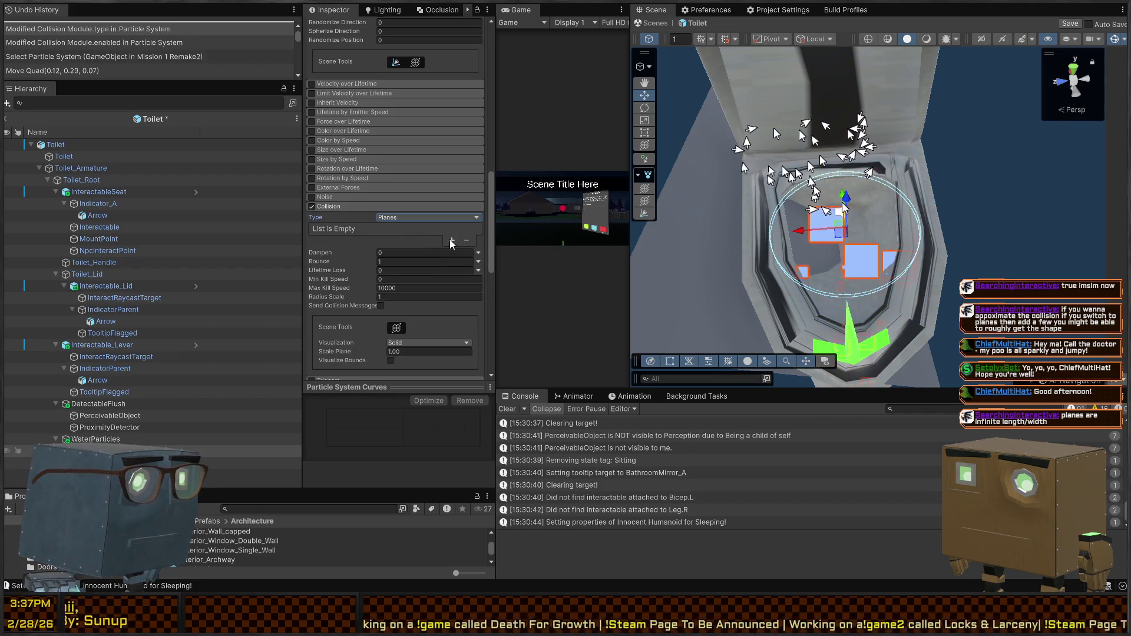
Add a plane slot and assign the Quad as the collision plane.
click(451, 241)
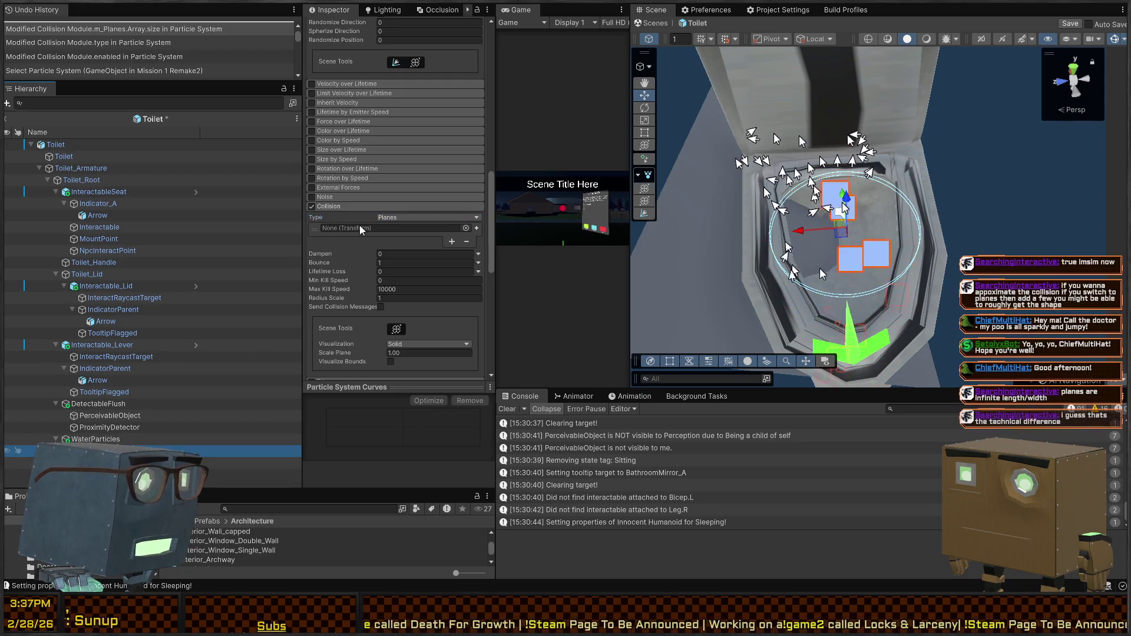
mouse_move(247, 451)
mouse_down()
mouse_move(330, 253)
mouse_move(413, 229)
mouse_up()
drag(762, 210, 900, 219)
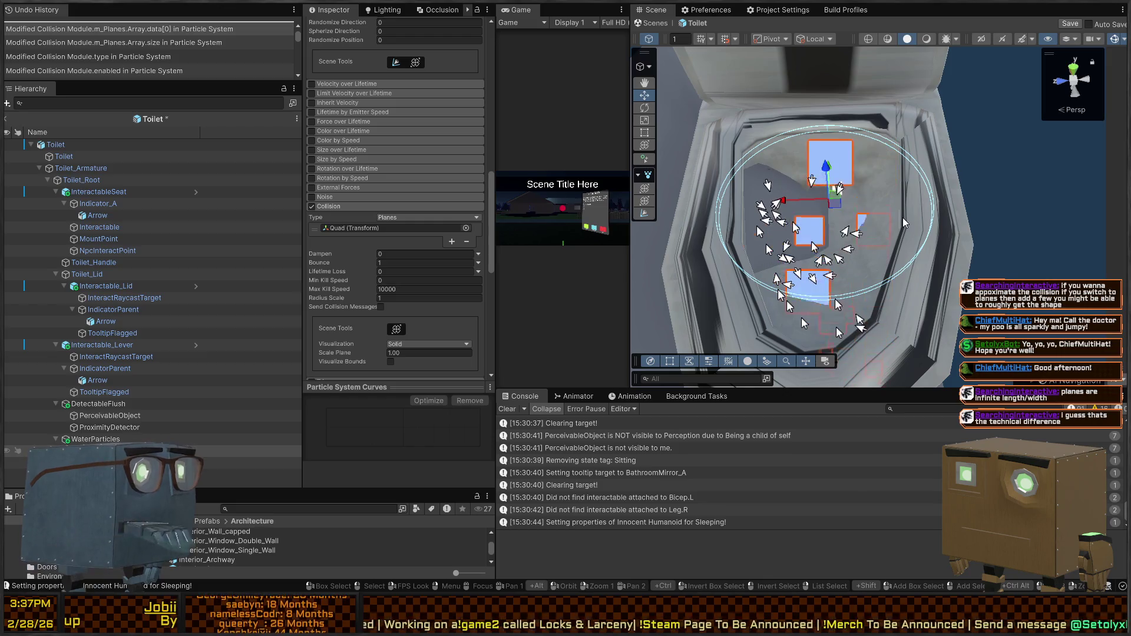
drag(901, 218, 975, 230)
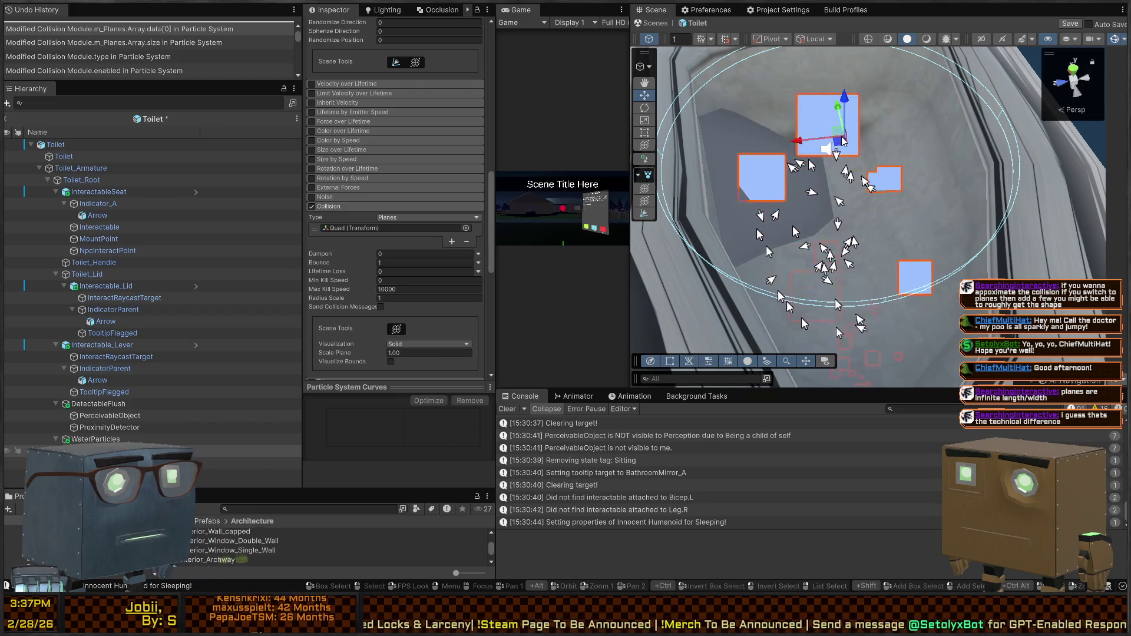
click(828, 151)
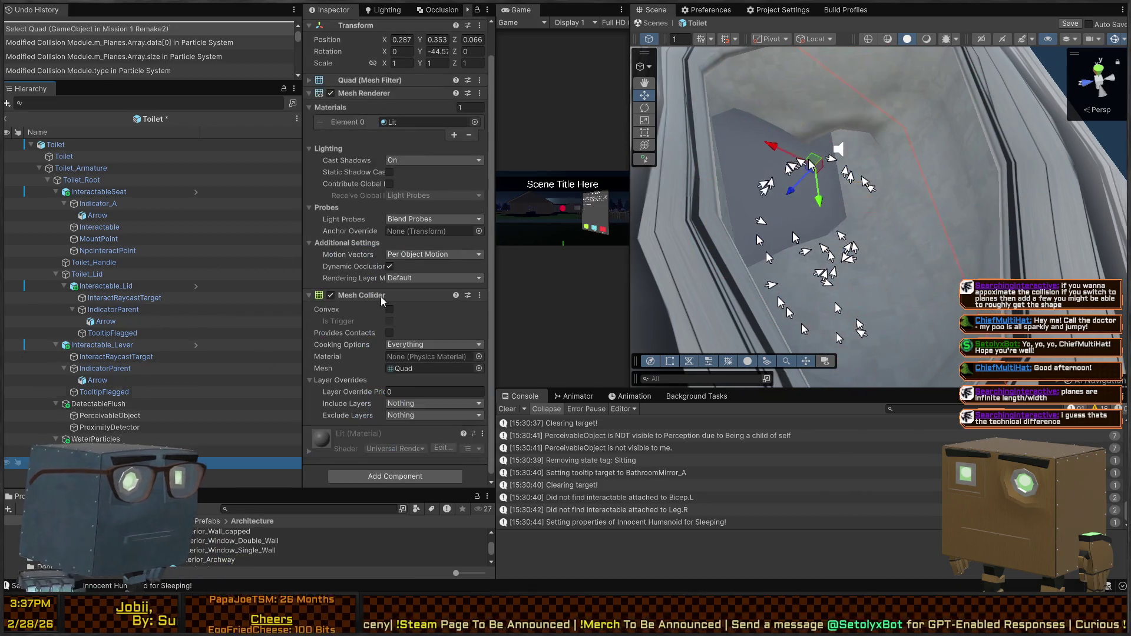
Delete the Quad and create a new Plane object (Ctrl+Shift+P).
drag(802, 177, 835, 144)
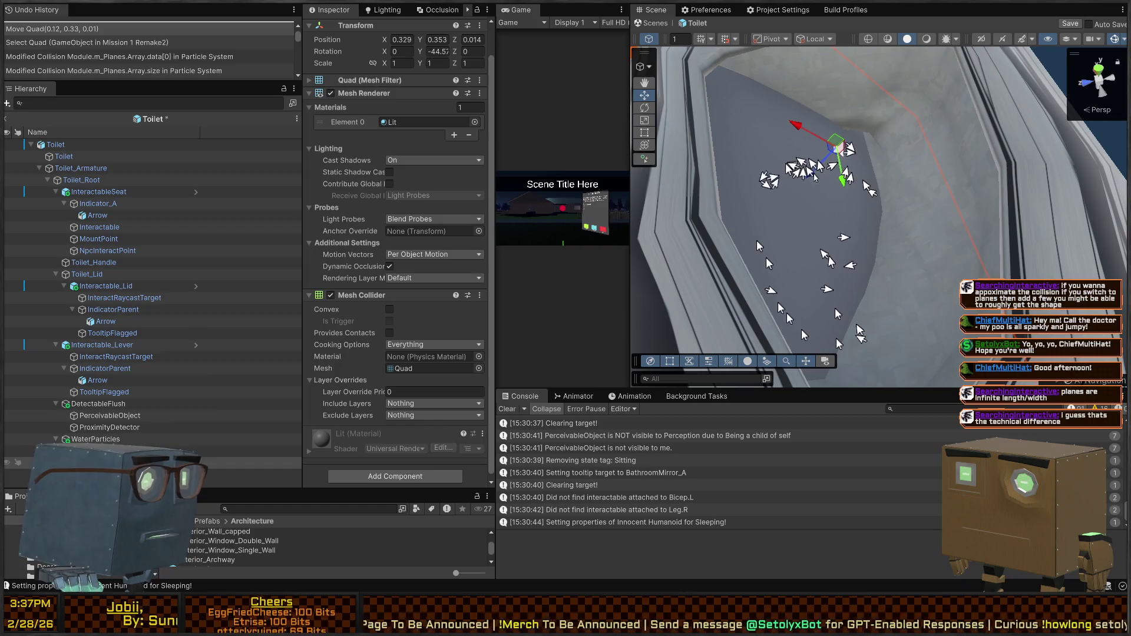
click(801, 328)
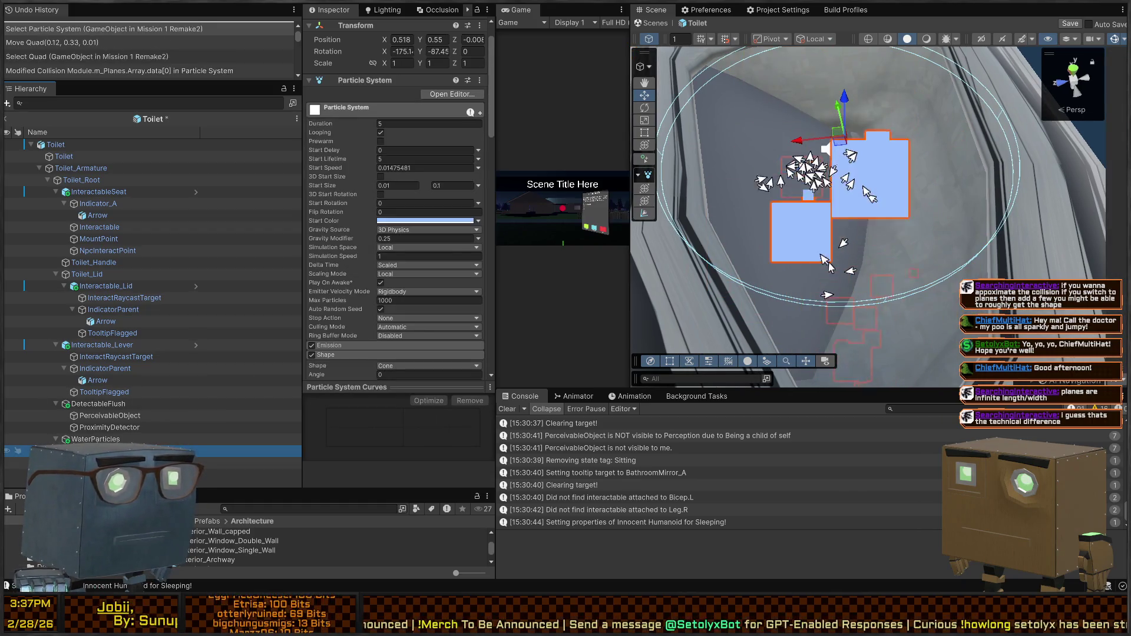
click(828, 147)
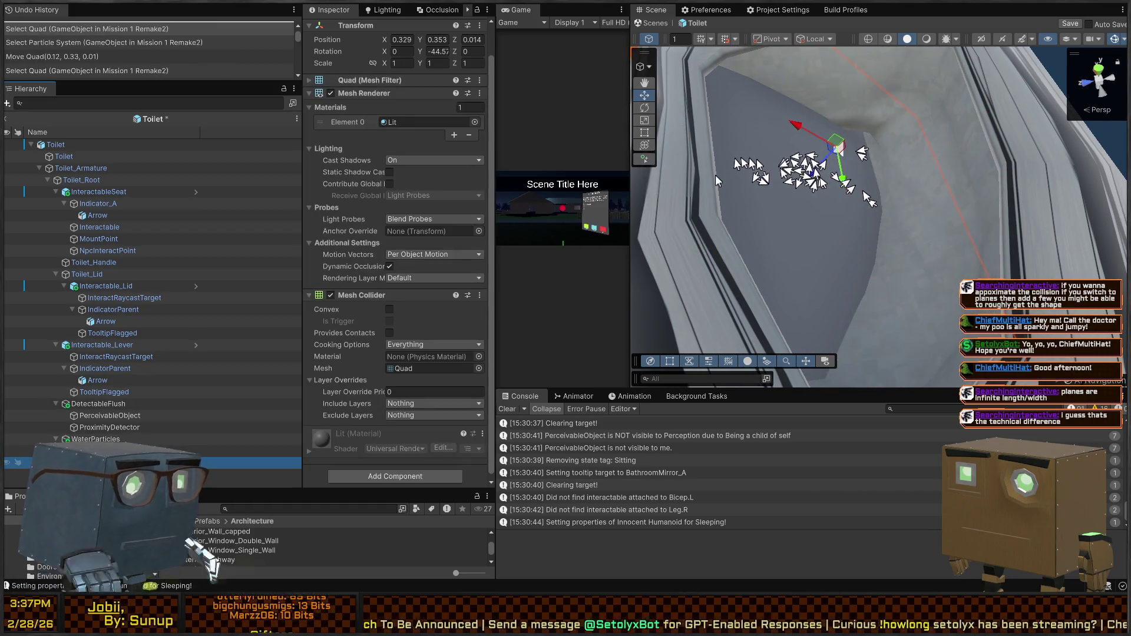
key(Delete)
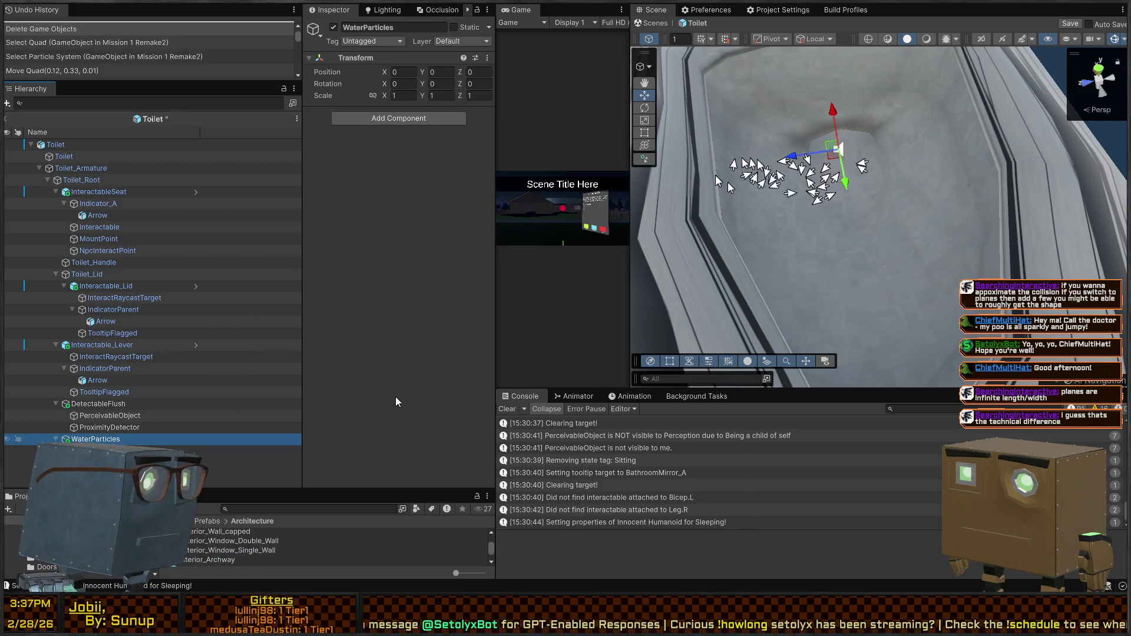
key(ctrl+shift+p)
Tilt the new Plane, scale it to 0.1337 and place it inside the toilet bowl.
drag(851, 216, 855, 149)
key(e)
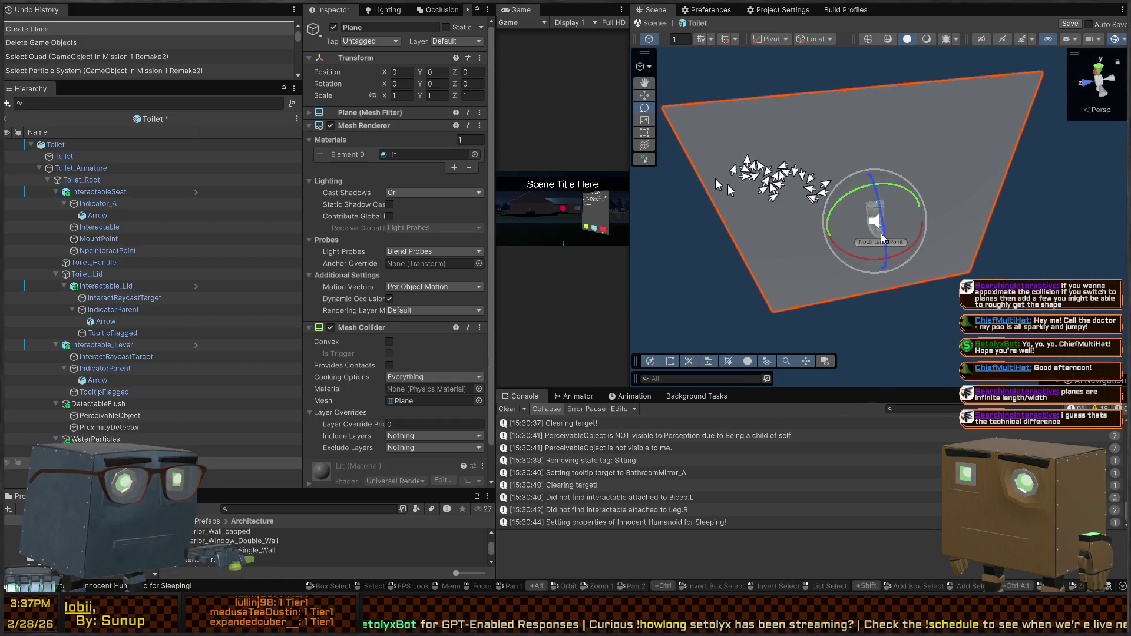
mouse_move(903, 253)
mouse_down()
mouse_move(1047, 201)
mouse_move(882, 188)
mouse_move(884, 230)
mouse_up()
scroll(884, 236, up, 5)
mouse_move(904, 280)
mouse_down()
mouse_move(930, 372)
mouse_move(921, 315)
mouse_move(926, 328)
mouse_up()
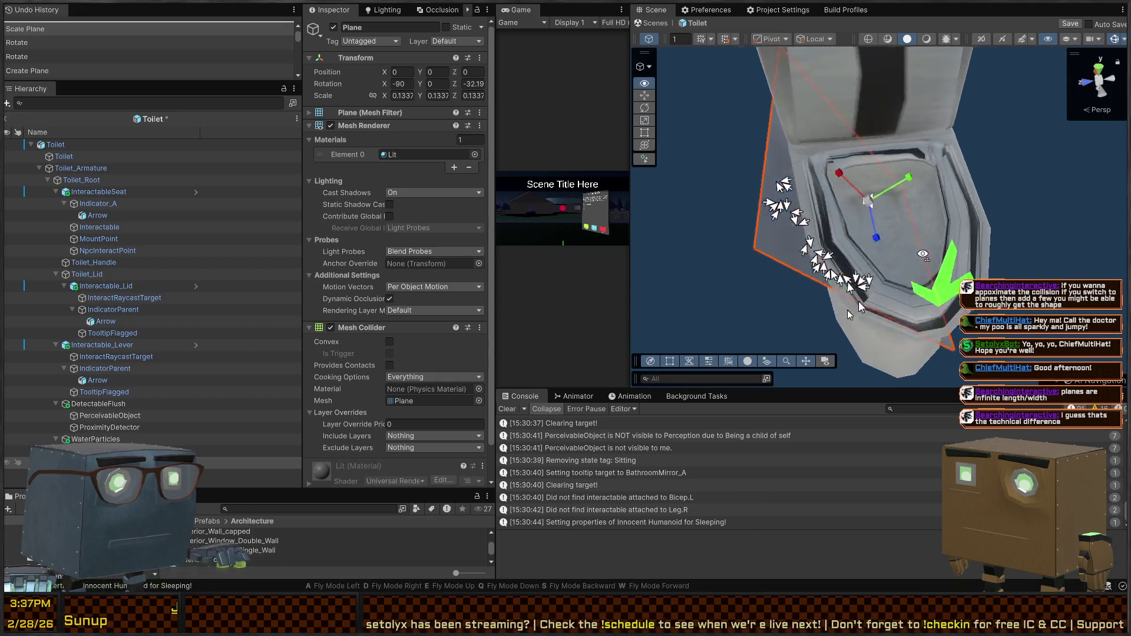
key(w)
drag(875, 221, 868, 247)
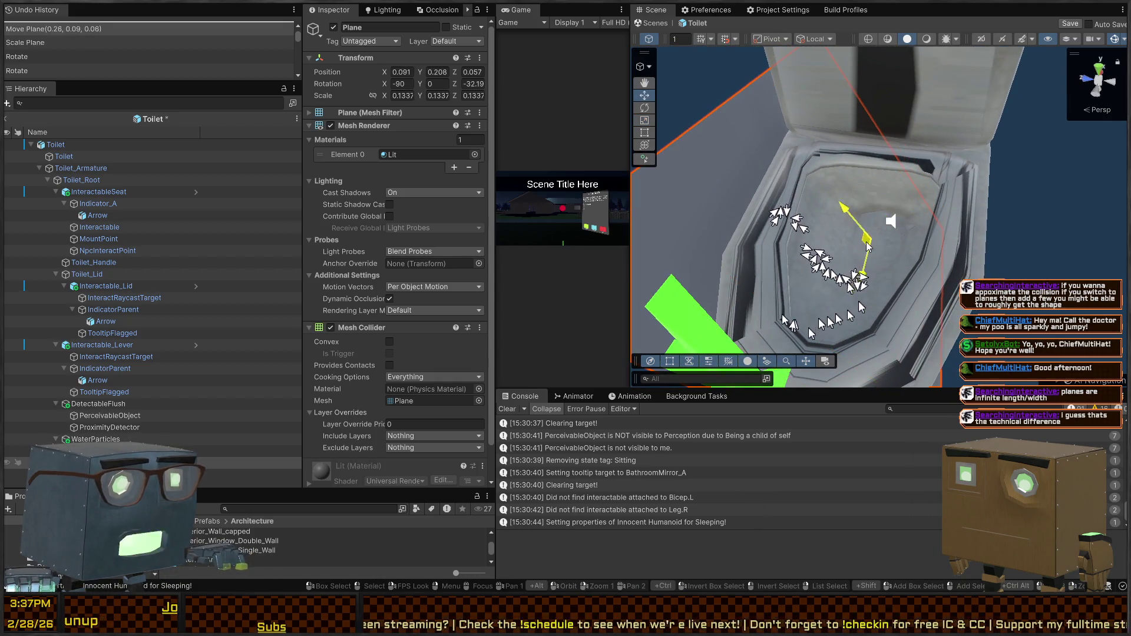
drag(848, 203, 888, 222)
Remove the Plane's Mesh Collider component.
right_click(934, 186)
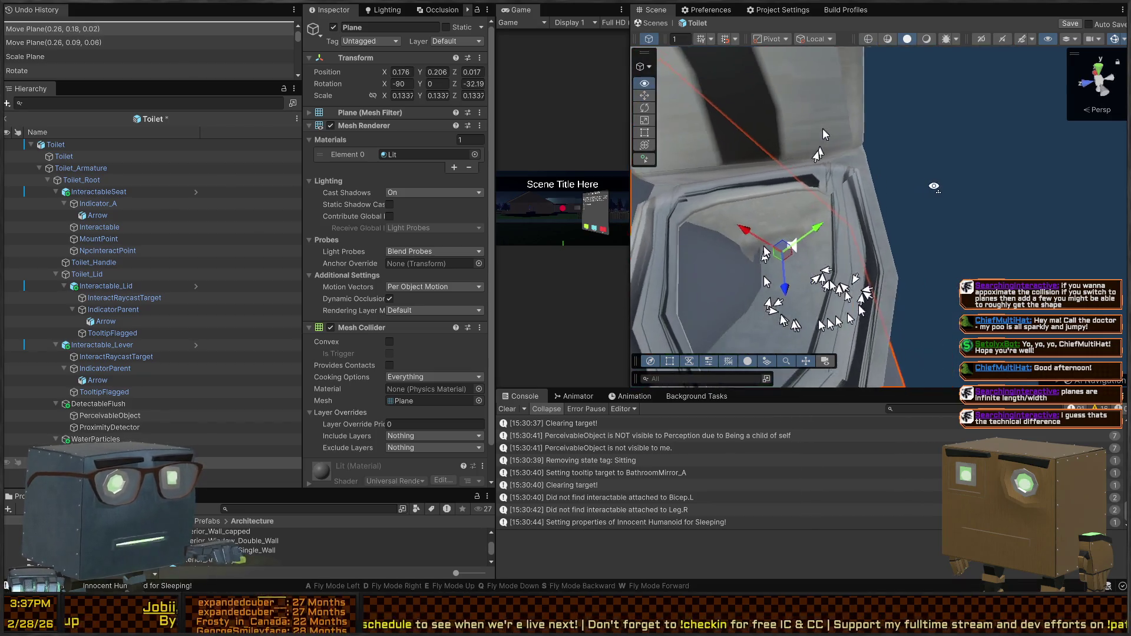
key(s)
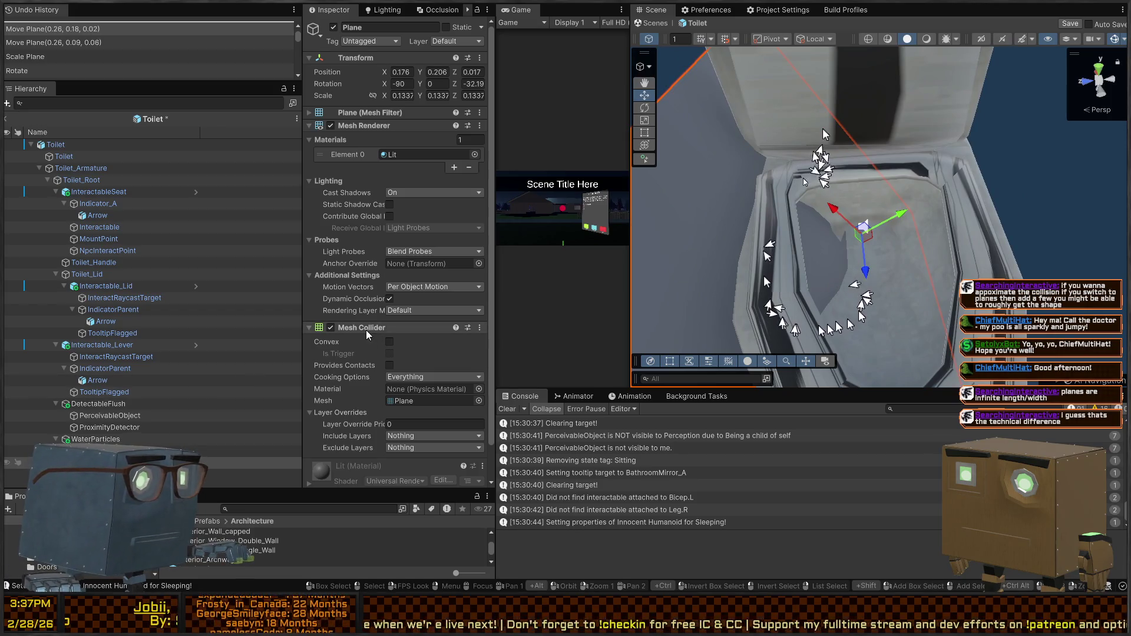
right_click(373, 333)
click(400, 357)
click(87, 440)
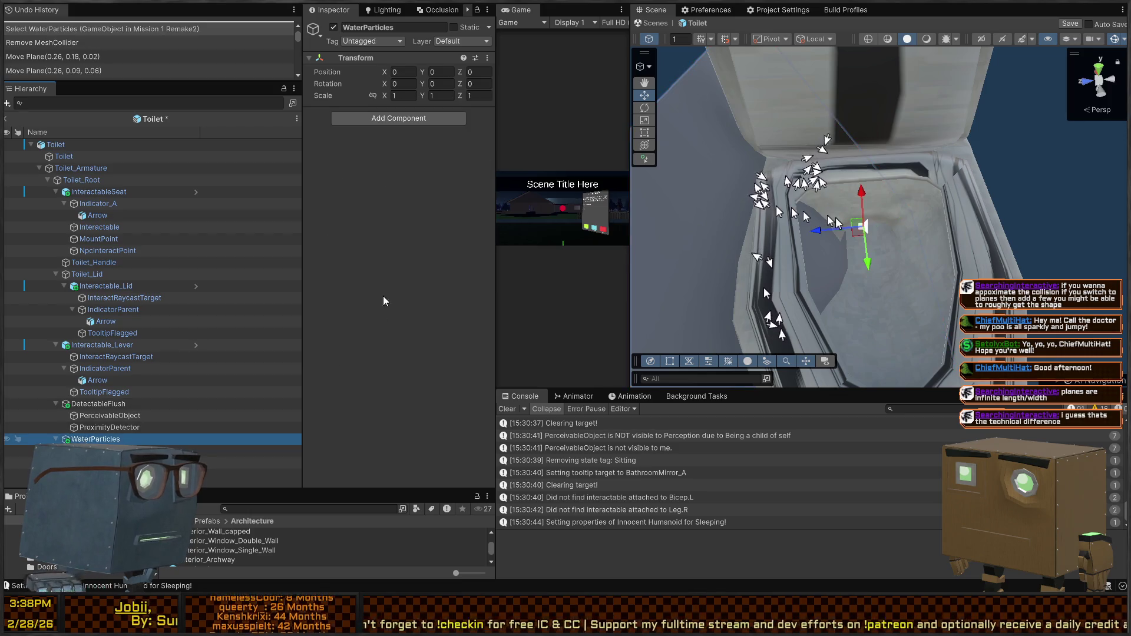
Assign the new Plane in the water particle system's Collision planes list.
key(Down)
scroll(363, 253, down, 15)
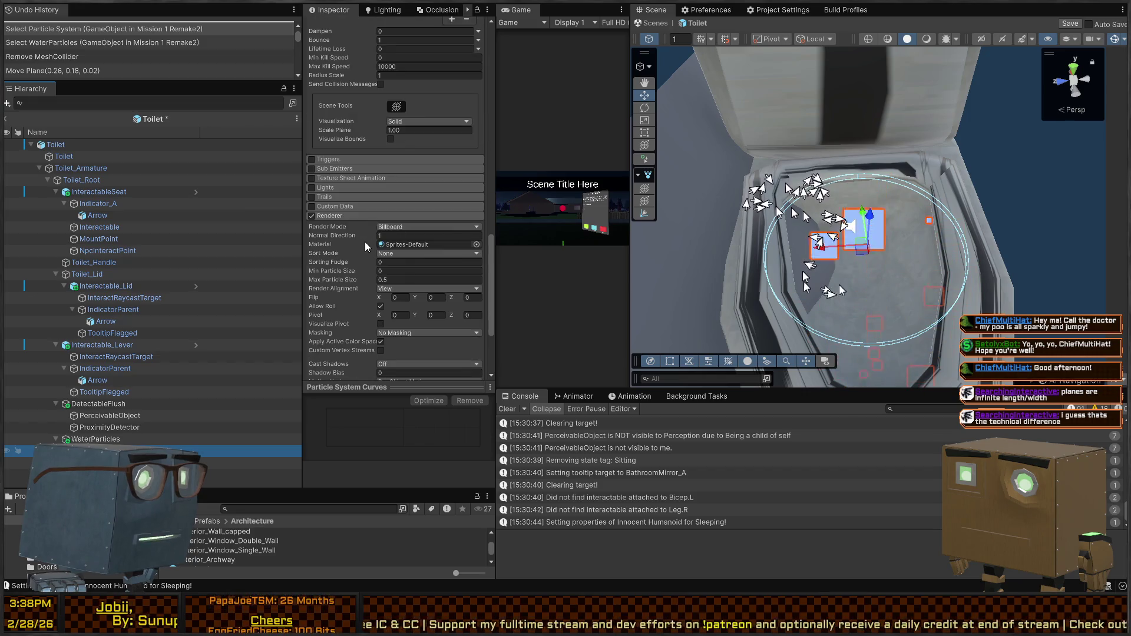
scroll(397, 292, down, 2)
scroll(345, 236, up, 4)
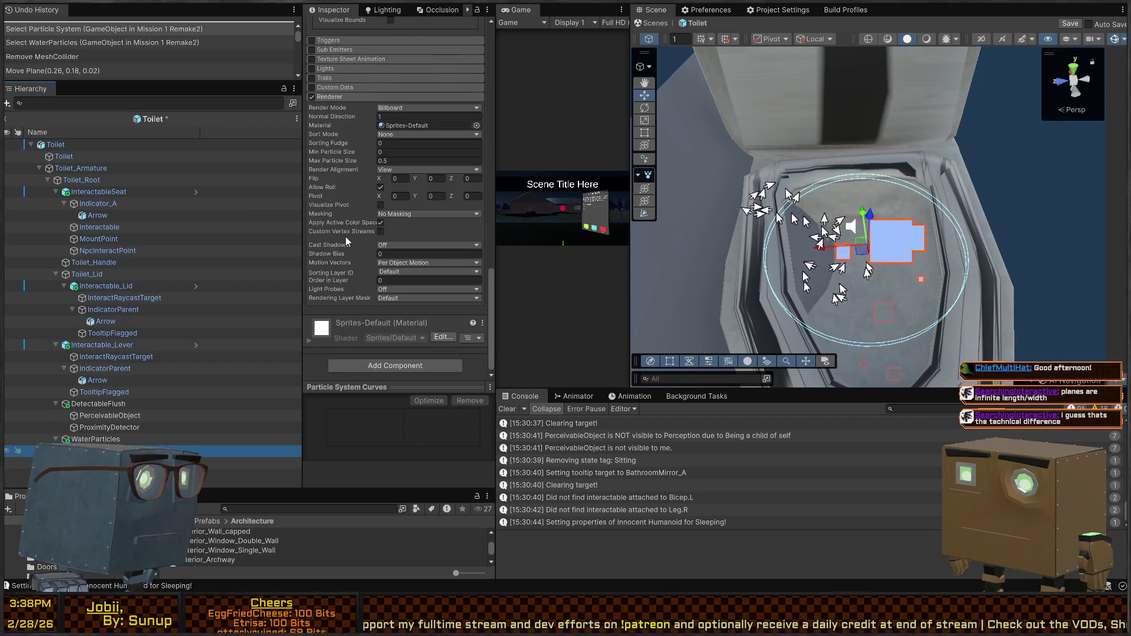
scroll(360, 245, up, 8)
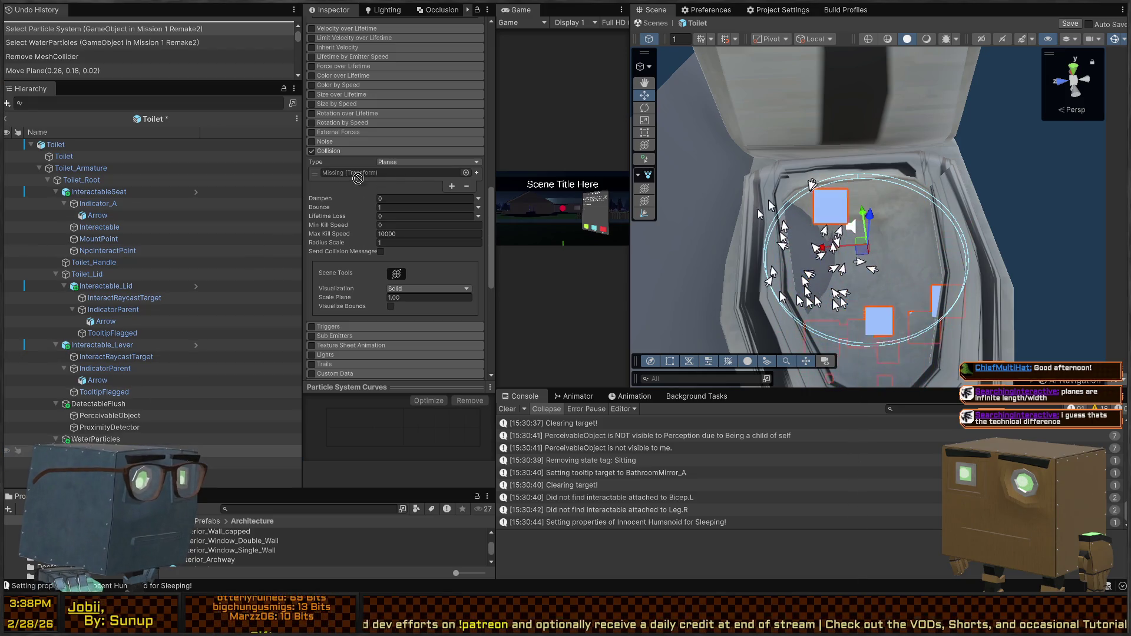
drag(754, 242, 369, 175)
Rotate both planes to 90° around Y and move them down into the bowl.
drag(783, 220, 968, 288)
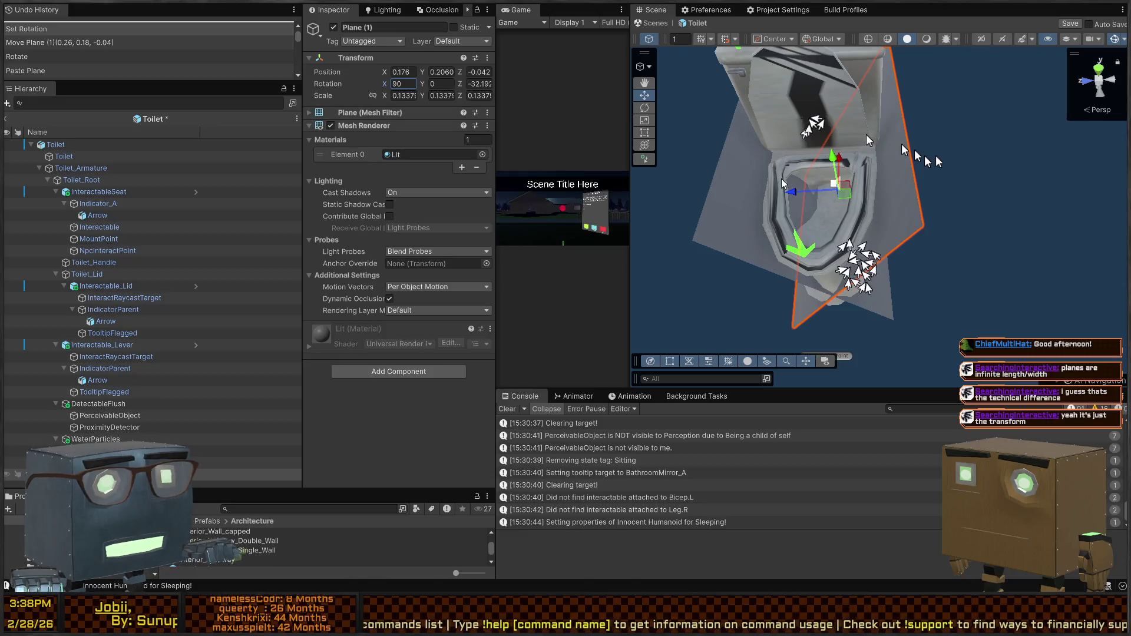
drag(866, 133, 866, 134)
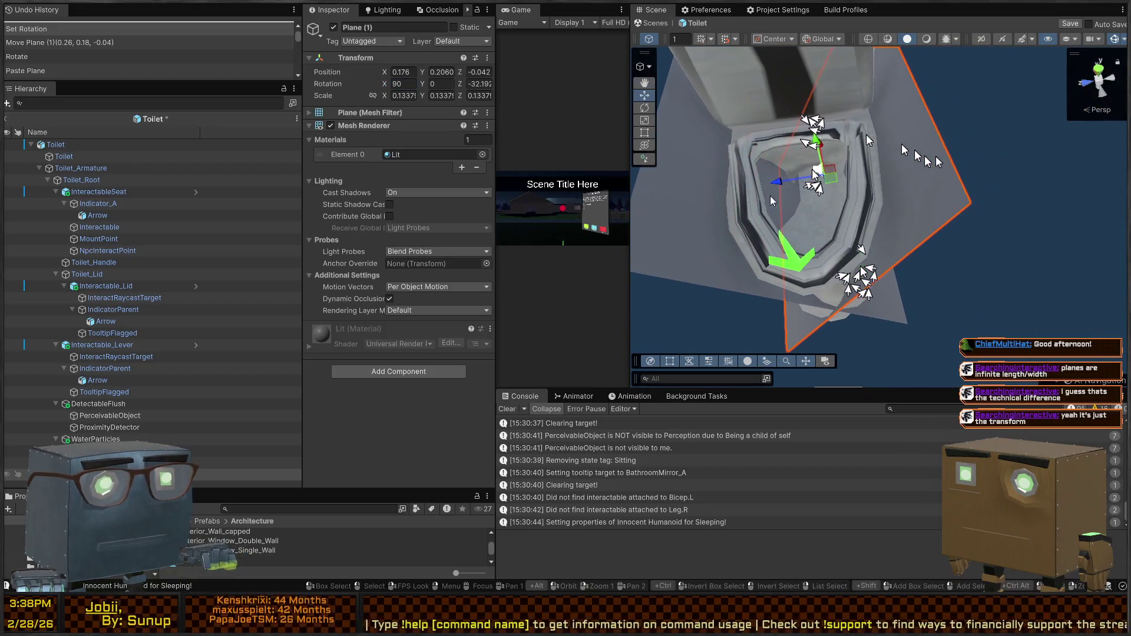
shift+click(866, 136)
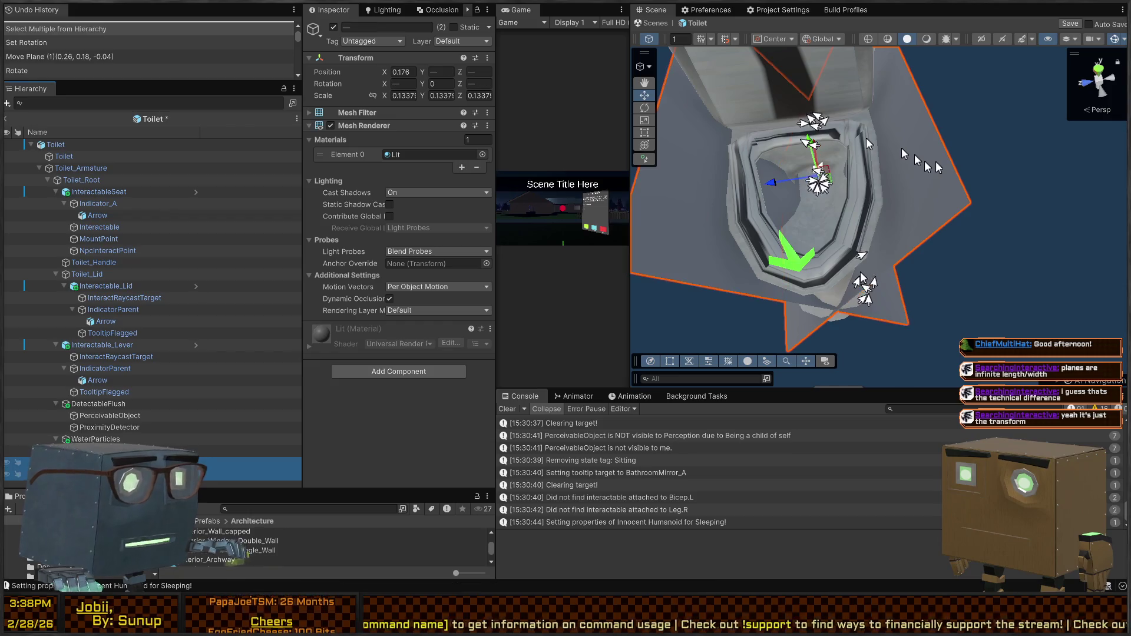
key(e)
drag(866, 142, 866, 147)
key(w)
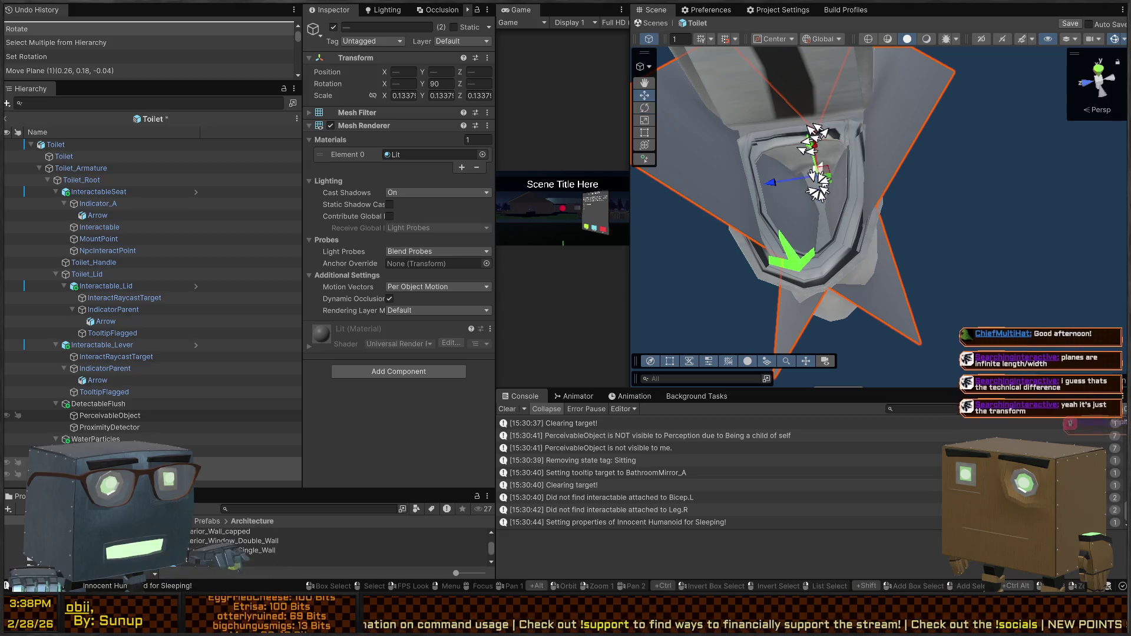
drag(822, 180, 825, 211)
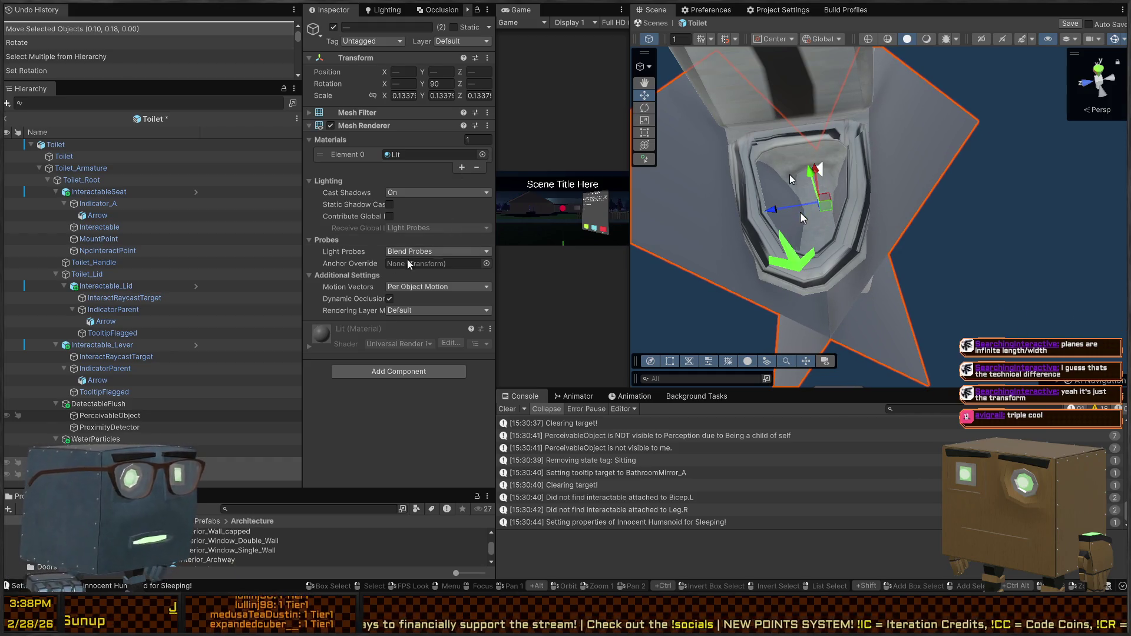
Reselect the water particle system and scroll to its Collision settings.
click(248, 451)
drag(852, 243, 822, 257)
scroll(378, 265, down, 10)
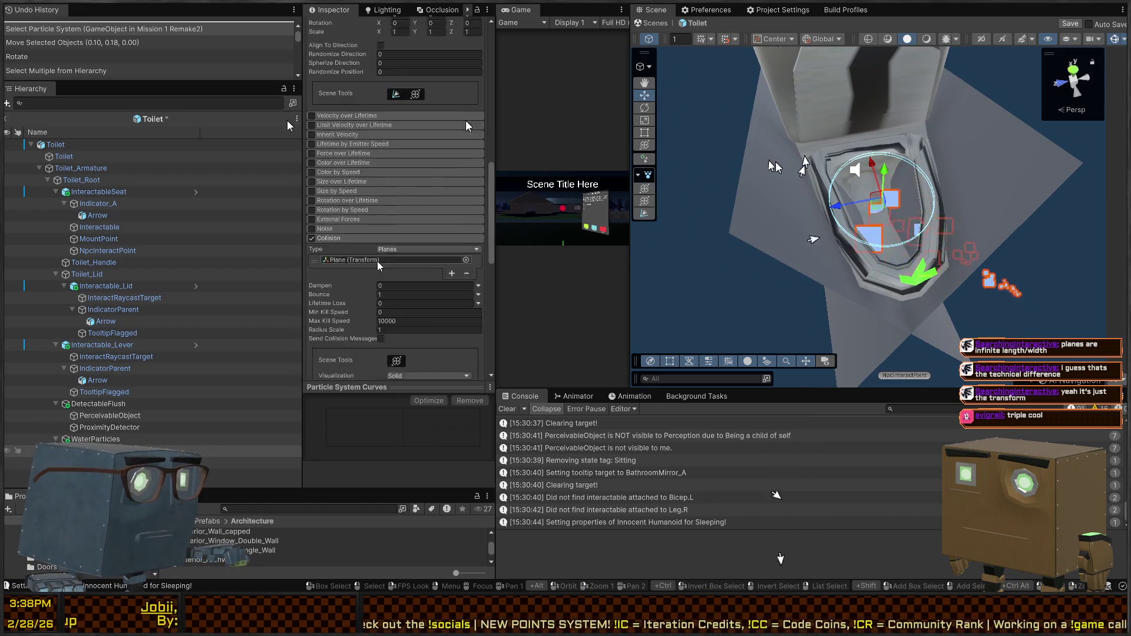
Add a second collision plane slot and assign Plane (1) to it.
click(452, 273)
scroll(379, 265, down, 6)
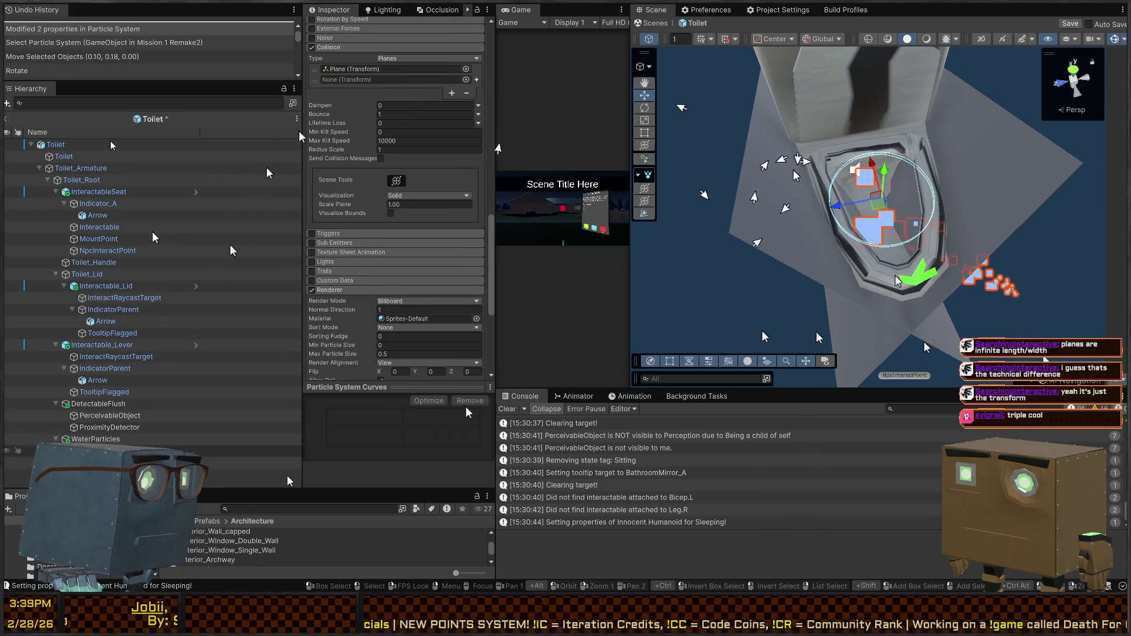
drag(360, 80, 395, 80)
Disable the Mesh Renderers of both Plane and Plane (1).
mouse_move(710, 61)
mouse_down()
mouse_move(701, 126)
mouse_move(804, 147)
mouse_move(902, 266)
mouse_move(872, 252)
mouse_up()
click(872, 252)
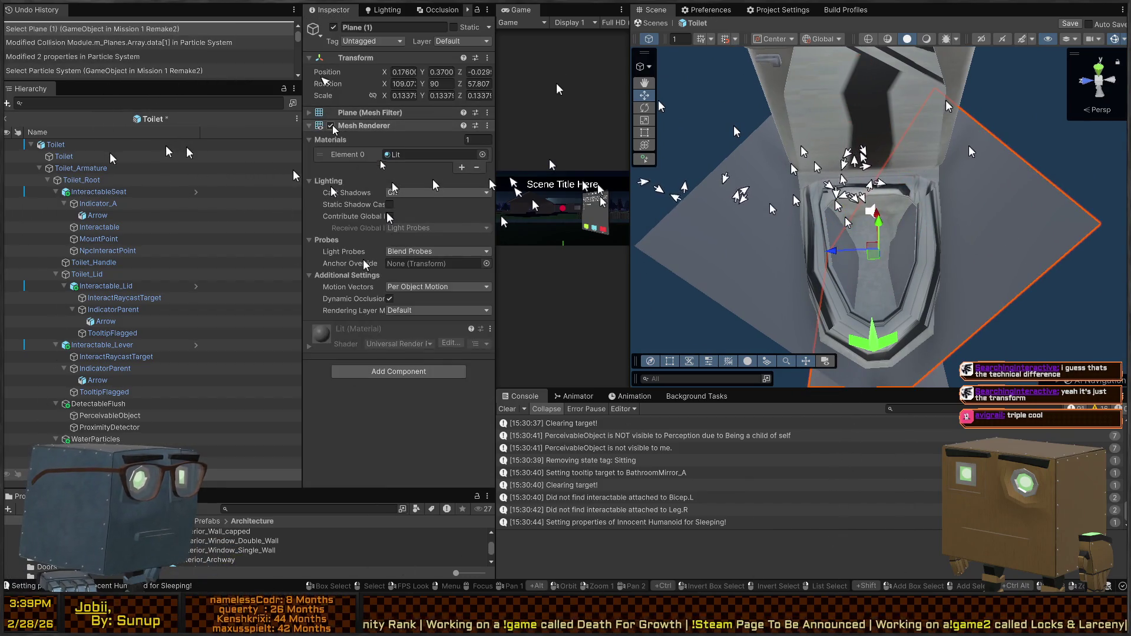
shift+click(679, 151)
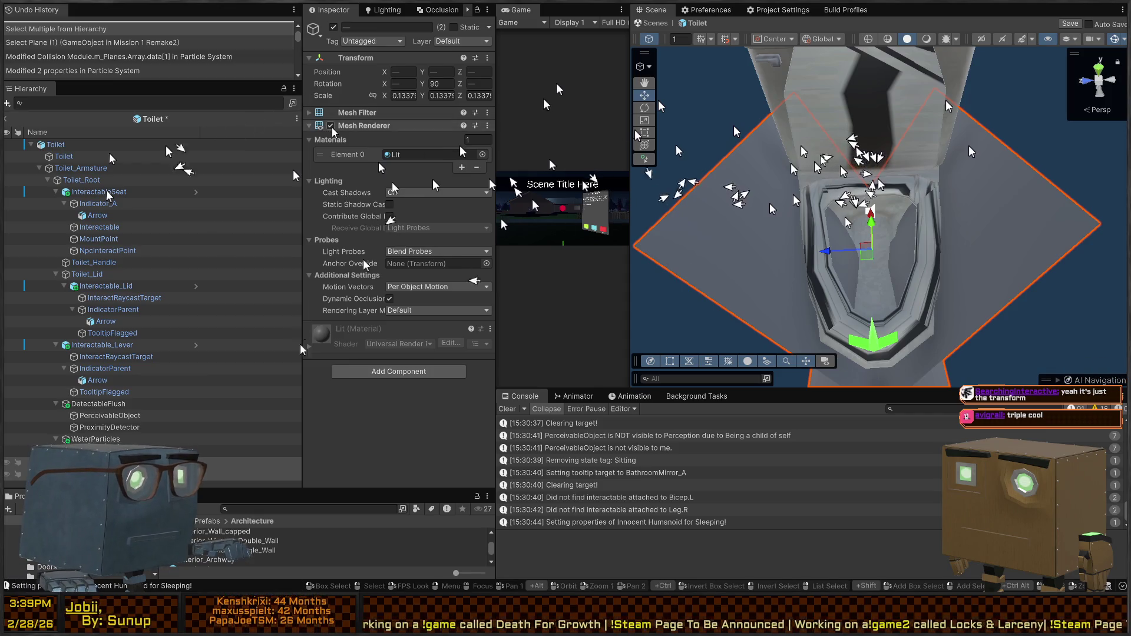
click(330, 126)
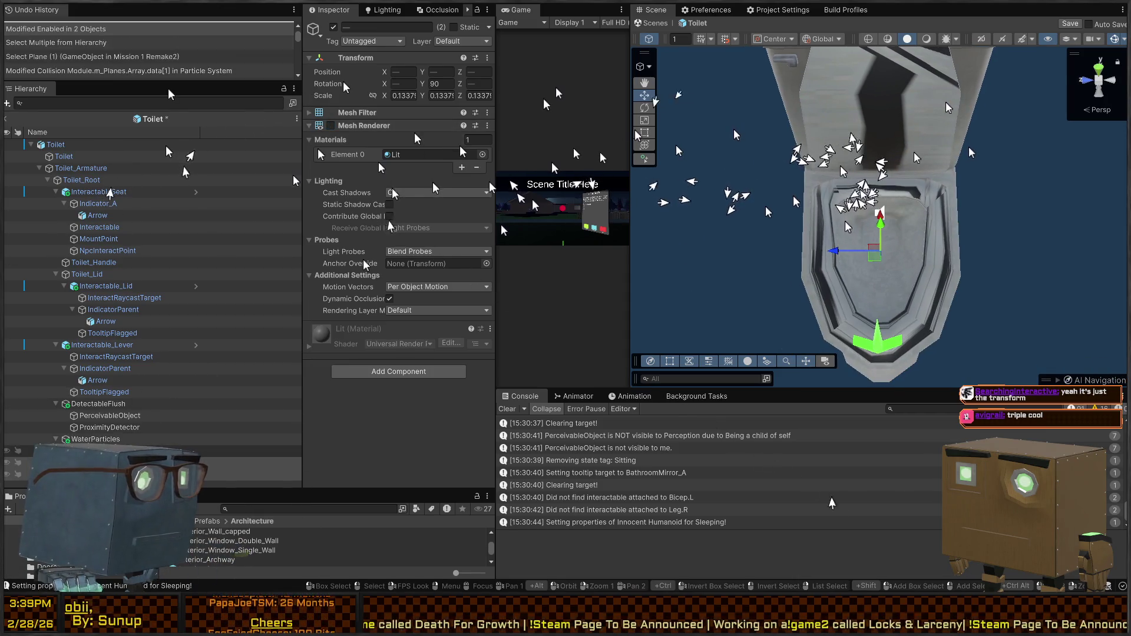
Set the water particles' collision Bounce to 0.
click(847, 227)
drag(847, 227, 683, 225)
scroll(339, 252, down, 15)
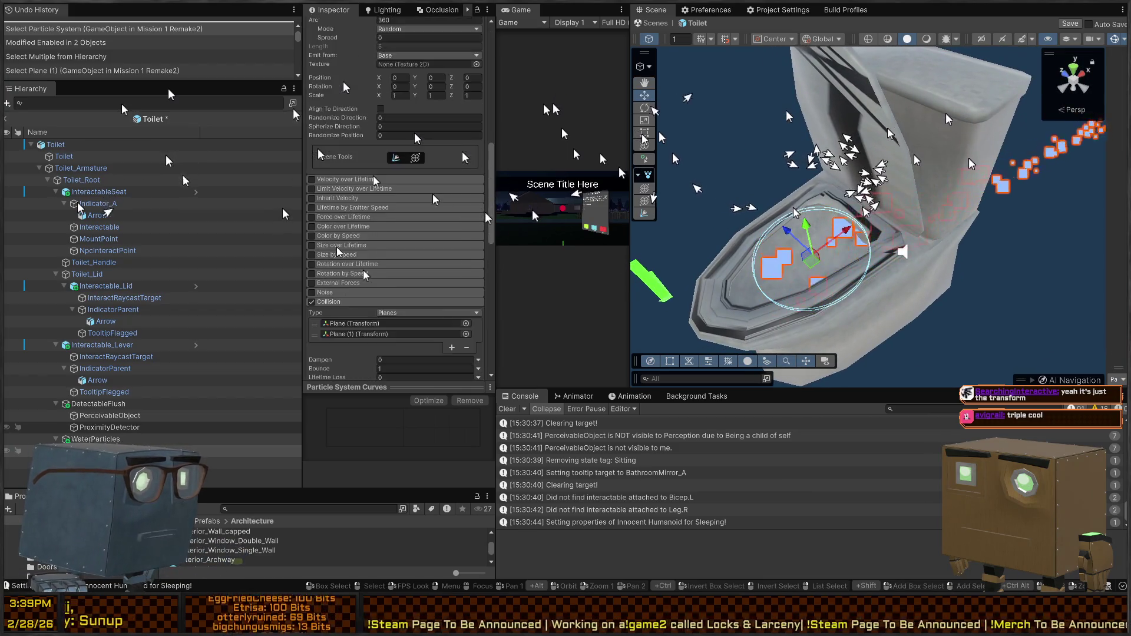
scroll(339, 252, down, 3)
click(397, 274)
text(0)
drag(860, 177, 860, 252)
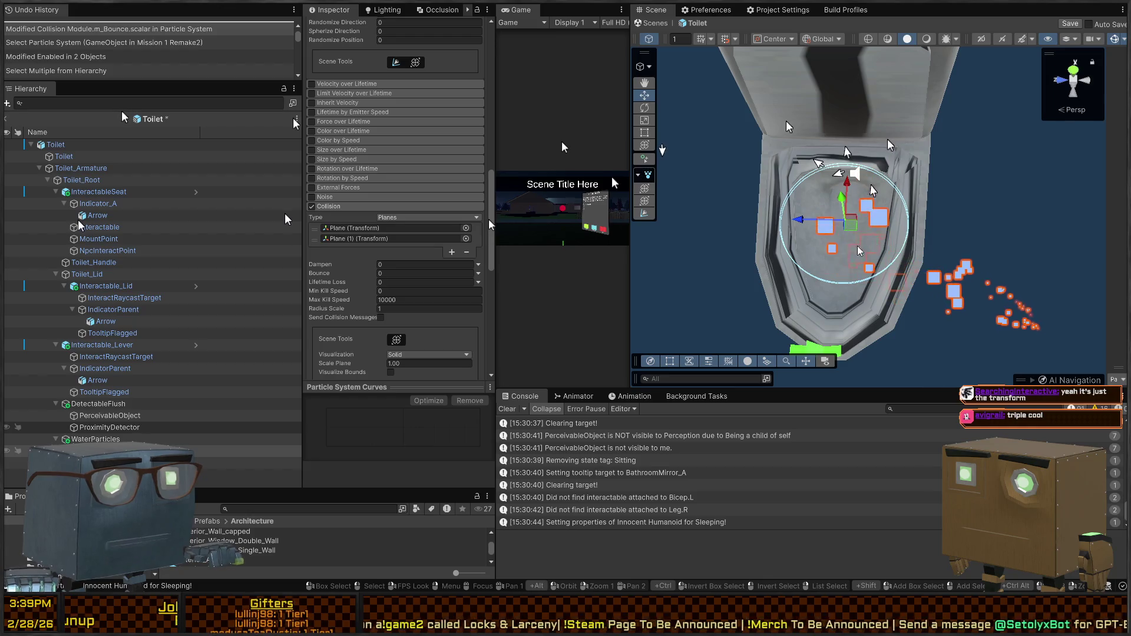
Check the Plane and Plane (1) objects in the Hierarchy.
double_click(448, 228)
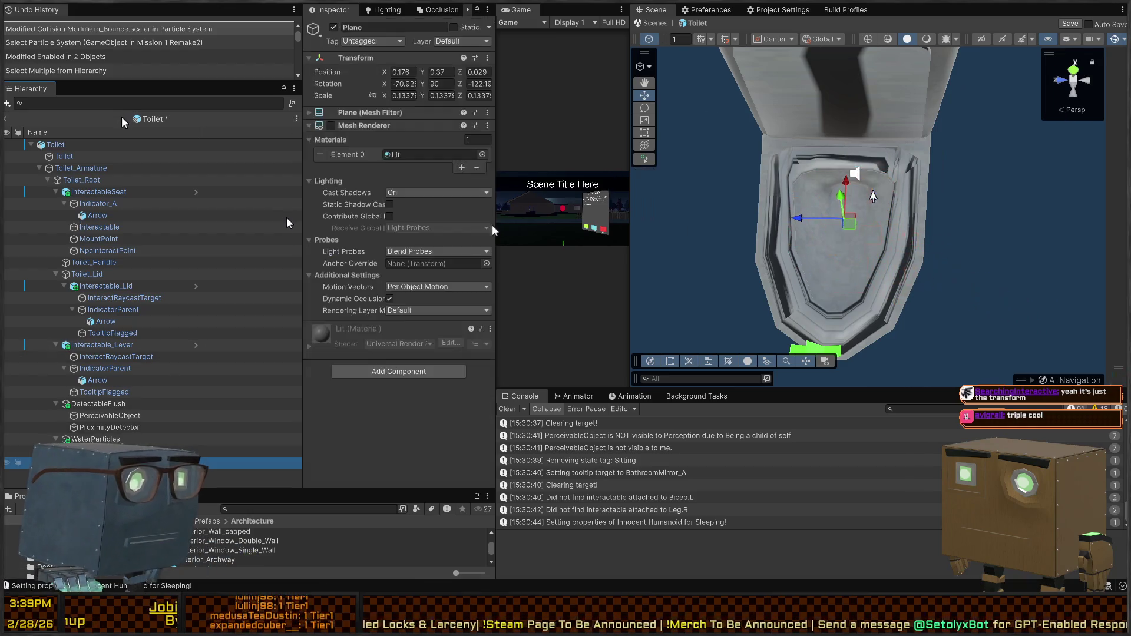
key(Down)
key(Up)
key(Up)
key(Up)
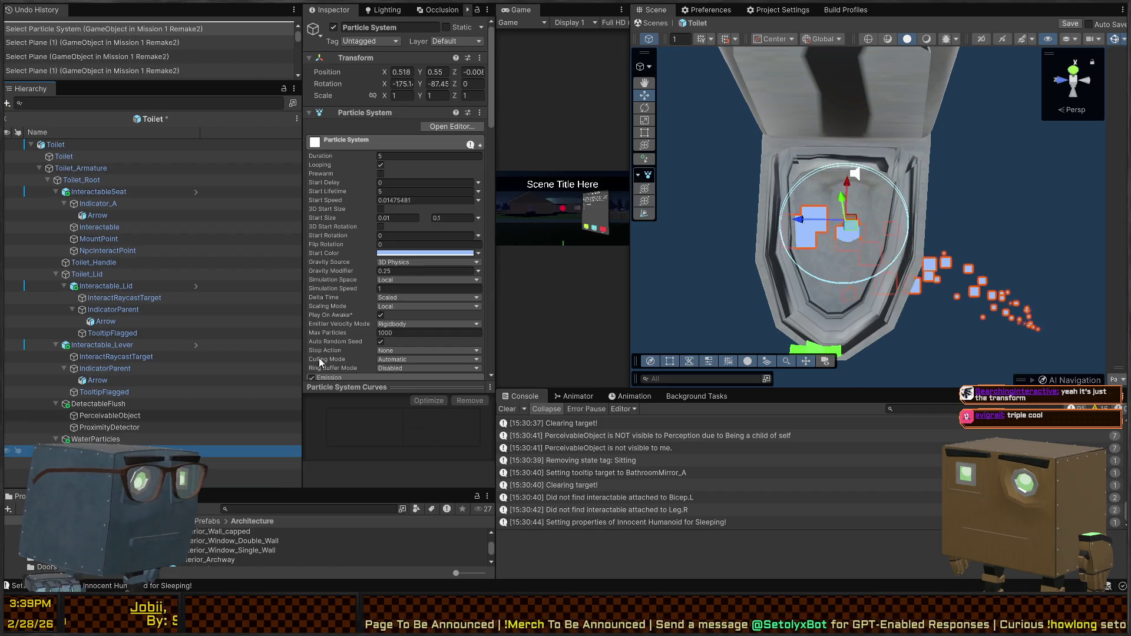
scroll(363, 265, down, 15)
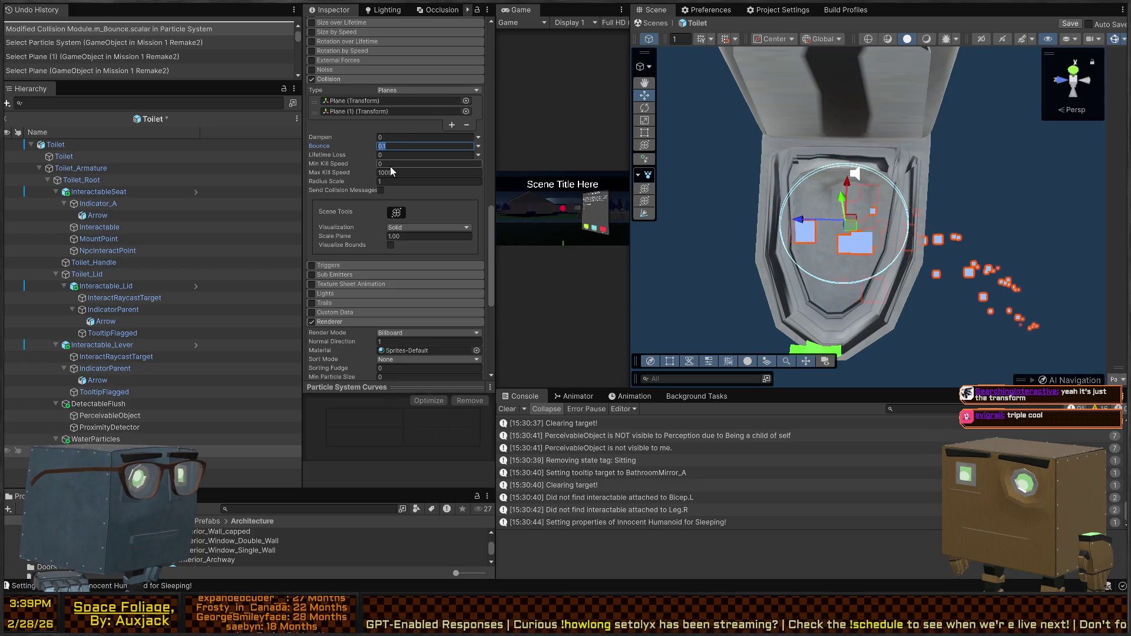
Set collision Bounce to 0.5, undoing a Radius Scale tweak, and narrow the emission cone.
click(364, 181)
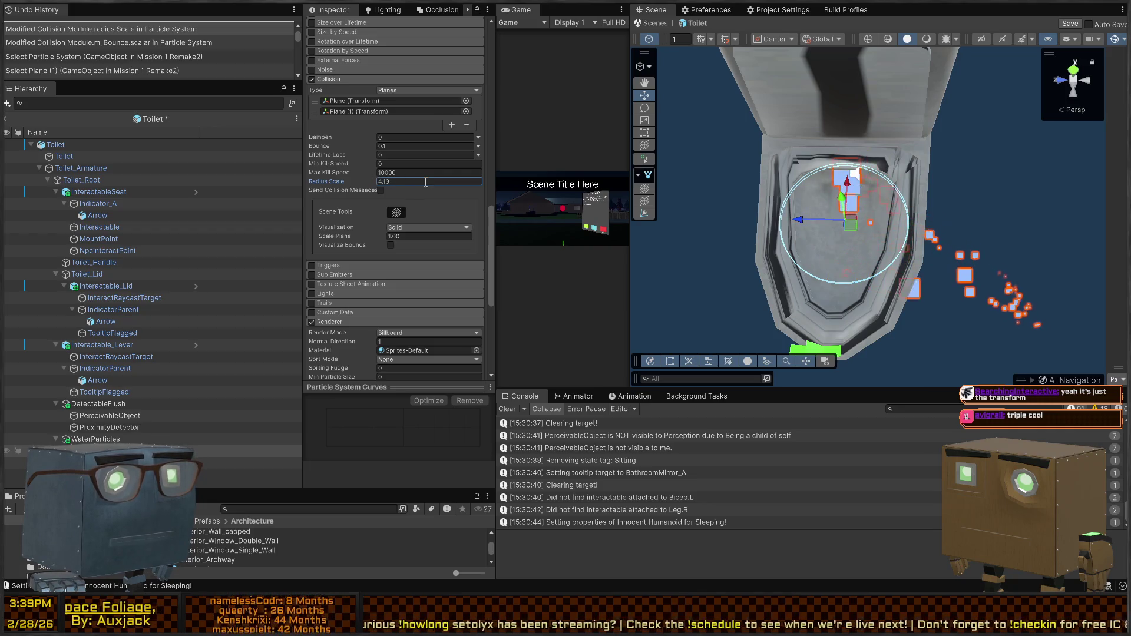
drag(360, 184, 321, 185)
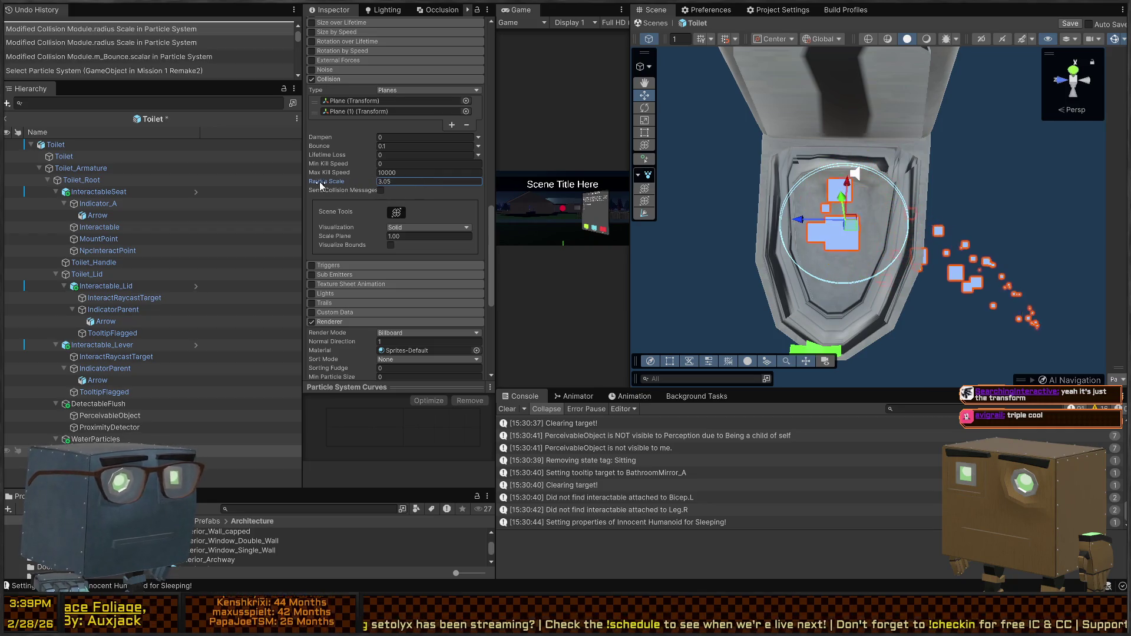
key(ctrl+z)
key(ctrl+z)
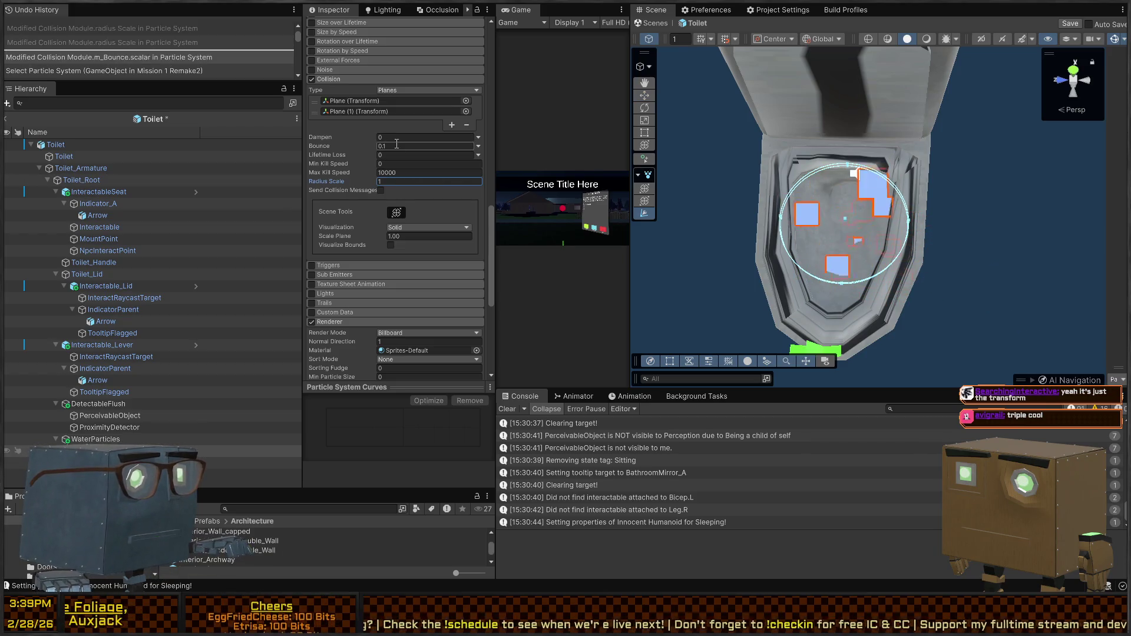
text(1)
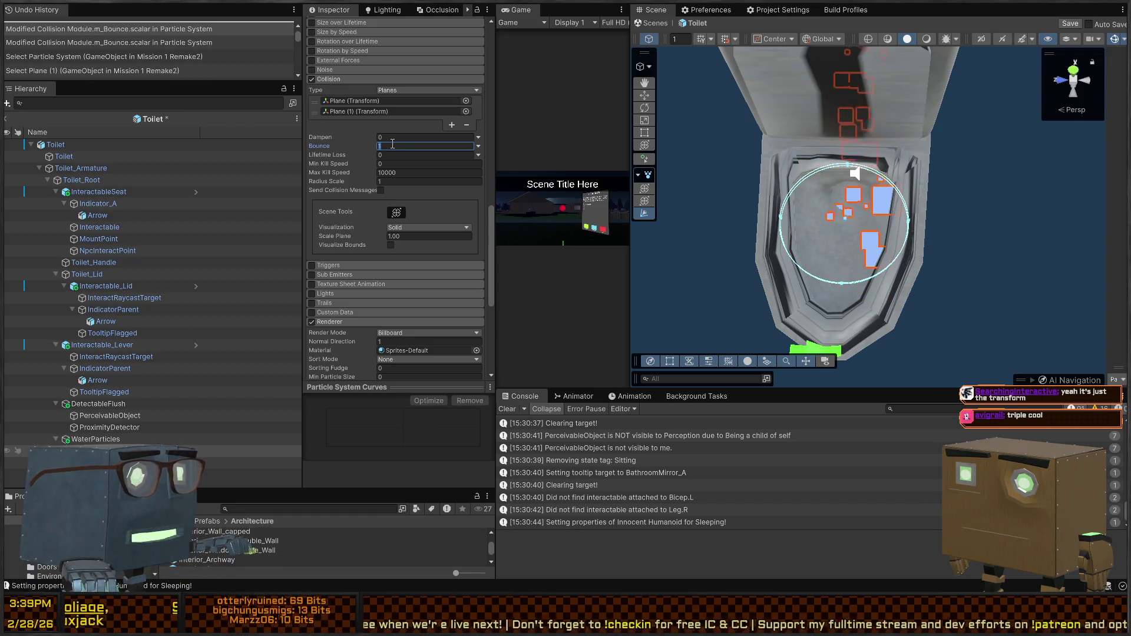
key(BackSpace)
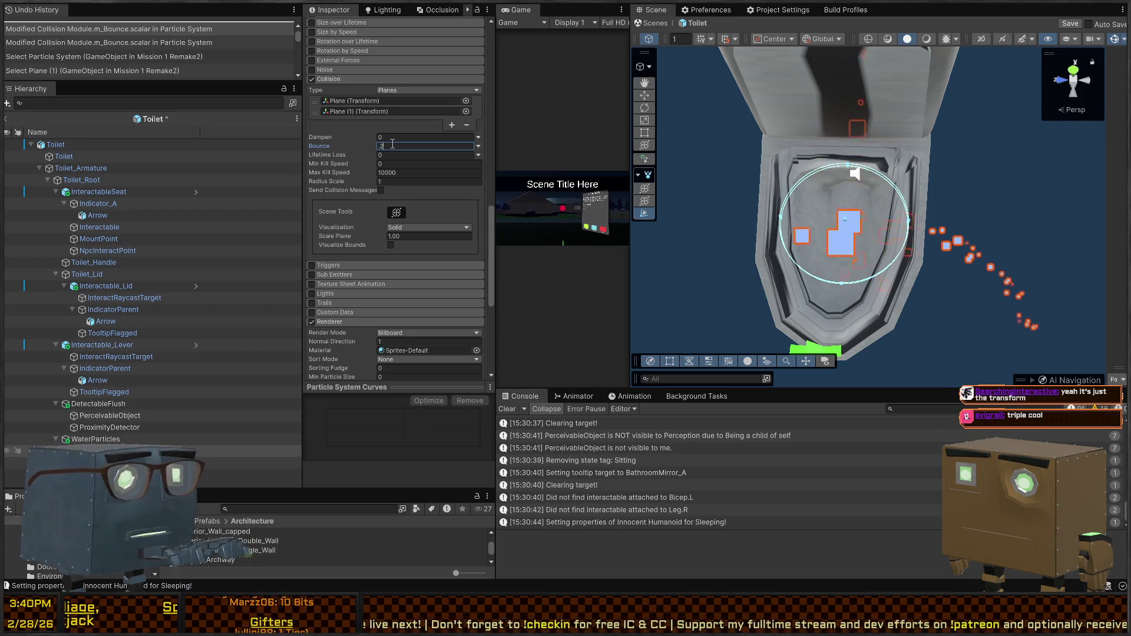
key(BackSpace)
text(5)
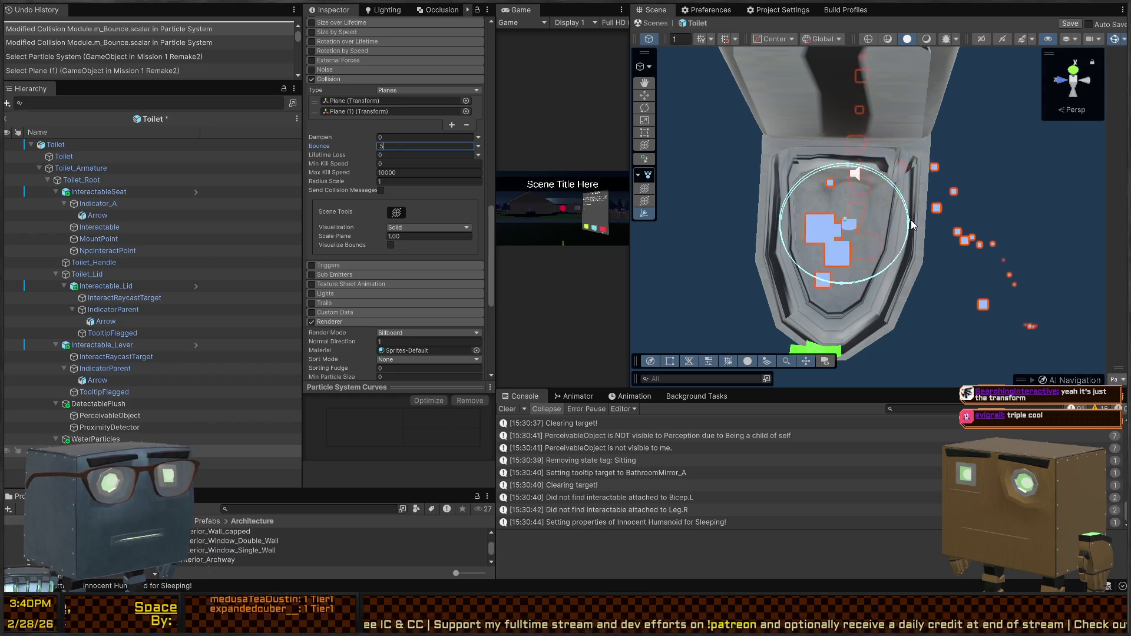
mouse_move(907, 224)
mouse_down()
mouse_move(849, 200)
mouse_move(920, 212)
mouse_up()
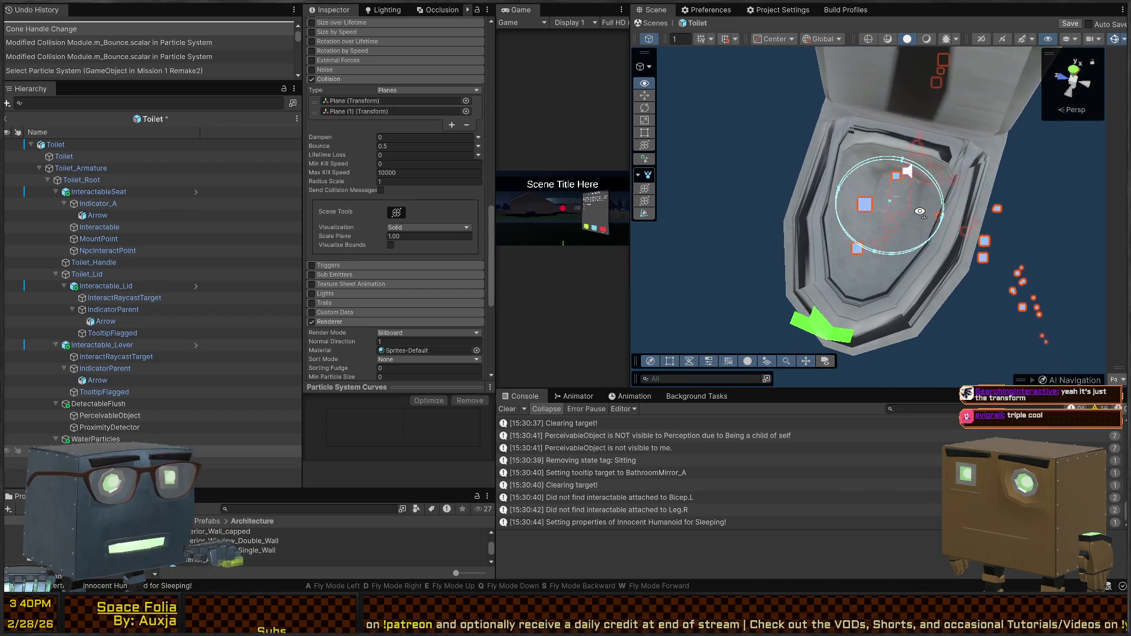
Set the water particles' Start Lifetime to 2.
scroll(330, 218, up, 3)
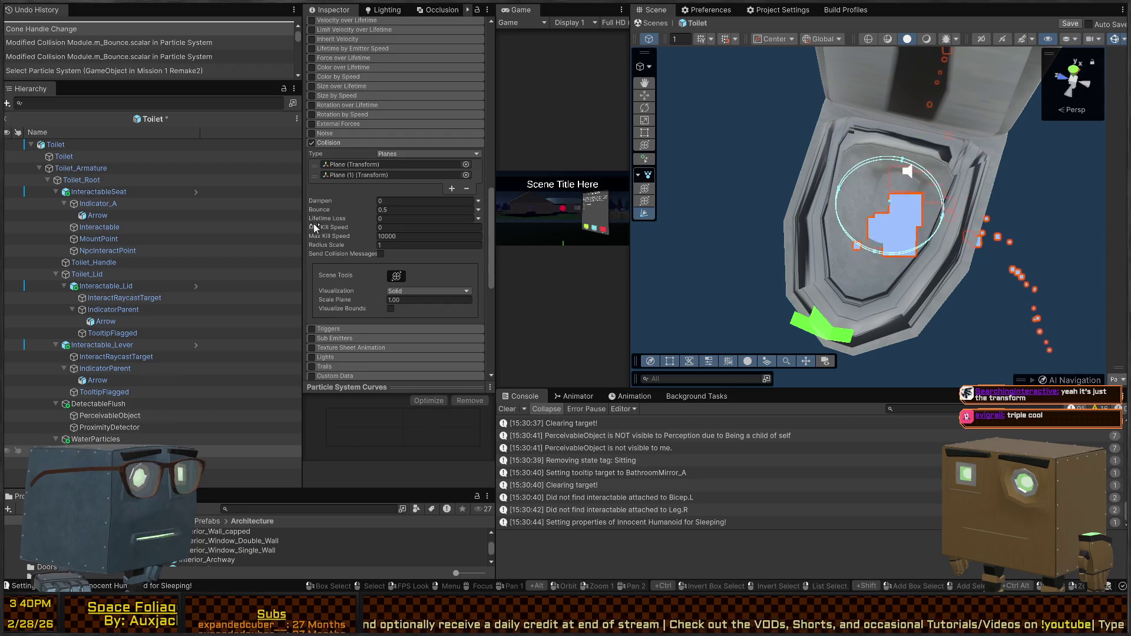
scroll(345, 231, up, 13)
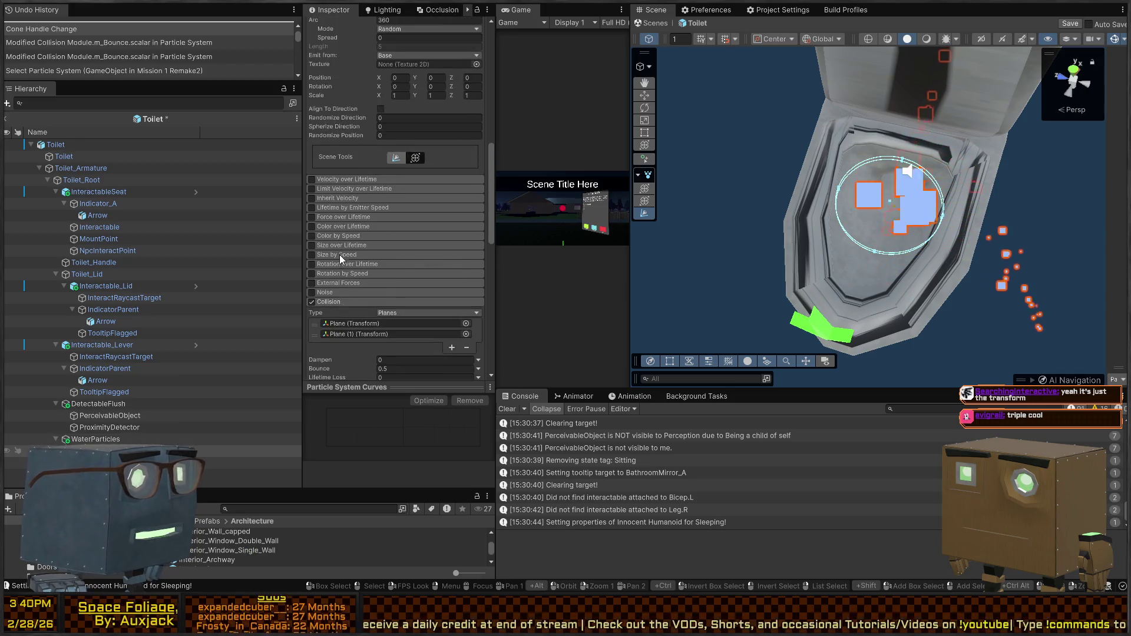
scroll(339, 253, down, 15)
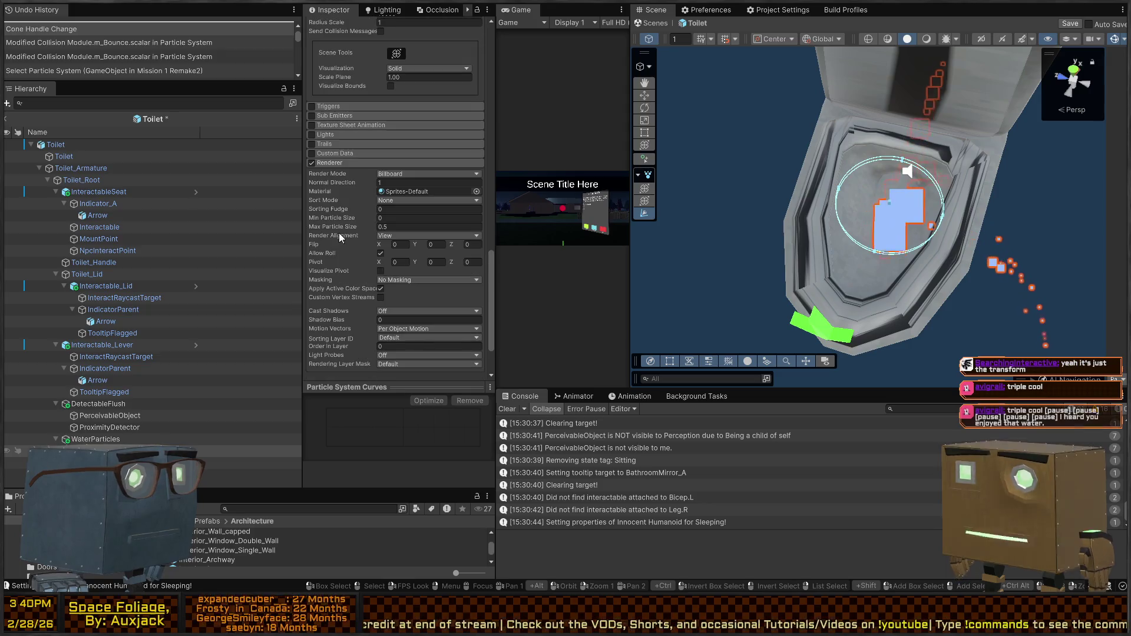
scroll(343, 211, up, 14)
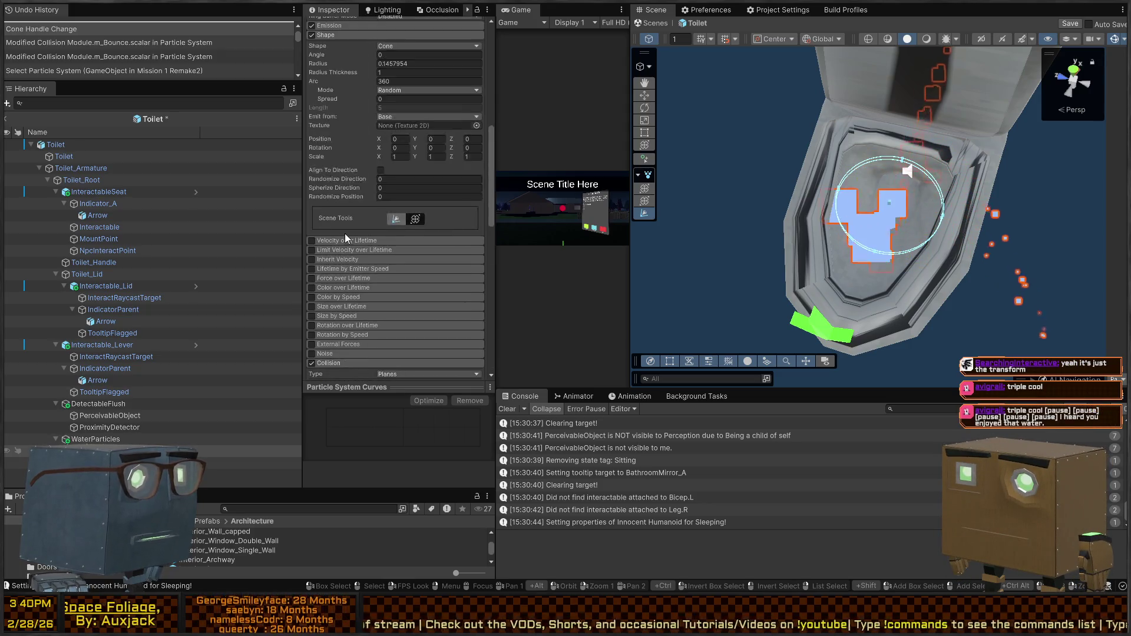
scroll(344, 232, up, 9)
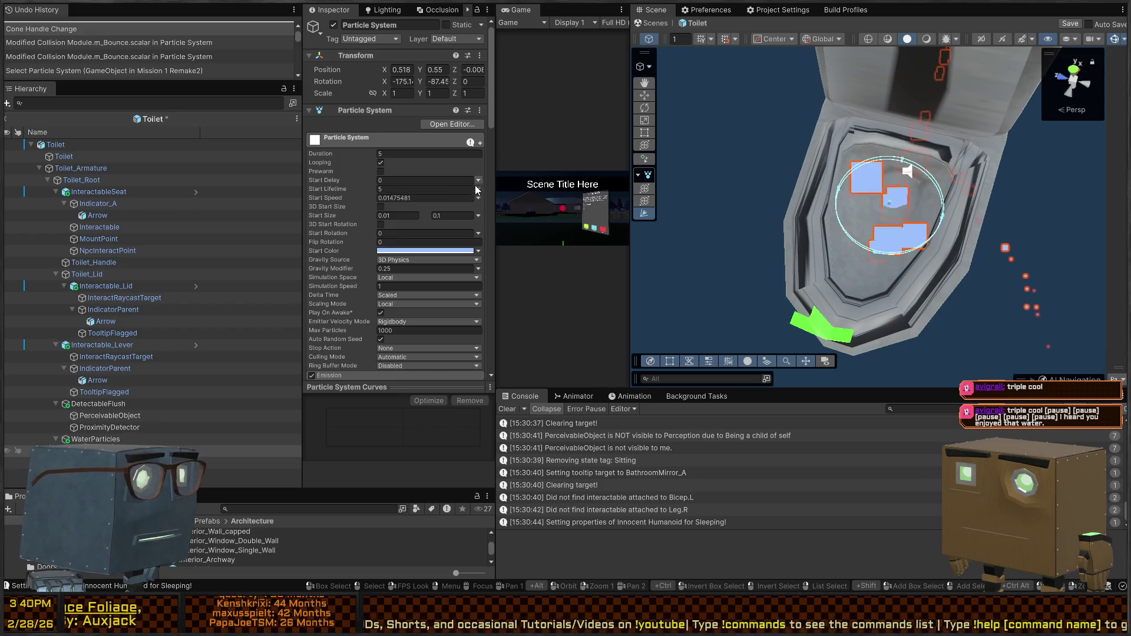
click(439, 190)
text(2)
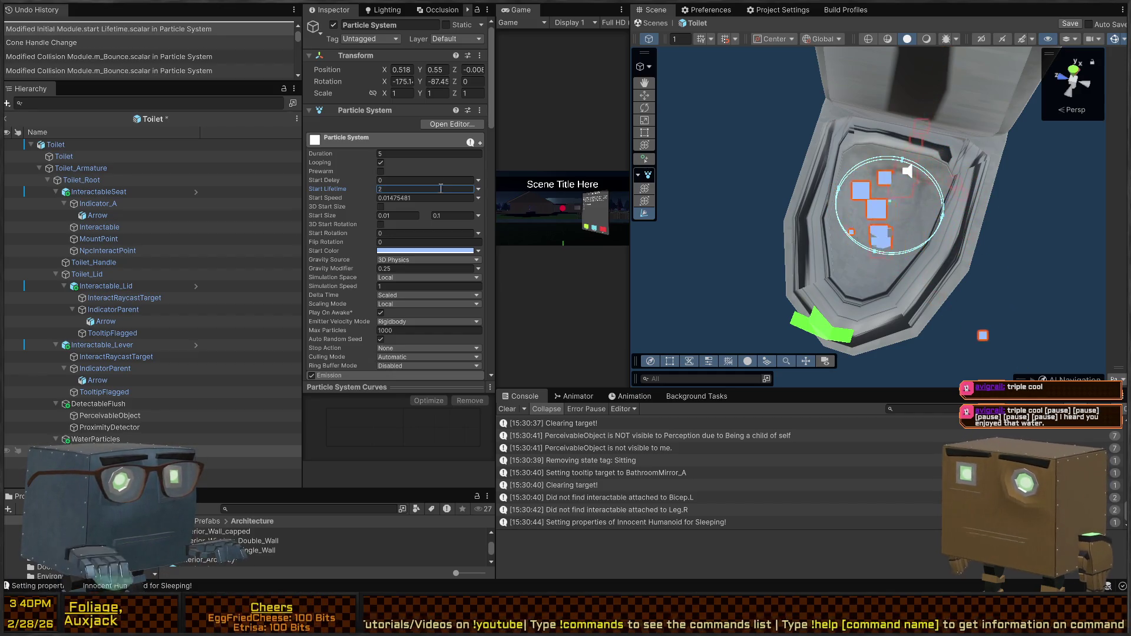
Make Start Rotation random between -45 and 45.
scroll(328, 208, down, 6)
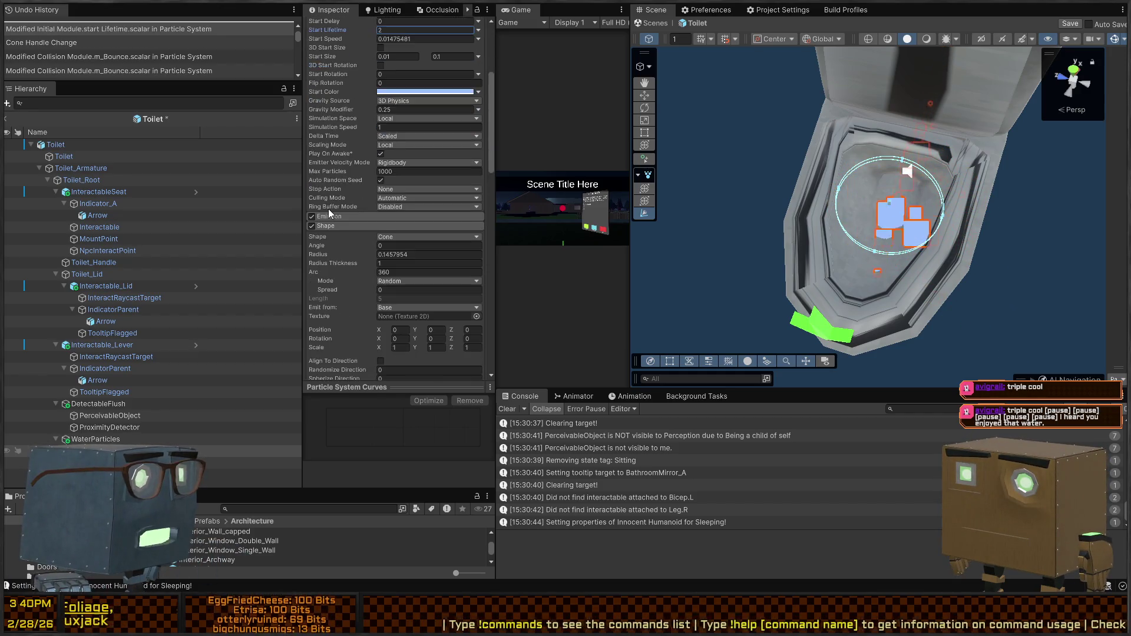
scroll(327, 232, up, 3)
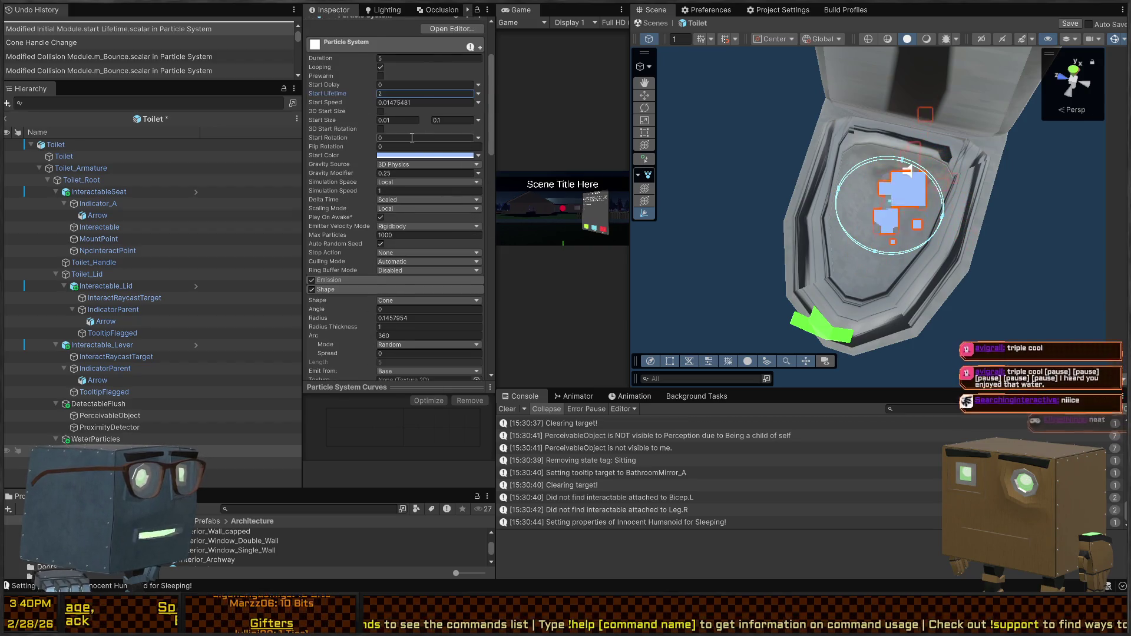
scroll(465, 136, up, 1)
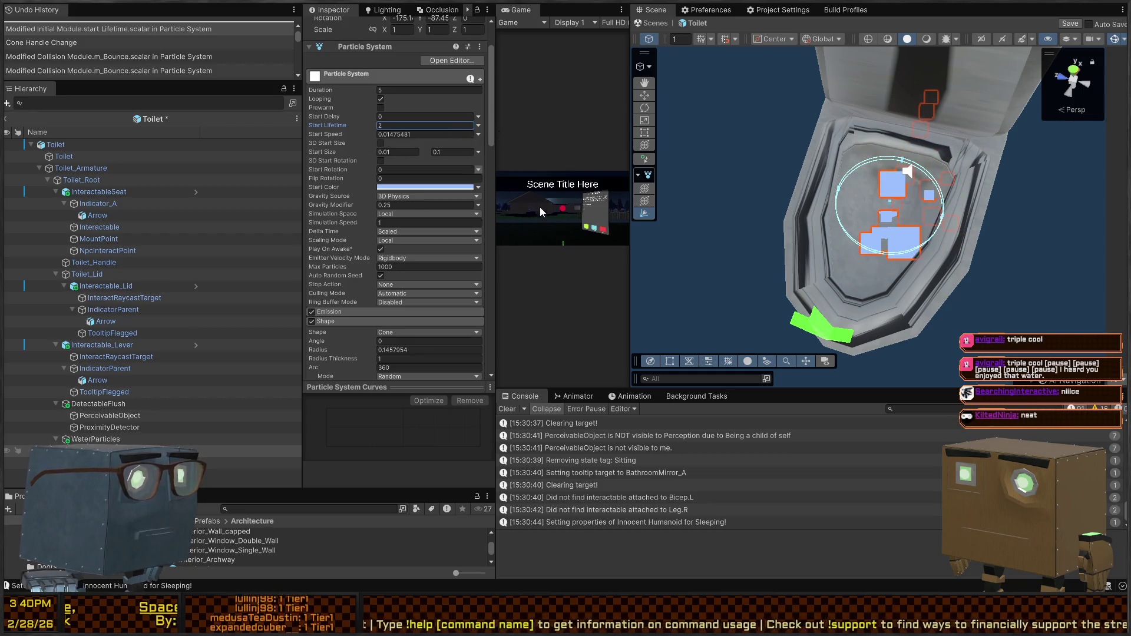
click(407, 169)
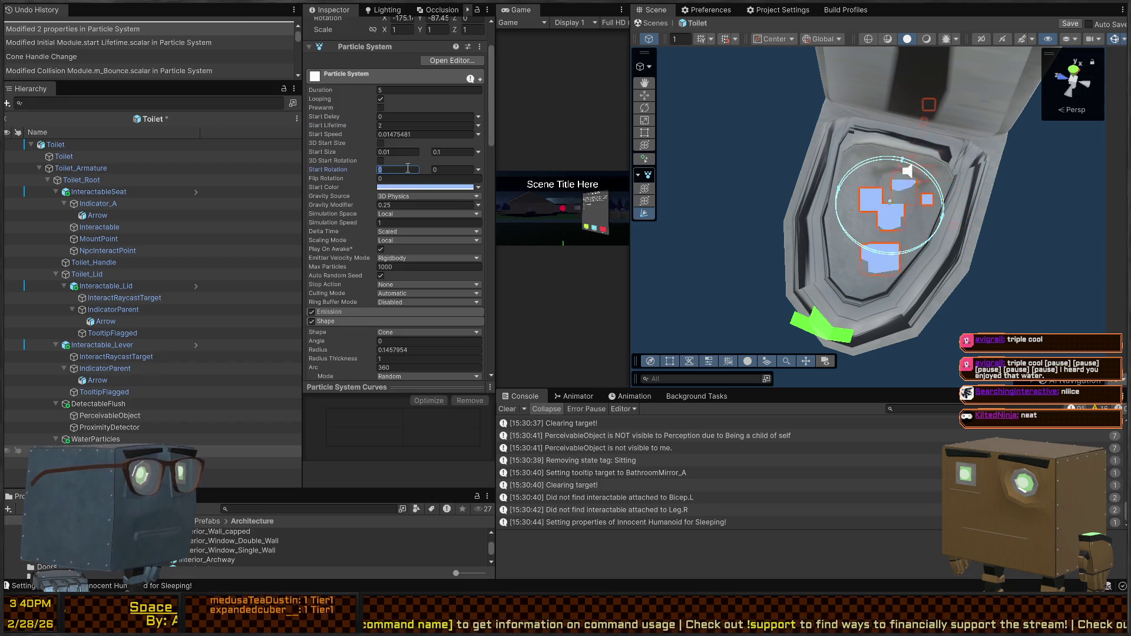
text(-45)
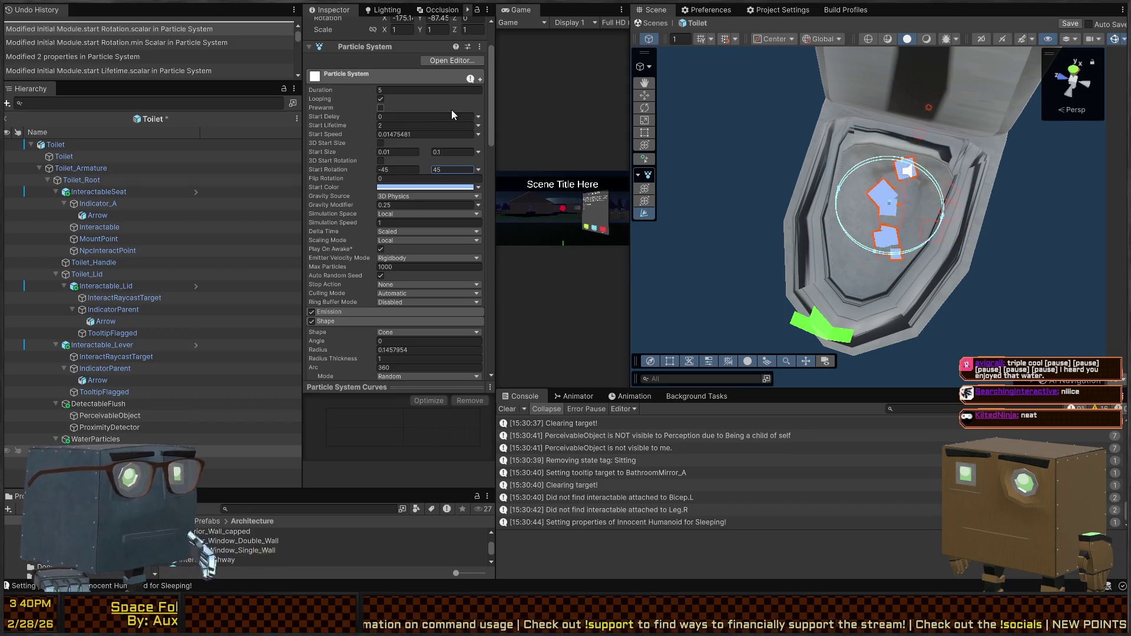
Enable Size over Lifetime with a falling curve shrinking particles from full size to zero.
scroll(319, 204, down, 15)
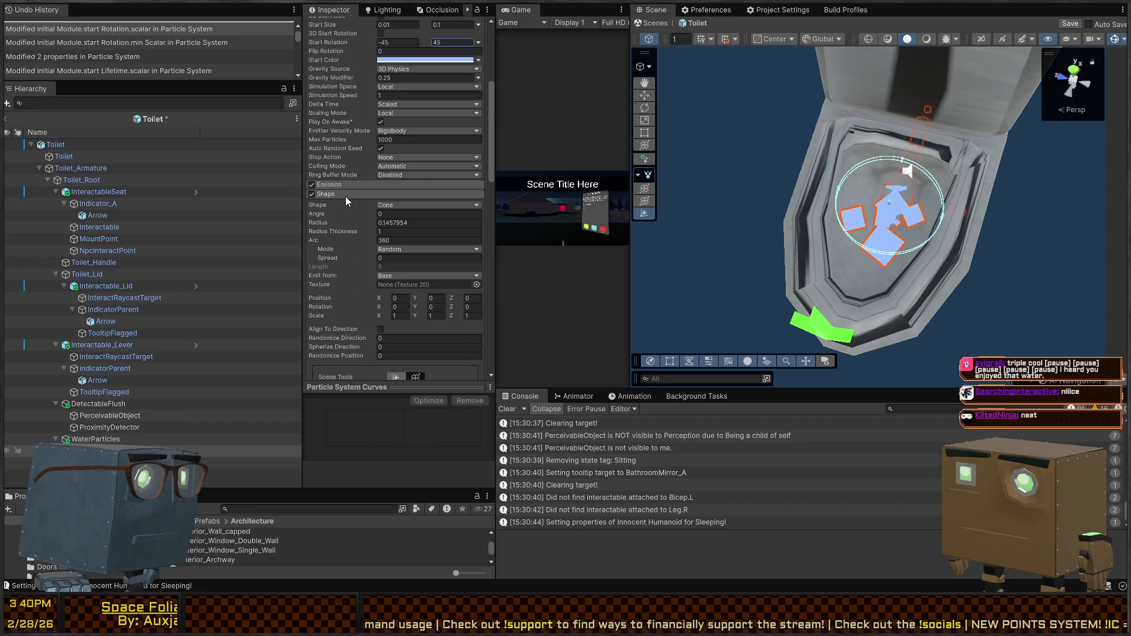
scroll(340, 204, down, 5)
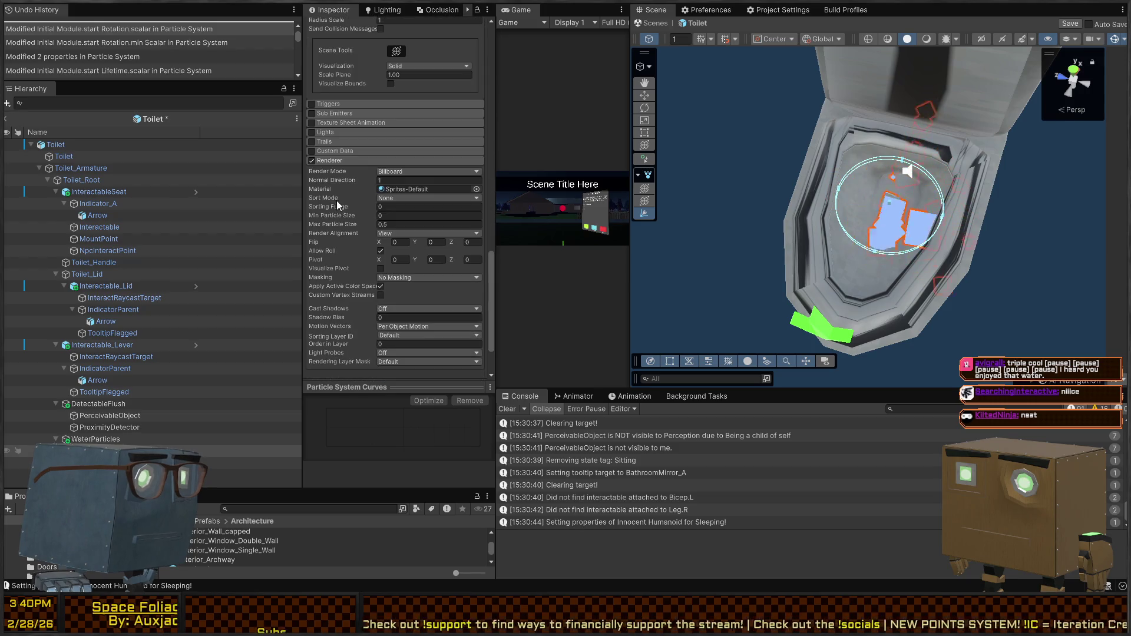
scroll(326, 220, up, 5)
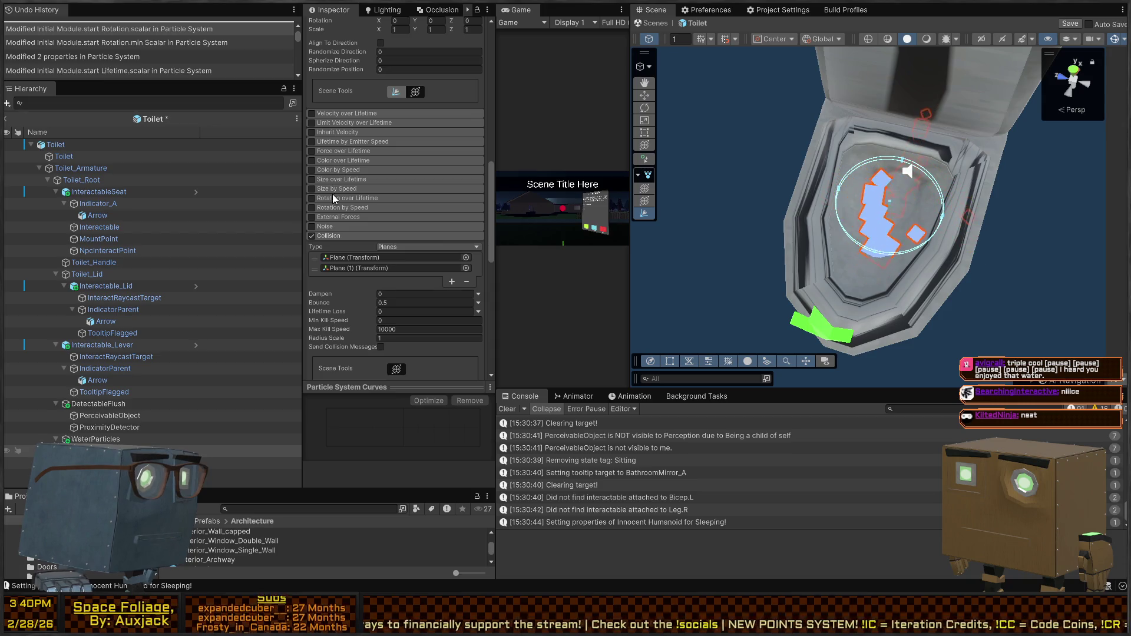
click(311, 179)
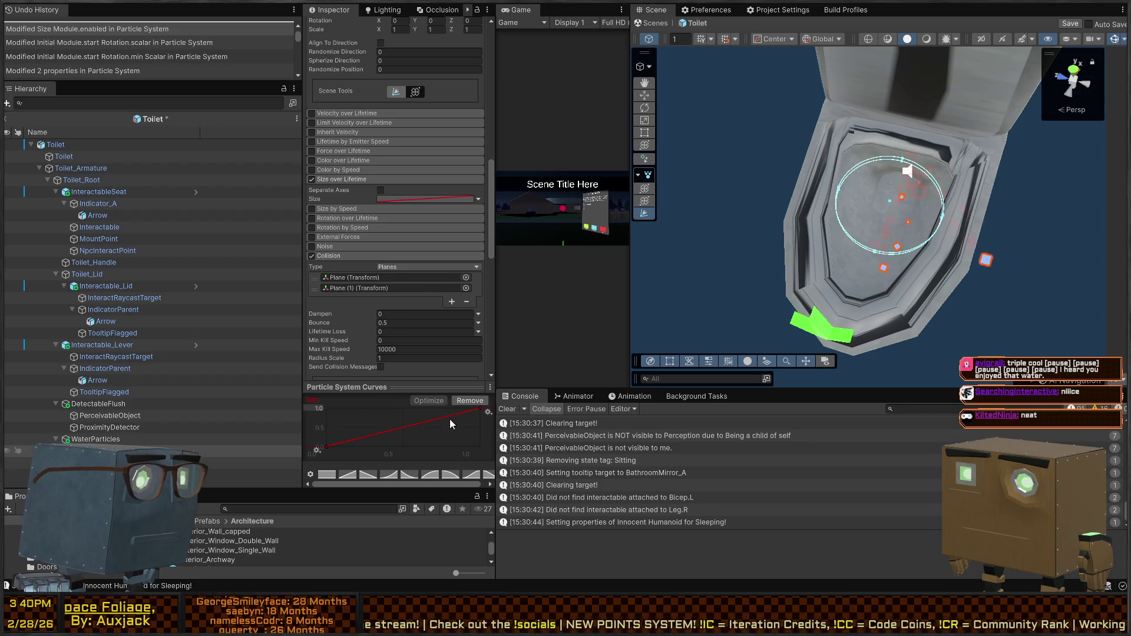
click(408, 476)
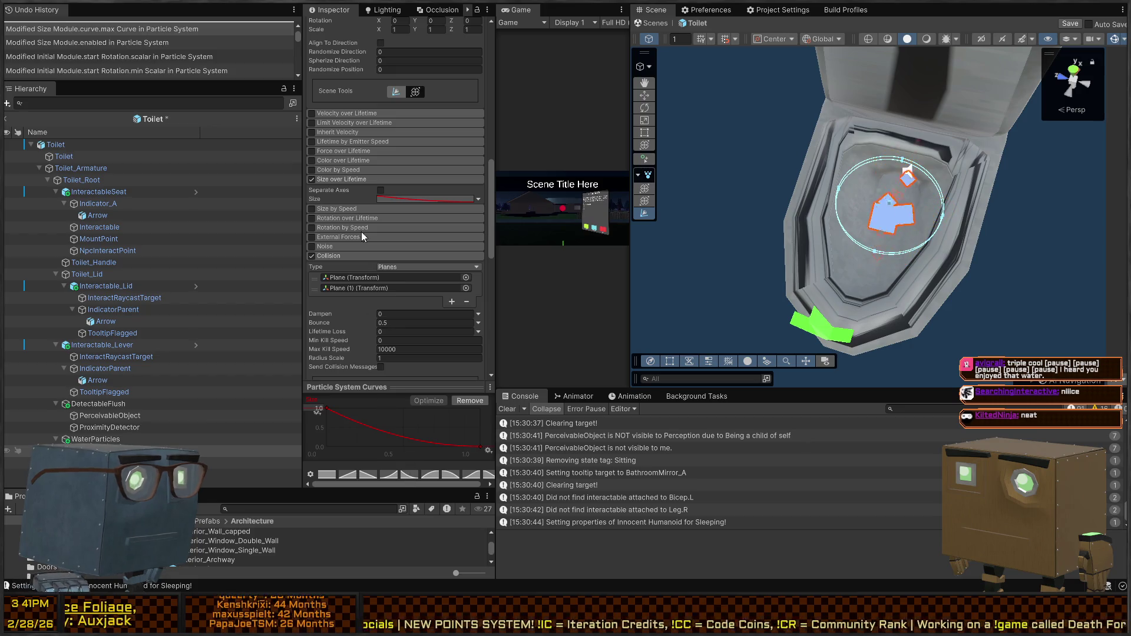
scroll(361, 233, up, 5)
drag(982, 212, 790, 176)
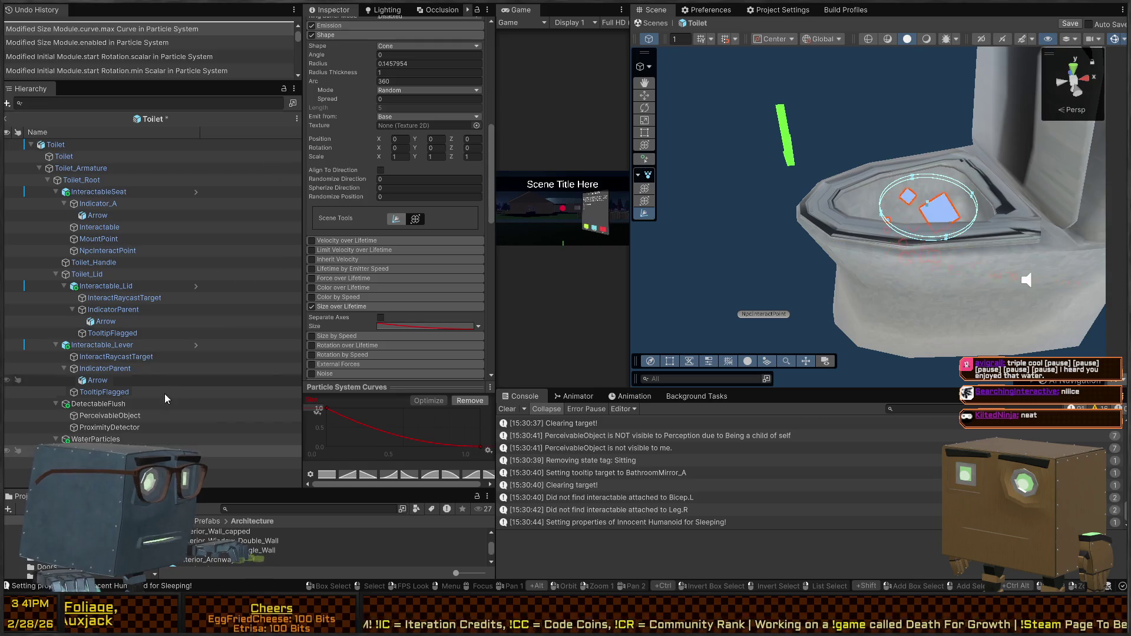
Show the collision plane's Mesh Renderer and reposition it higher in the bowl at (0.10, 0.26, 0.00).
click(919, 189)
mouse_move(919, 188)
mouse_down()
mouse_move(890, 202)
mouse_move(913, 202)
mouse_up()
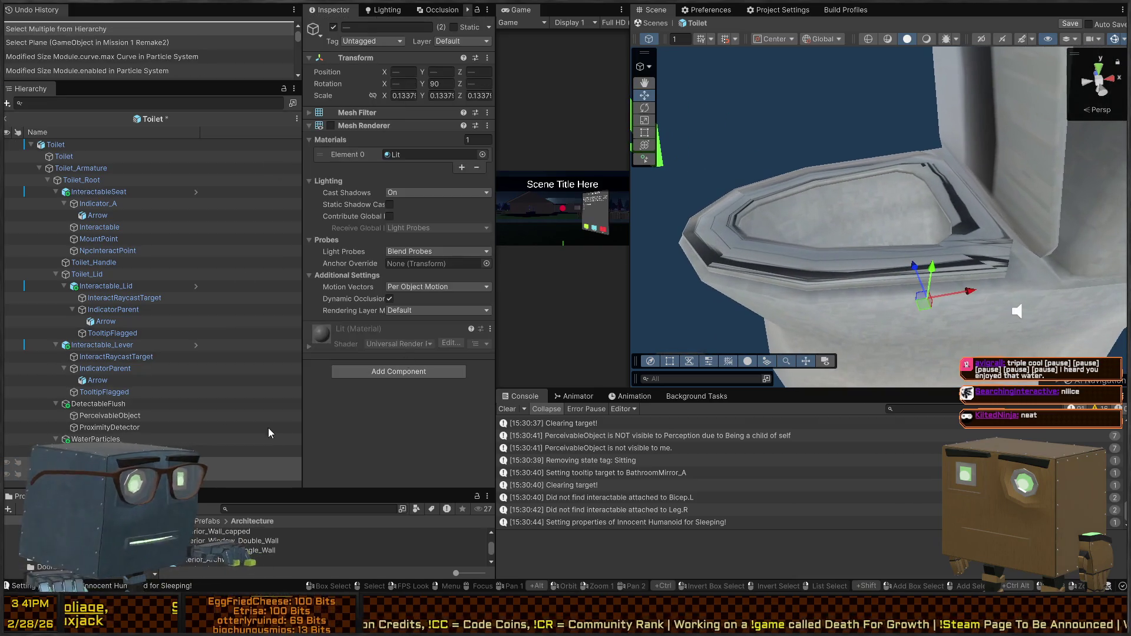
click(331, 125)
mouse_move(919, 254)
mouse_down()
mouse_move(953, 295)
mouse_move(920, 285)
mouse_move(950, 277)
mouse_up()
key(w)
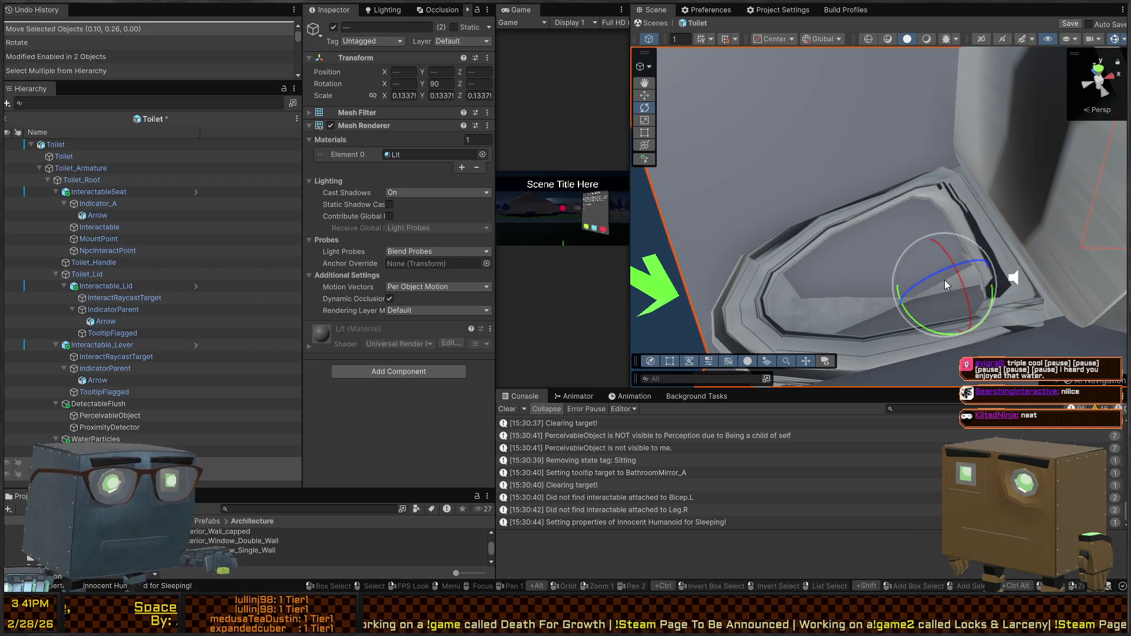
mouse_move(932, 276)
mouse_down()
mouse_move(940, 270)
mouse_move(890, 174)
mouse_move(1054, 221)
mouse_move(783, 237)
mouse_up()
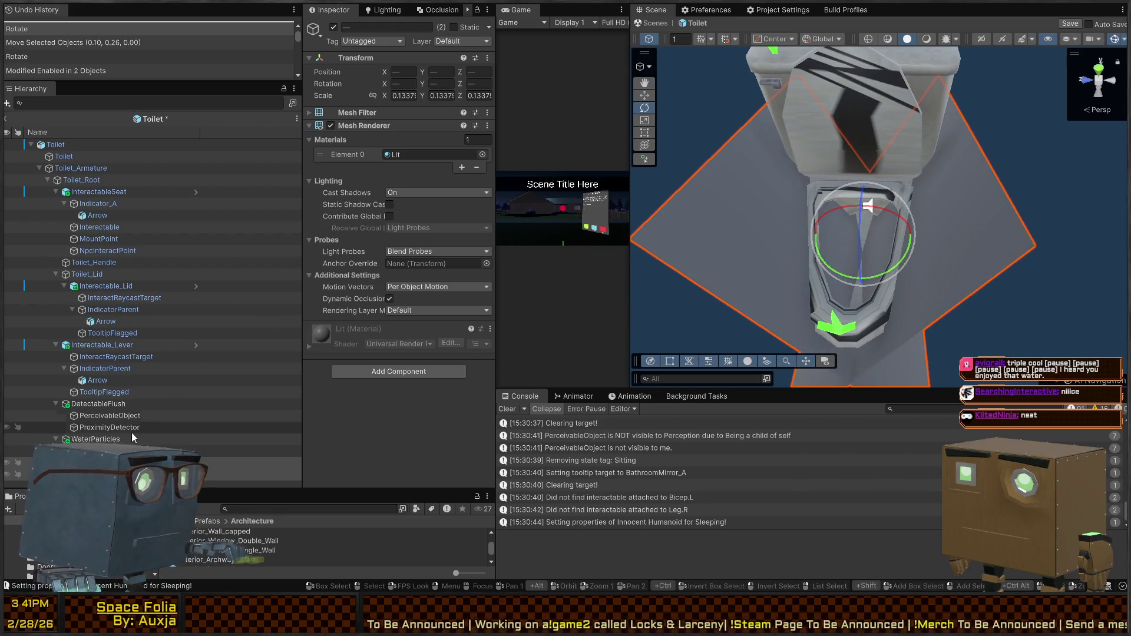
click(133, 439)
mouse_move(860, 242)
mouse_down()
mouse_move(802, 262)
mouse_move(781, 253)
mouse_up()
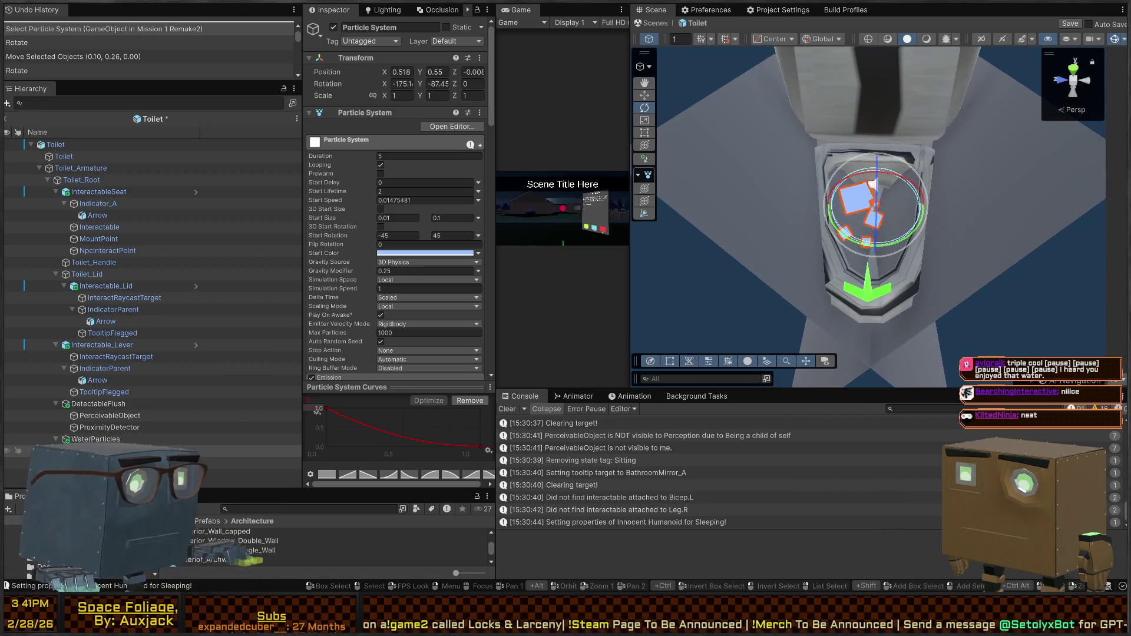
Hide both collision planes by unticking their Mesh Renderers.
click(227, 474)
shift+click(226, 462)
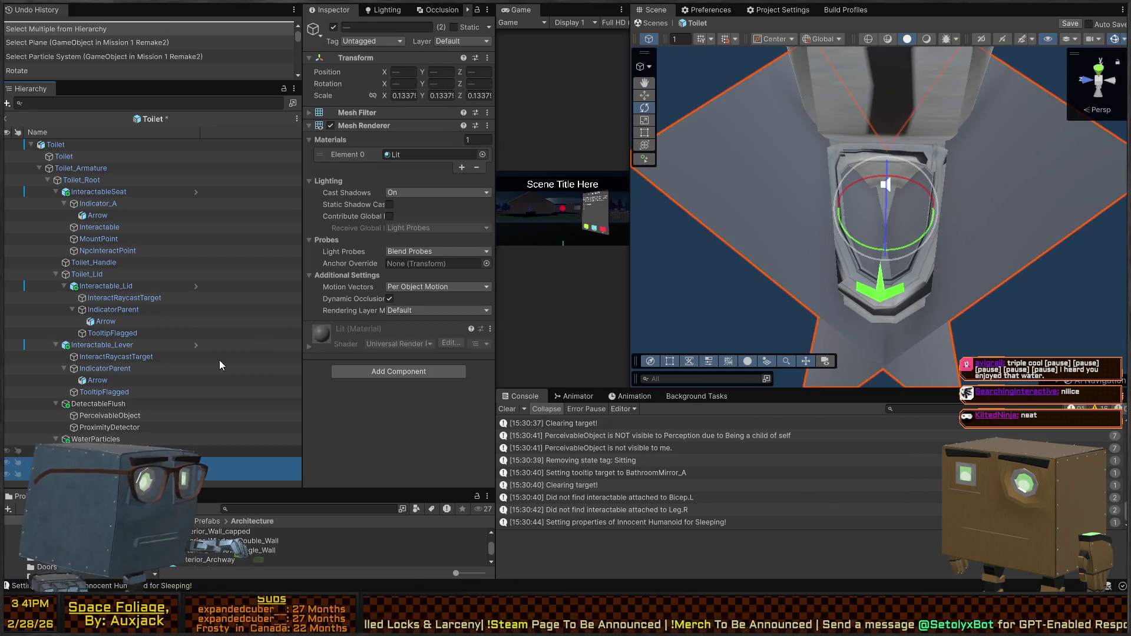
click(330, 125)
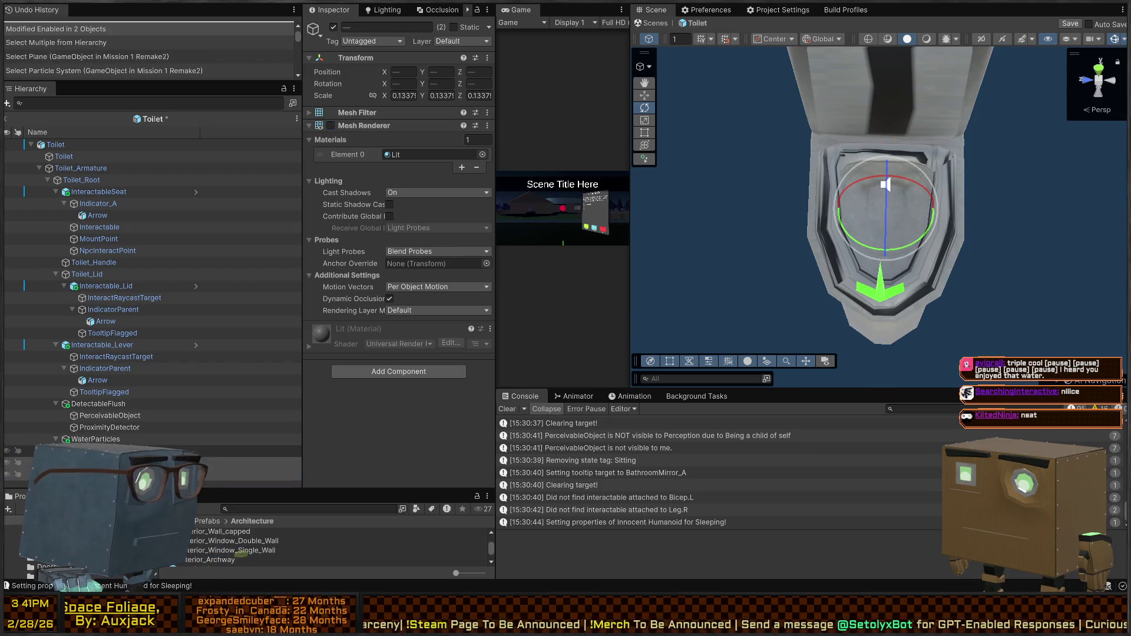
Set the water particles' Start Color to Random Between Two Colors.
click(227, 451)
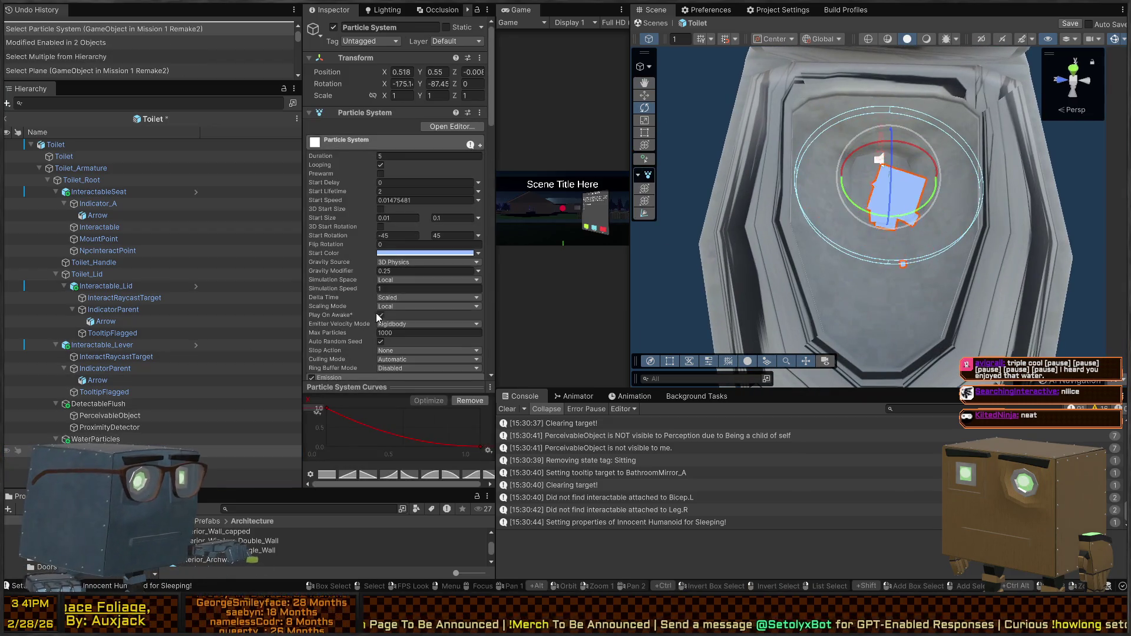
click(478, 253)
click(573, 285)
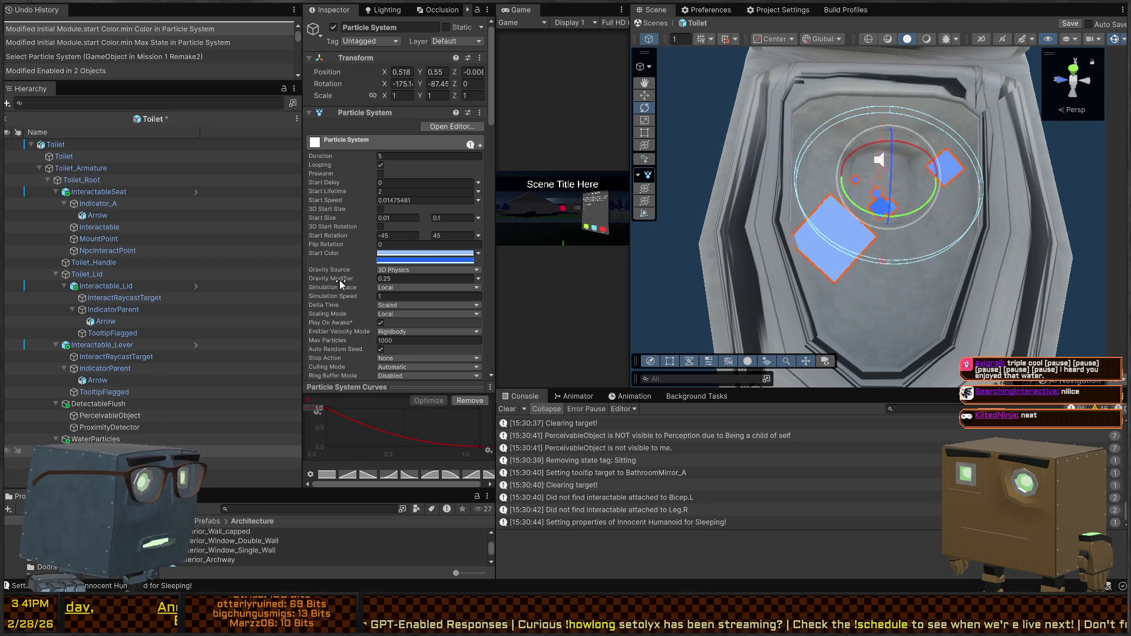
Set Emission Rate over Time to 25.
scroll(352, 286, down, 5)
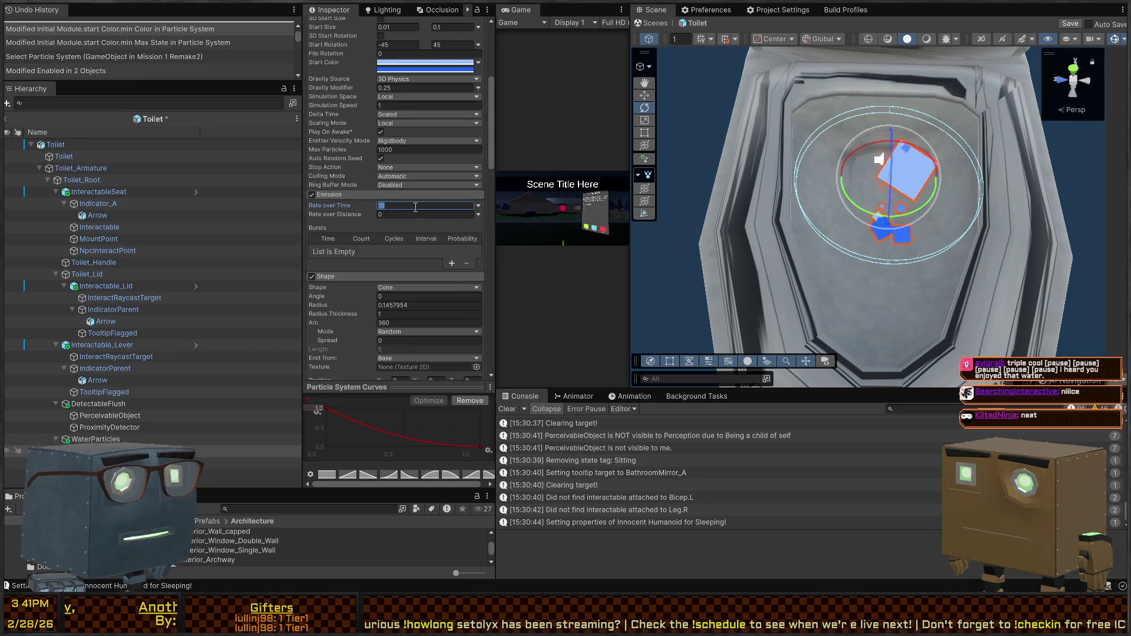
text(125)
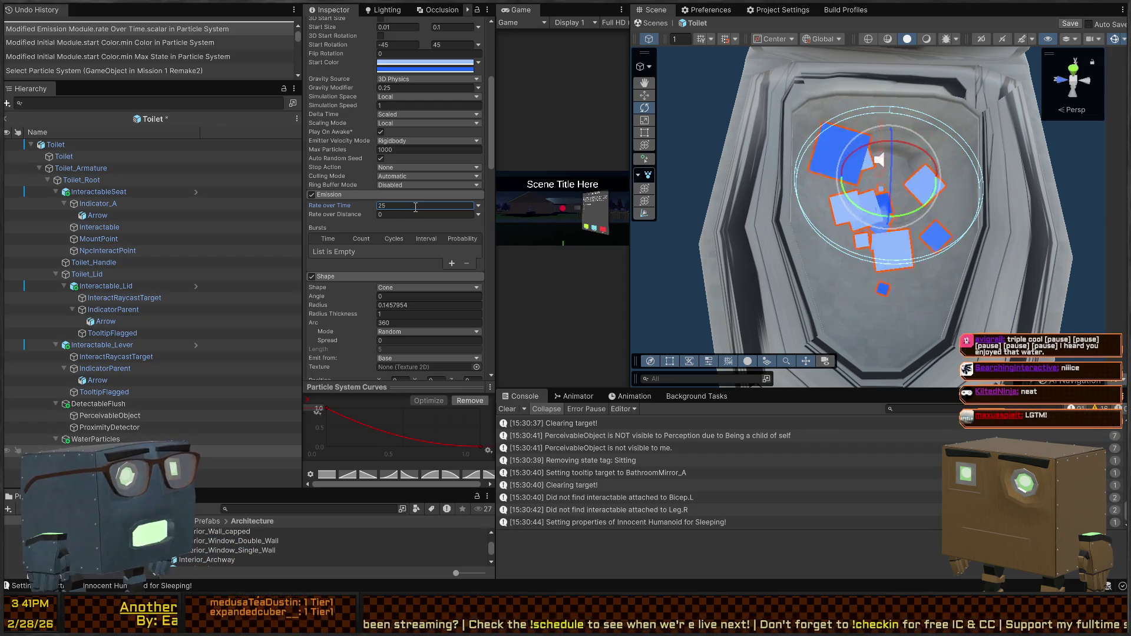
mouse_move(789, 177)
mouse_down()
mouse_move(781, 144)
mouse_move(799, 194)
mouse_move(805, 161)
mouse_up()
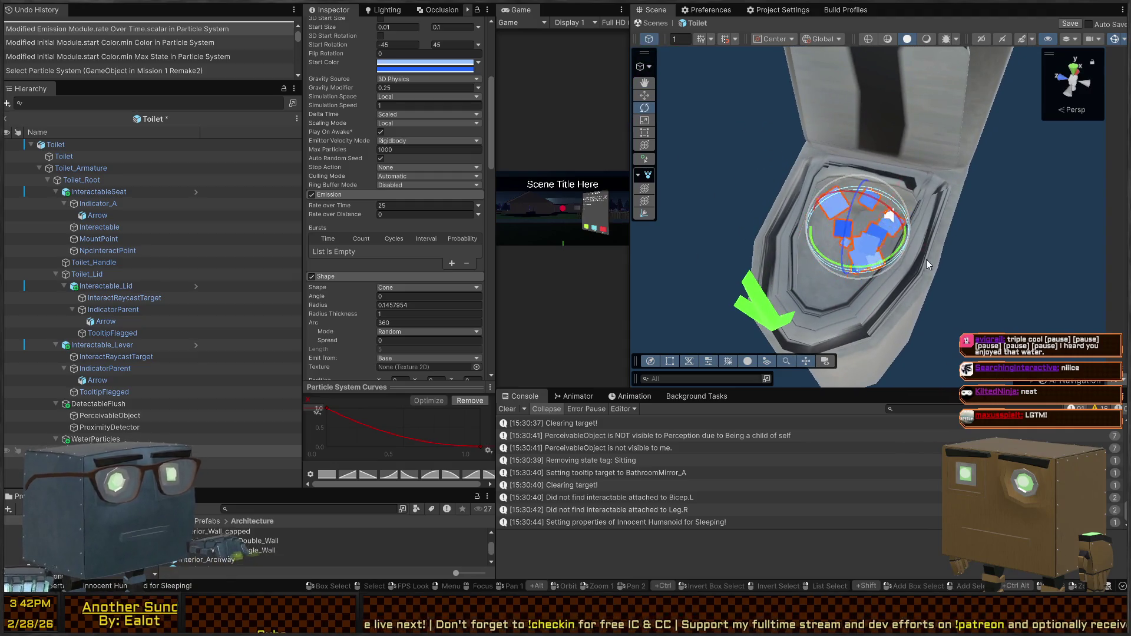
drag(920, 232, 890, 228)
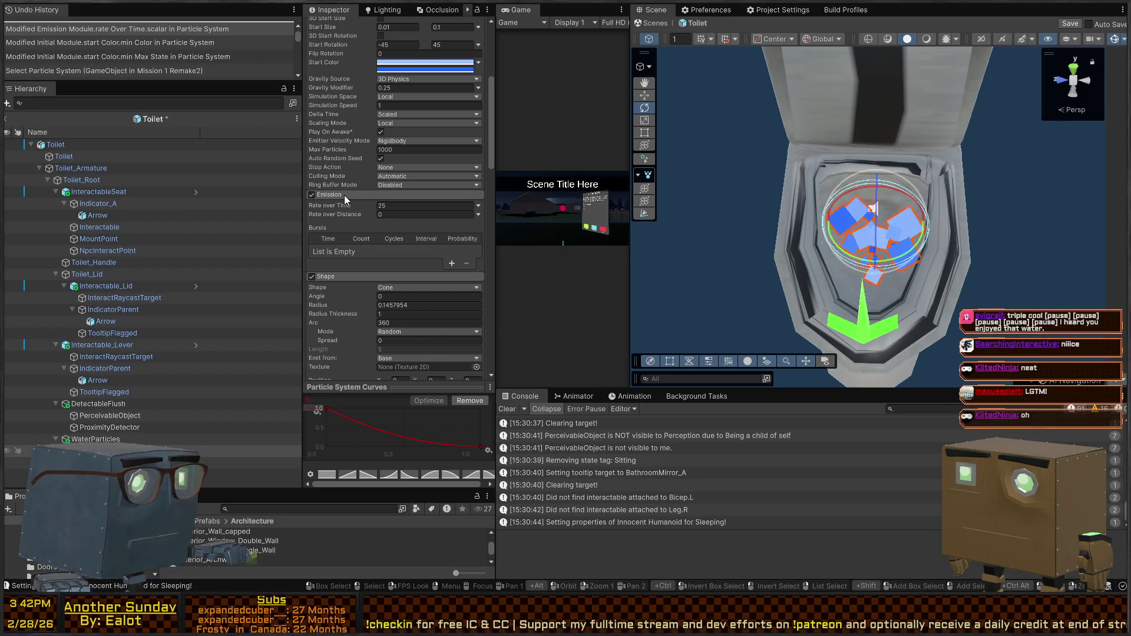
Toggle the particle emission off and back on, then save the Toilet prefab.
click(311, 194)
click(311, 194)
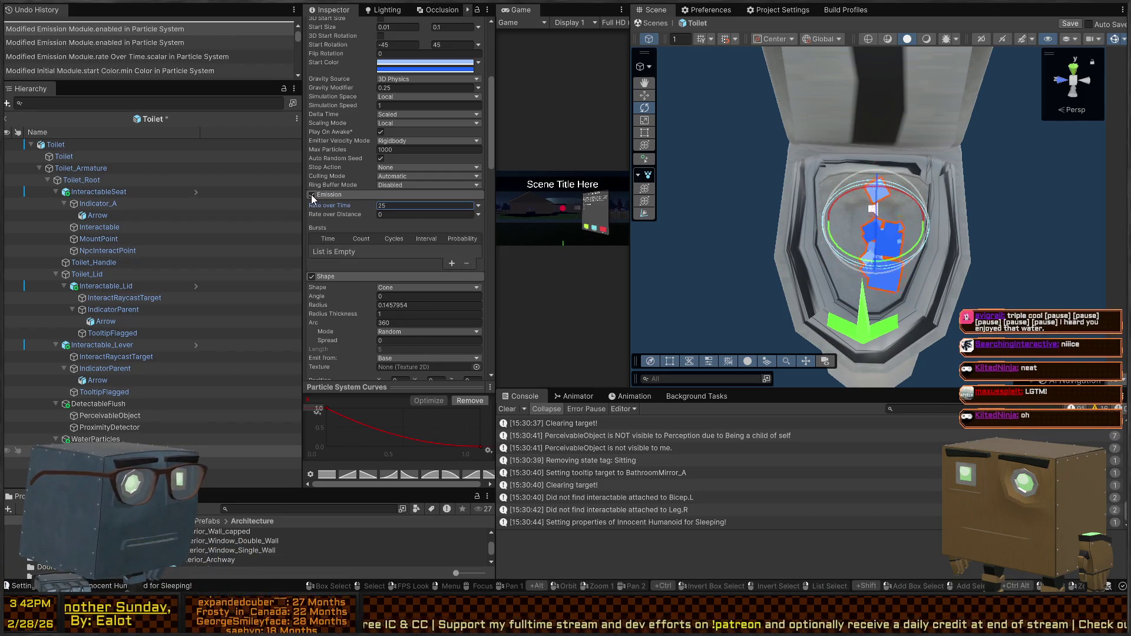
key(ctrl+s)
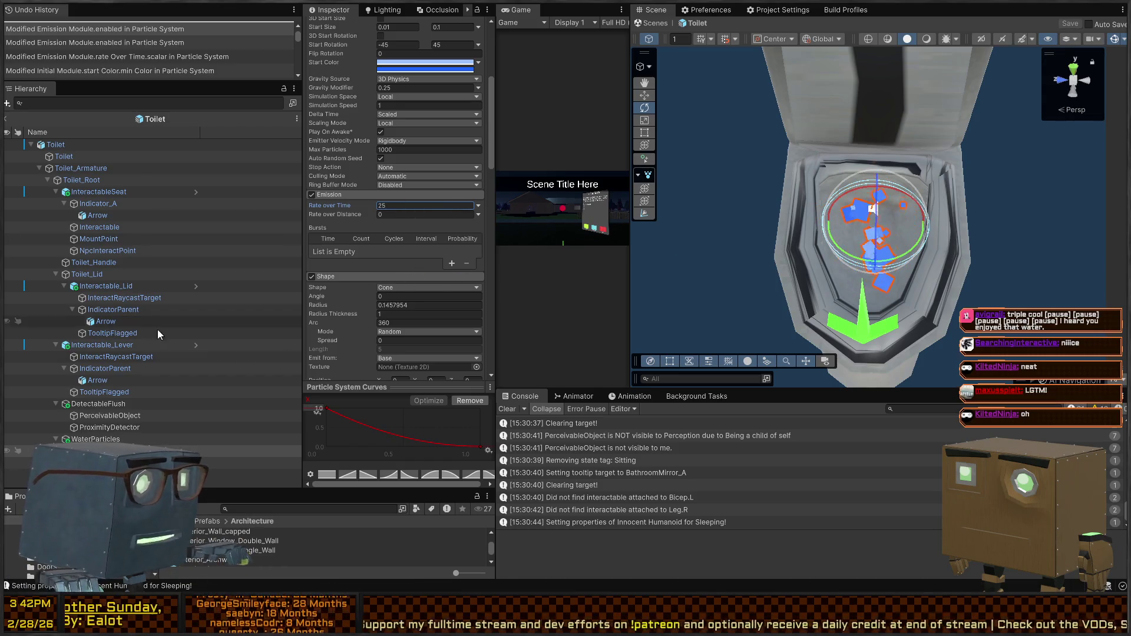
Deactivate WaterParticles and add an Interactable_Lever On Interact action that activates it.
click(94, 451)
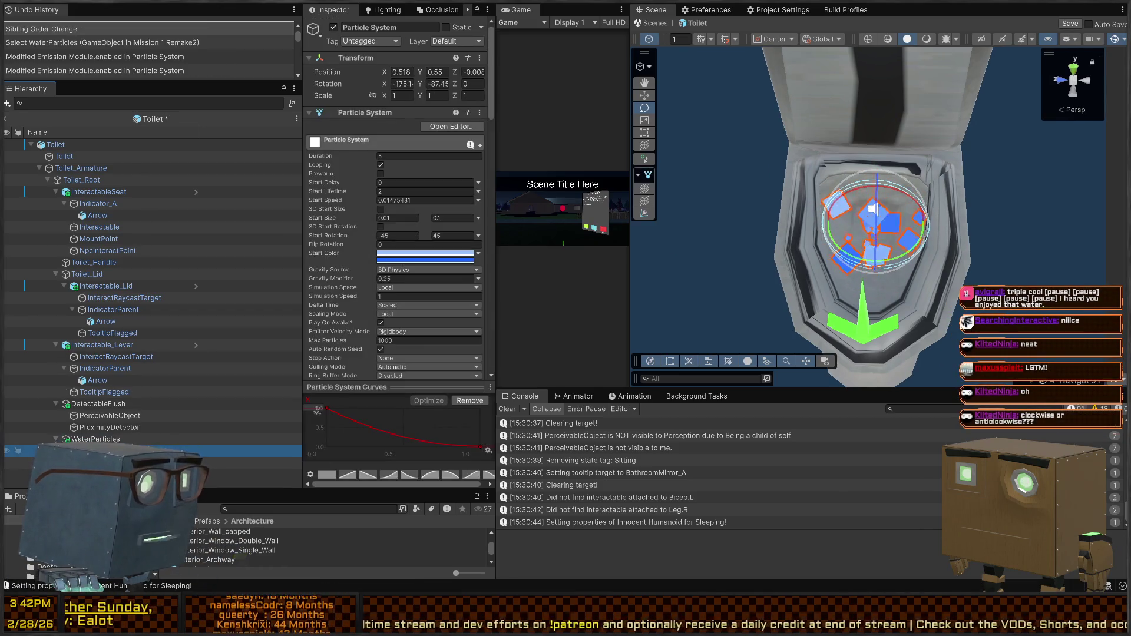
key(alt+shift+a)
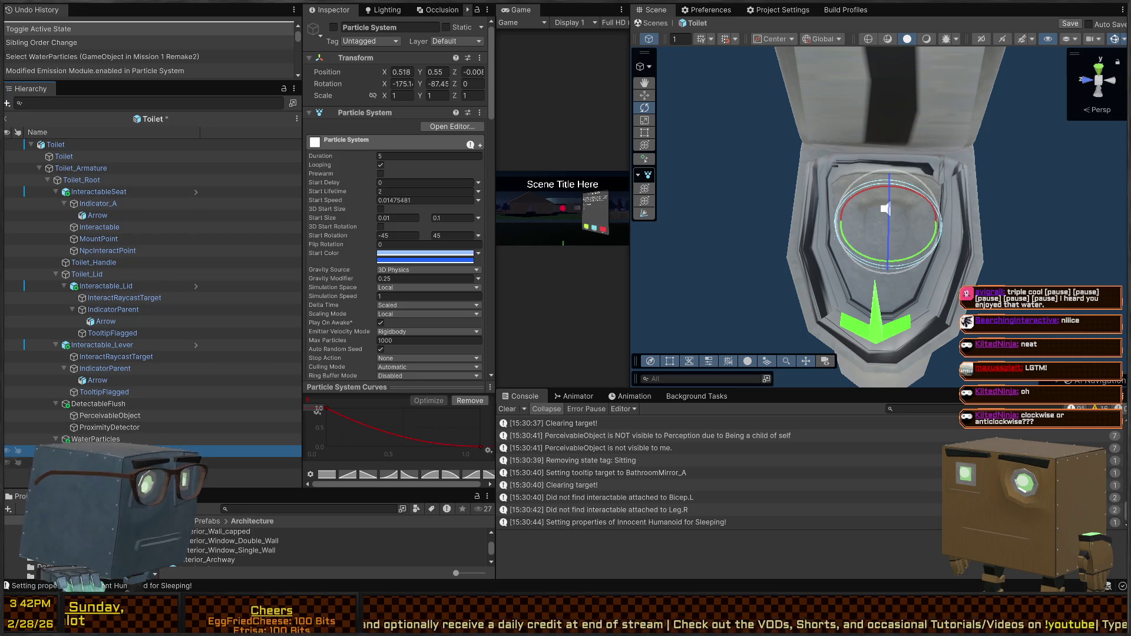
click(98, 406)
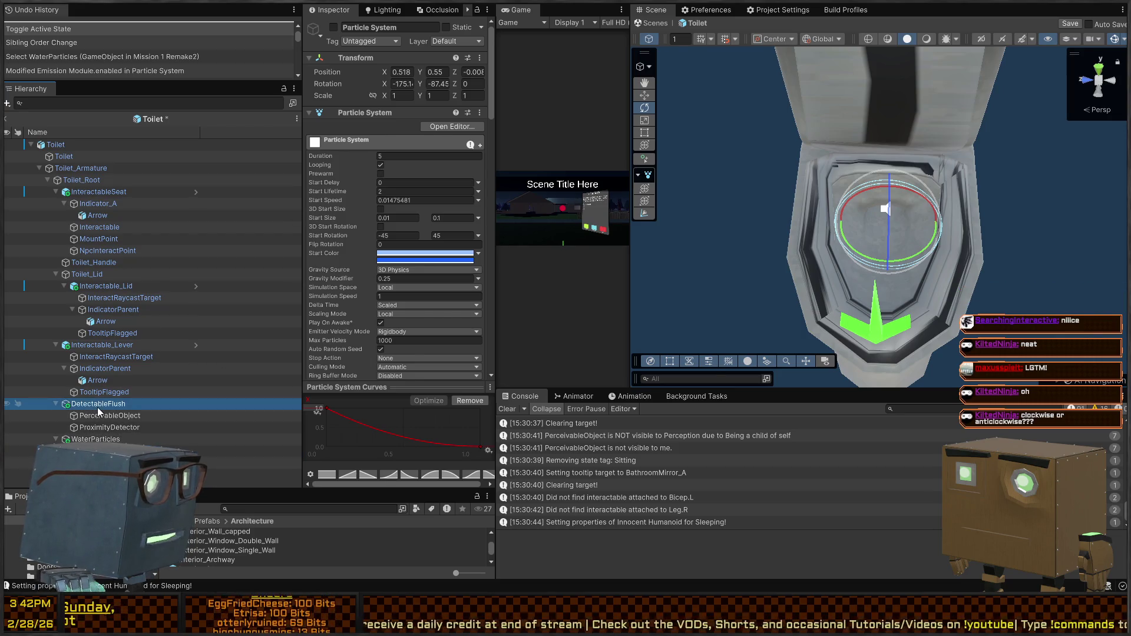
click(114, 345)
scroll(390, 287, down, 10)
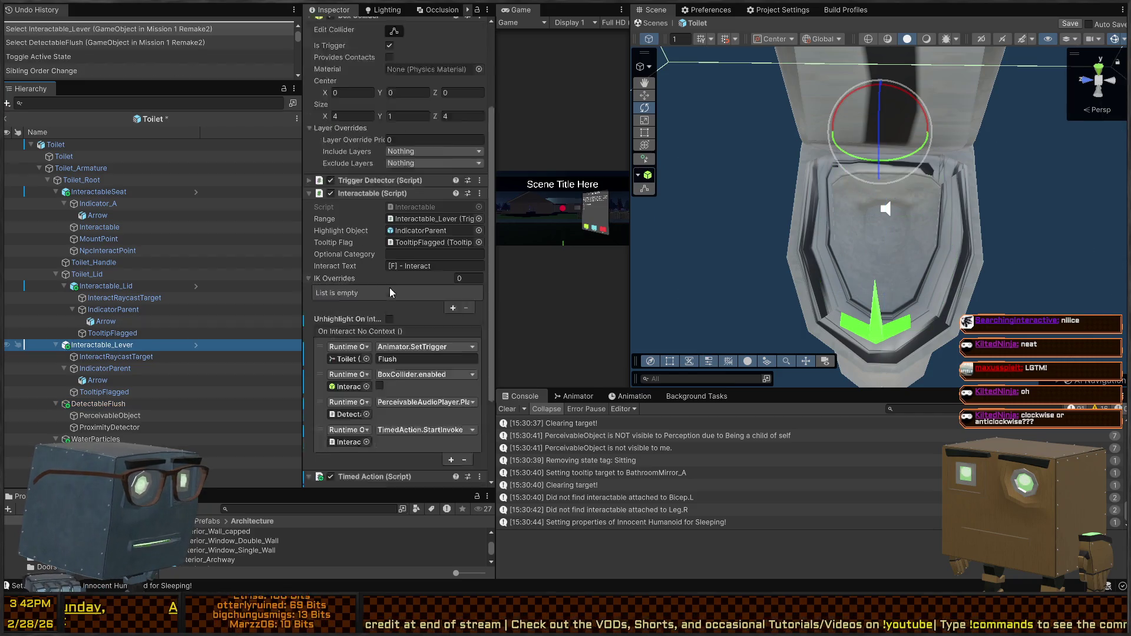
click(449, 341)
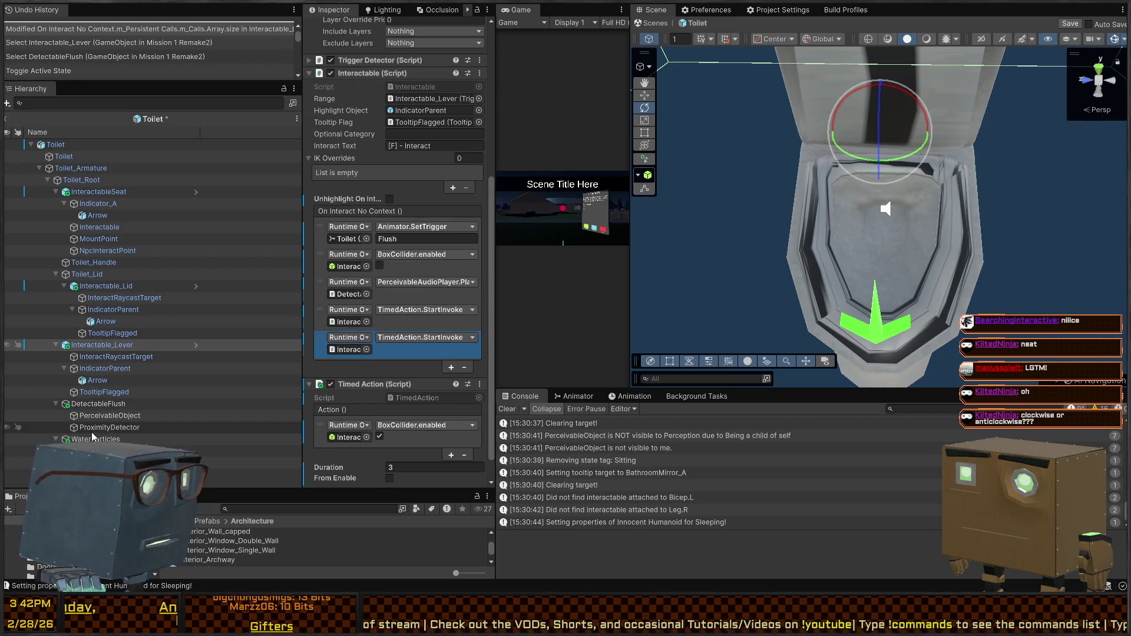
mouse_move(90, 406)
mouse_down()
mouse_move(100, 439)
mouse_move(235, 345)
mouse_move(355, 355)
mouse_up()
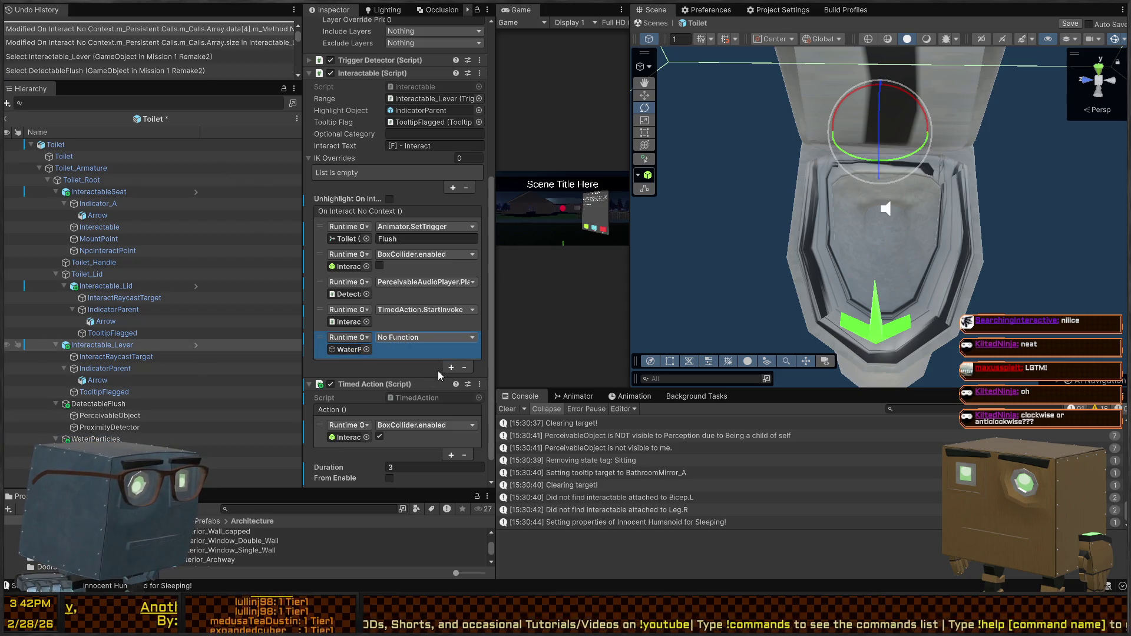
click(526, 465)
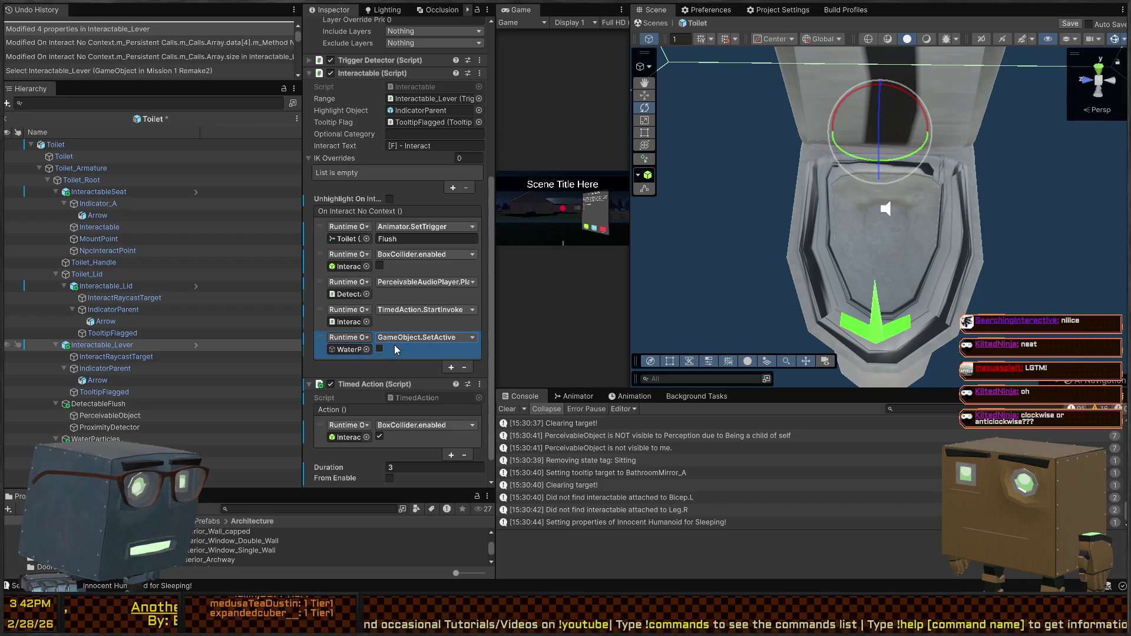
click(380, 349)
Add a lever Timed Action that deactivates WaterParticles, then save the prefab.
scroll(412, 383, down, 1)
click(450, 427)
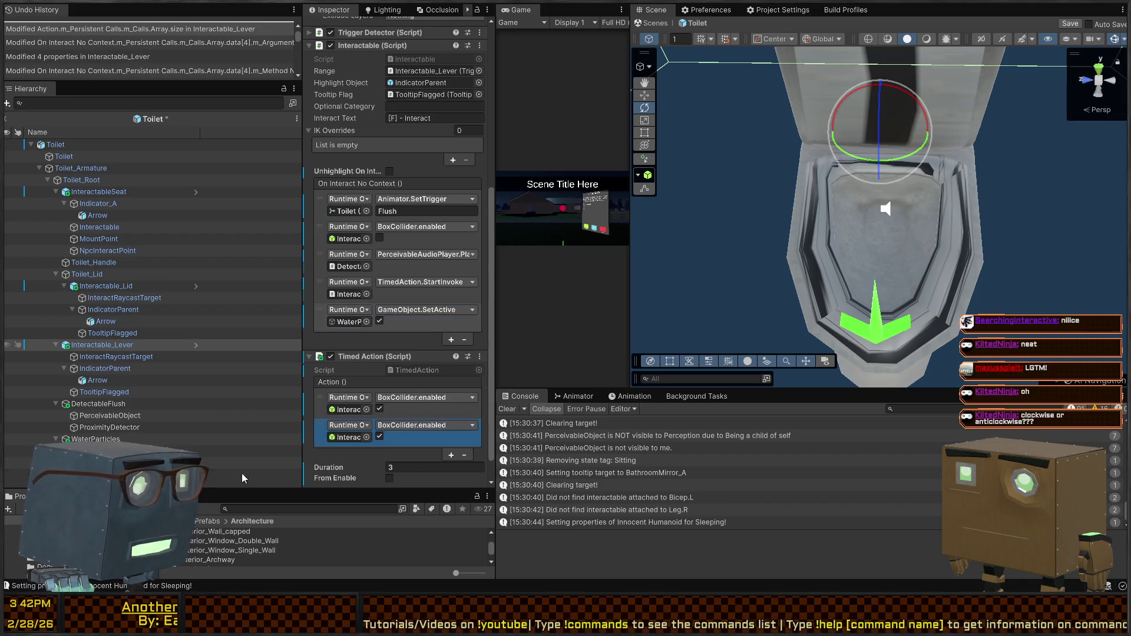
mouse_move(94, 439)
mouse_down()
mouse_move(236, 345)
mouse_move(349, 437)
mouse_up()
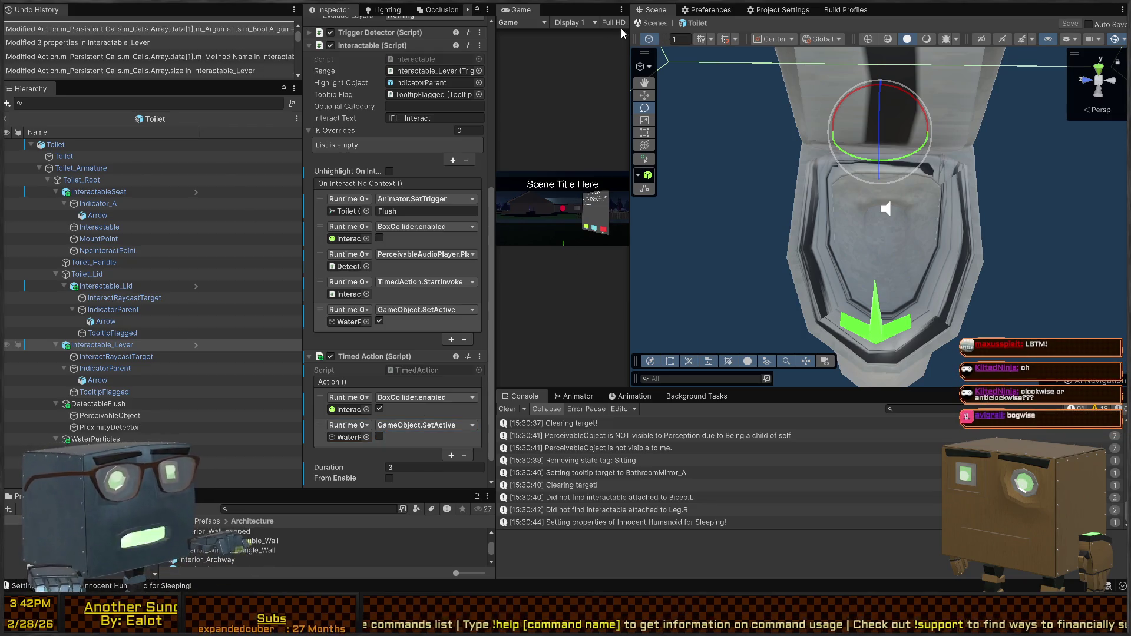
click(651, 24)
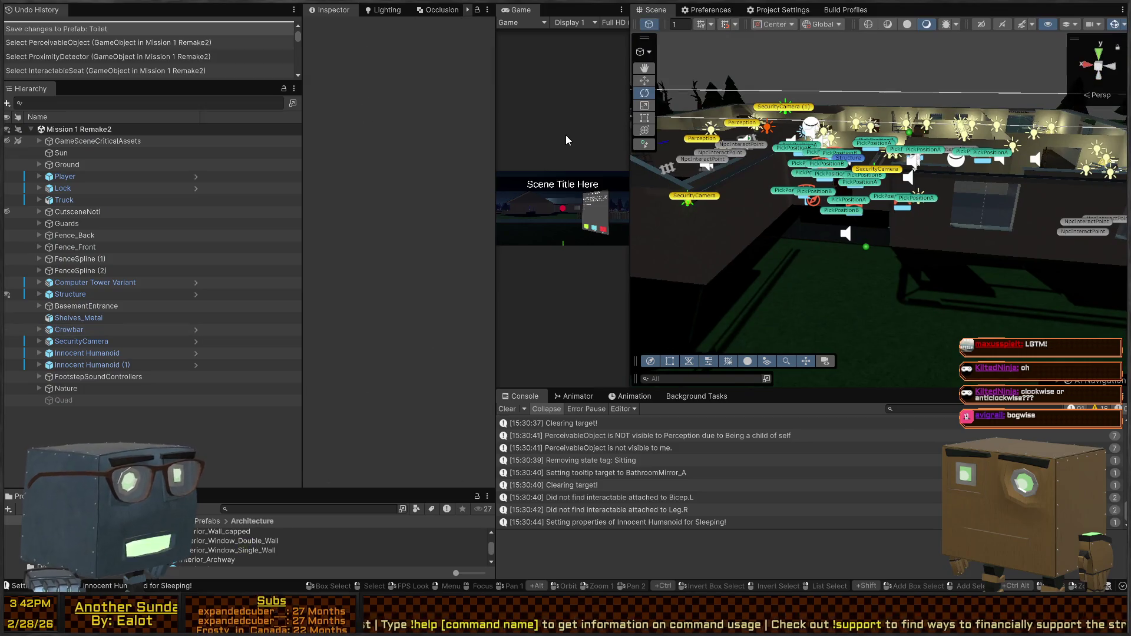
Start the mission in a maximized Game view and walk through the courtyard into the house.
key(shift+space)
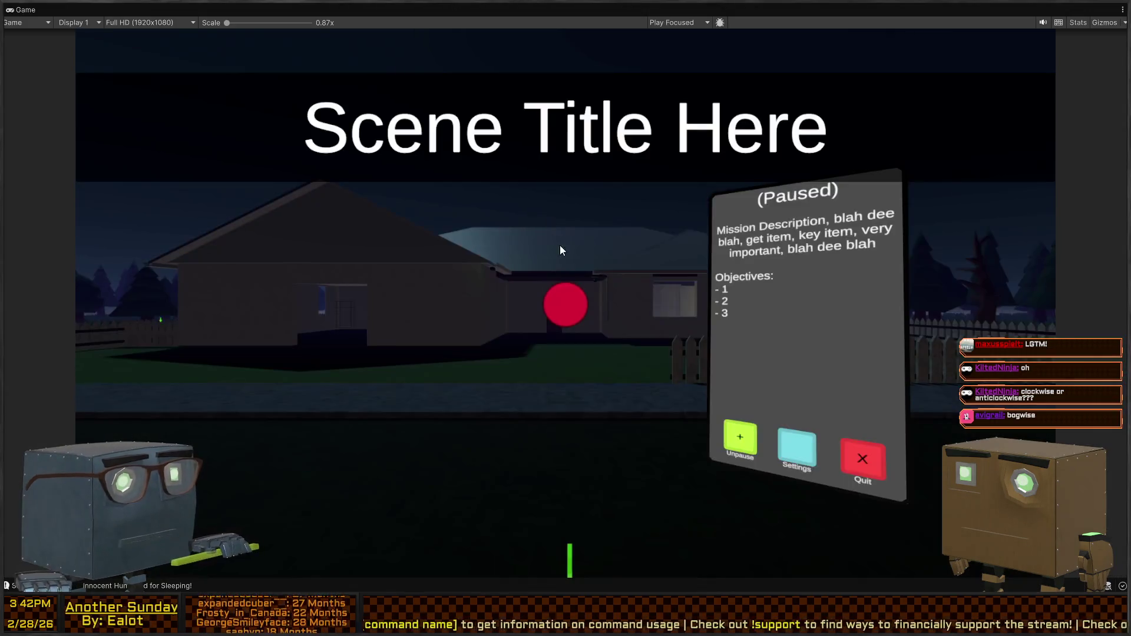
key(Escape)
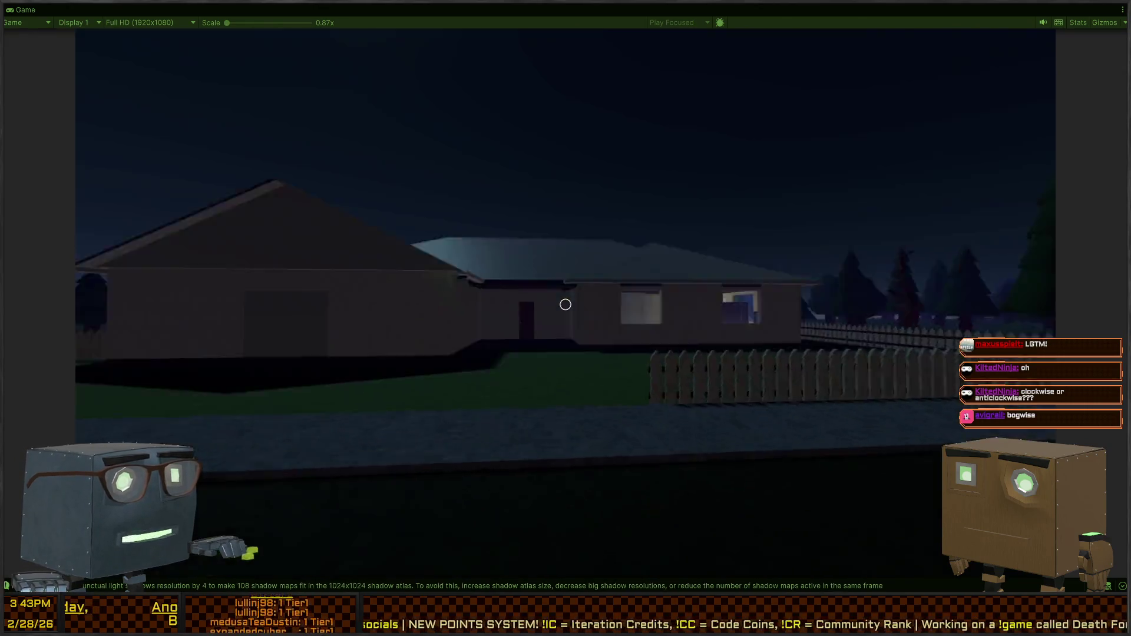
key(w)
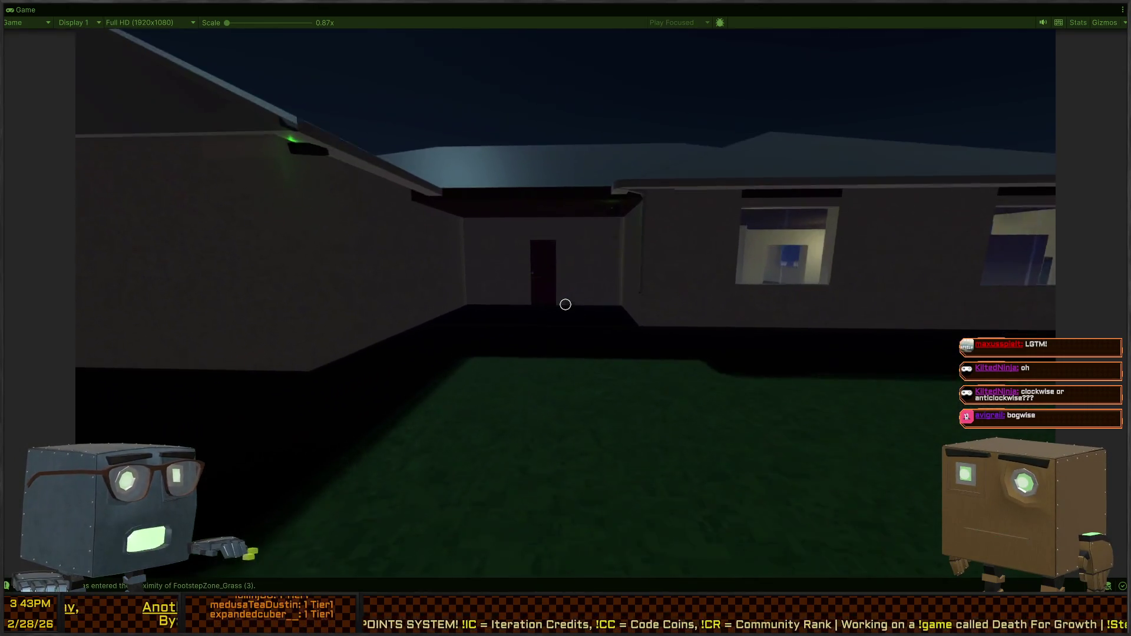
key(w)
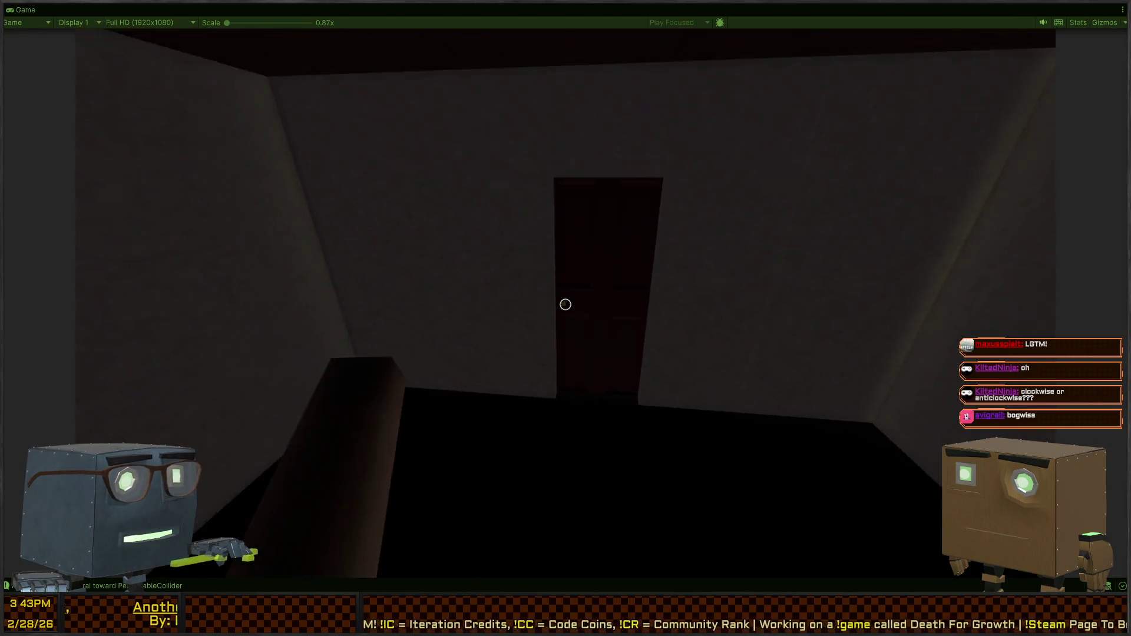
key(f)
Go through the hallway doors to the bathroom, interact with the toilet, and restore the editor layout.
key(w)
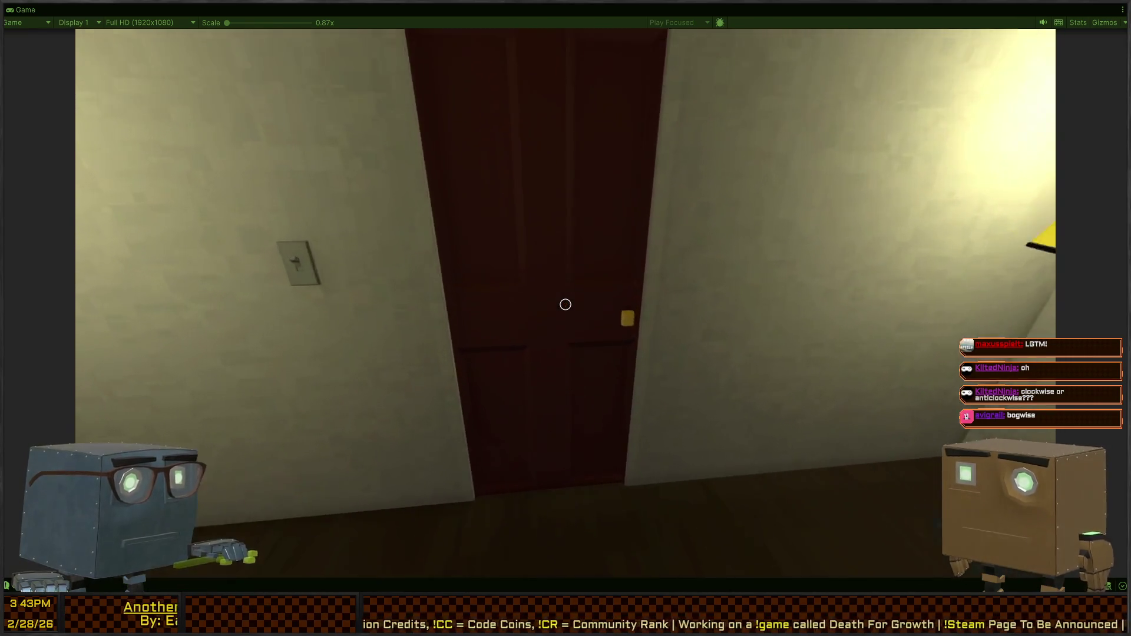
key(f)
key(w)
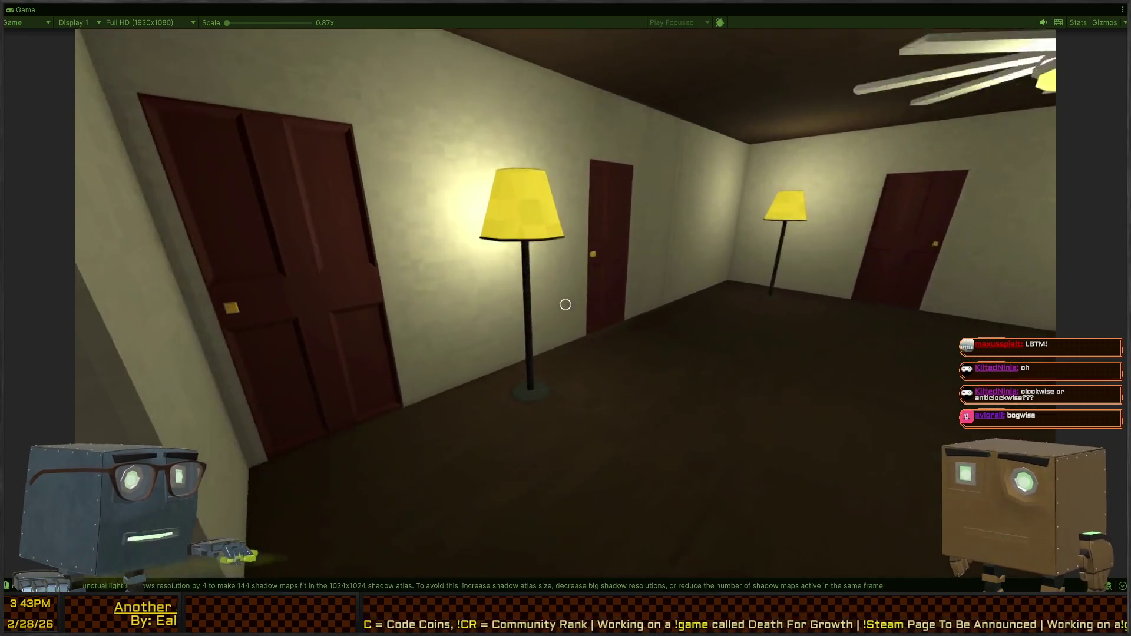
key(w)
key(f)
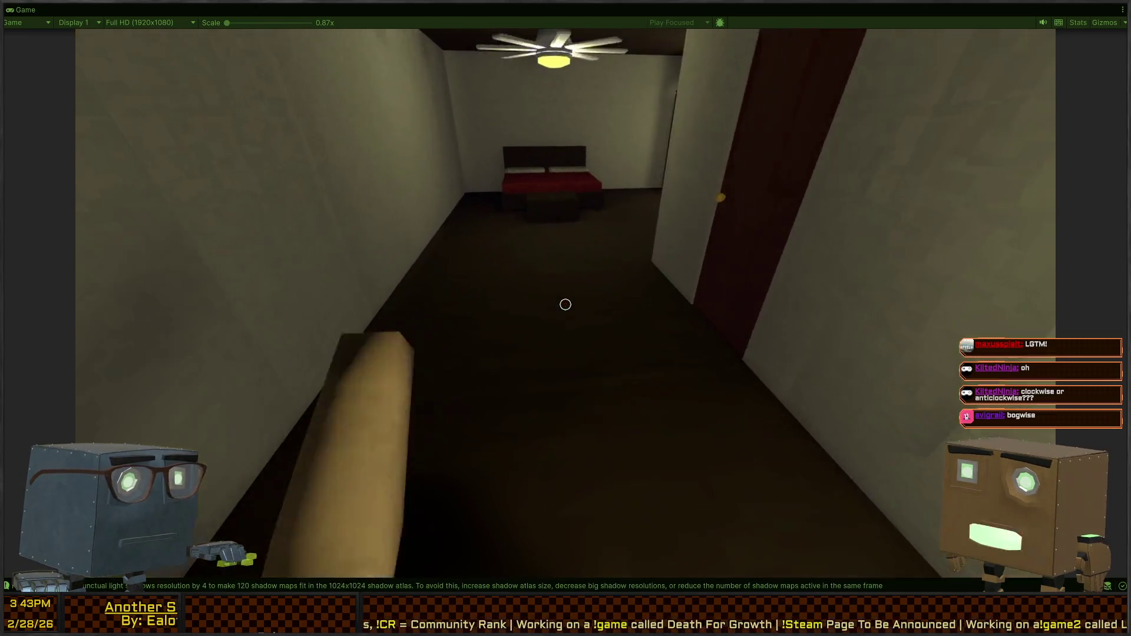
key(f)
key(w)
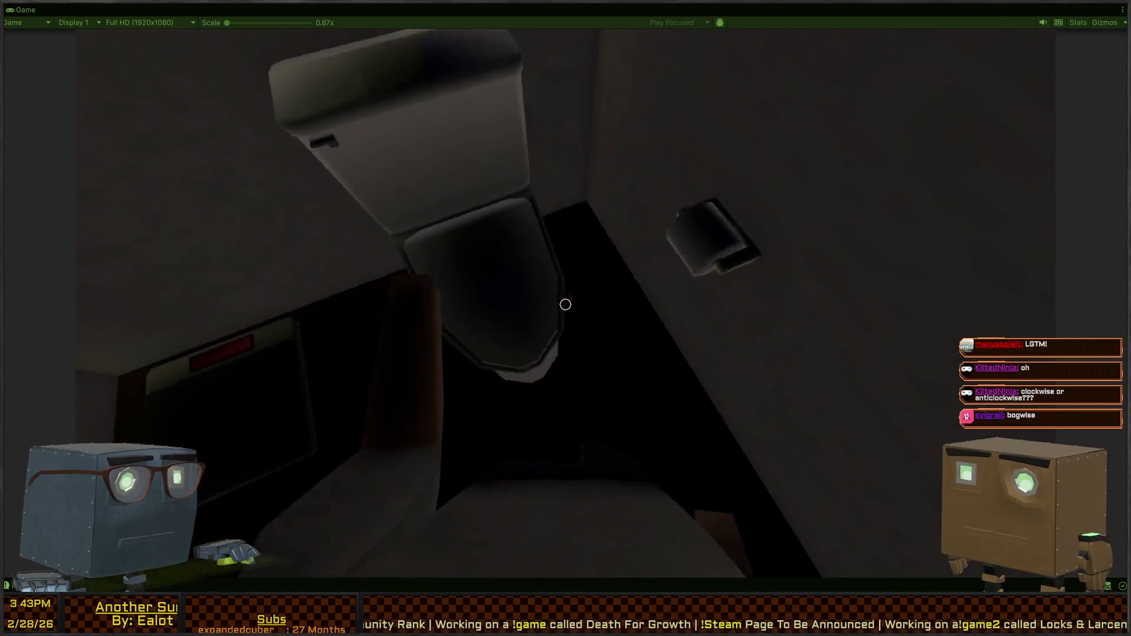
key(f)
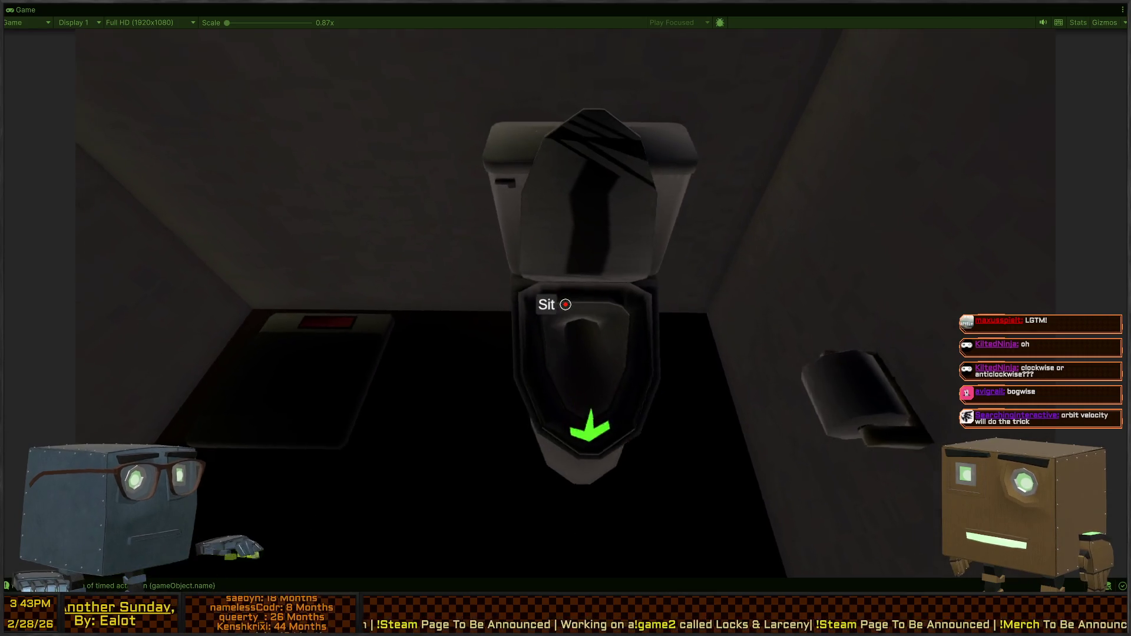
key(shift+space)
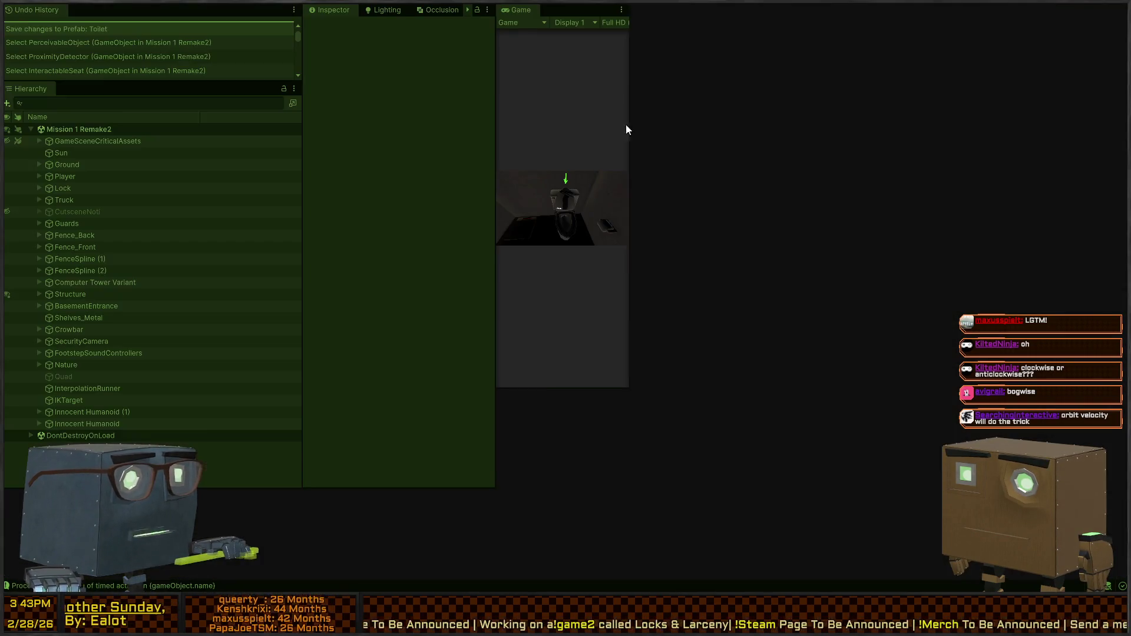
Move the scene view to the toilet and select Toilet_Armature > WaterParticles > Particle System.
key(w)
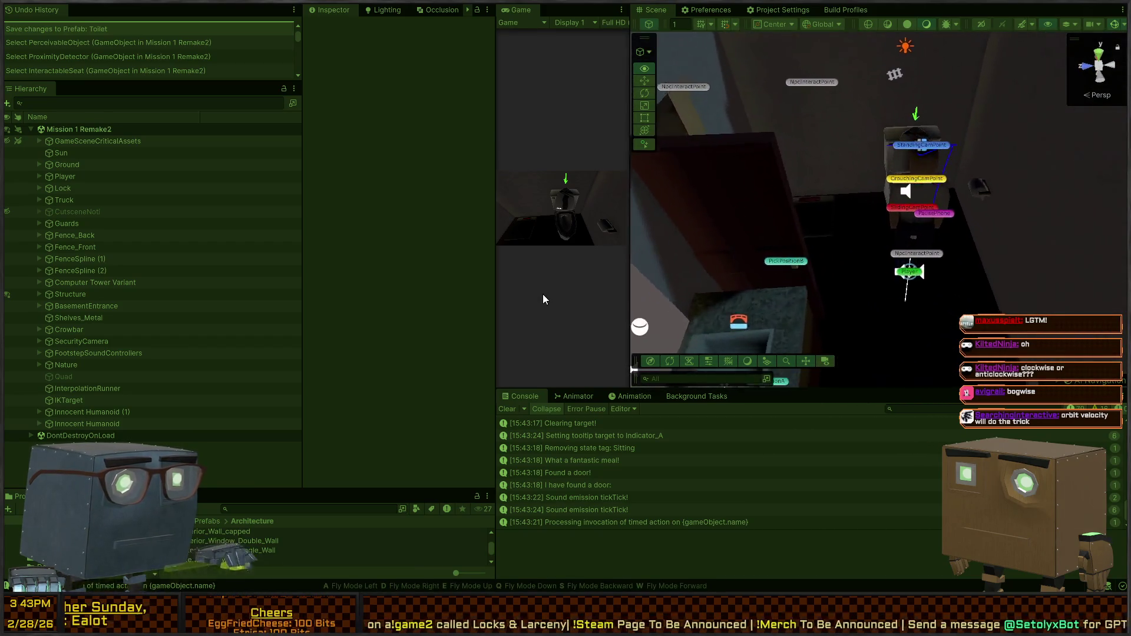
mouse_move(707, 295)
mouse_down()
mouse_move(761, 311)
mouse_move(875, 258)
mouse_up()
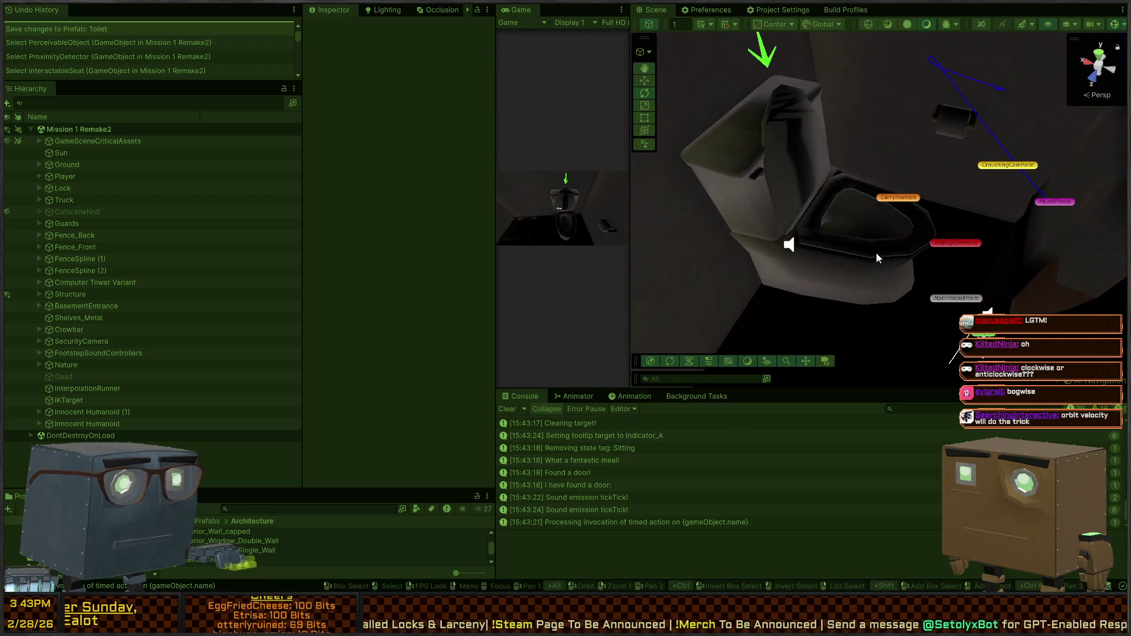
click(843, 211)
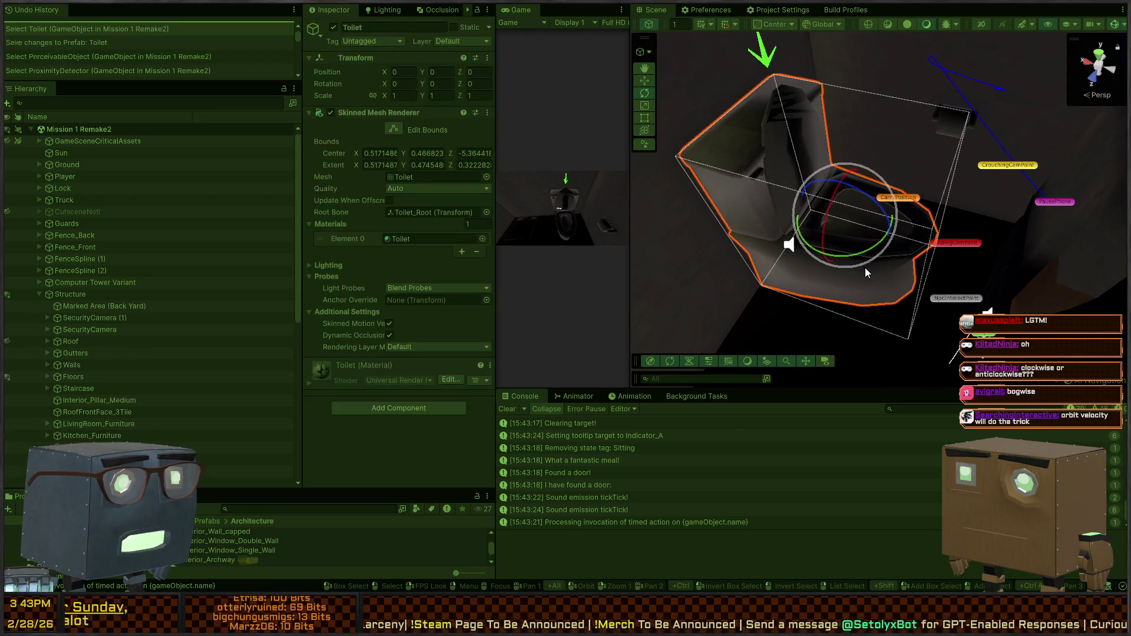
scroll(115, 364, down, 5)
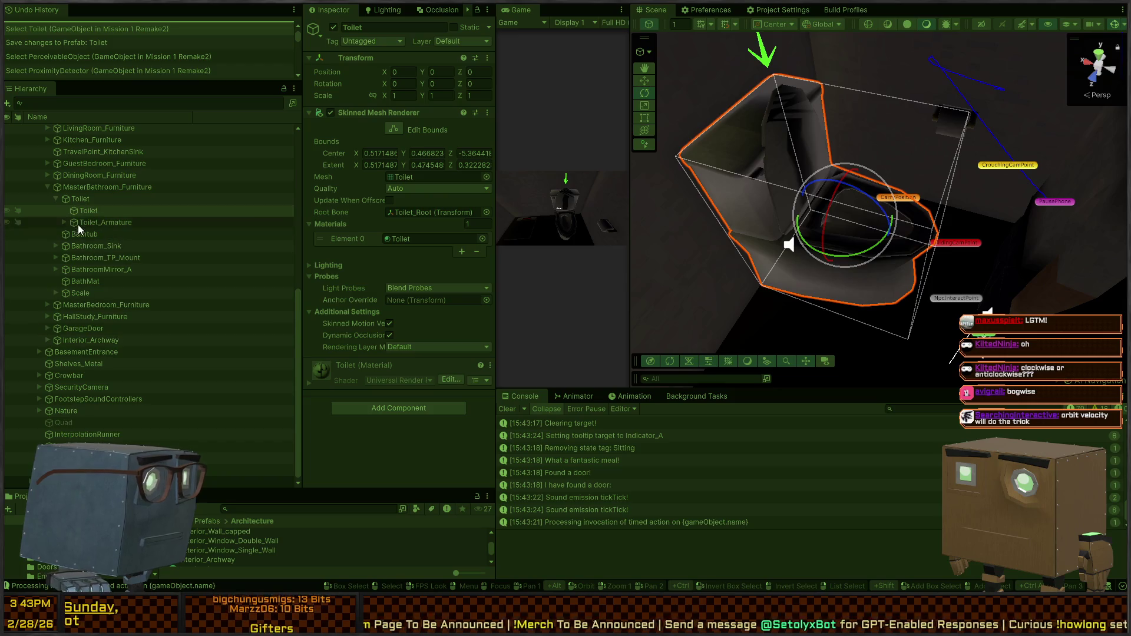
click(63, 222)
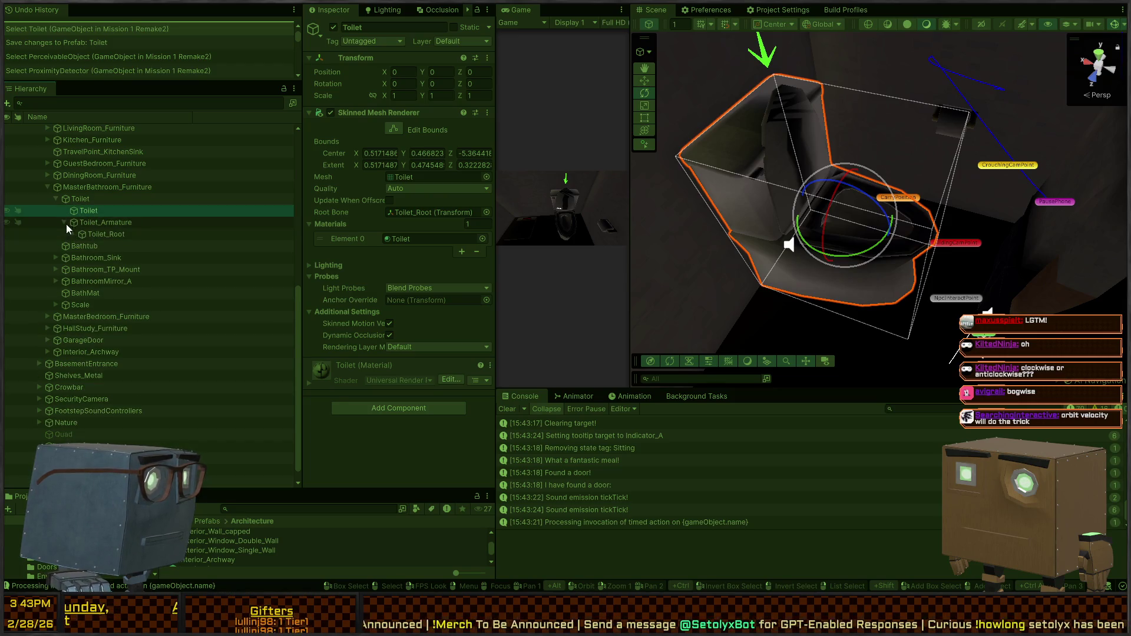
scroll(94, 238, down, 3)
click(98, 242)
click(80, 242)
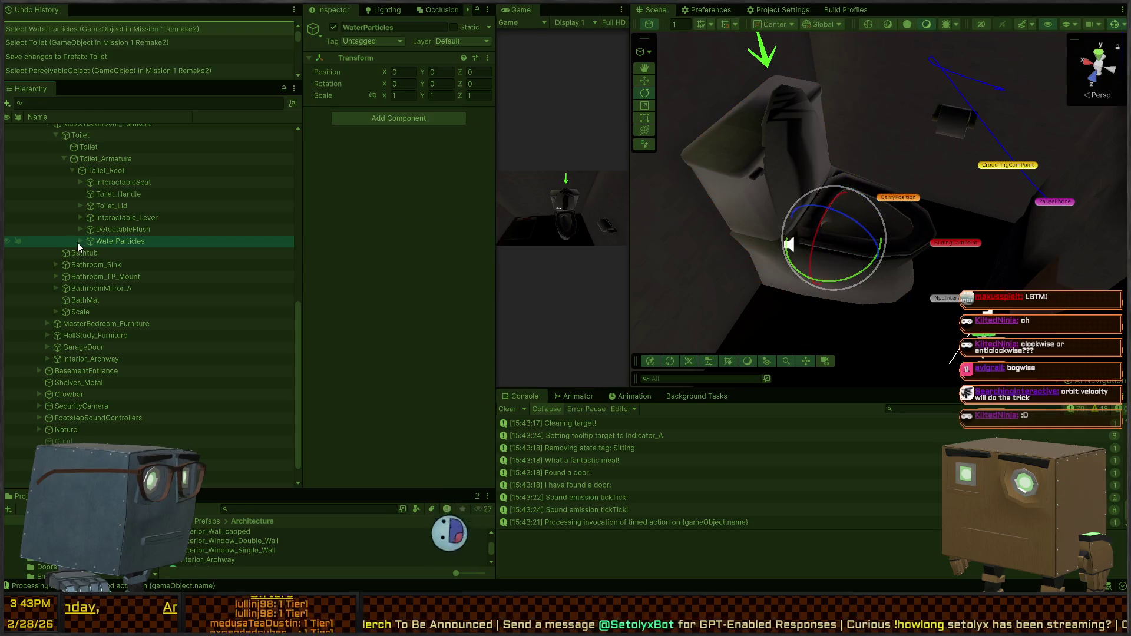
click(126, 254)
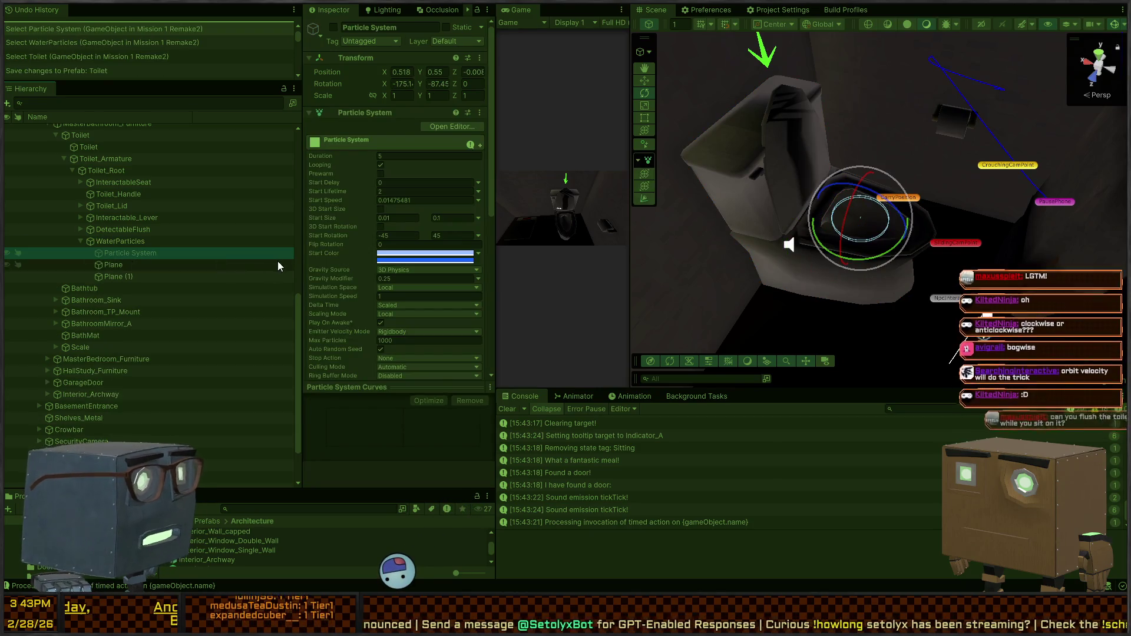
scroll(363, 242, up, 4)
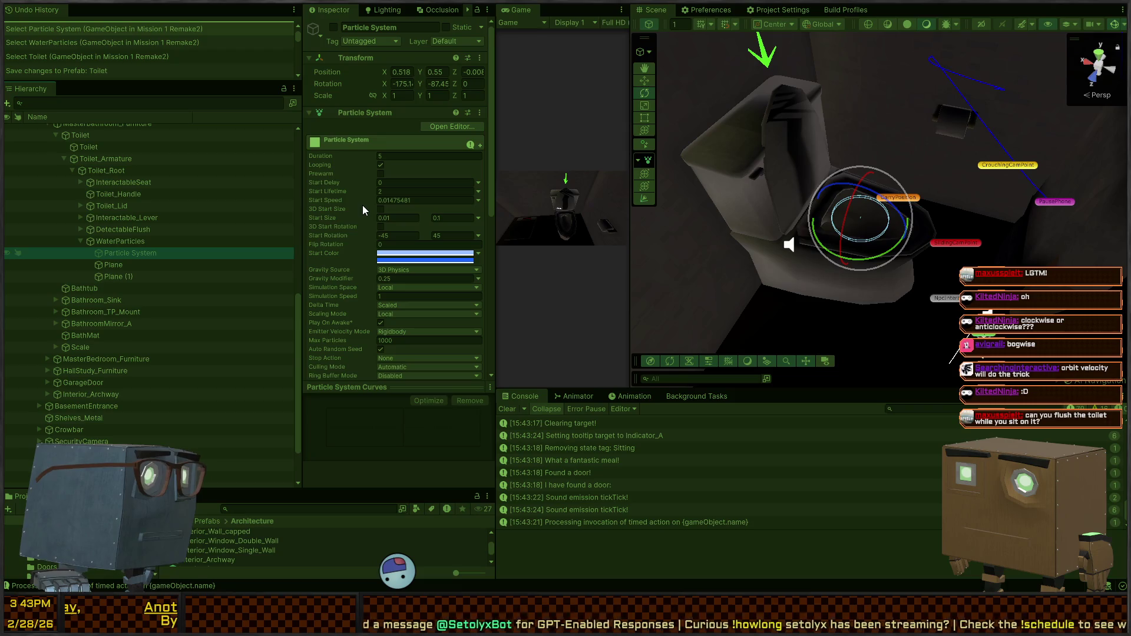
Toggle WaterParticles inactive and active several times during play, then stop Play mode.
key(alt+shift+a)
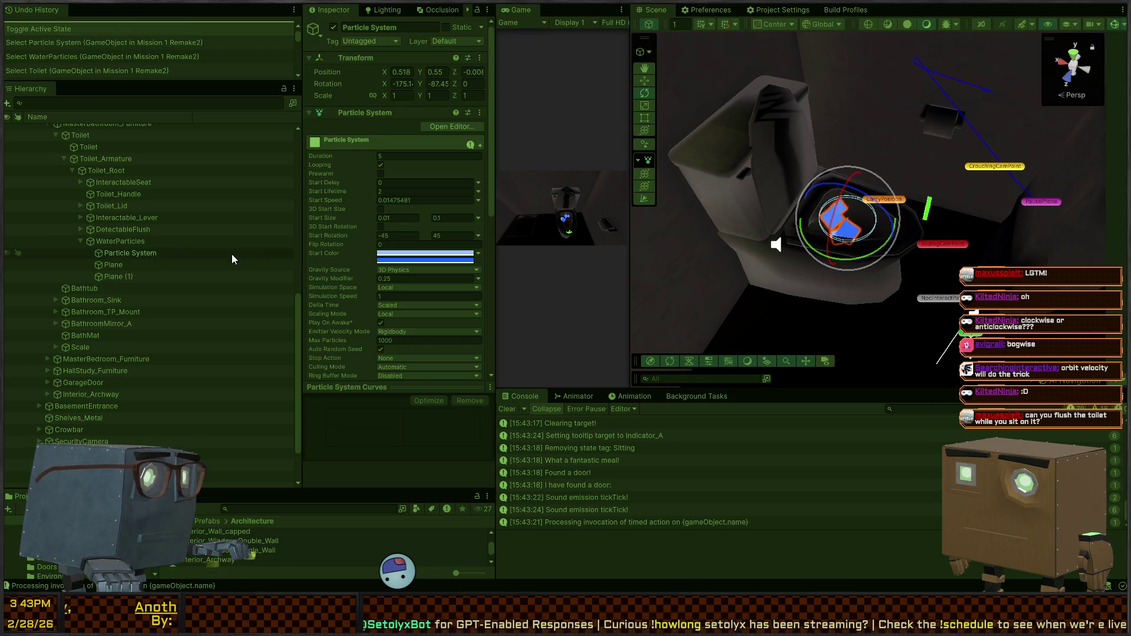
click(548, 234)
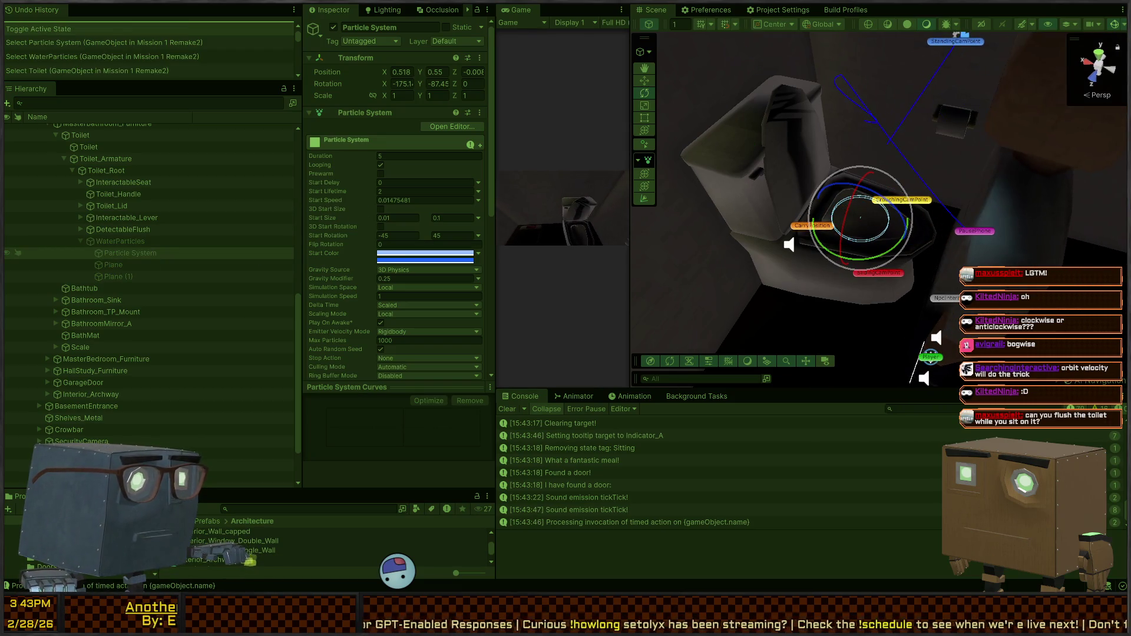
key(alt+shift+a)
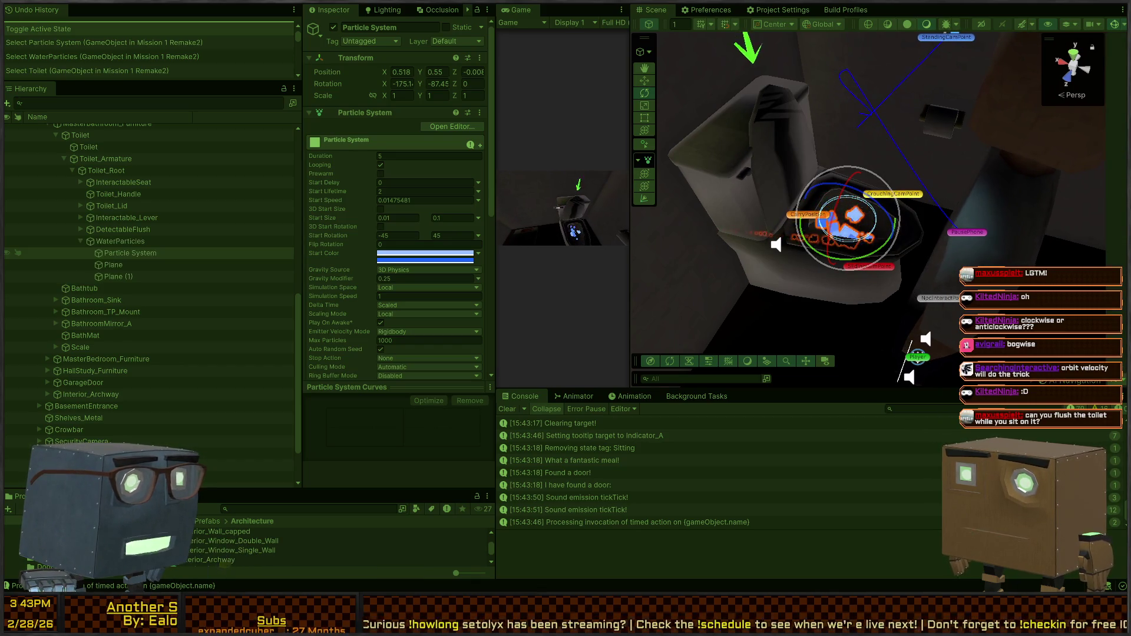
key(alt+shift+a)
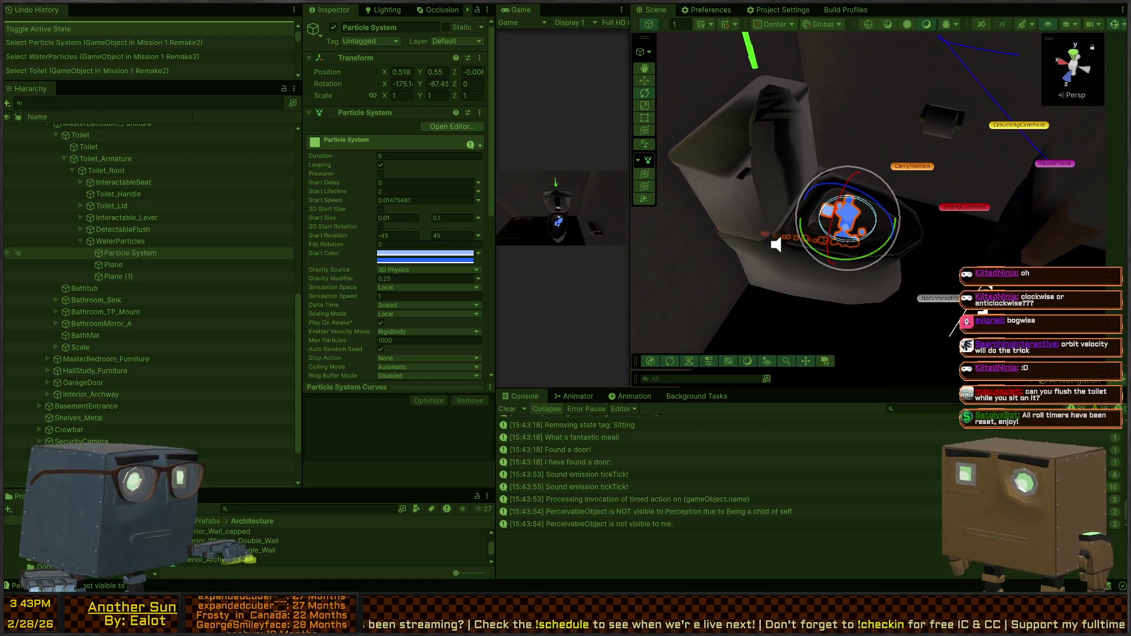
key(alt+shift+a)
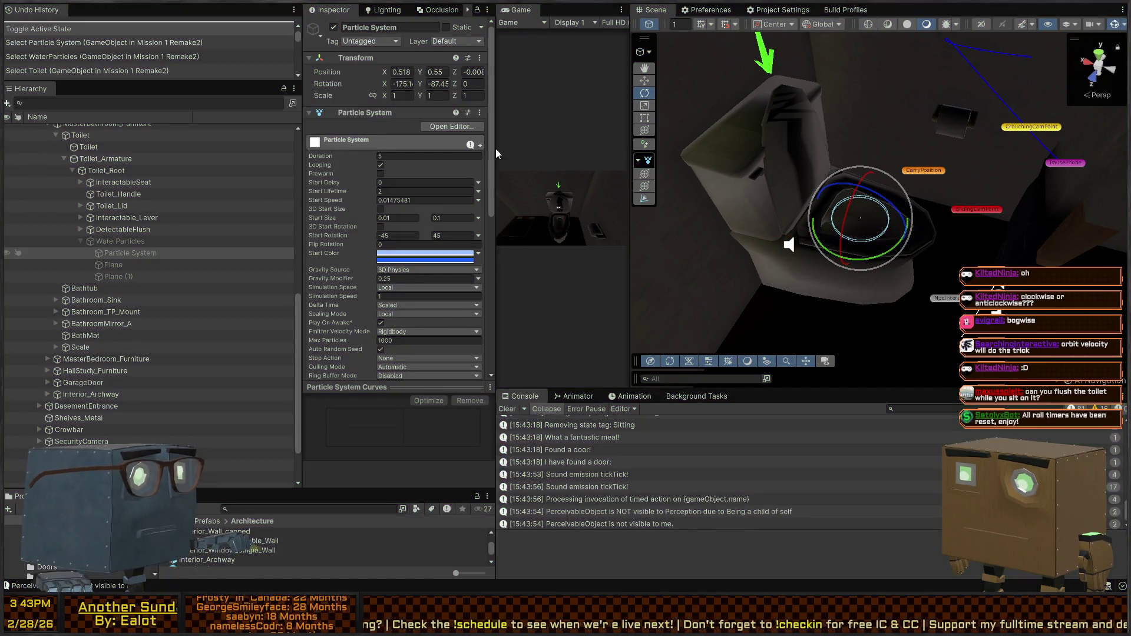
key(ctrl+p)
click(833, 217)
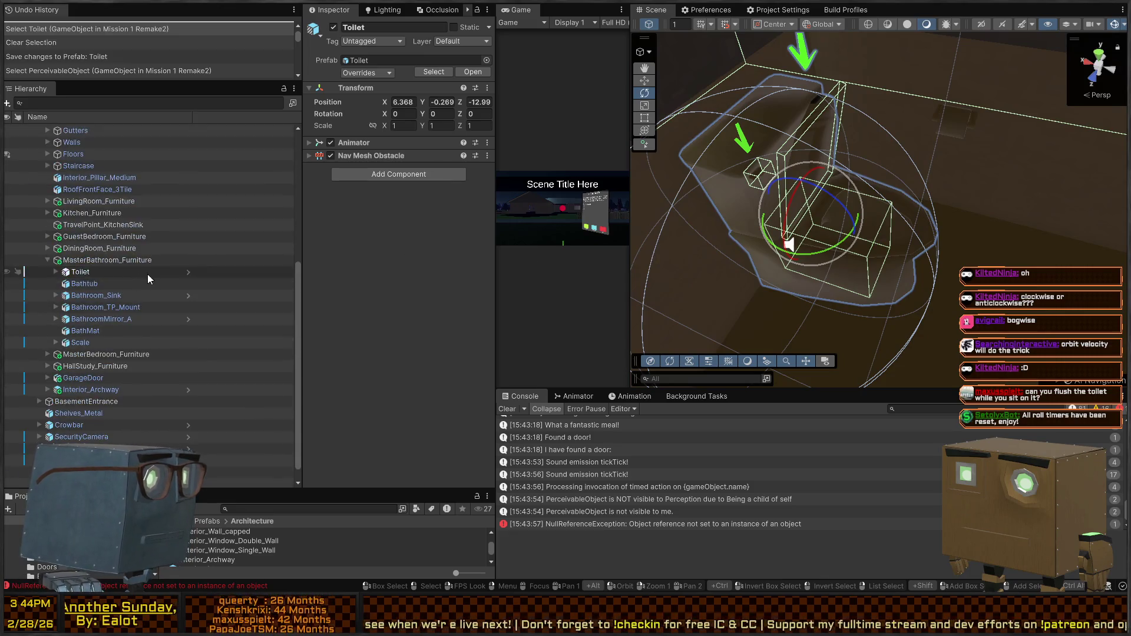
Enter Toilet prefab mode and step through Interactable_Lever and PerceivableObject to the WaterParticles particle system.
click(188, 272)
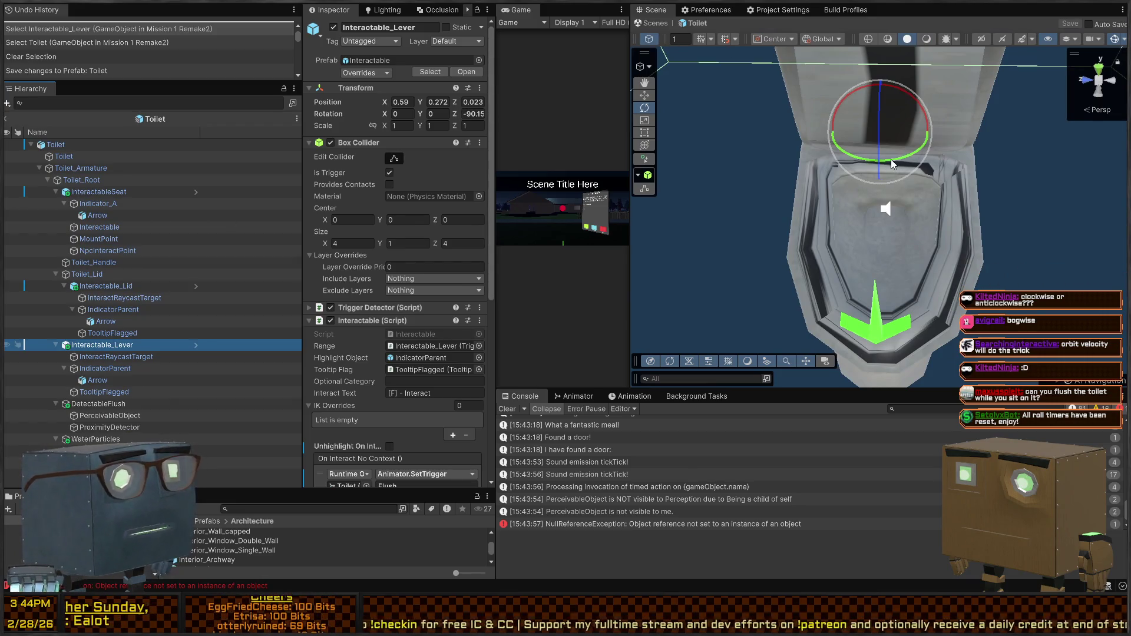
mouse_move(853, 172)
mouse_down()
mouse_move(853, 142)
mouse_move(851, 188)
mouse_move(915, 239)
mouse_move(791, 261)
mouse_up()
mouse_move(914, 253)
mouse_down()
mouse_move(937, 262)
mouse_move(960, 250)
mouse_move(876, 241)
mouse_up()
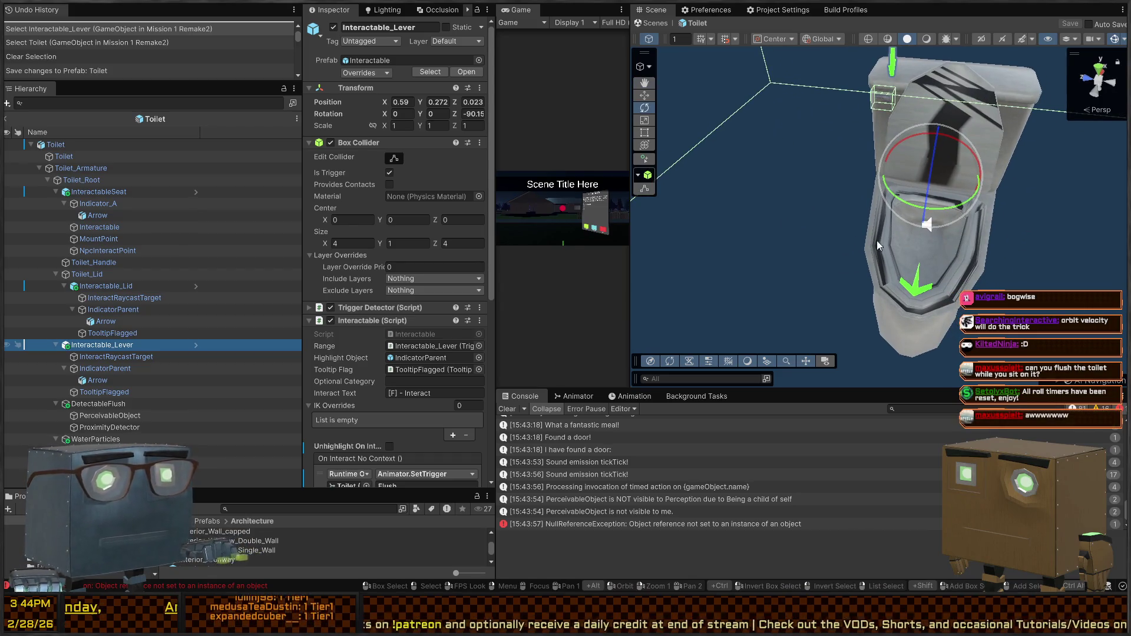
click(75, 357)
click(88, 368)
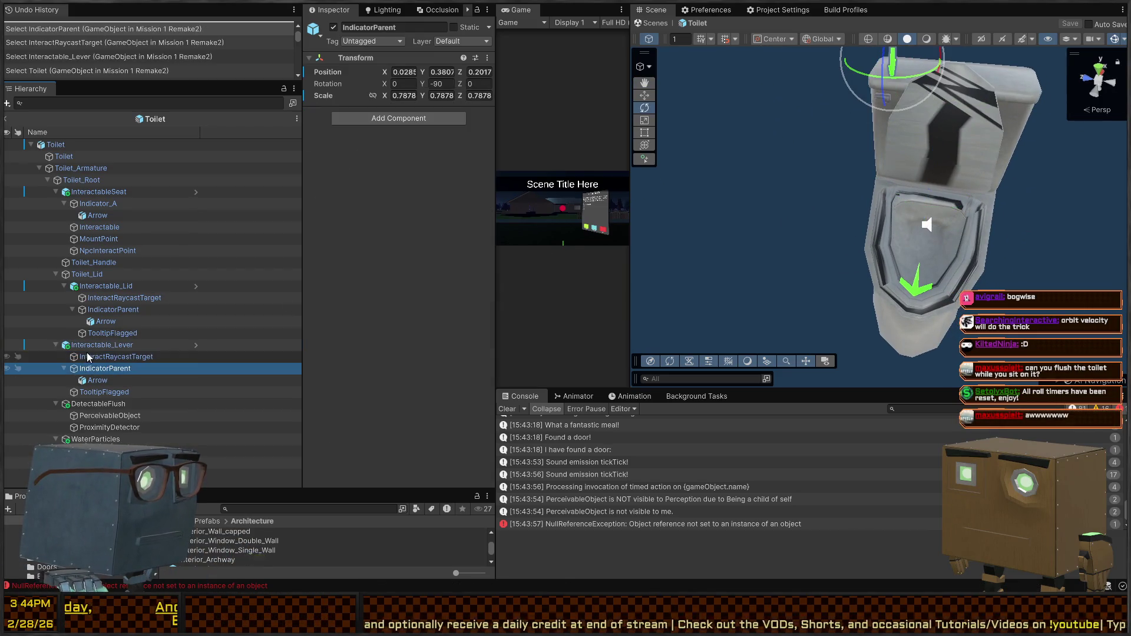
click(93, 348)
click(110, 415)
click(106, 450)
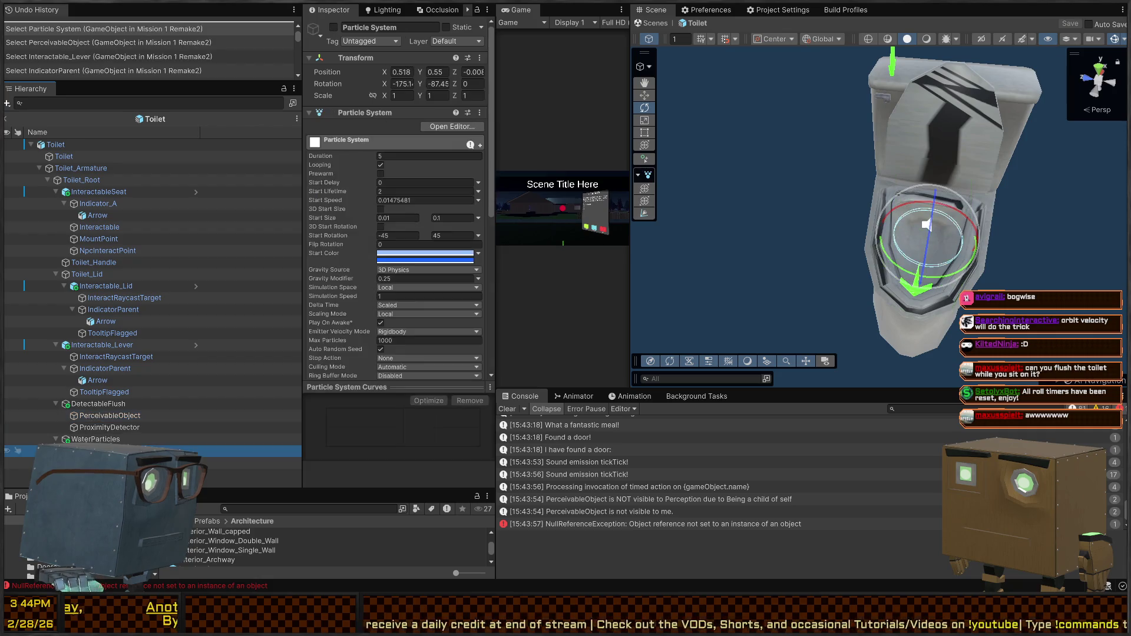
Toggle the particle system's active state, save the prefab, and edit its start colour gradient.
key(alt+shift+a)
scroll(399, 222, down, 4)
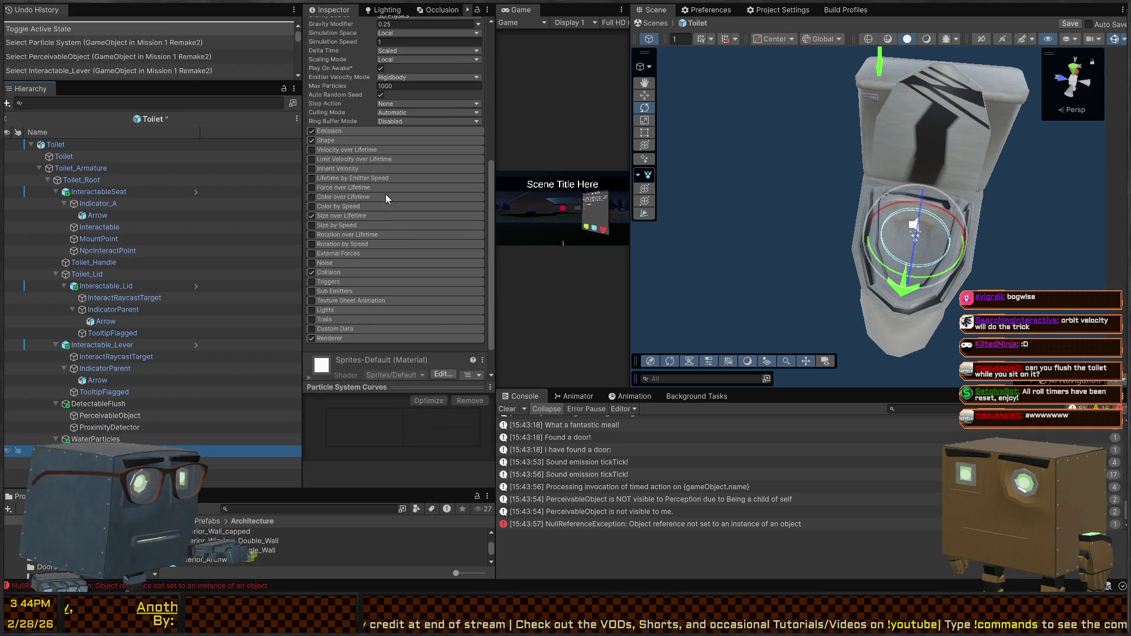
key(ctrl+s)
click(433, 158)
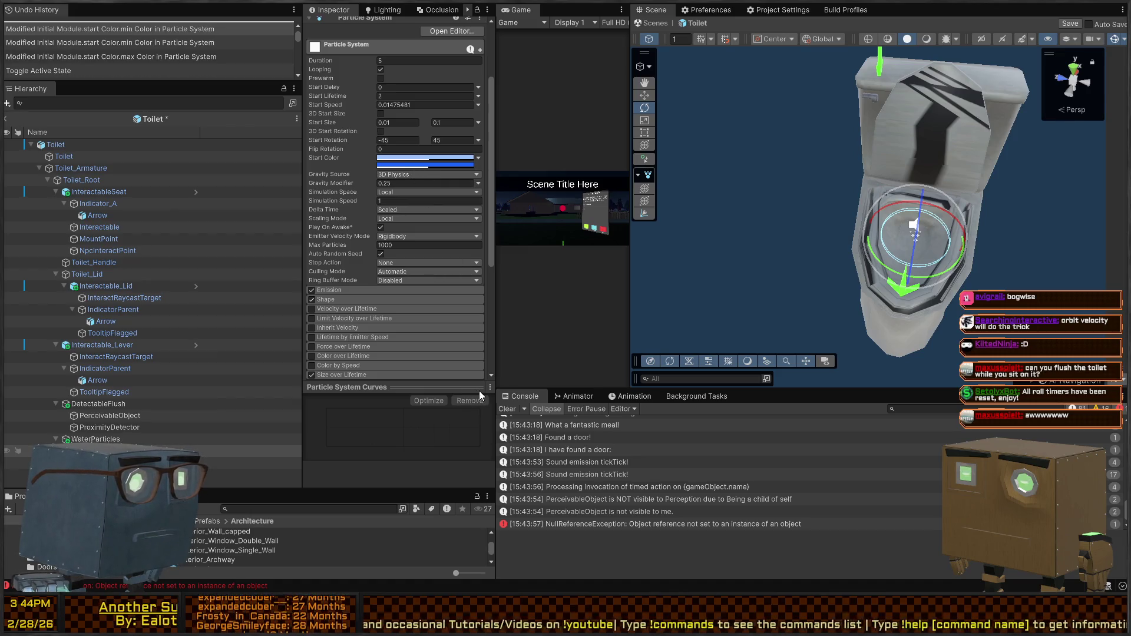
scroll(467, 120, down, 3)
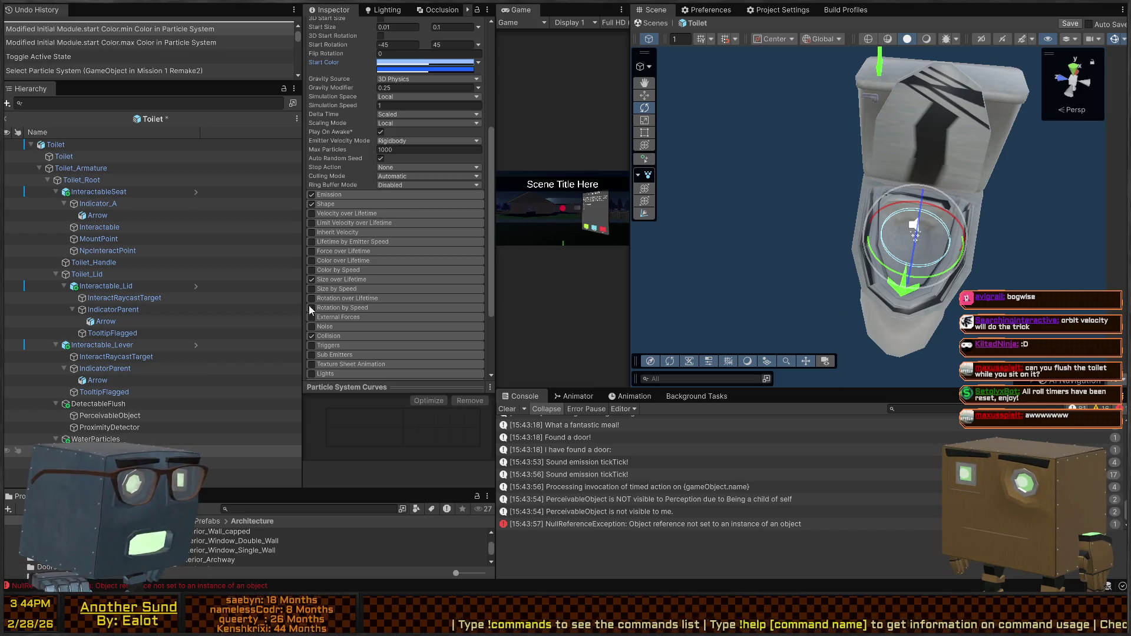
Reselect the WaterParticles particle system, preview the blue particles in the bowl, and expand Renderer.
click(96, 439)
click(89, 451)
scroll(448, 276, down, 1)
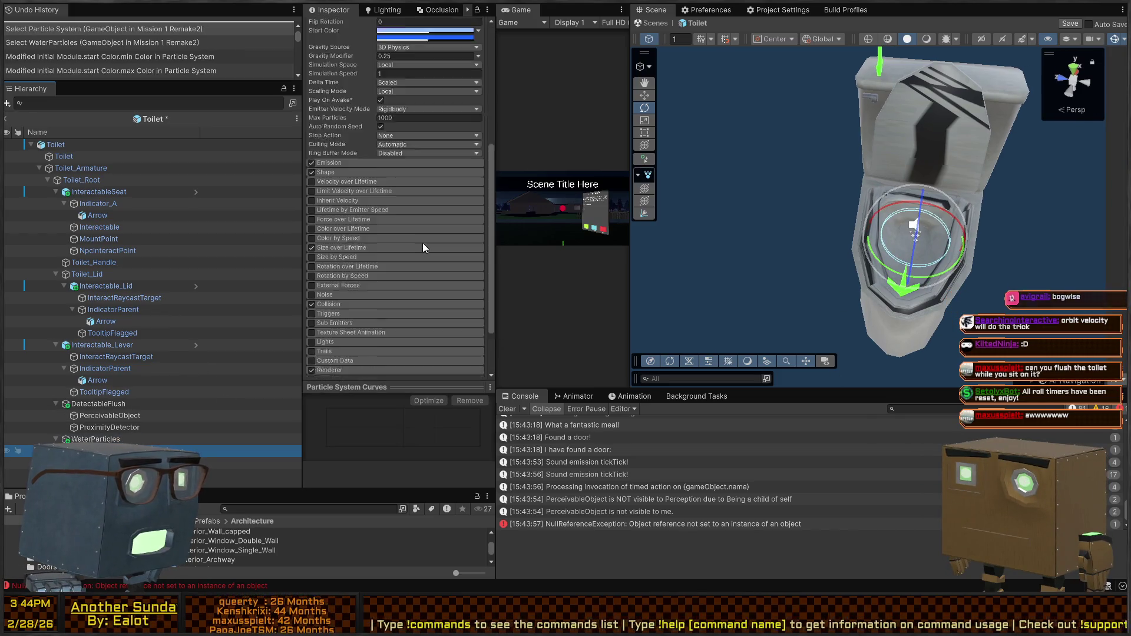
scroll(422, 247, down, 2)
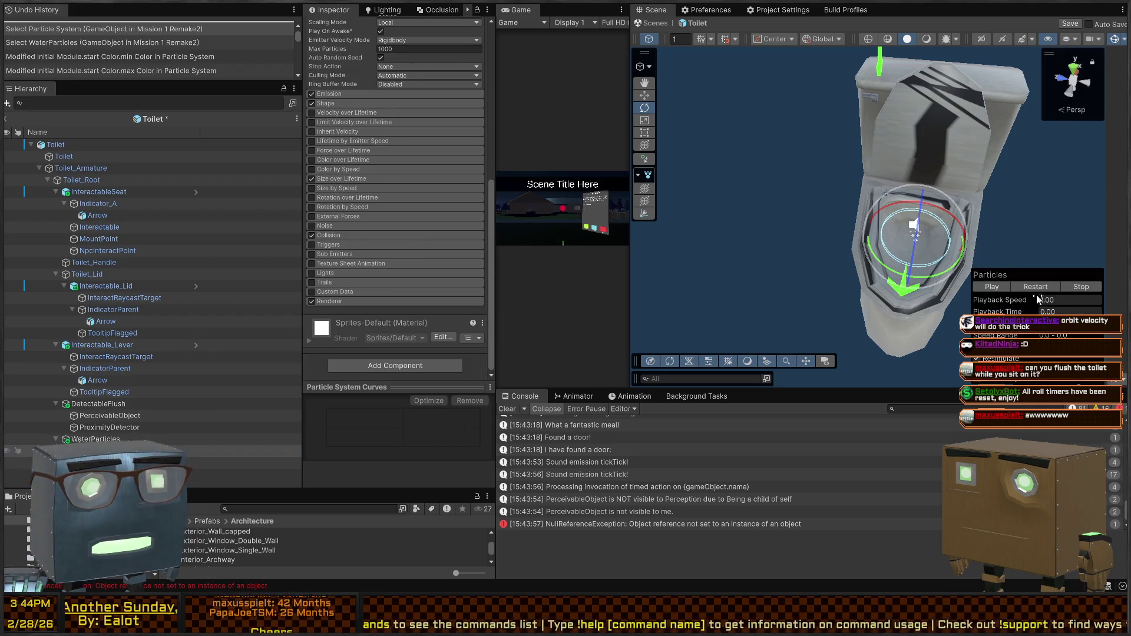
click(1025, 287)
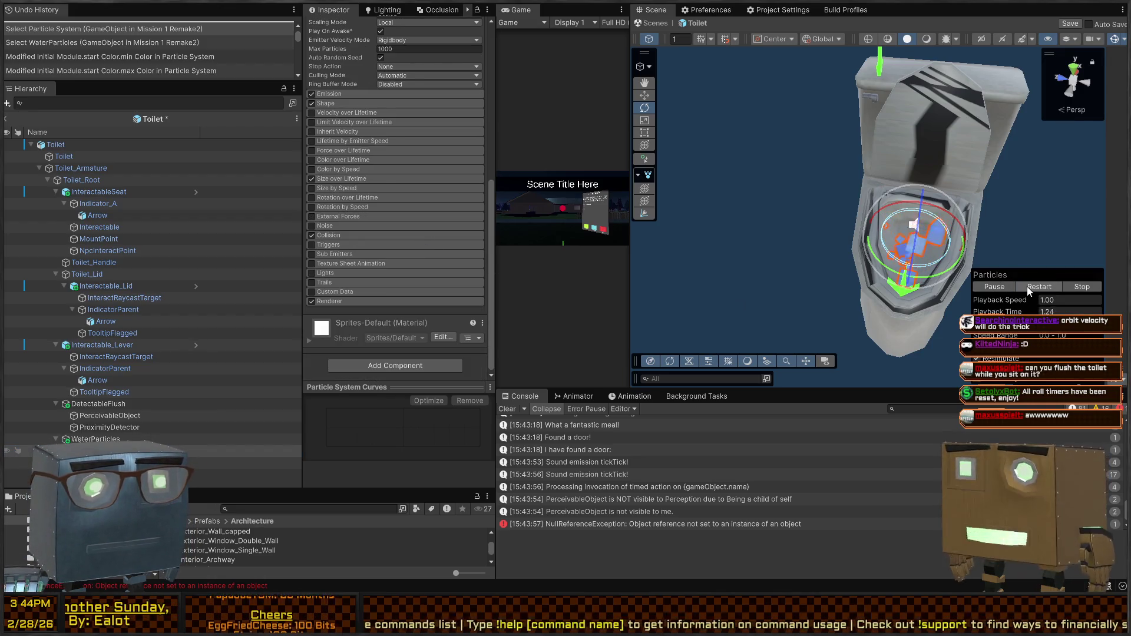
mouse_move(922, 219)
mouse_down()
mouse_move(972, 216)
mouse_move(943, 219)
mouse_up()
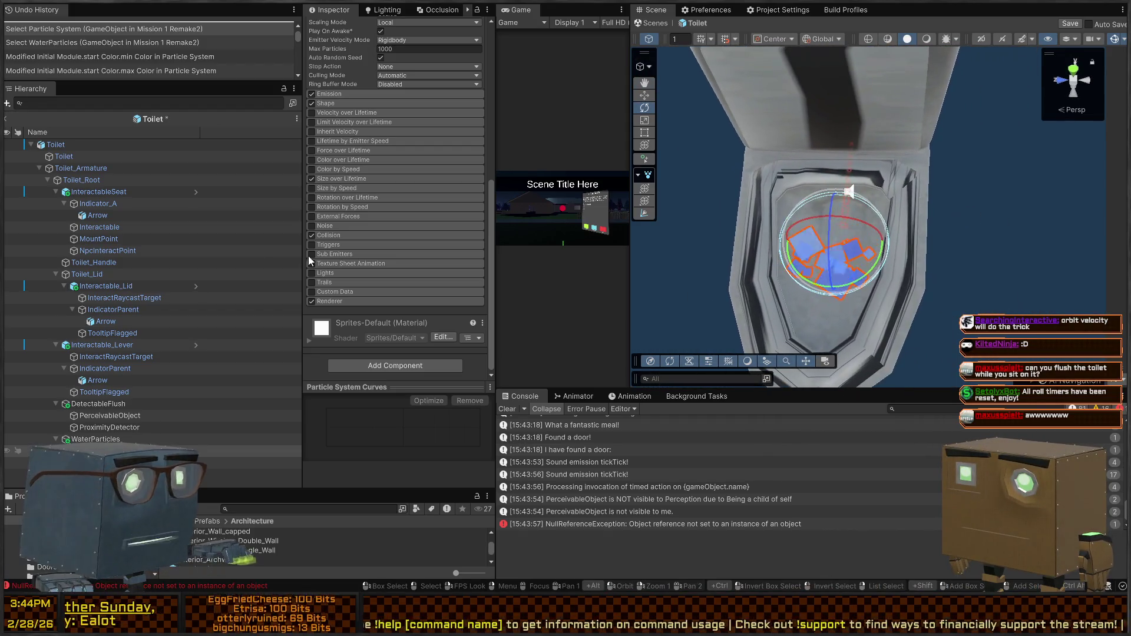
click(348, 302)
scroll(366, 304, down, 3)
Set the Renderer's Cast Shadows to On, then back to Off, and return to the top settings.
scroll(327, 318, down, 3)
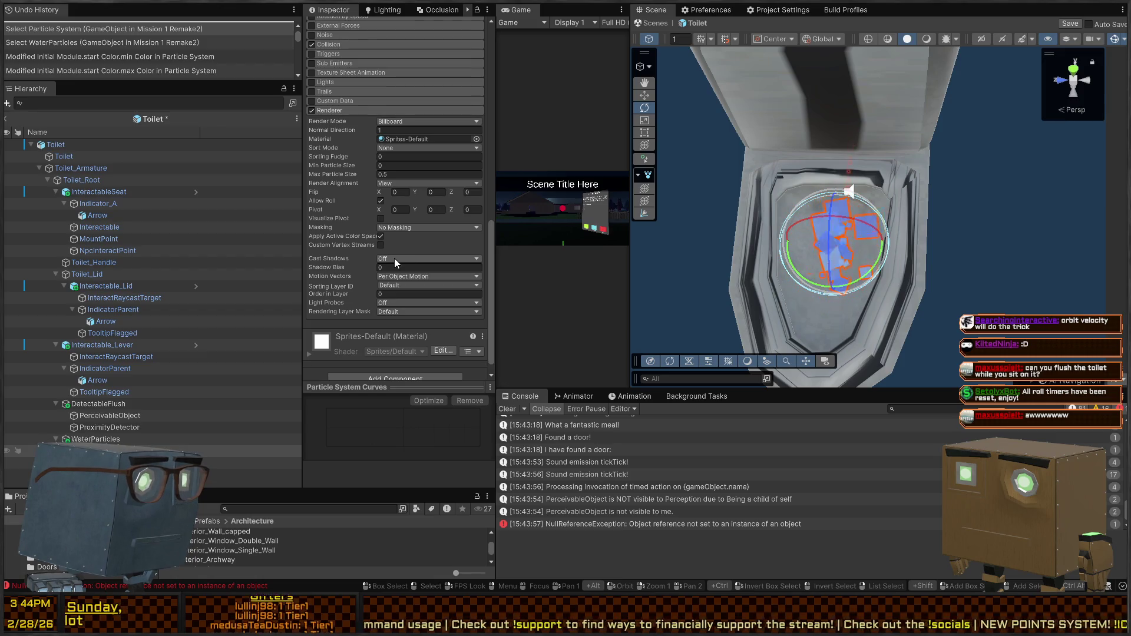
click(411, 281)
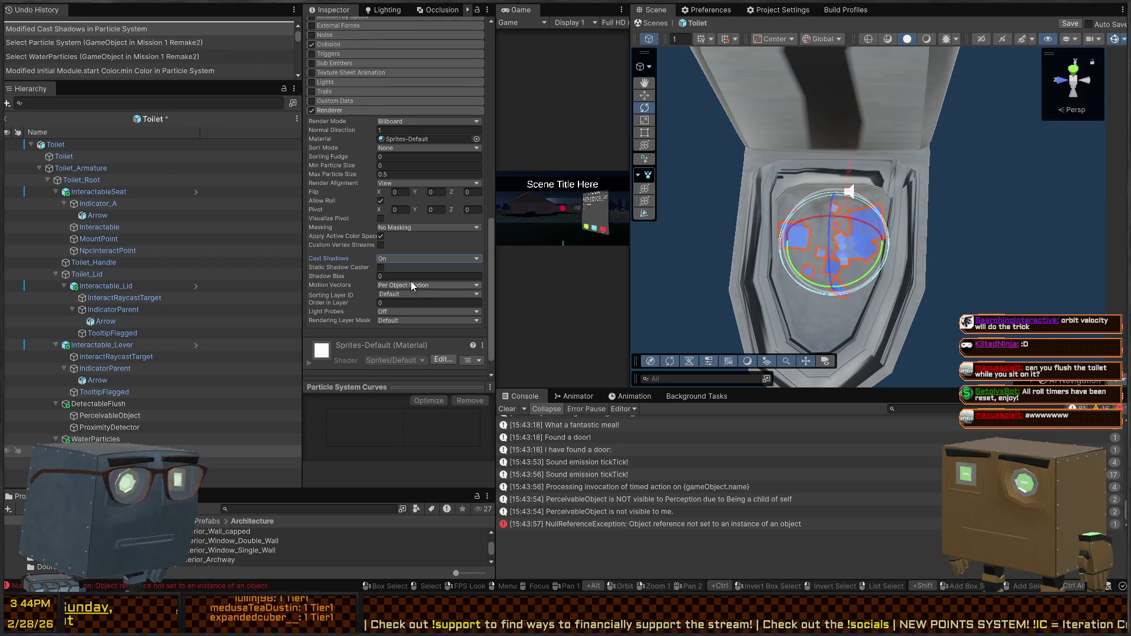
click(393, 270)
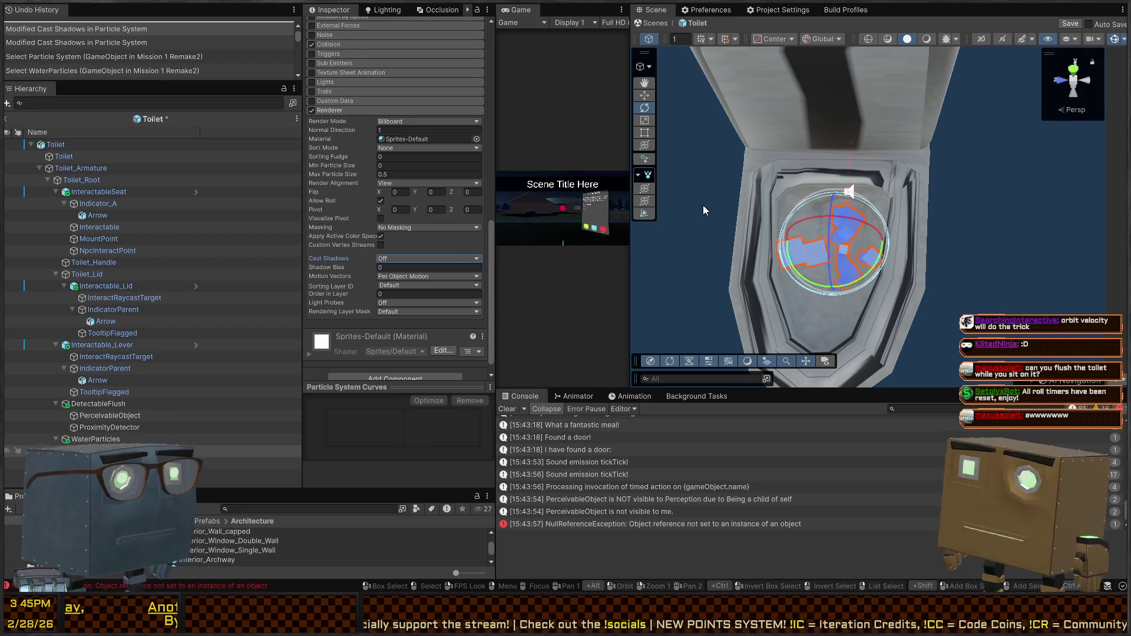
scroll(353, 210, up, 10)
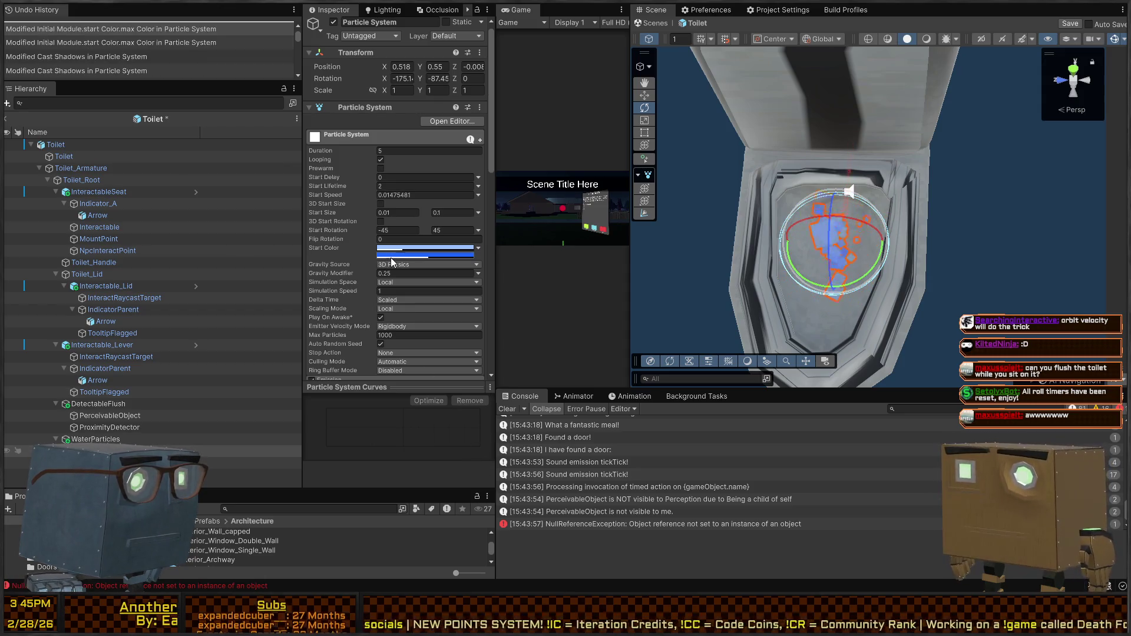
click(446, 418)
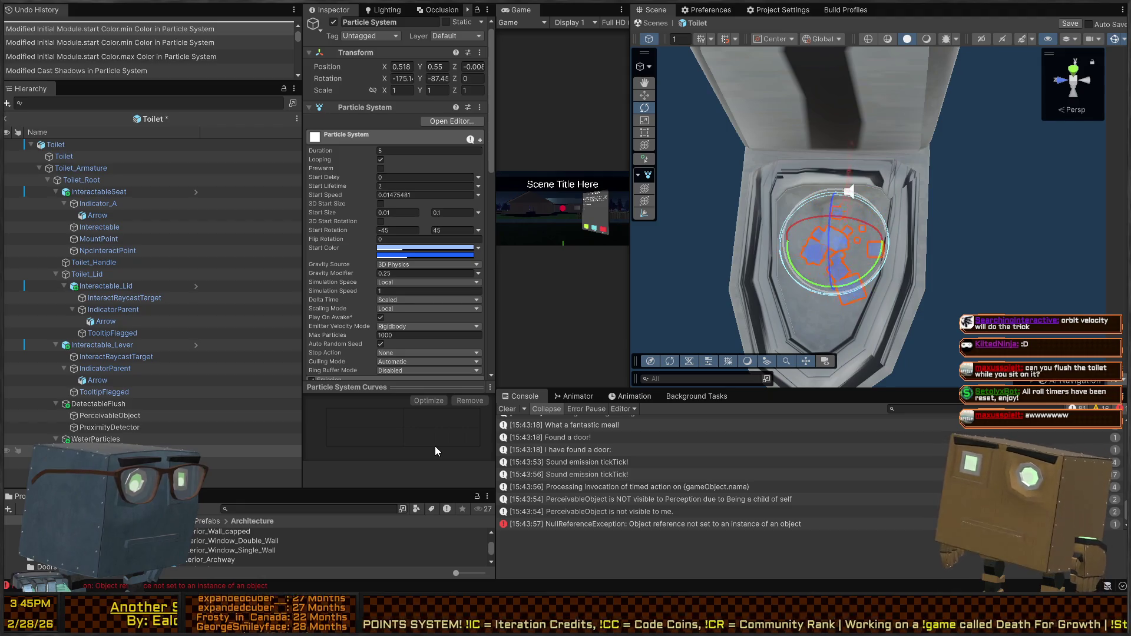
Set Emission Rate over Time to Random Between Two Constants, 35 to 55, and save.
scroll(342, 260, down, 5)
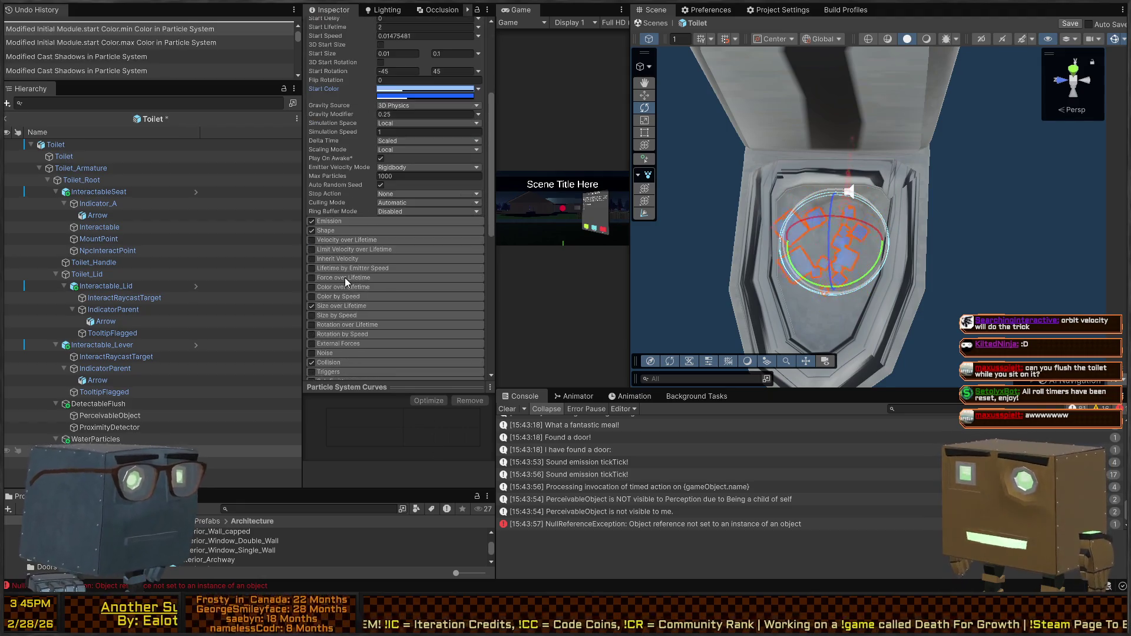
click(332, 189)
click(335, 189)
click(334, 190)
click(475, 201)
click(496, 224)
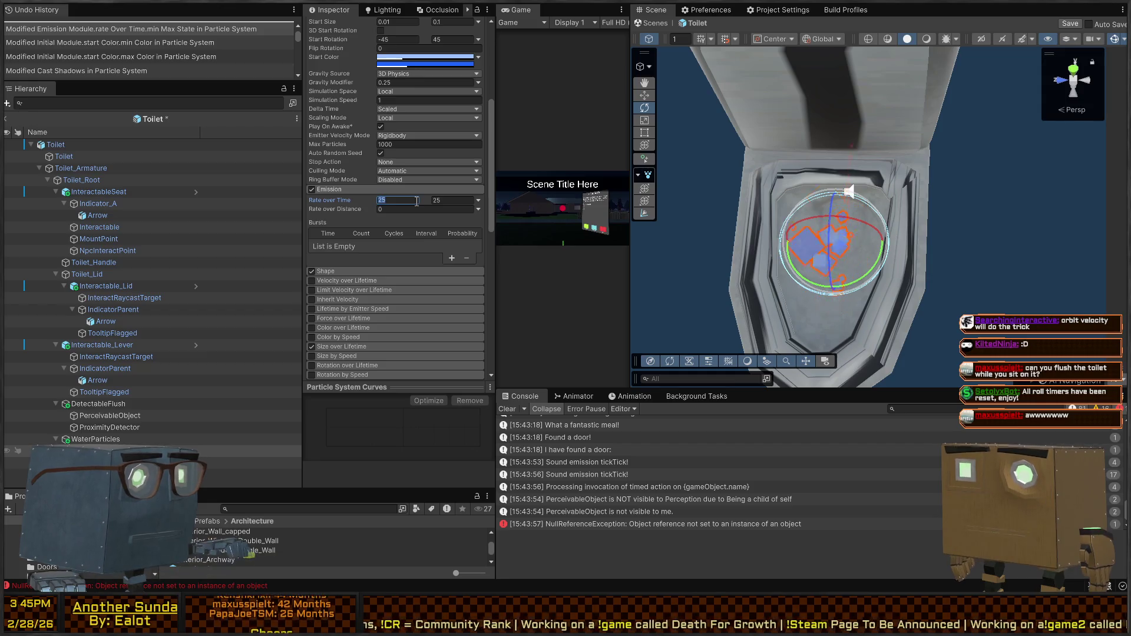
text(5)
key(Tab)
text(55)
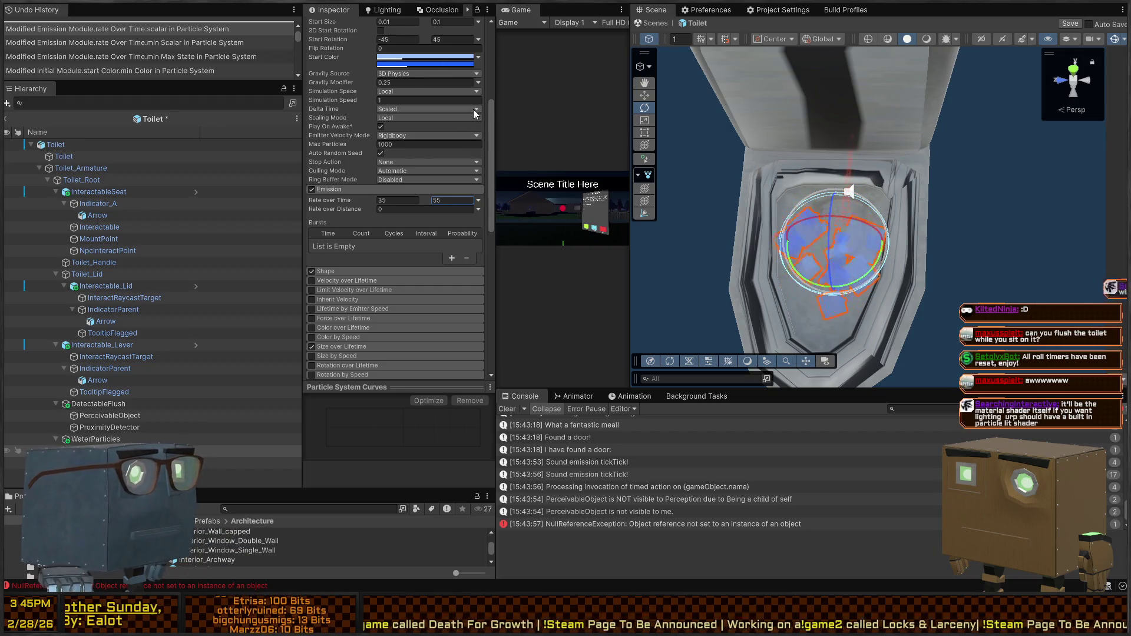
key(ctrl+s)
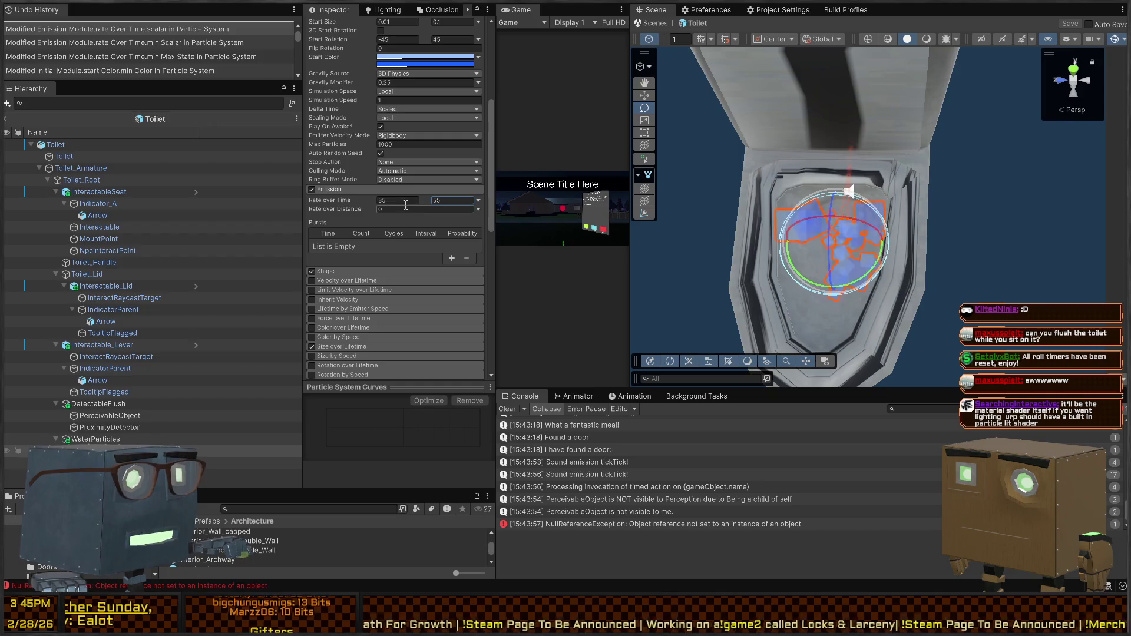
Collapse the Emission module and inspect the water particles' material.
click(341, 189)
scroll(362, 212, down, 5)
click(409, 203)
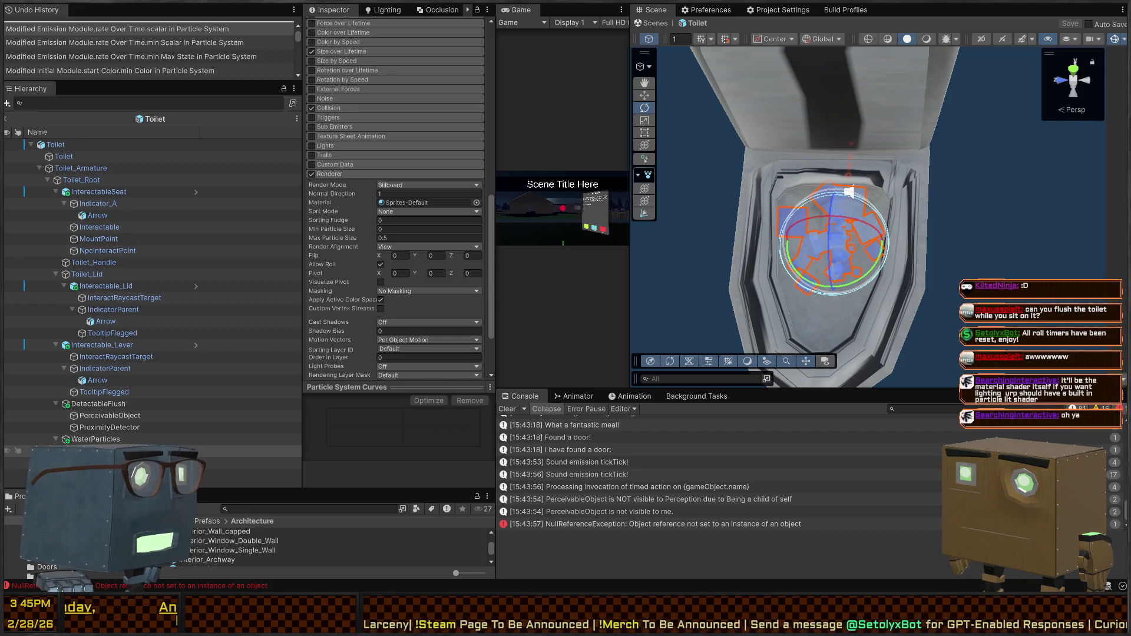
Toggle Rotation over Lifetime on and off, then enable and expand Velocity over Lifetime.
scroll(316, 261, up, 5)
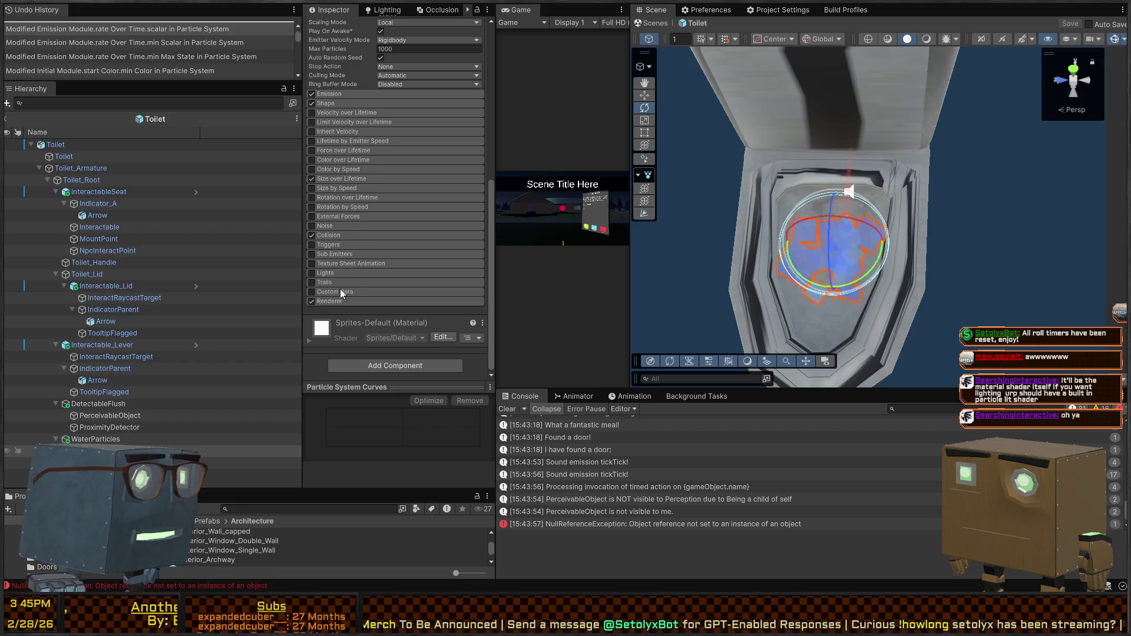
click(337, 197)
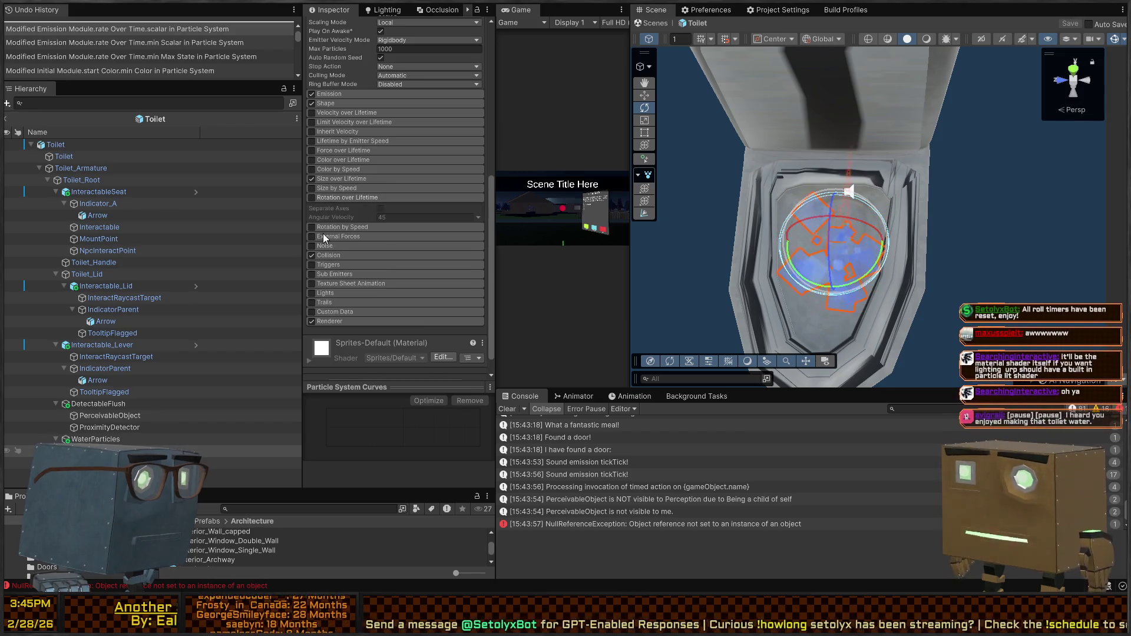
click(312, 198)
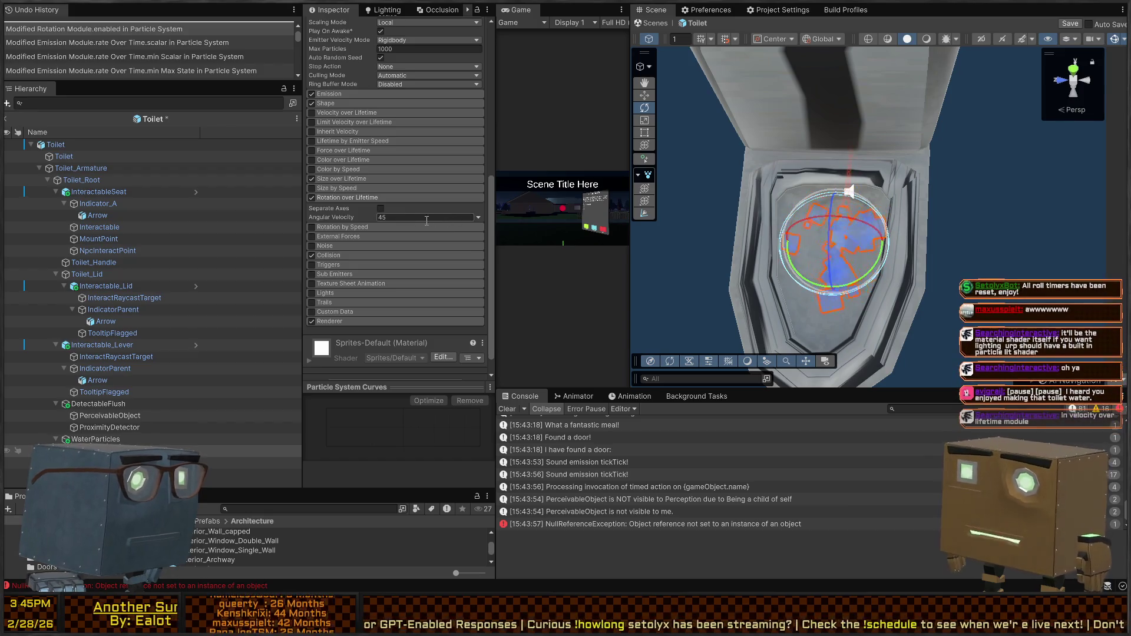
click(312, 197)
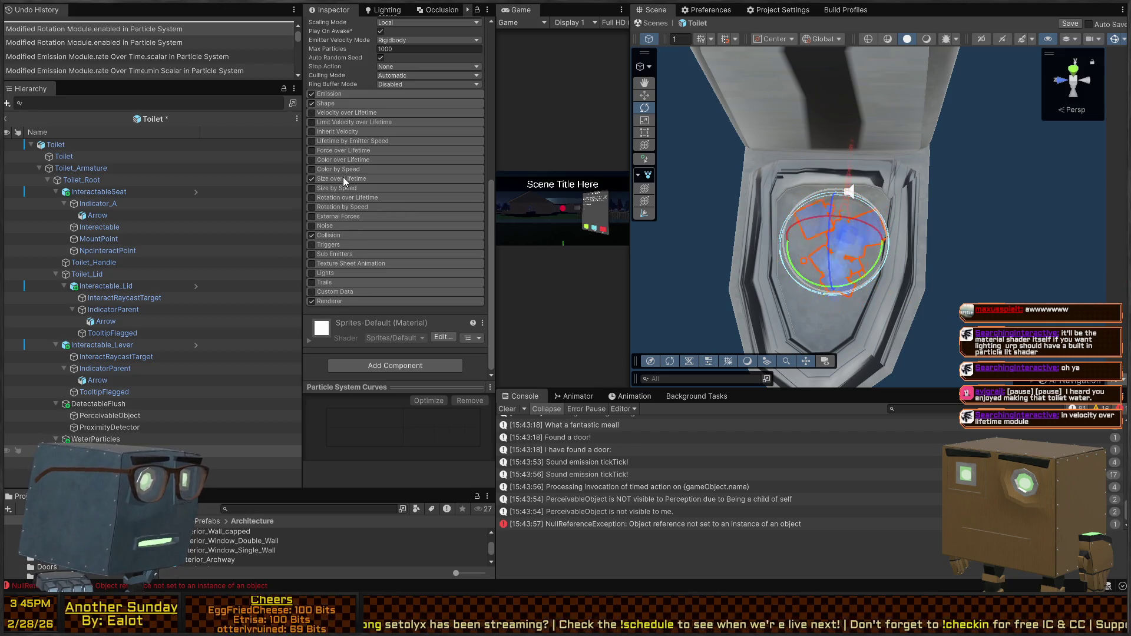
click(342, 112)
click(311, 112)
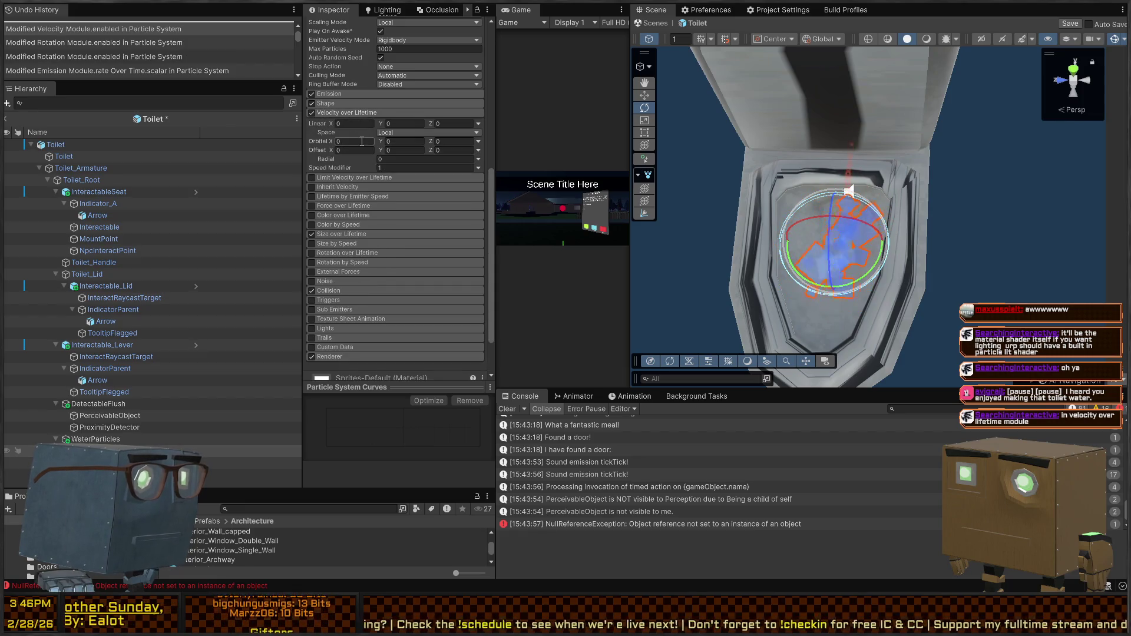
Set Orbital Y to 180, switch the velocity Space to World, then lower Orbital Y to 10.
click(394, 142)
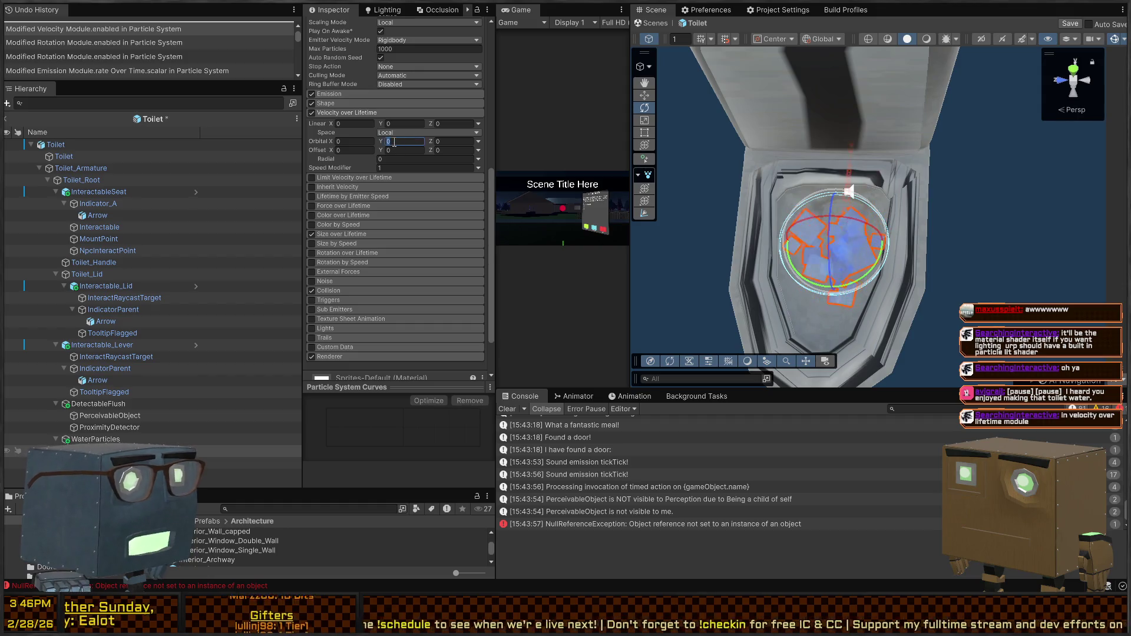
text(180)
key(Return)
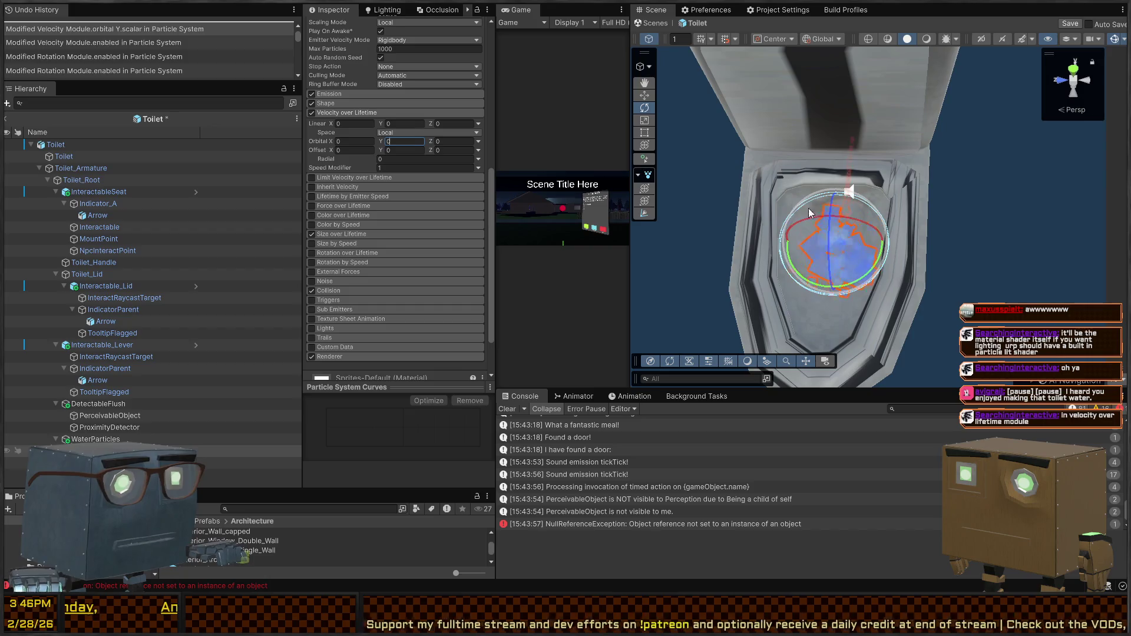
key(Return)
key(w)
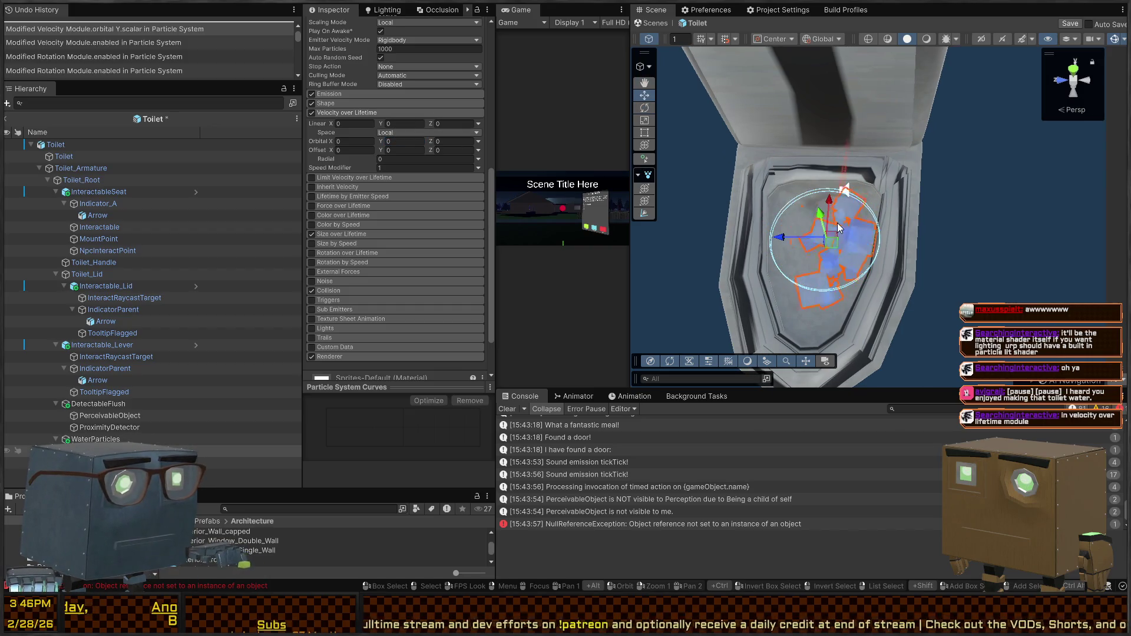
click(412, 132)
click(406, 150)
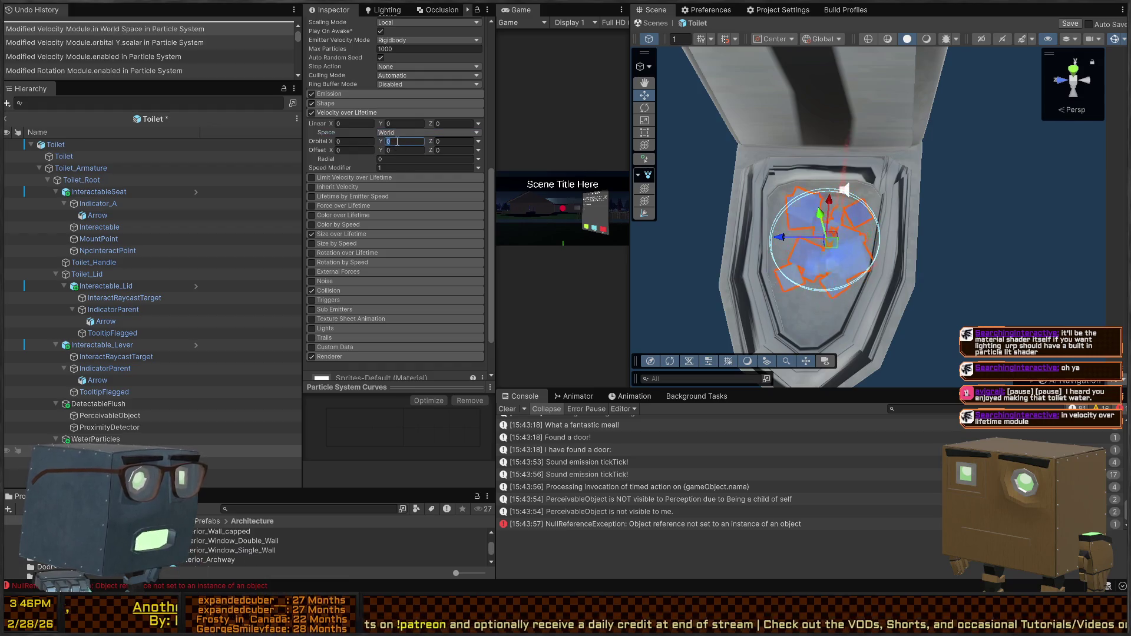
text(1)
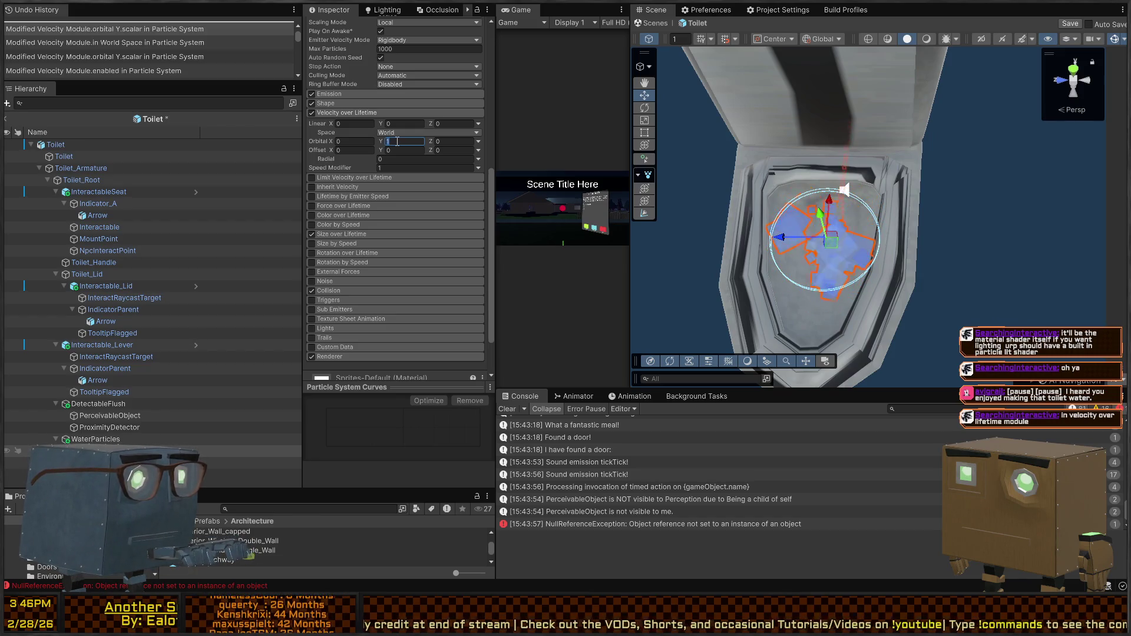
text(5)
text(10)
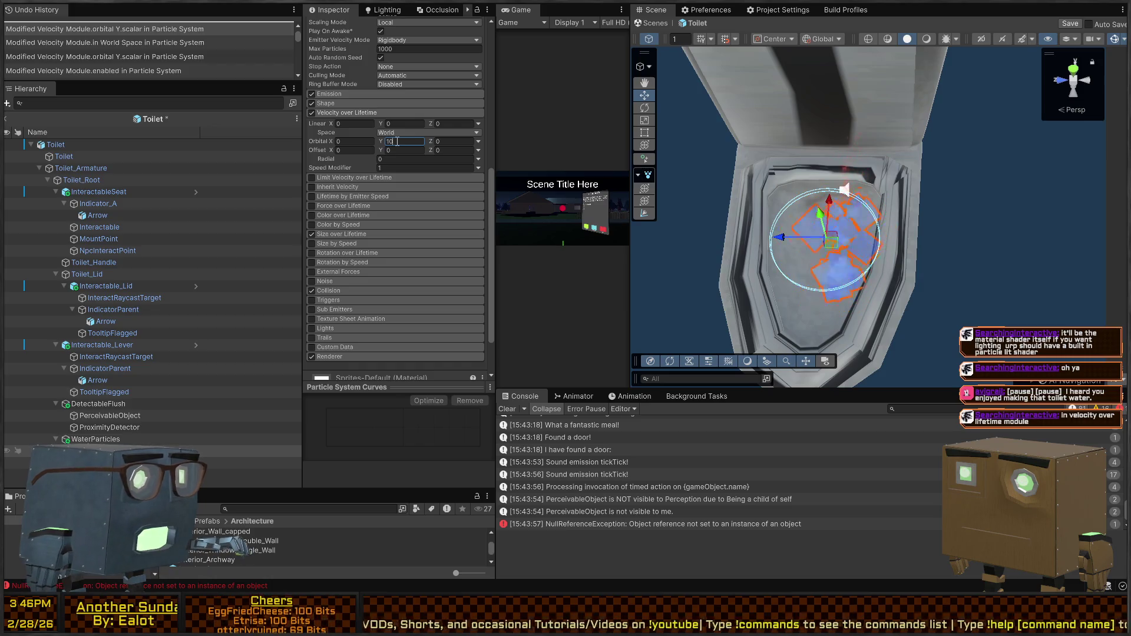
scroll(399, 121, up, 4)
Try a Gravity Modifier of 0.15 and a lower Orbital Y velocity.
click(419, 83)
key(BackSpace)
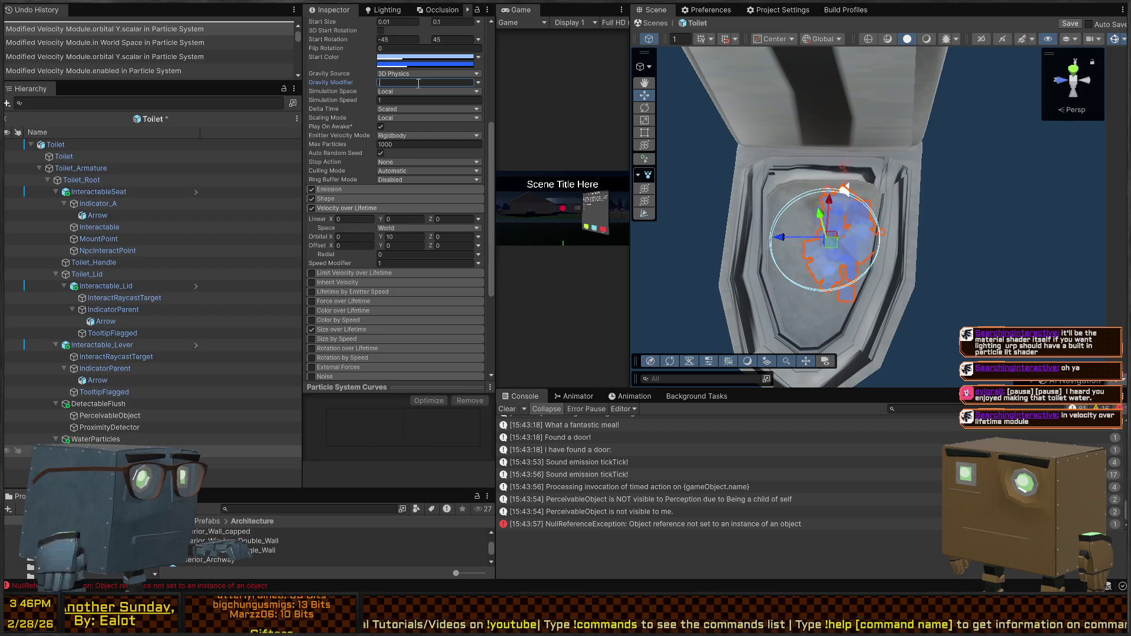
text(0.15)
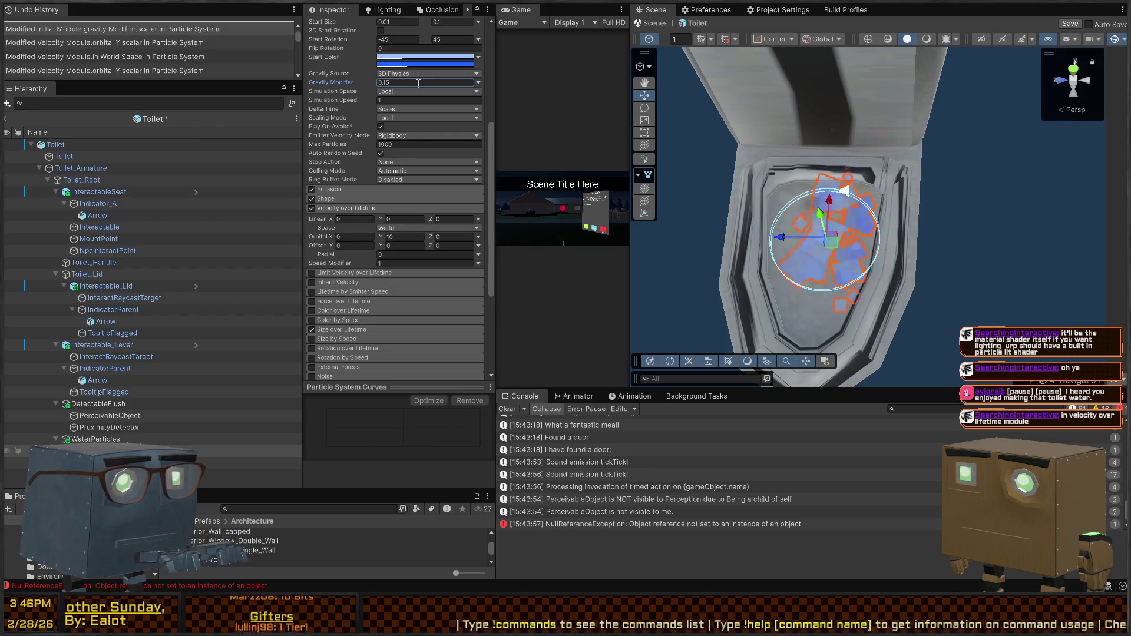
mouse_move(884, 223)
mouse_down()
mouse_move(1011, 221)
mouse_move(972, 253)
mouse_move(919, 271)
mouse_up()
click(399, 238)
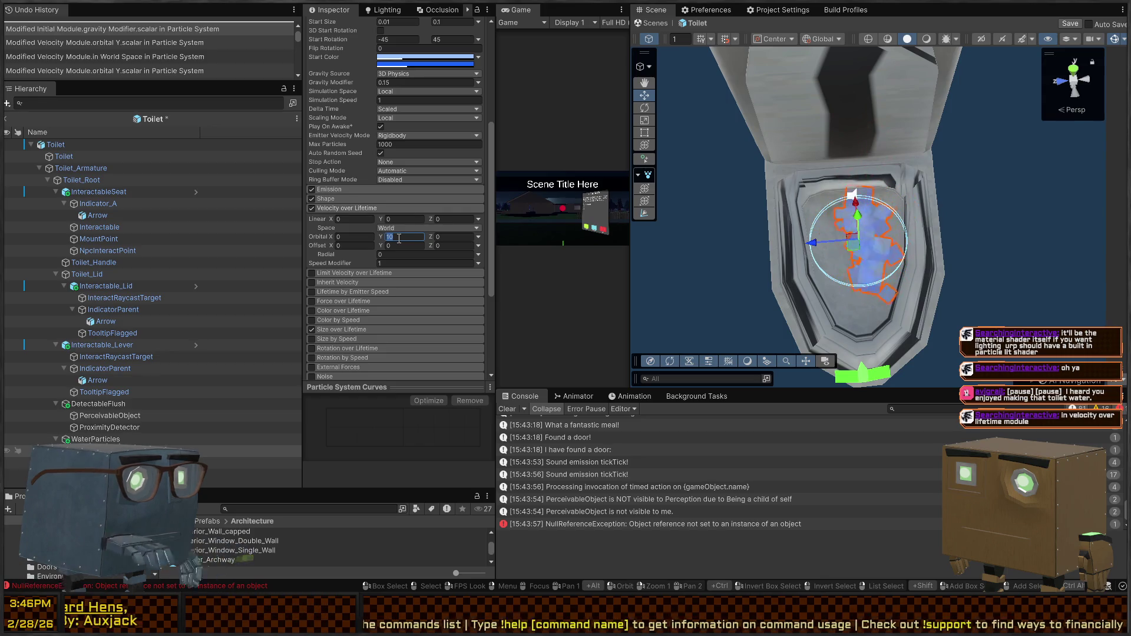
text(8)
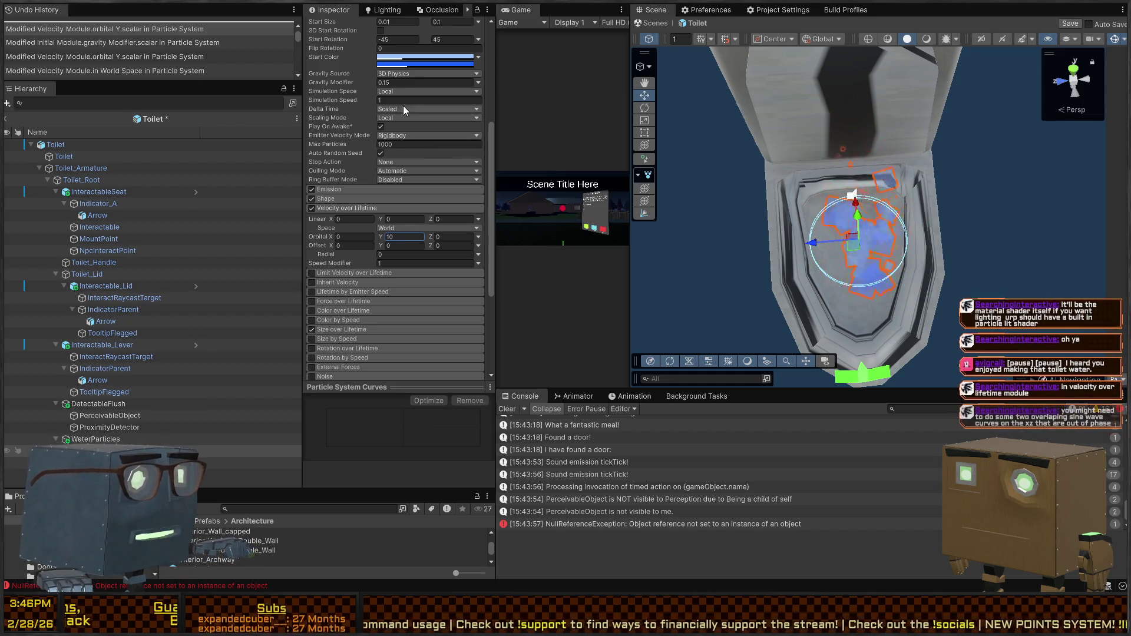
Set Gravity Modifier to 0.25, Radial velocity to -0.24, and Orbital Y to 6.16.
click(414, 82)
text(1)
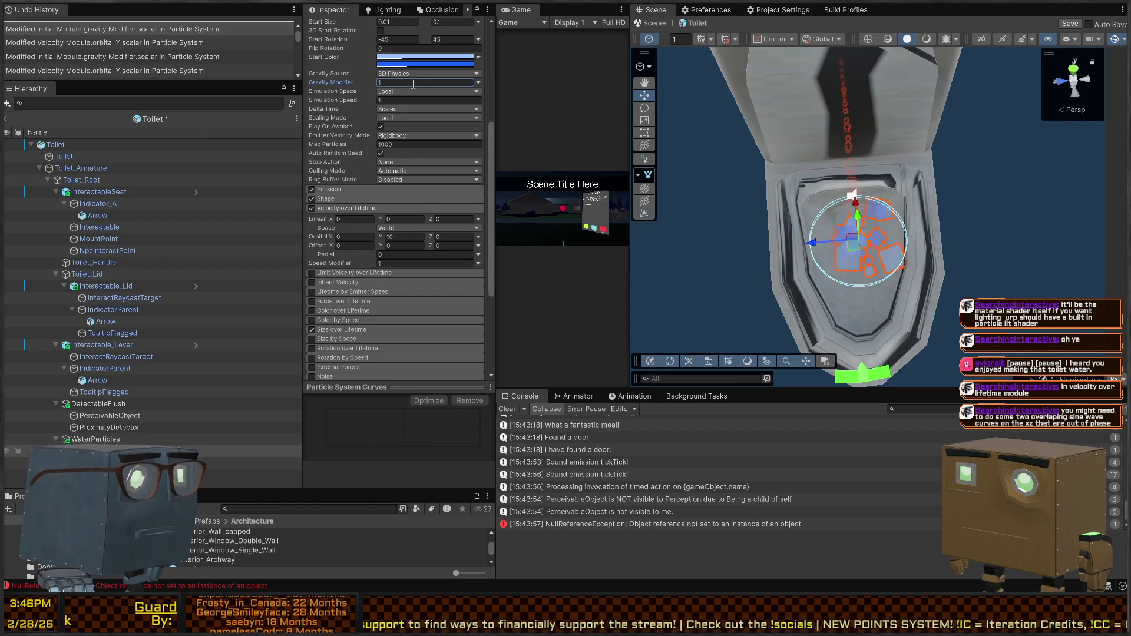
text(5)
key(Return)
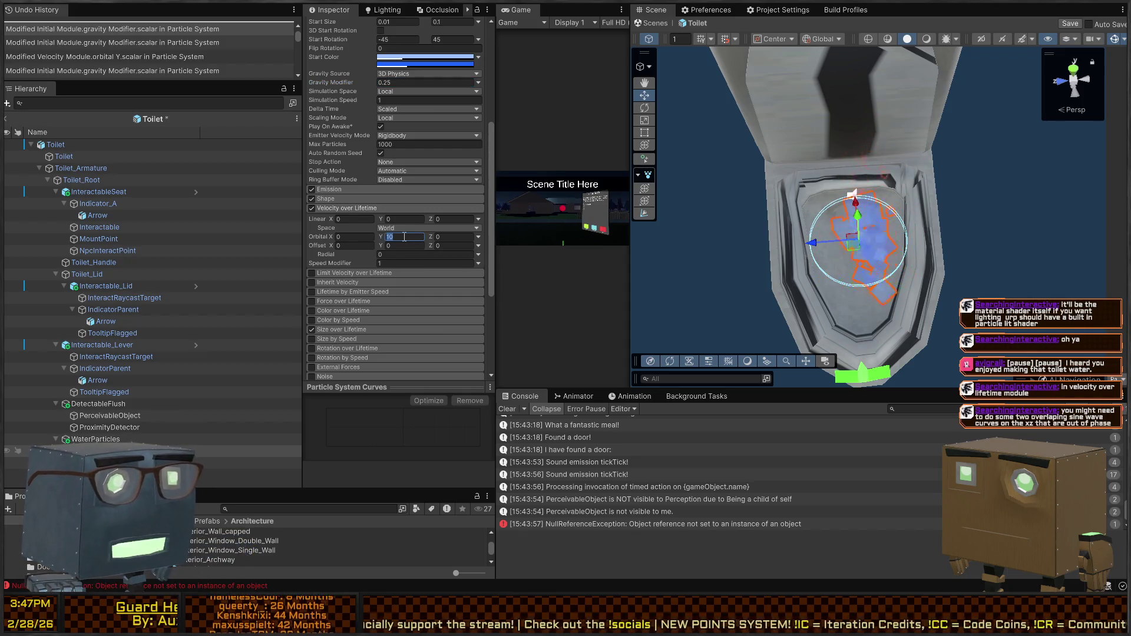
text(1)
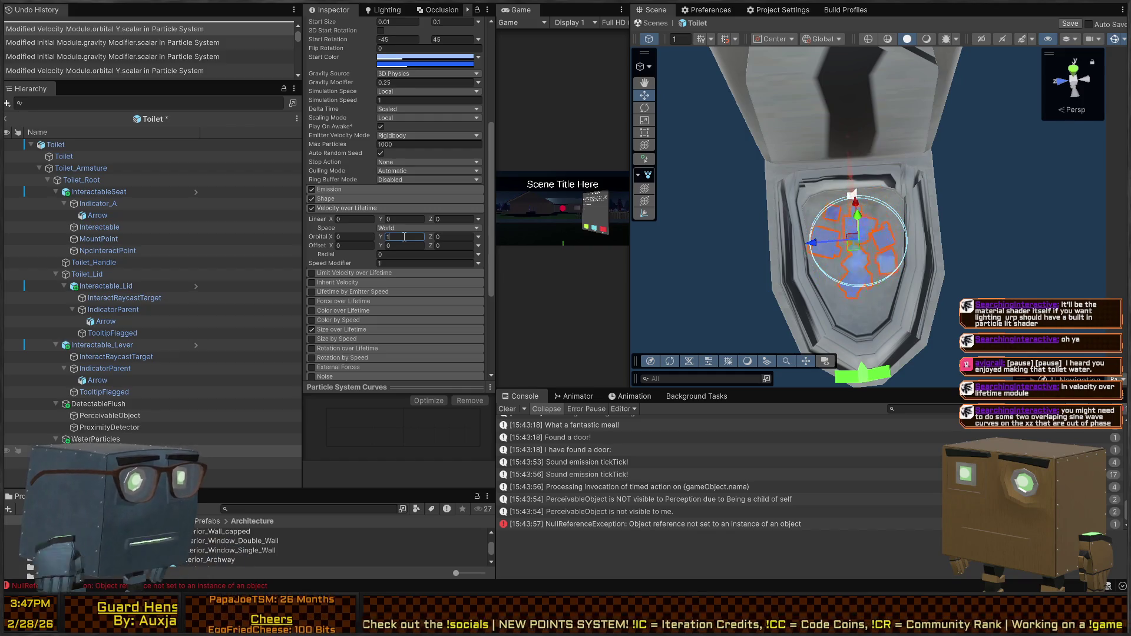
drag(354, 256, 355, 256)
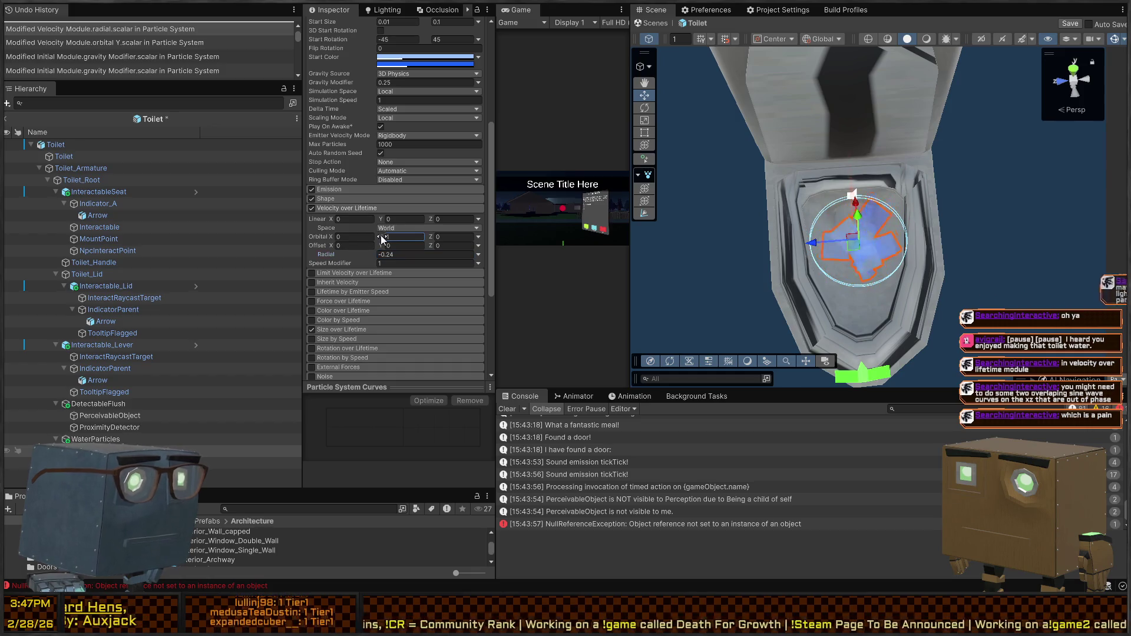
drag(381, 236, 484, 245)
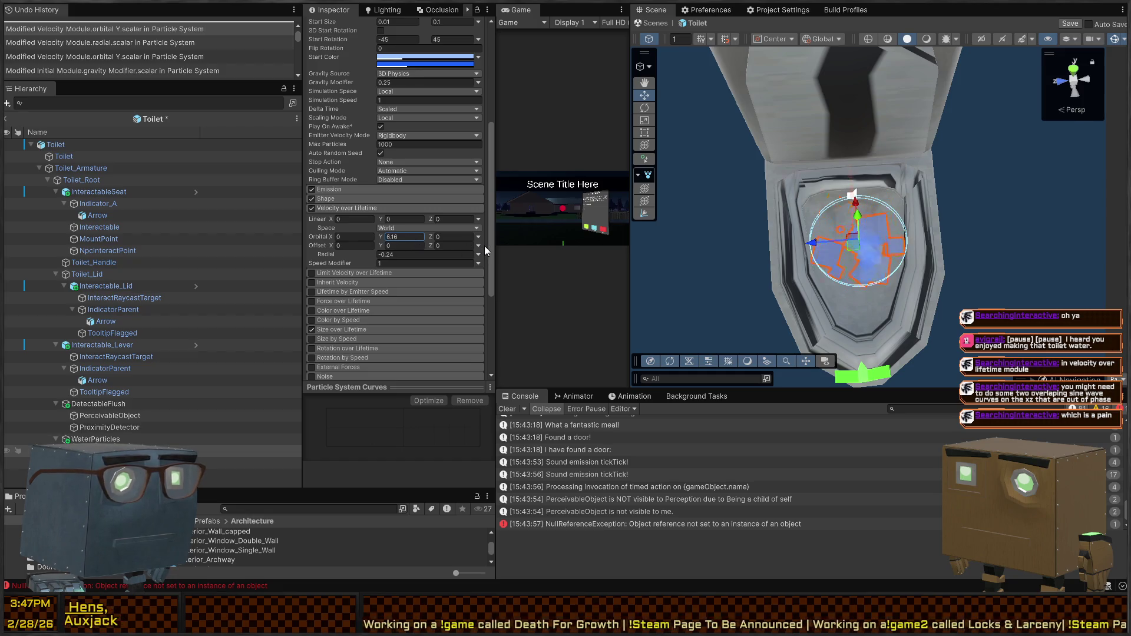
right_click(790, 249)
Widen the toilet-water particle cone's radius using the Shape editing handles.
mouse_move(1018, 248)
mouse_down()
mouse_move(884, 237)
mouse_move(851, 190)
mouse_move(903, 204)
mouse_move(846, 202)
mouse_move(839, 248)
mouse_up()
key(t)
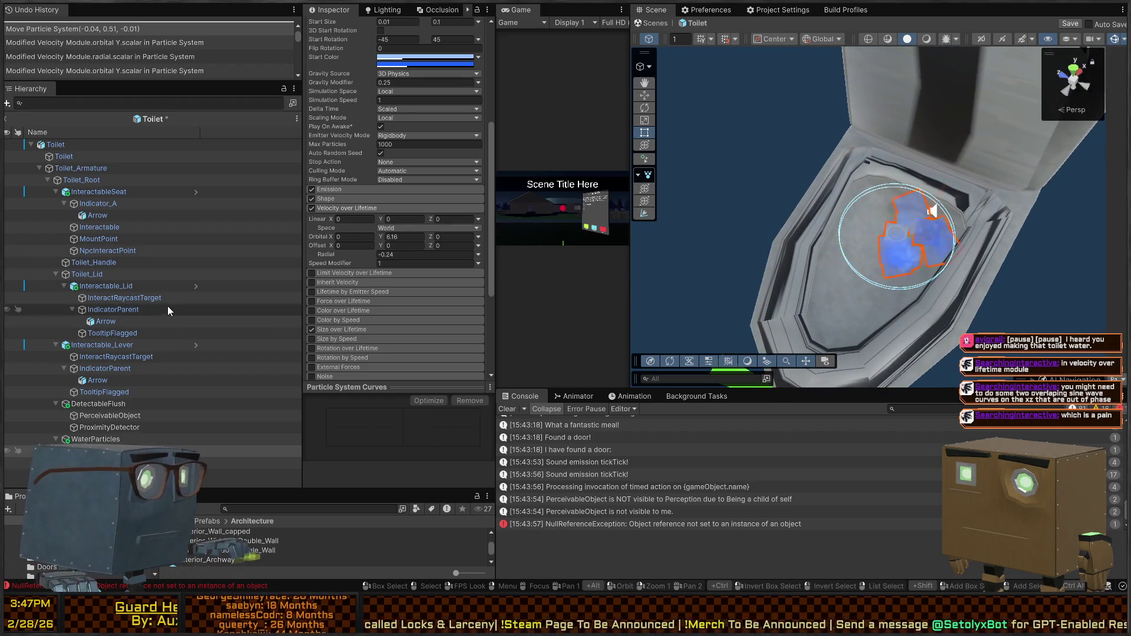
click(644, 189)
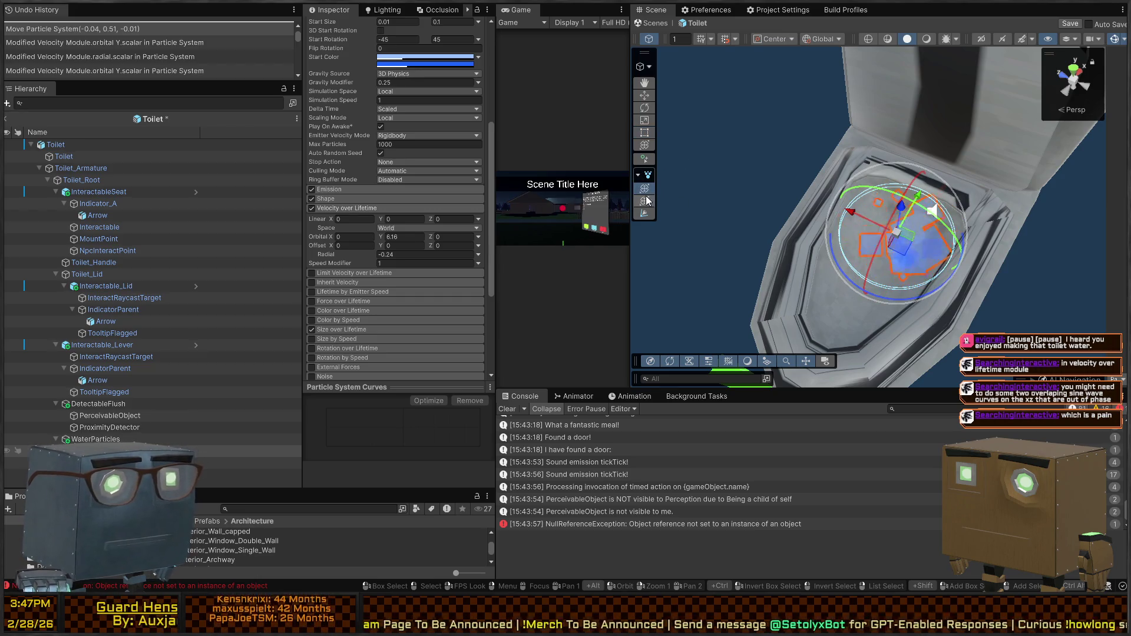
click(644, 201)
click(644, 213)
scroll(893, 306, up, 3)
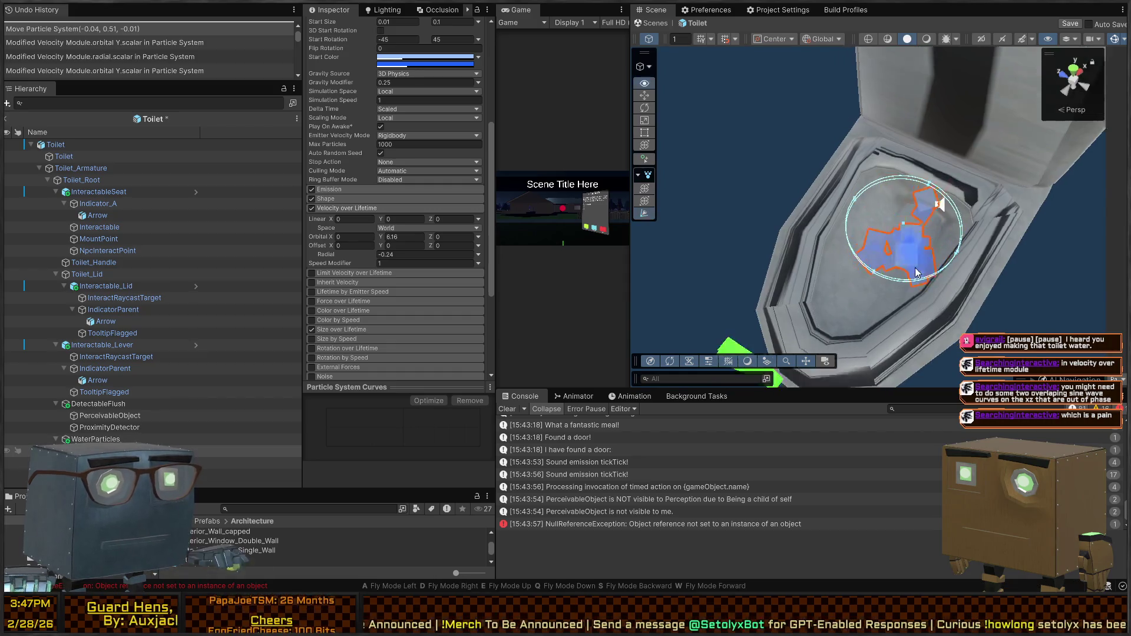
drag(894, 307, 850, 352)
Lower the particle emitter slightly inside the bowl, deselect it, and leave the Toilet prefab.
mouse_move(935, 244)
mouse_down()
mouse_move(1031, 232)
mouse_move(1031, 223)
mouse_move(850, 127)
mouse_move(793, 261)
mouse_up()
key(w)
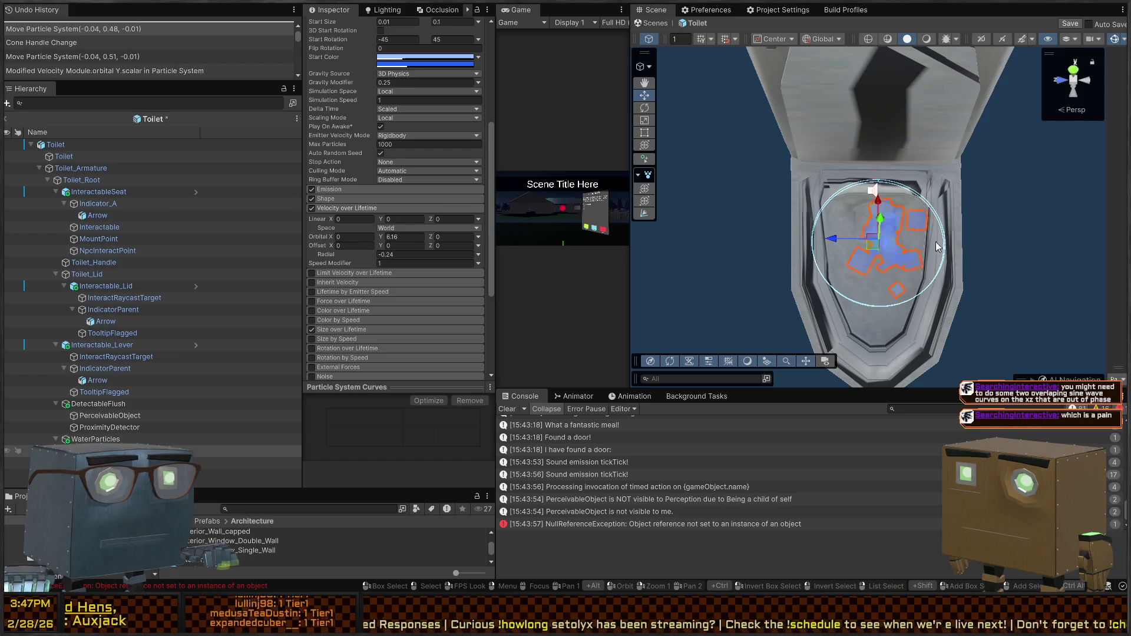
click(1069, 222)
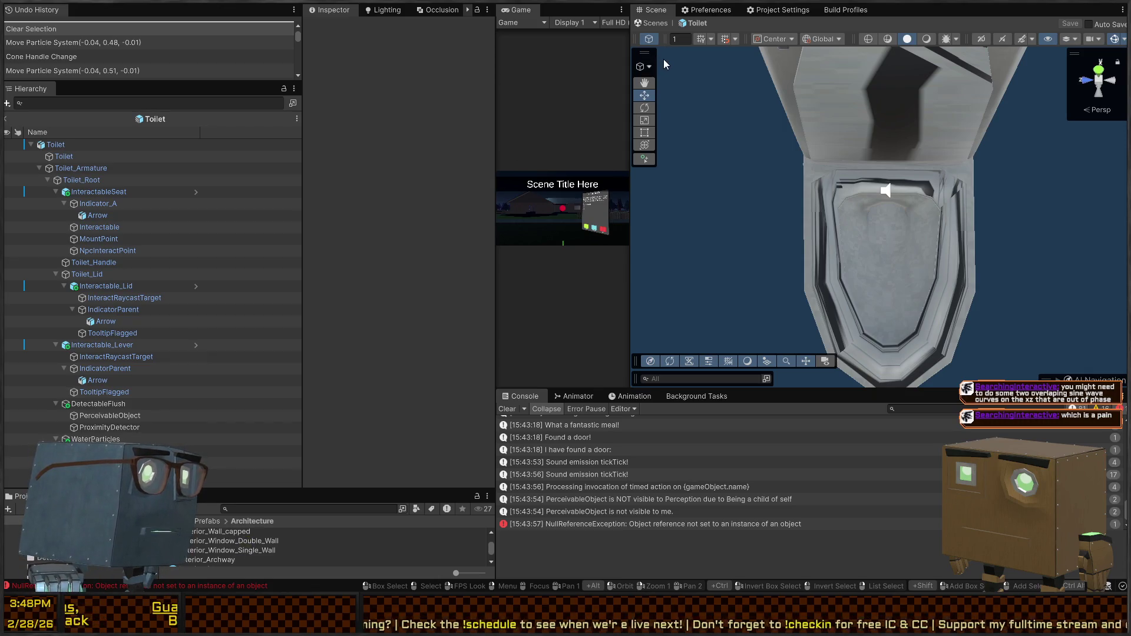
click(656, 25)
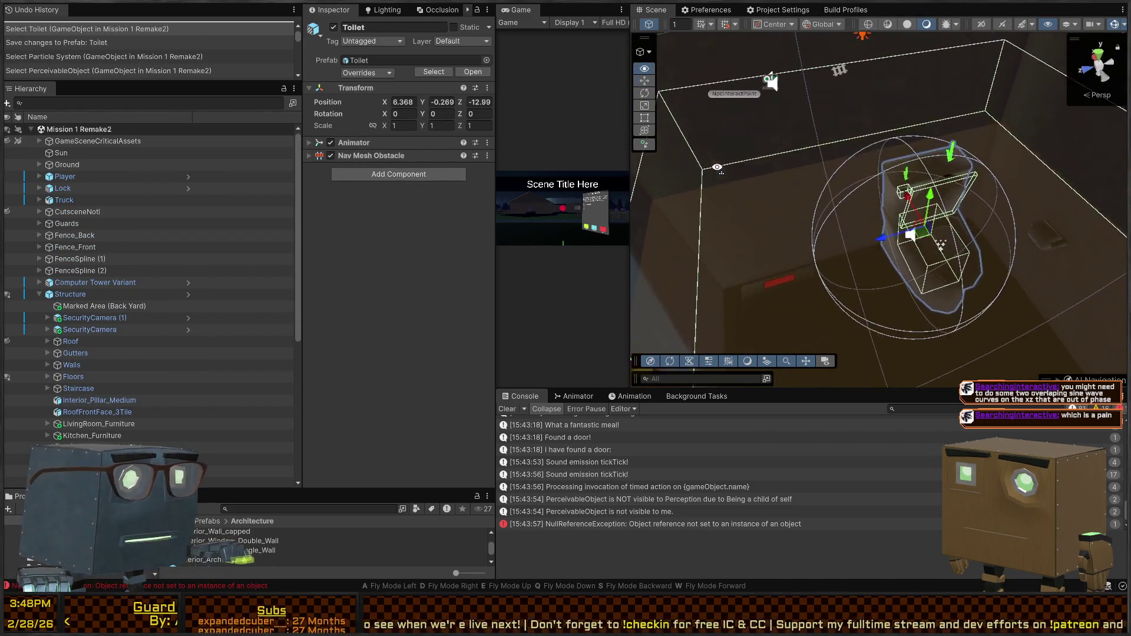
Play maximized and walk into the house through the back door and red door.
key(shift+space)
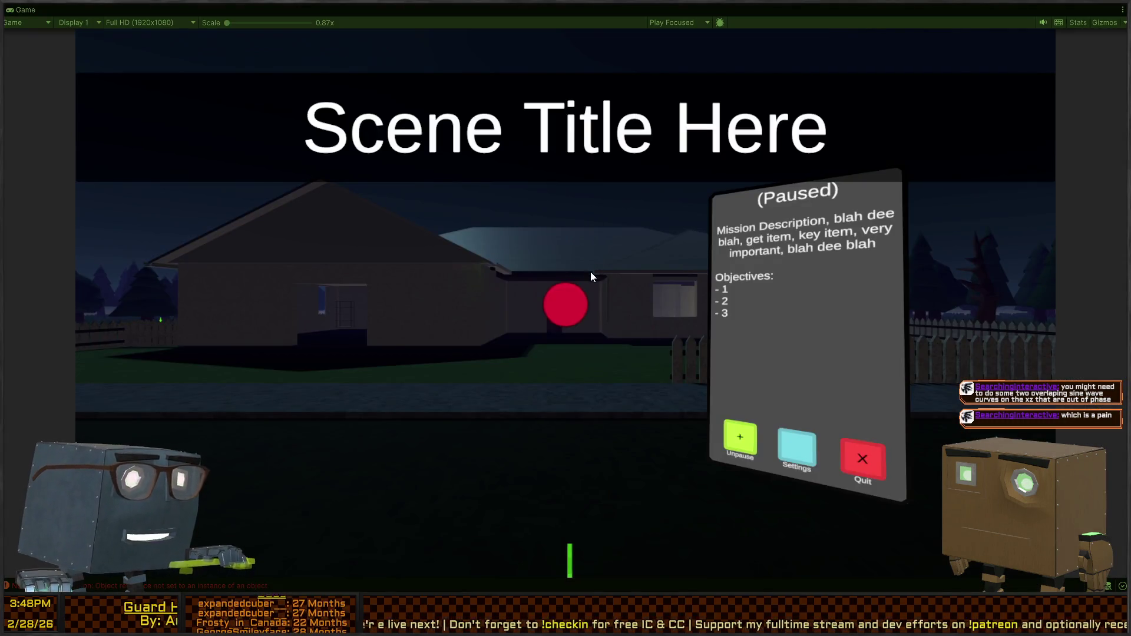
click(573, 284)
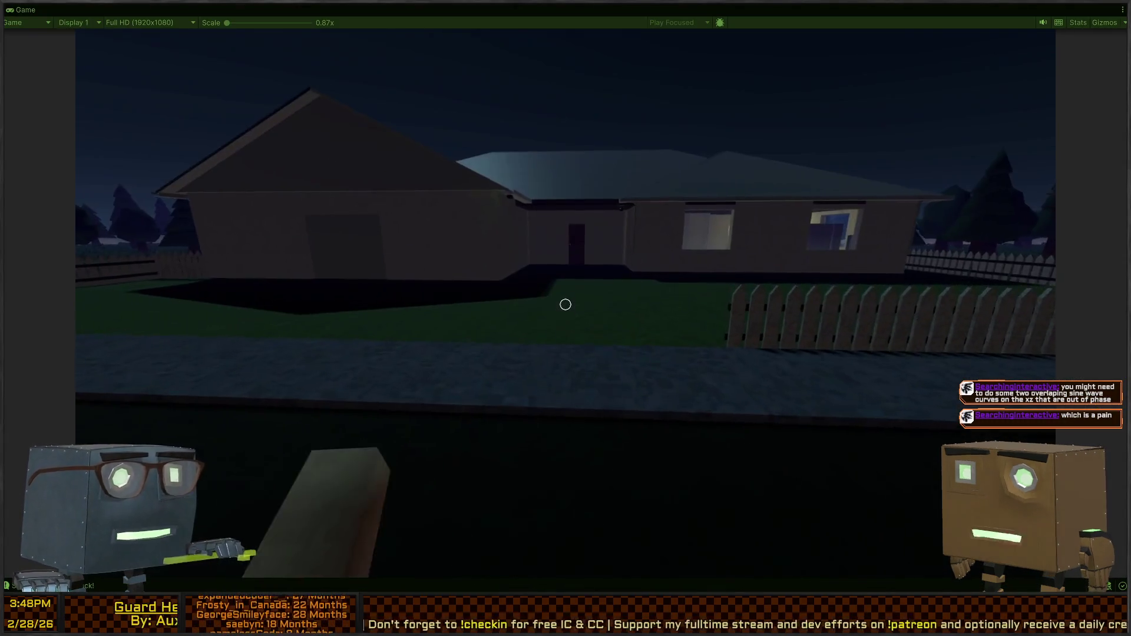
key(w)
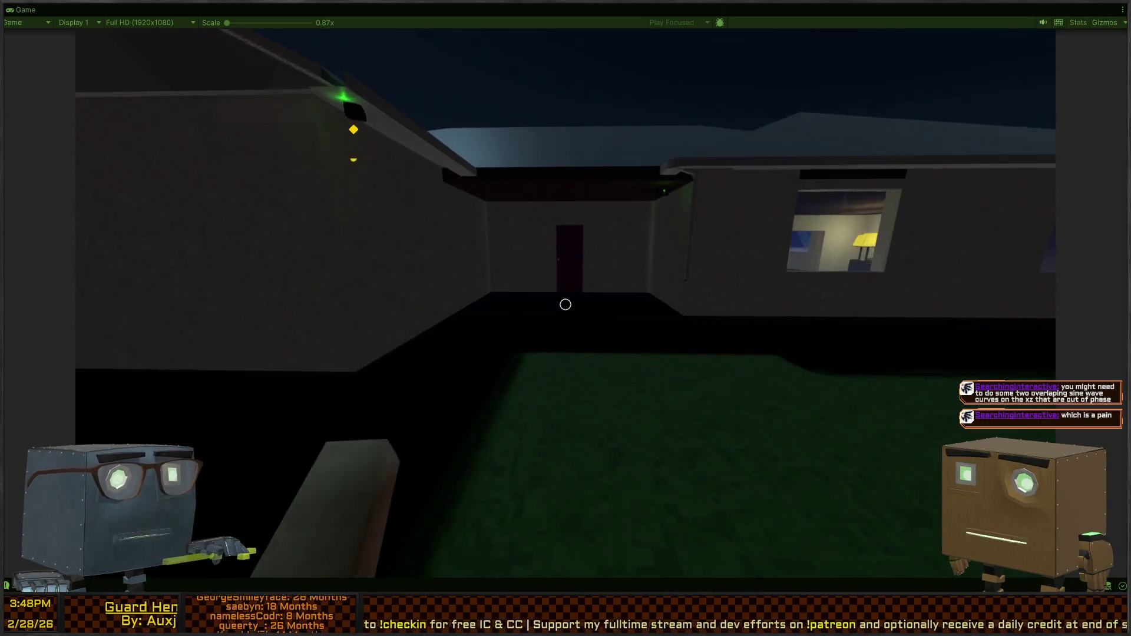
key(w)
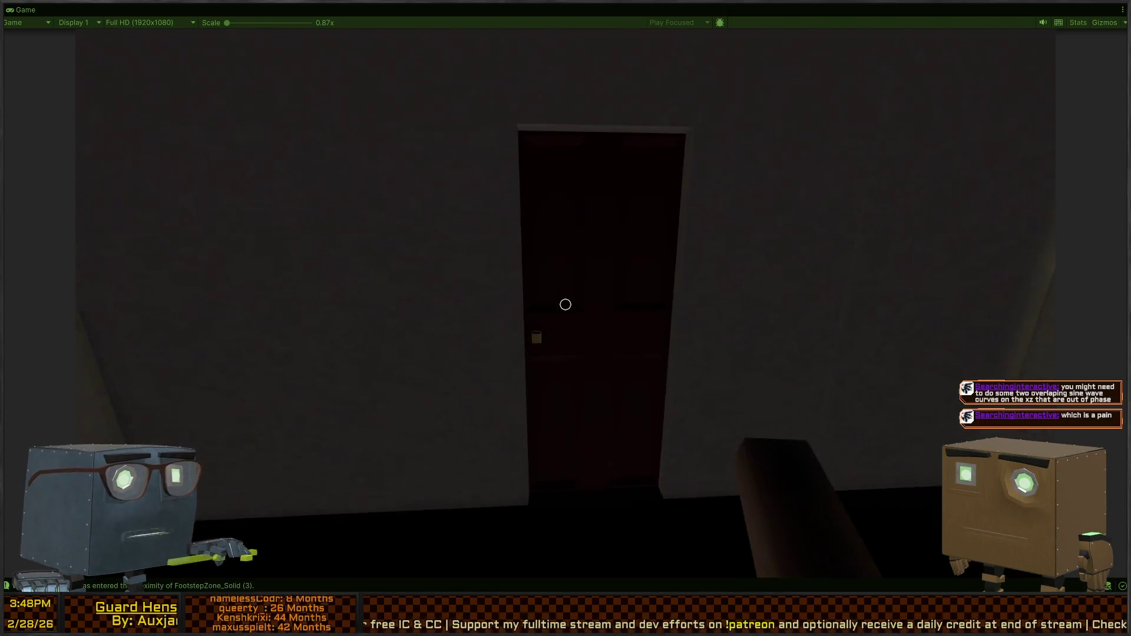
key(f)
key(w)
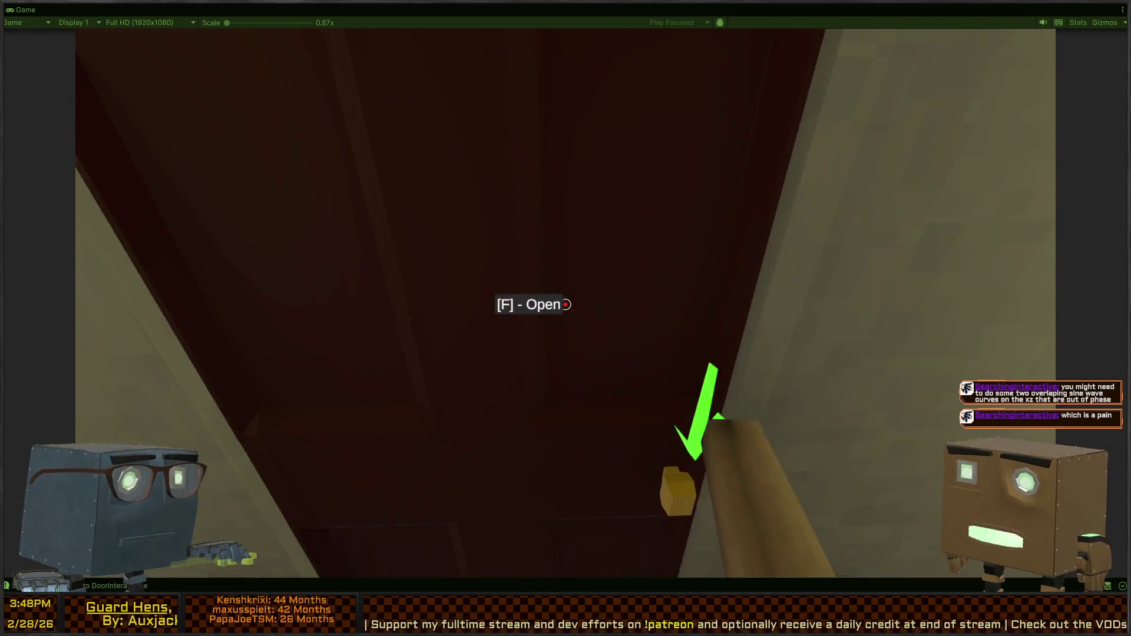
key(f)
key(w)
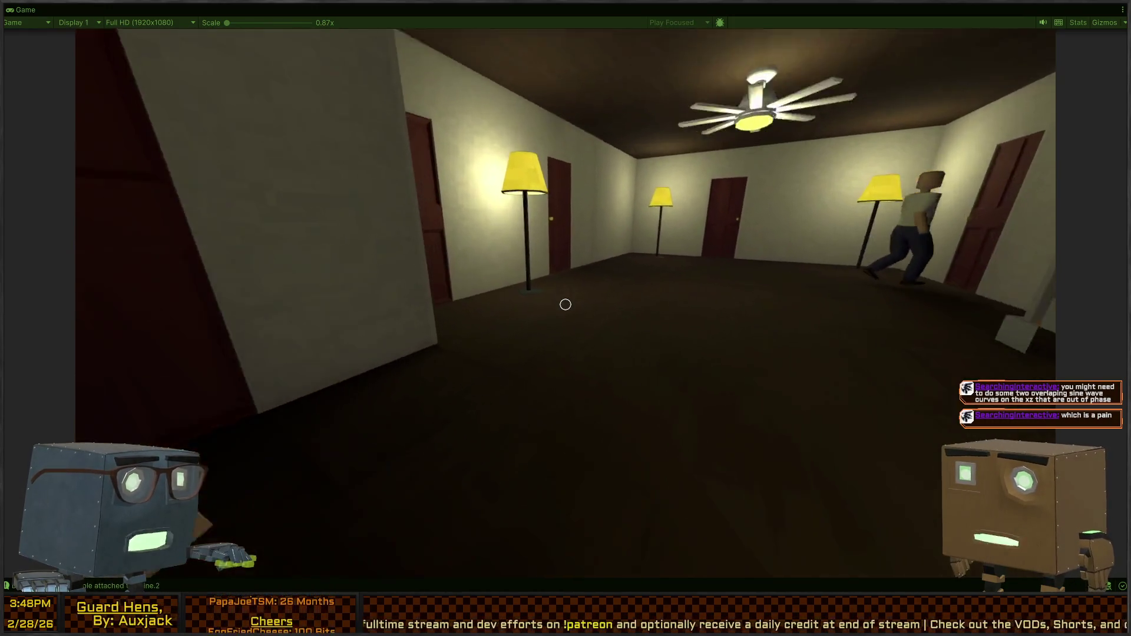
key(w)
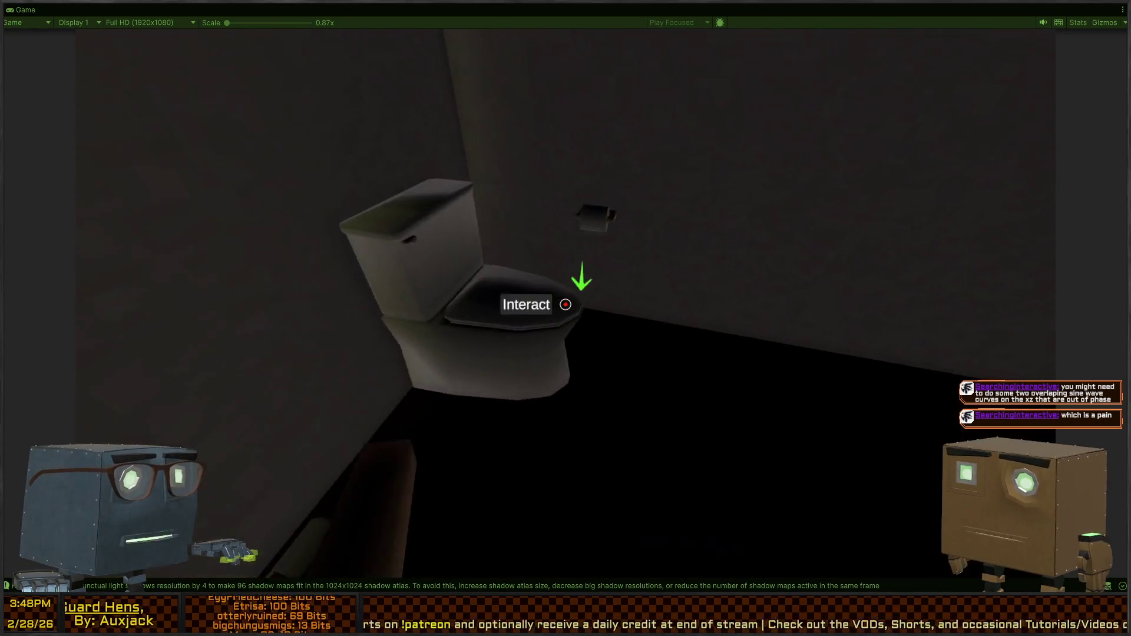
Raise and close the toilet lid, then stop the play-test.
key(f)
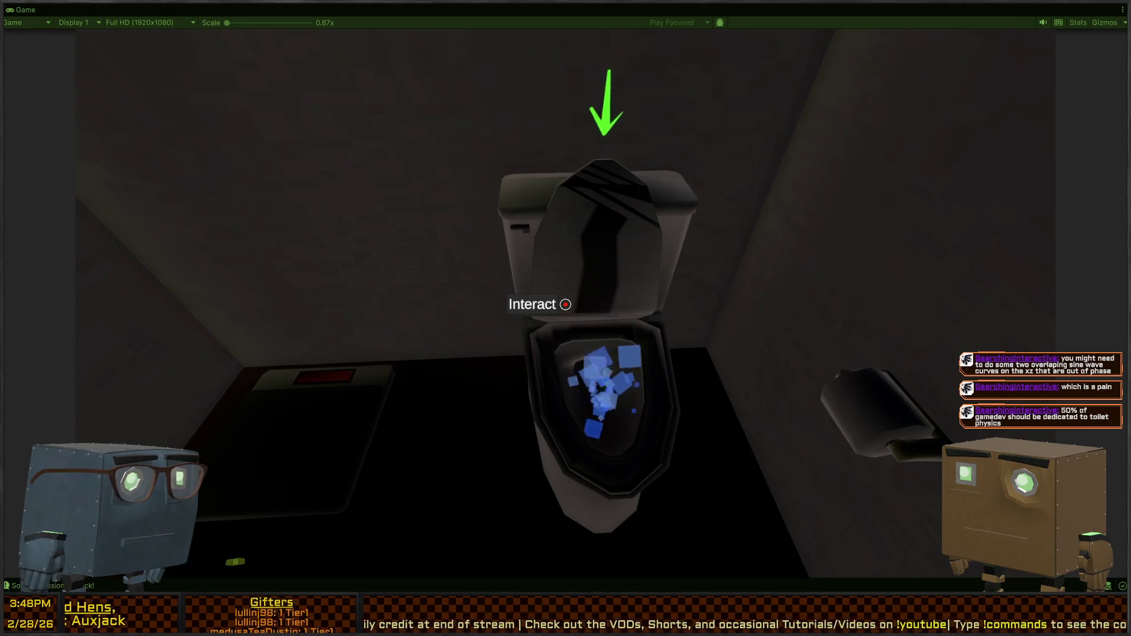
key(f)
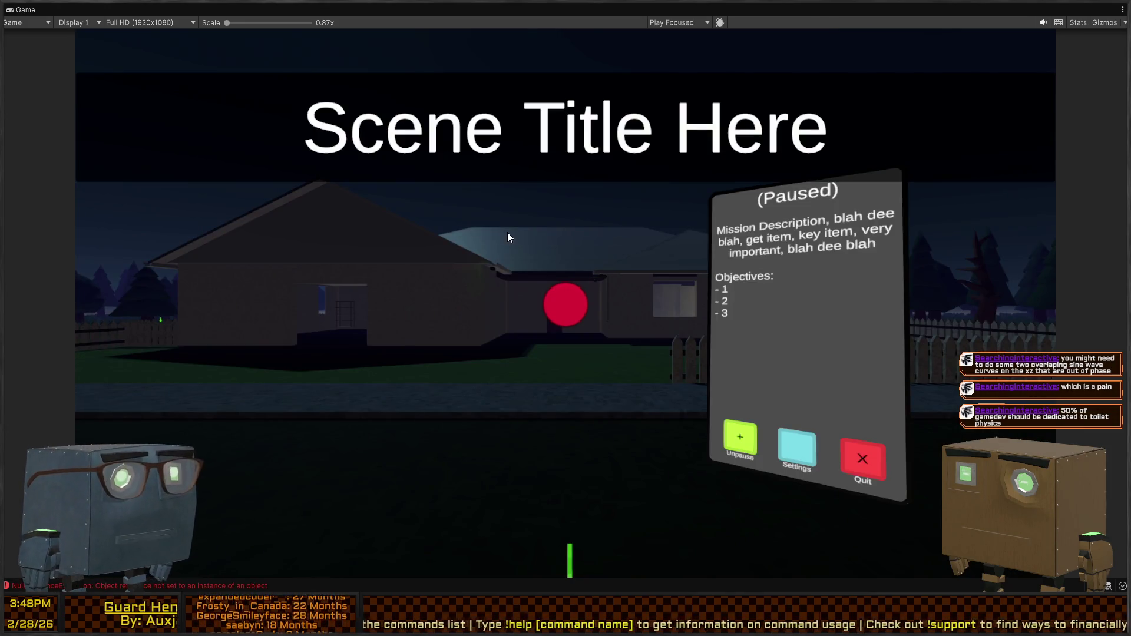
key(shift+space)
Select the bathroom sink in the scene and open the Bathroom_Sink prefab.
drag(787, 261, 787, 261)
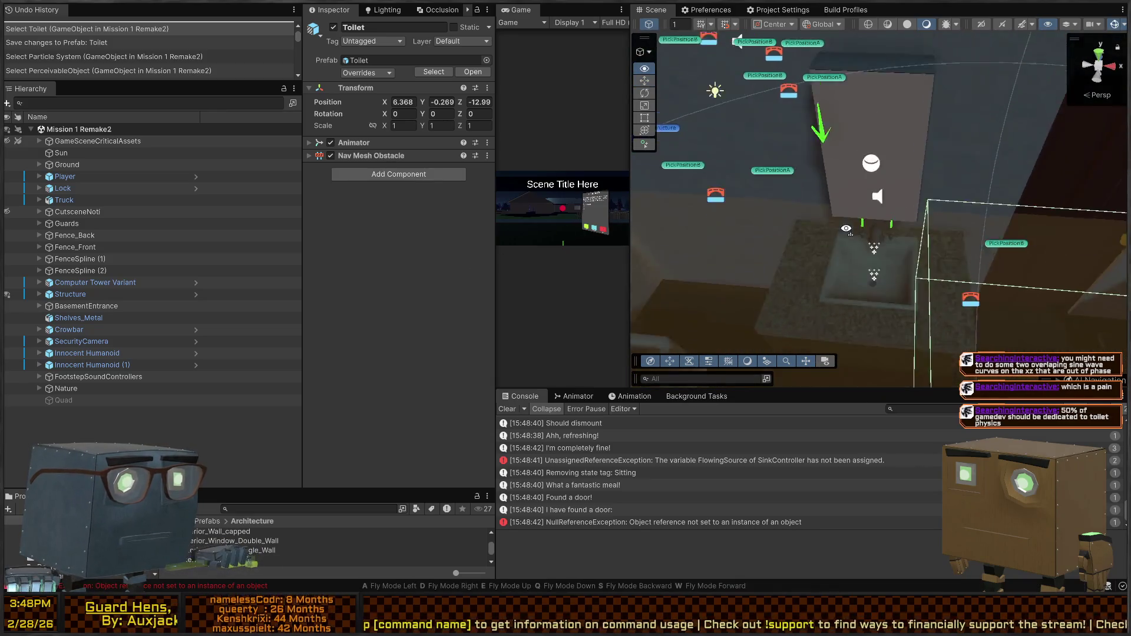
click(896, 198)
drag(893, 194, 892, 194)
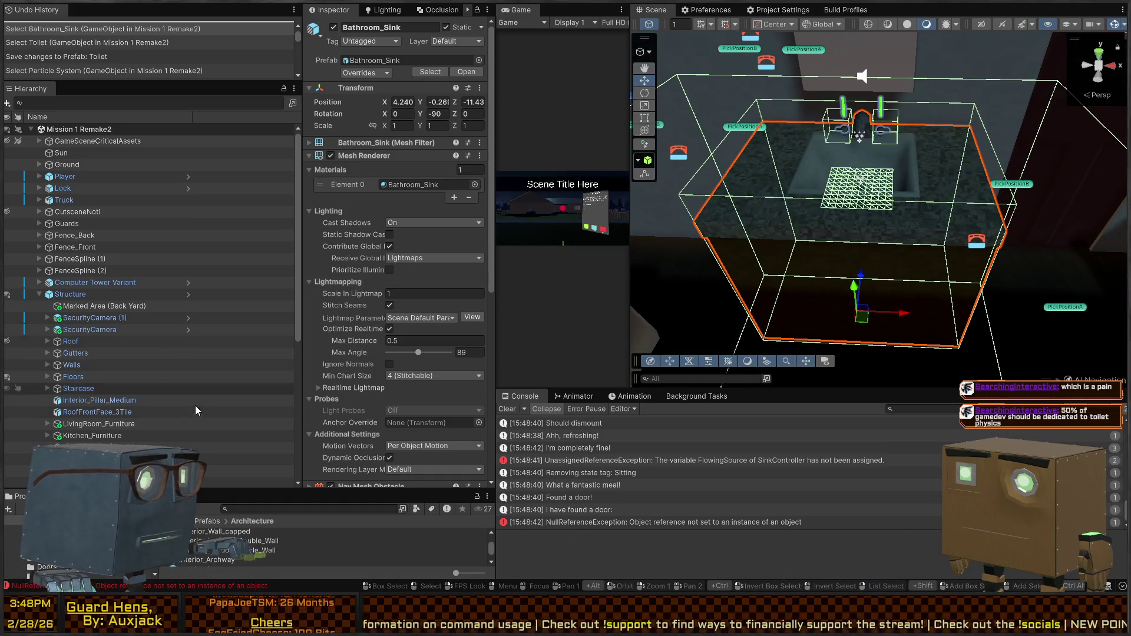
scroll(149, 383, down, 5)
click(188, 392)
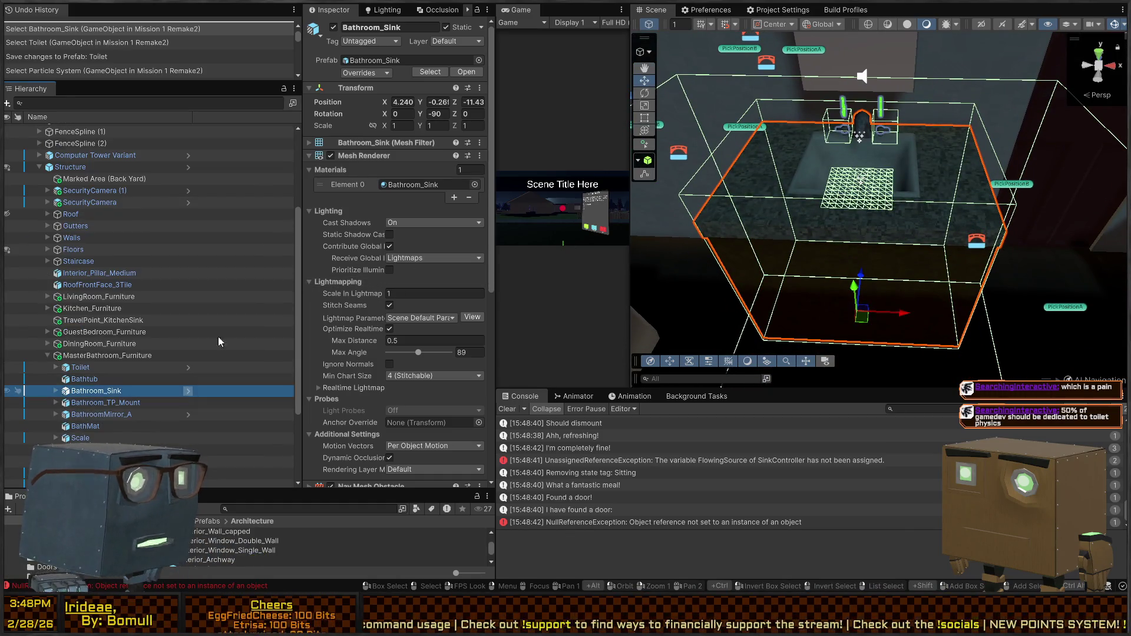
click(99, 274)
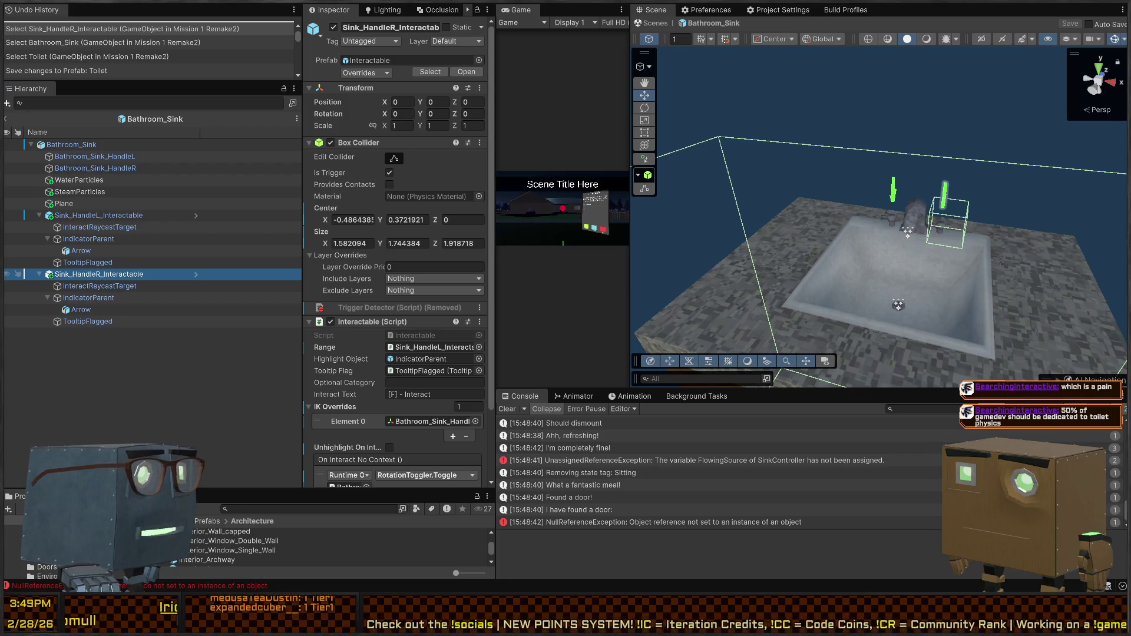
Inspect the sink handles' InteractRaycastTarget, IndicatorParent and left handle interactable.
drag(919, 224, 933, 205)
scroll(380, 267, down, 3)
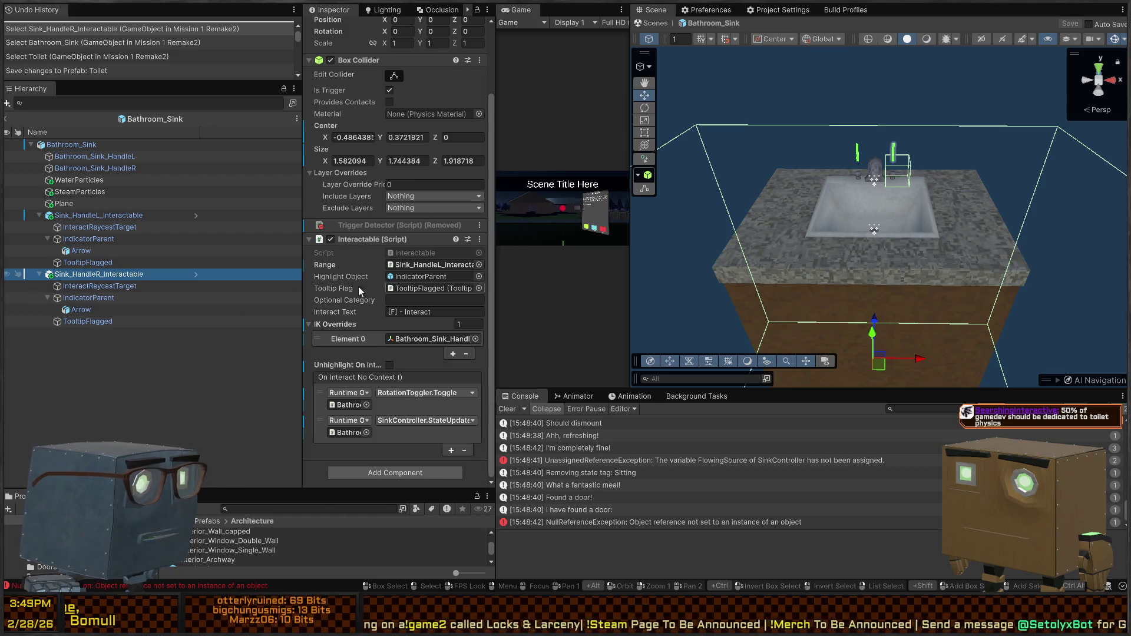
click(80, 286)
click(80, 298)
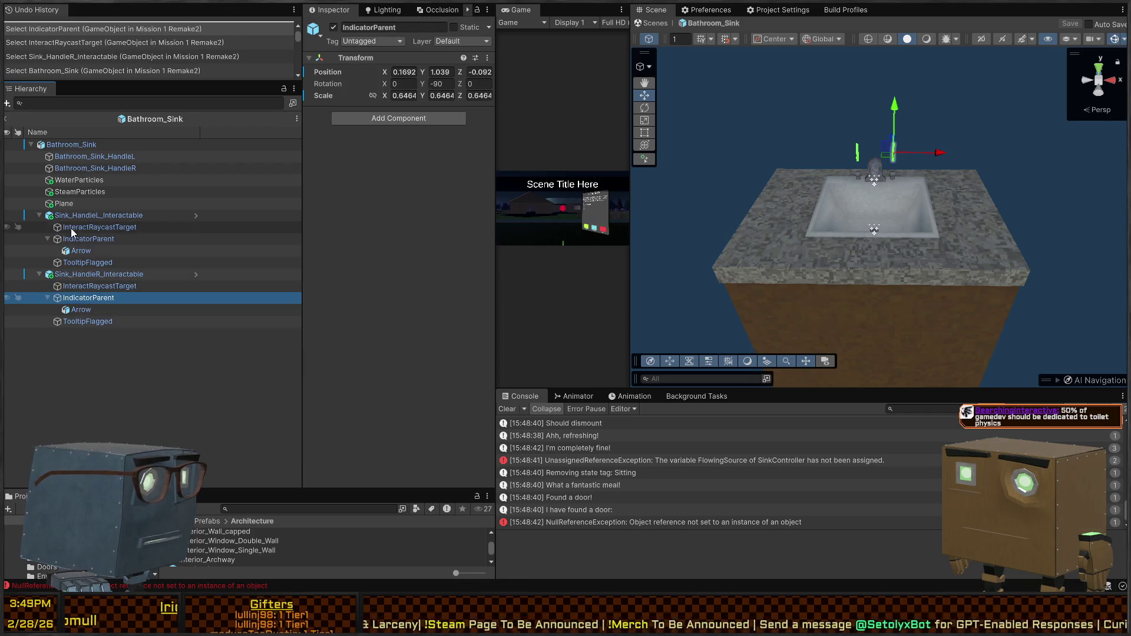
click(89, 215)
Review the root's Sink Controller and add a new empty GameObject to the prefab.
click(72, 145)
scroll(400, 239, down, 10)
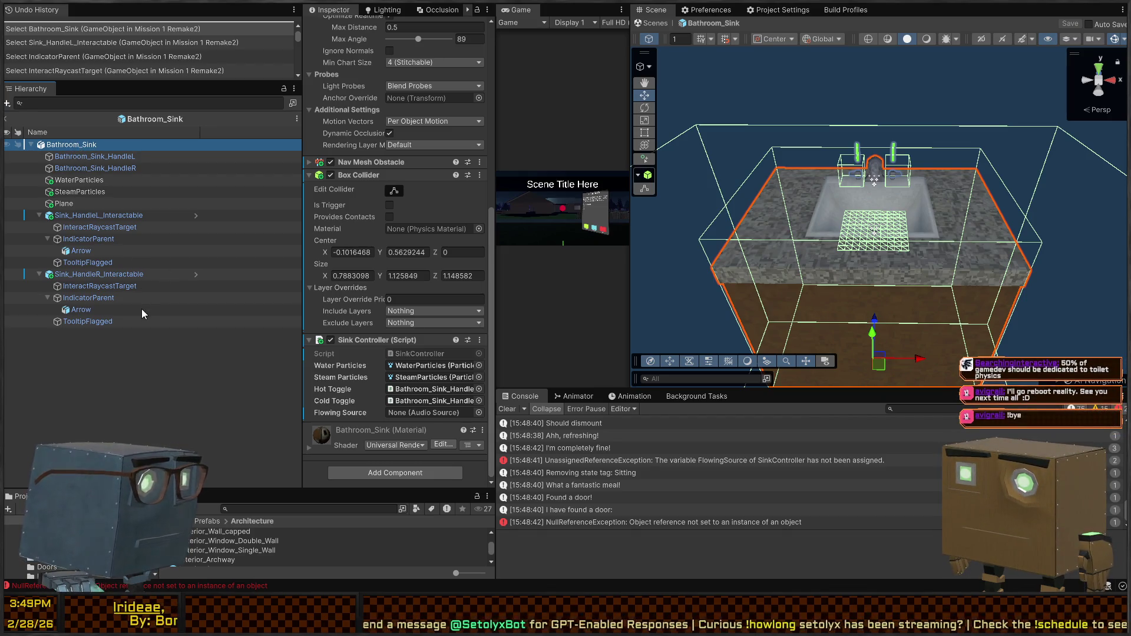
key(ctrl+shift+n)
drag(886, 242, 701, 220)
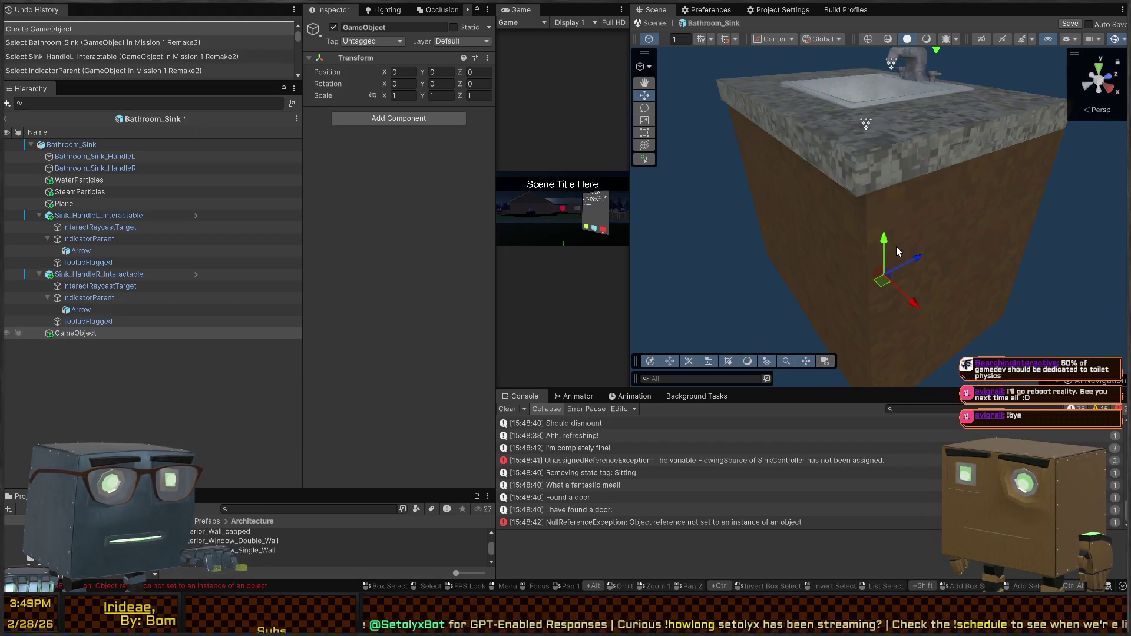
Move the new empty object up the cabinet to the tap.
drag(883, 248, 866, 89)
key(f)
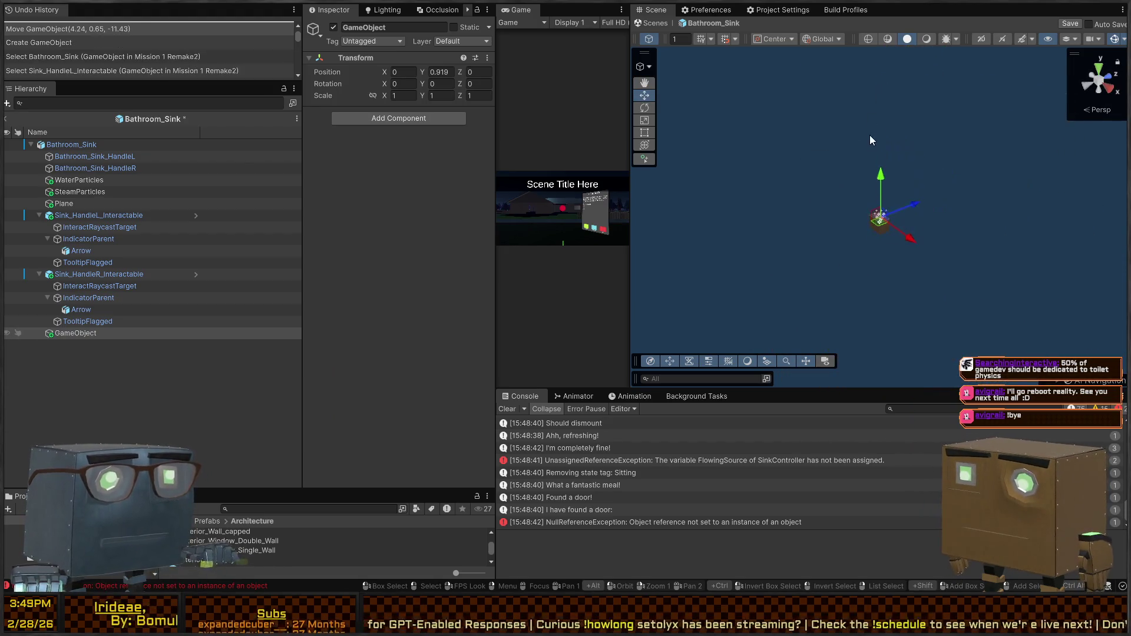
scroll(871, 139, up, 10)
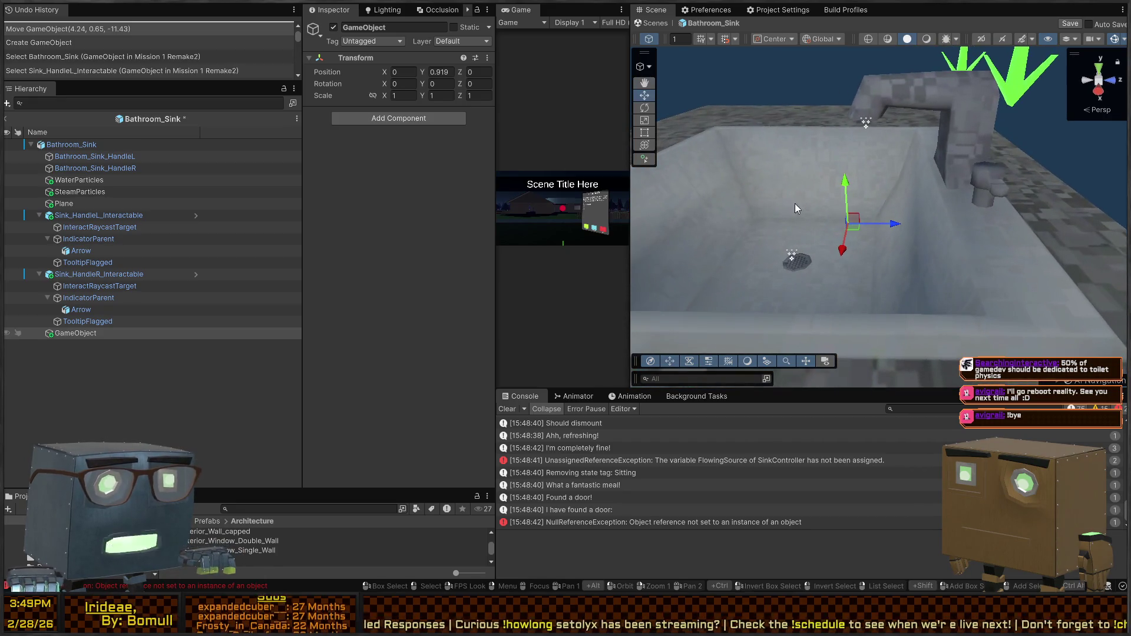
mouse_move(855, 222)
mouse_down()
mouse_move(809, 232)
mouse_move(872, 123)
mouse_up()
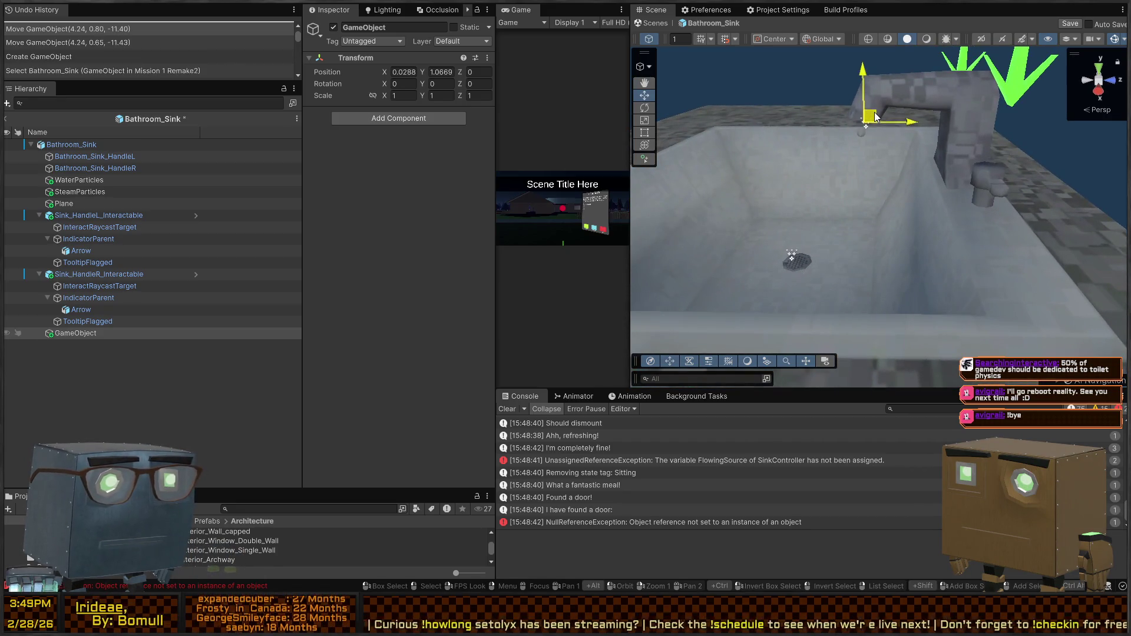
Add a fully 3D Audio Source playing Sink_RunningLoop through the Sounds mixer.
click(380, 120)
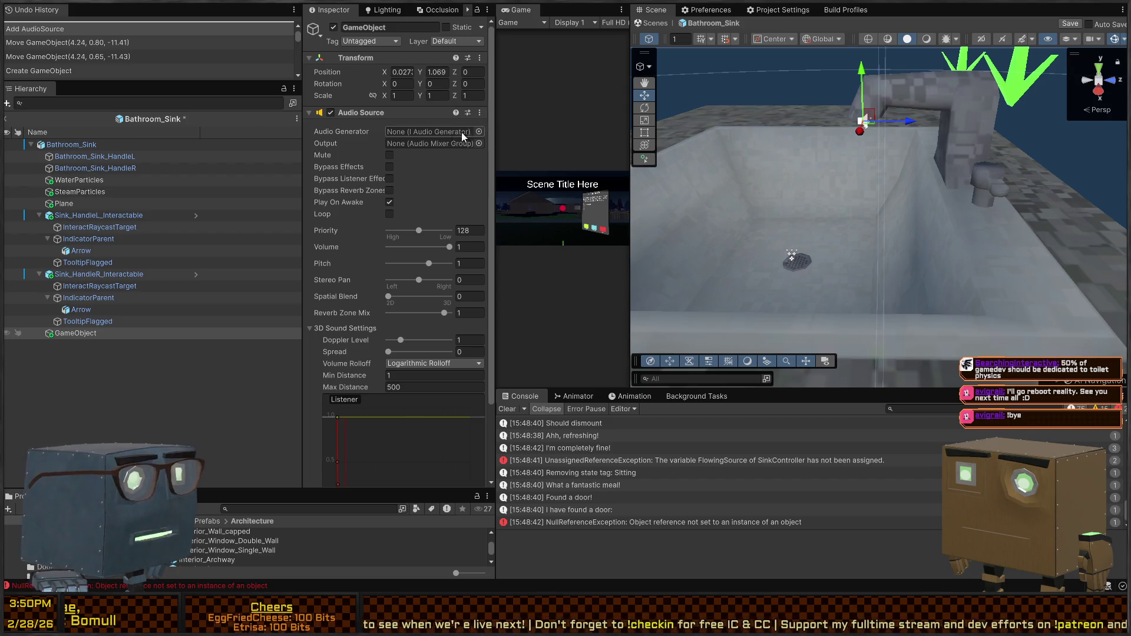
double_click(539, 159)
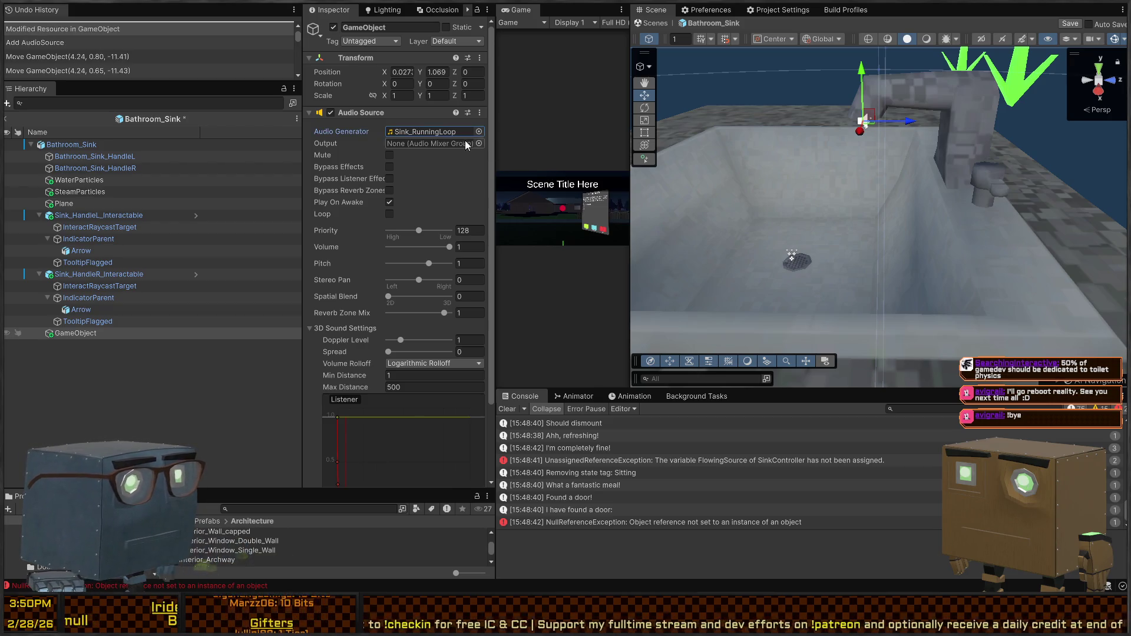
double_click(522, 192)
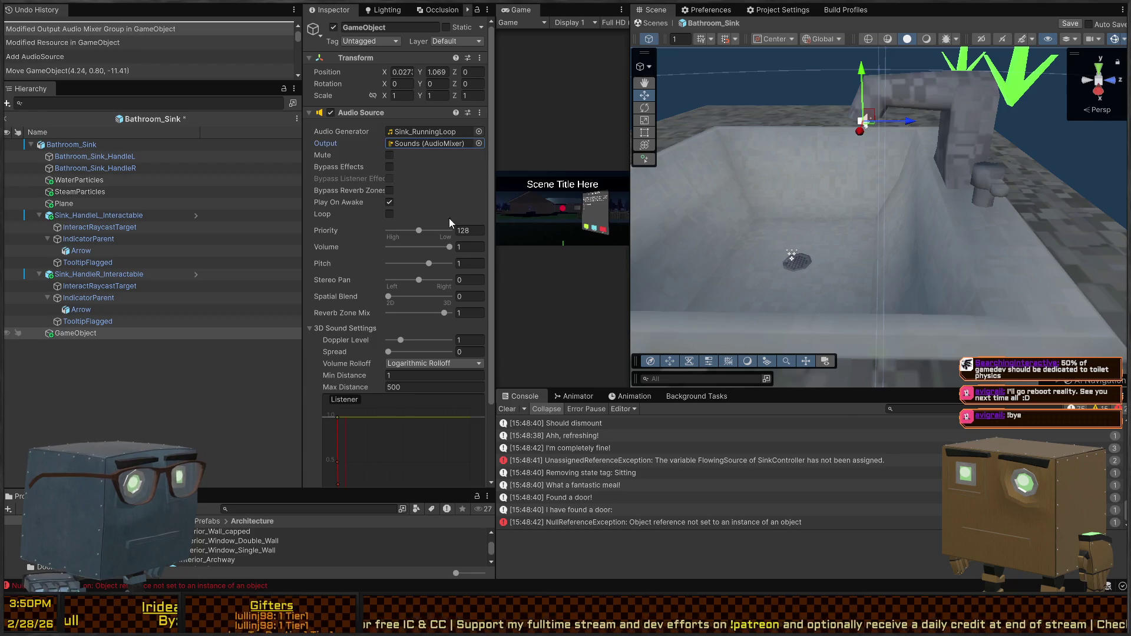
click(470, 247)
text(0)
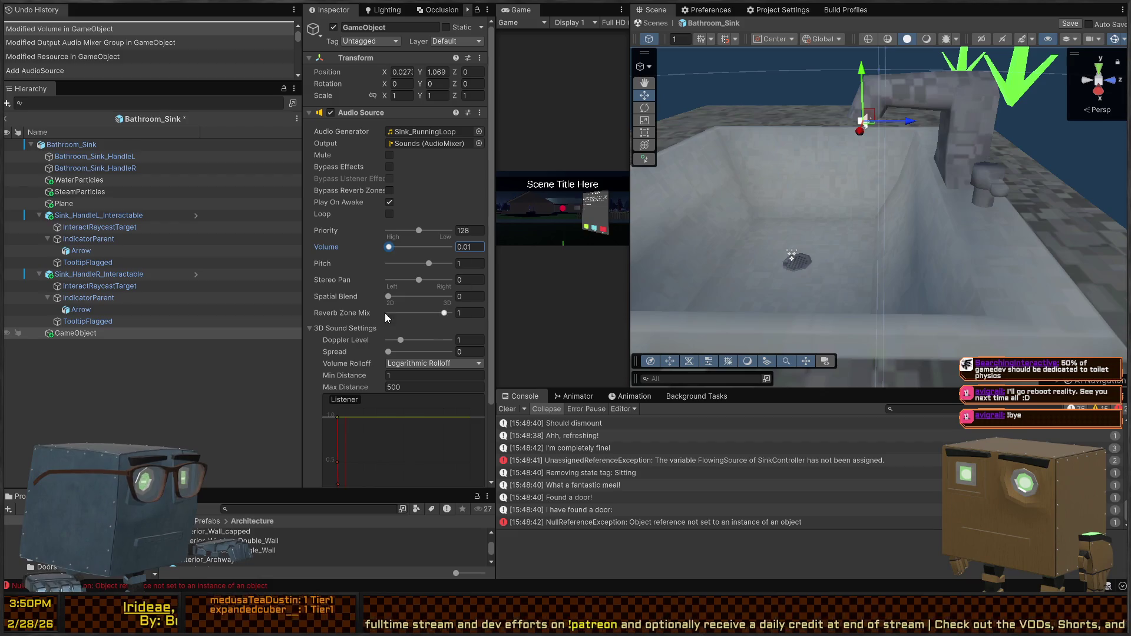
drag(393, 298, 559, 297)
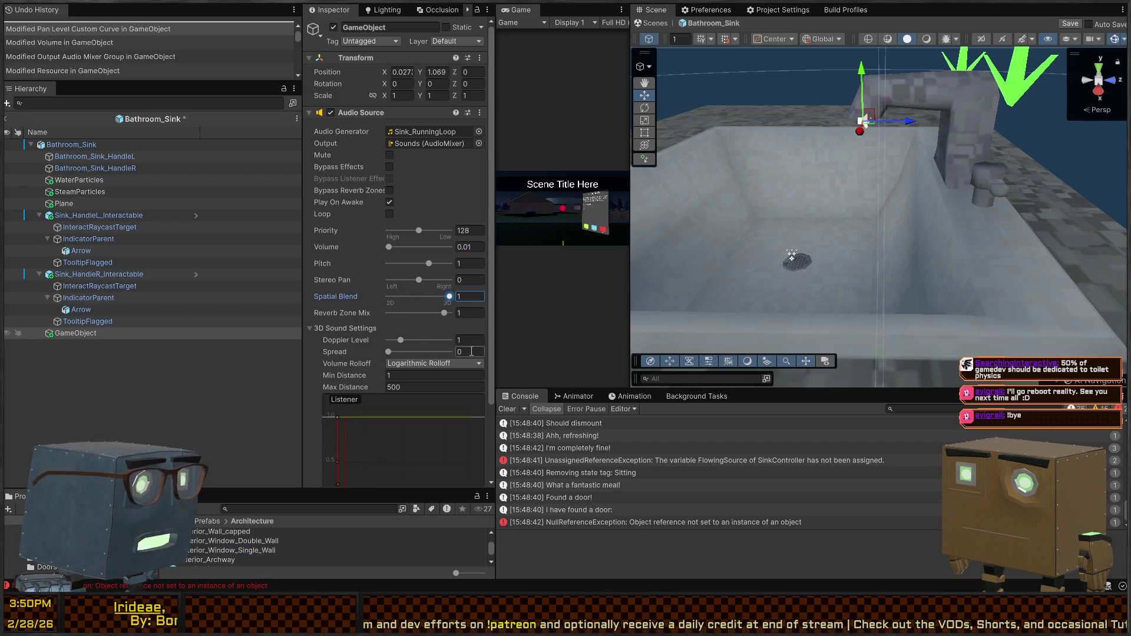
Set the audio Max Distance to 55 and turn off Play On Awake.
scroll(406, 342, down, 2)
click(414, 323)
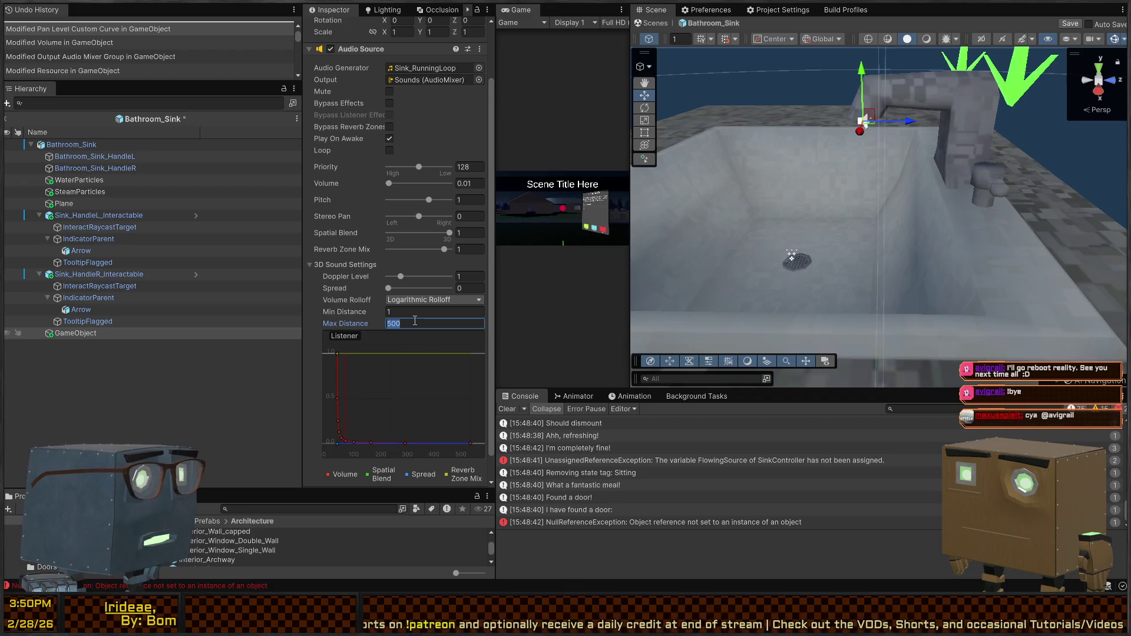
text(55)
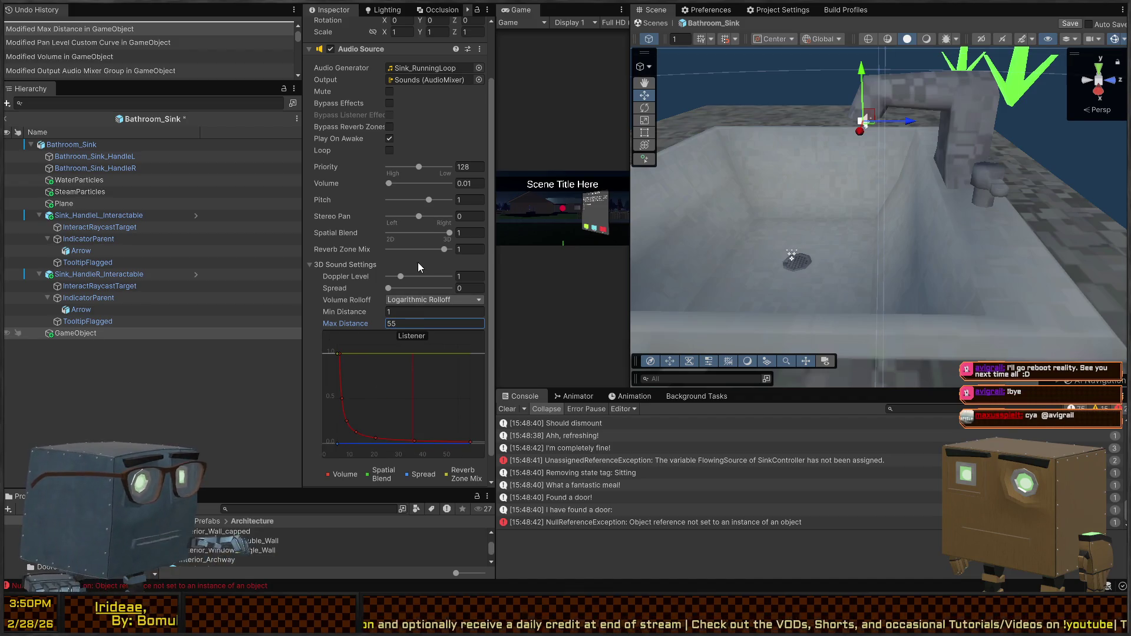
scroll(354, 242, up, 1)
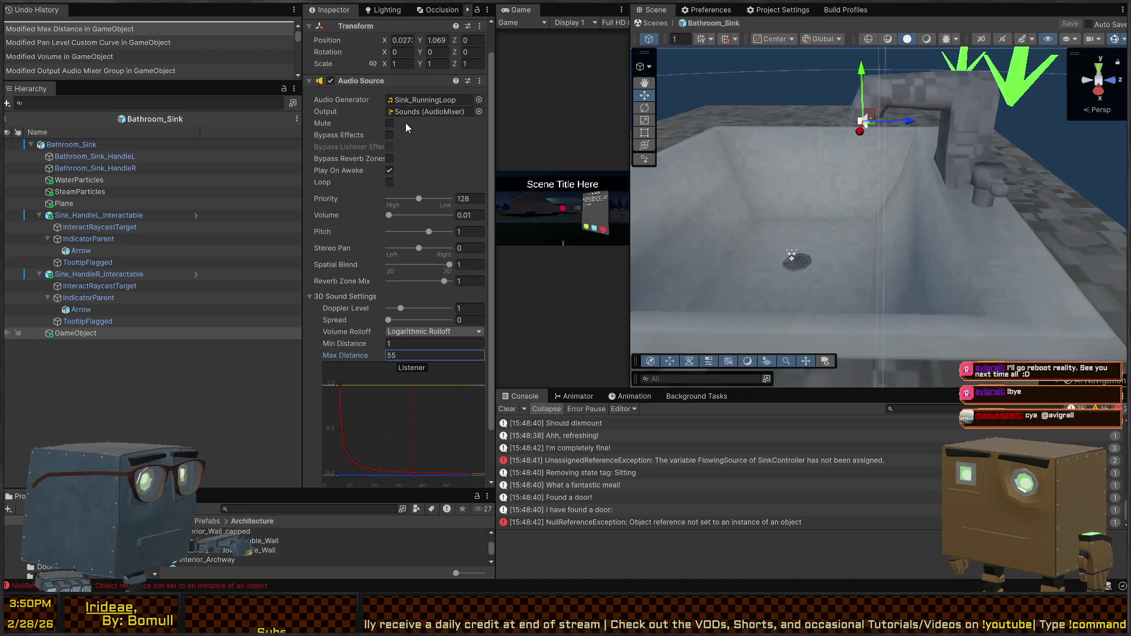
click(392, 170)
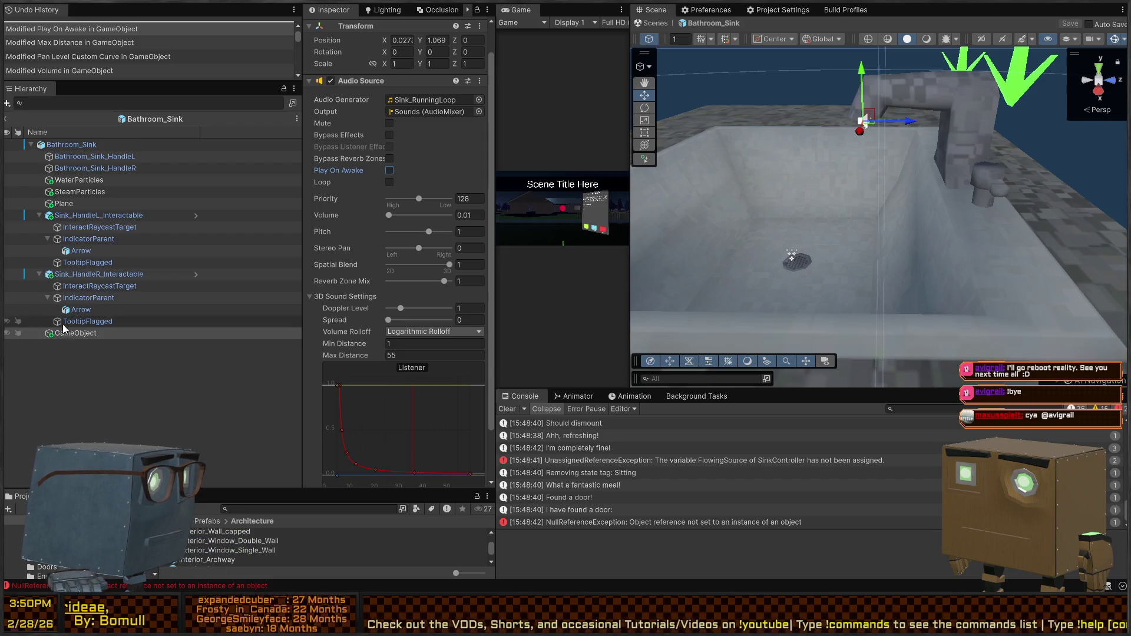
Check the Sink Controller's Flowing Source, rename the object SinkRunningSound, and save the prefab.
click(76, 146)
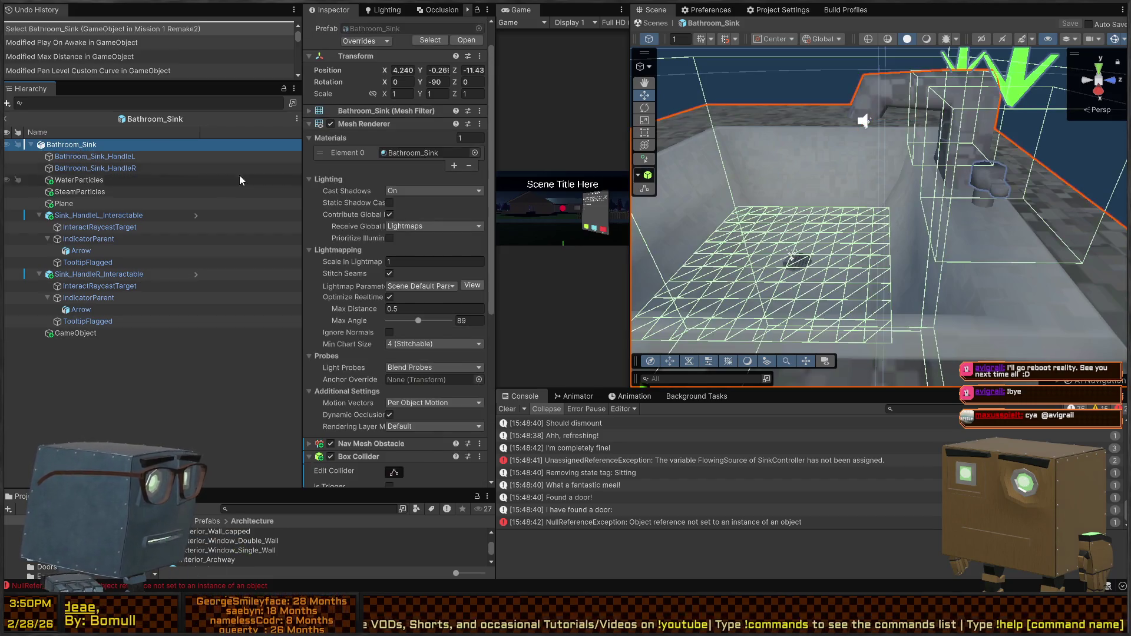
scroll(330, 307, down, 5)
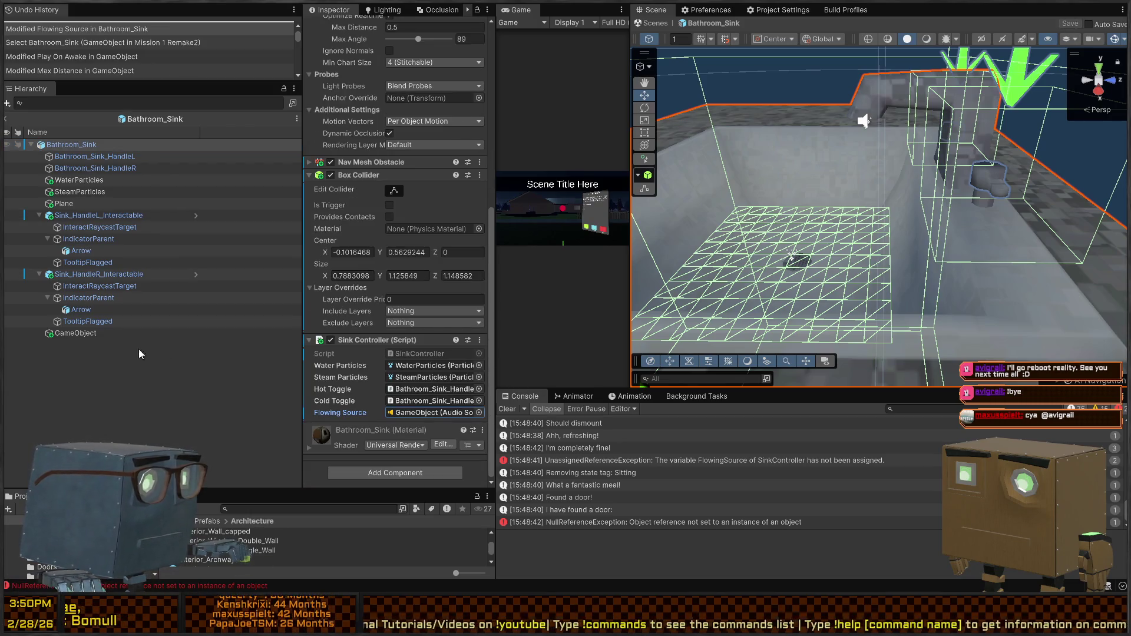
click(69, 327)
click(61, 335)
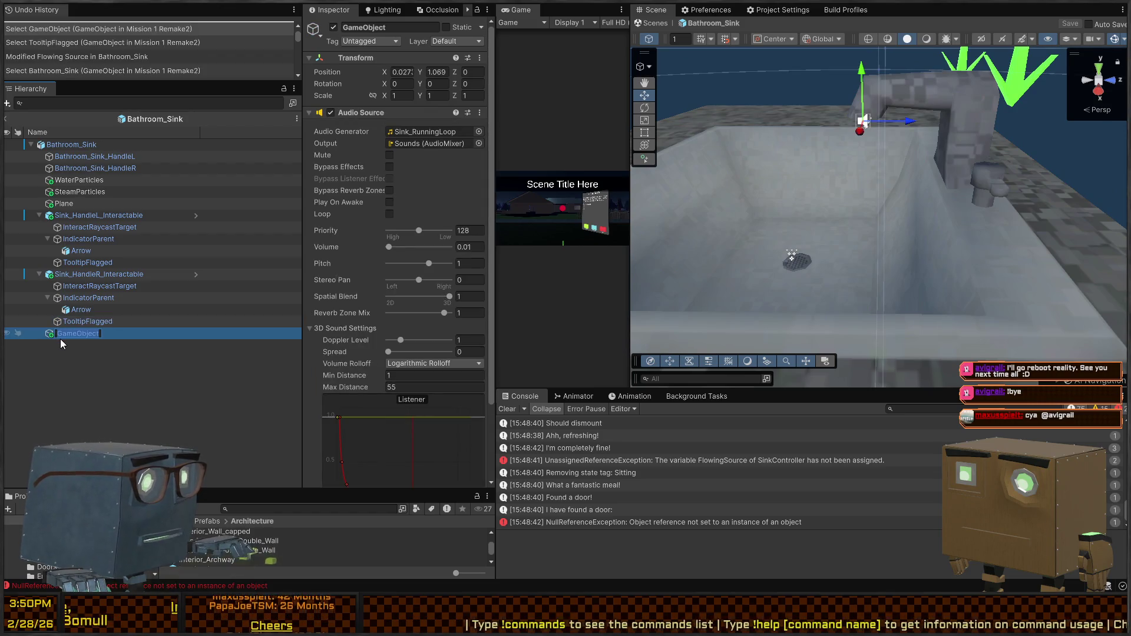
text(SinkRunningSound)
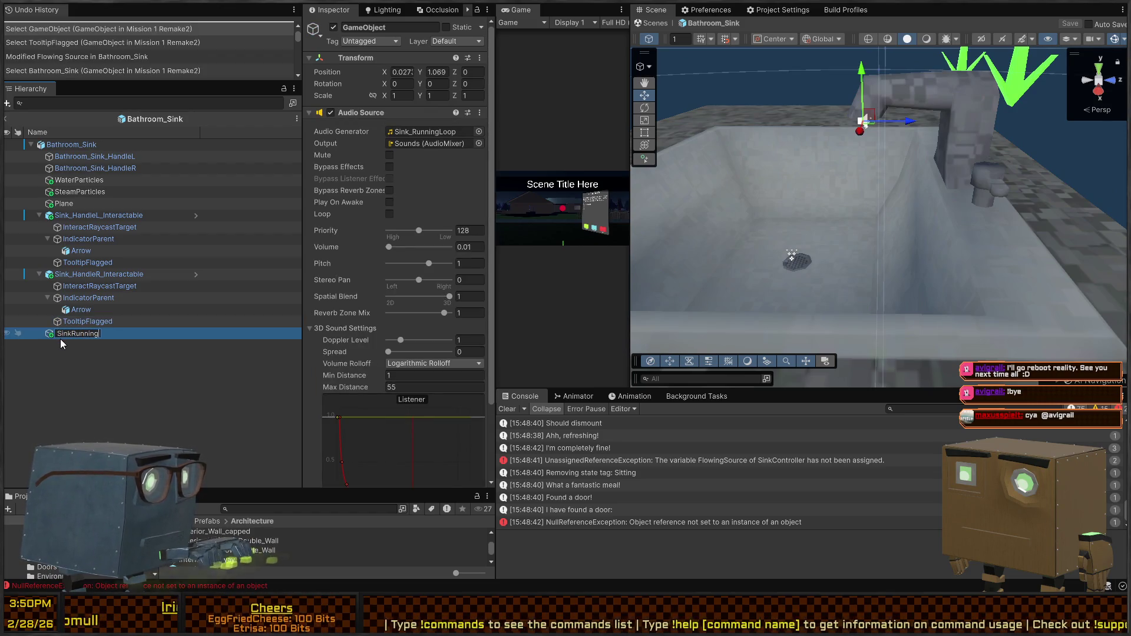
key(Return)
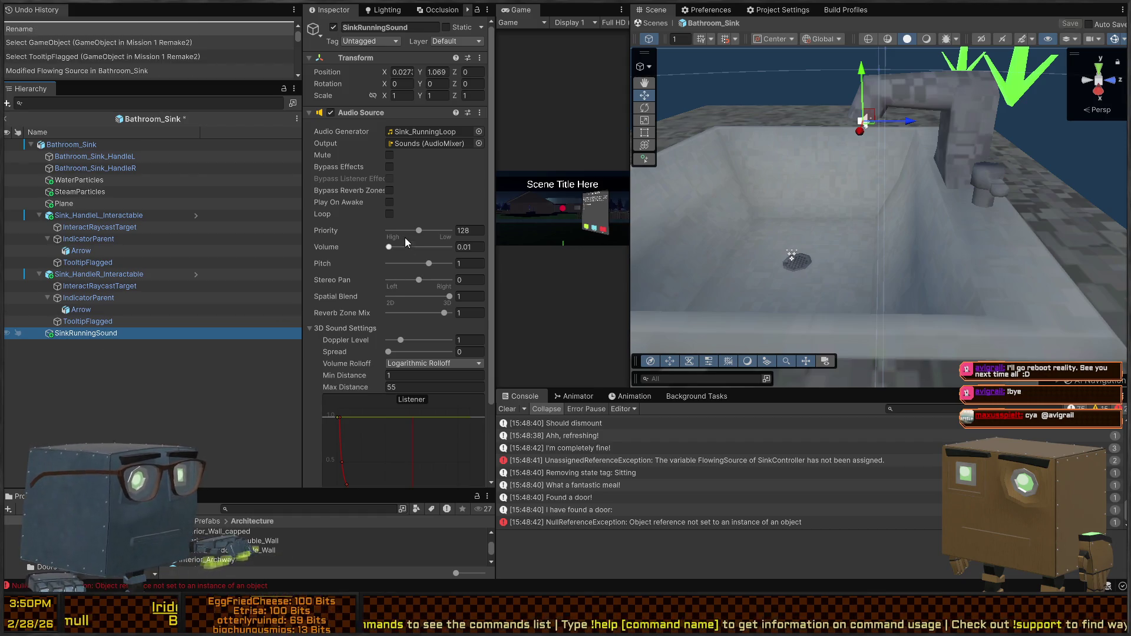
click(653, 23)
Fly the scene camera from the sink to the toilet and select it.
key(s)
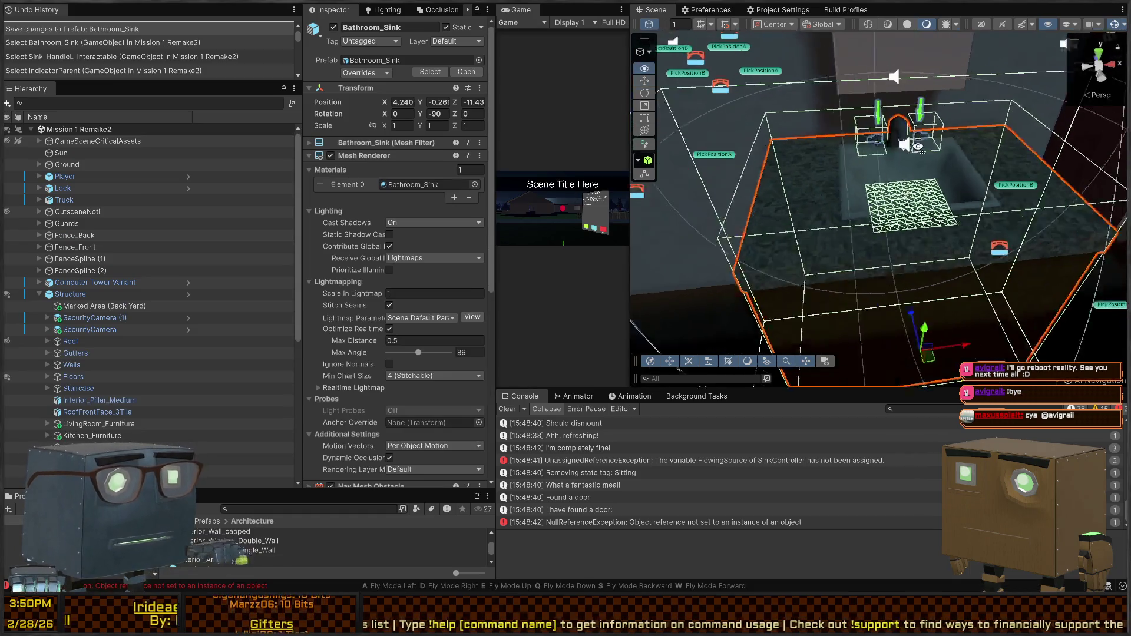
key(w)
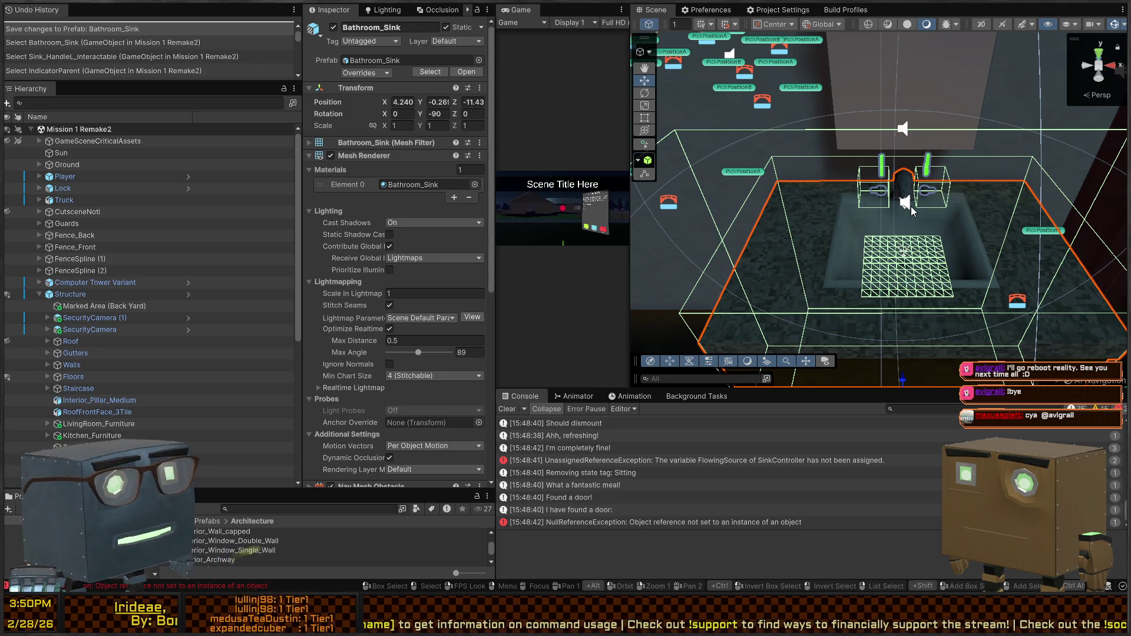
key(d)
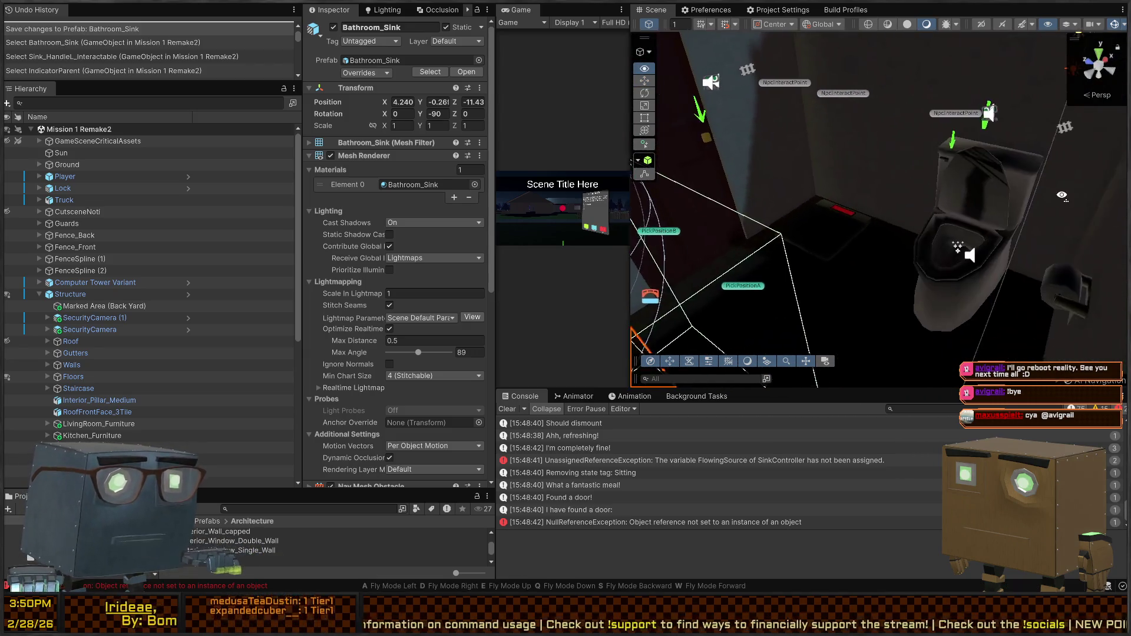
key(w)
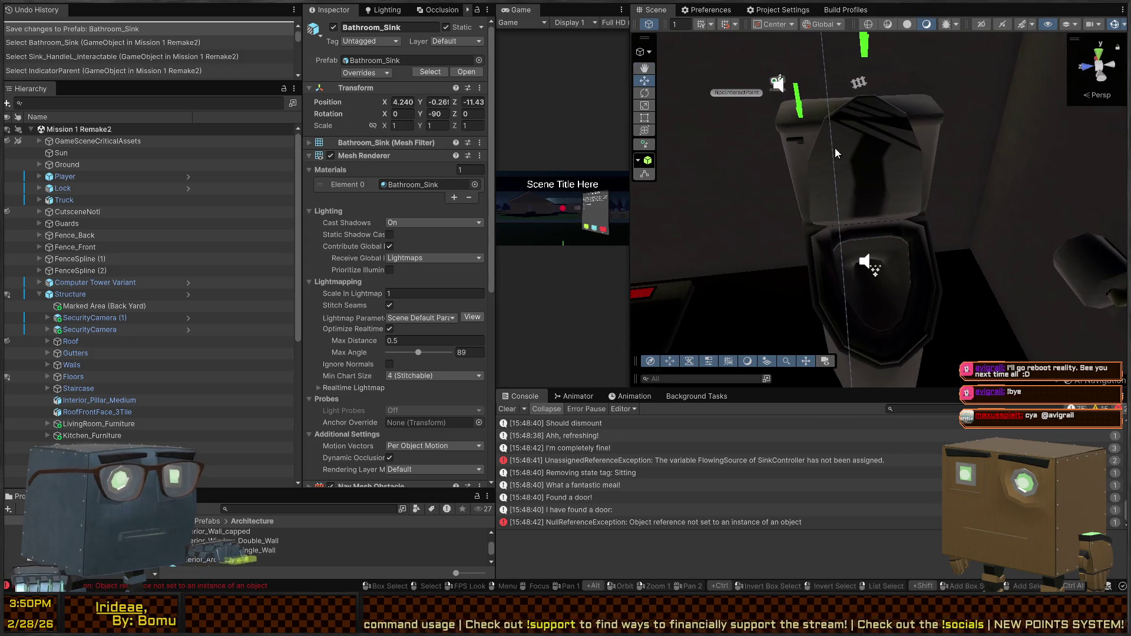
key(d)
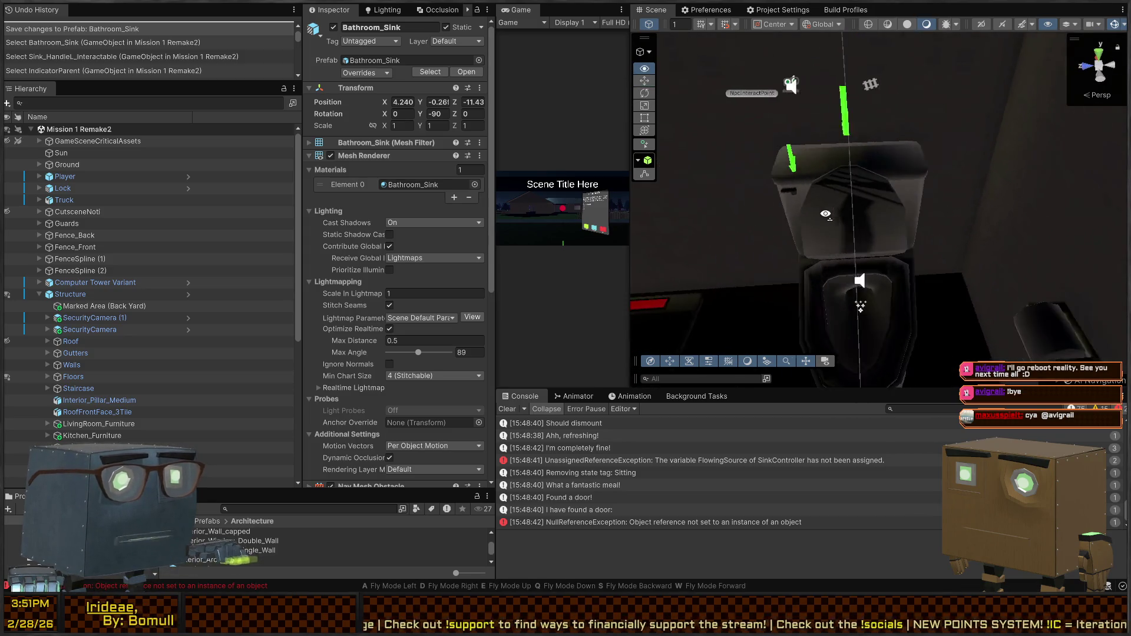
key(a)
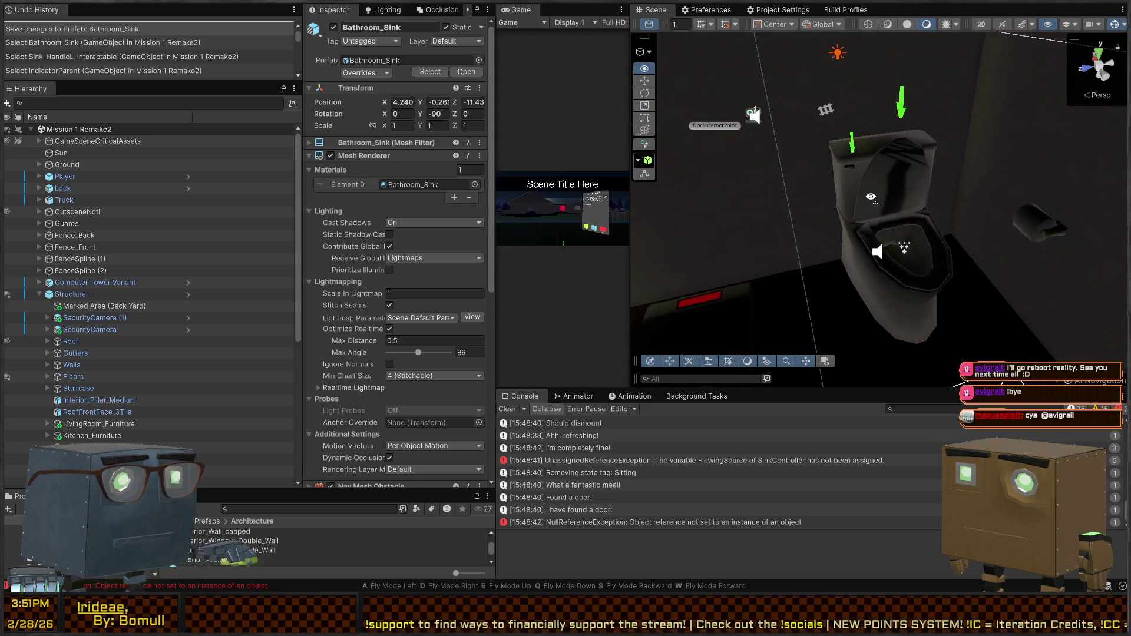
key(e)
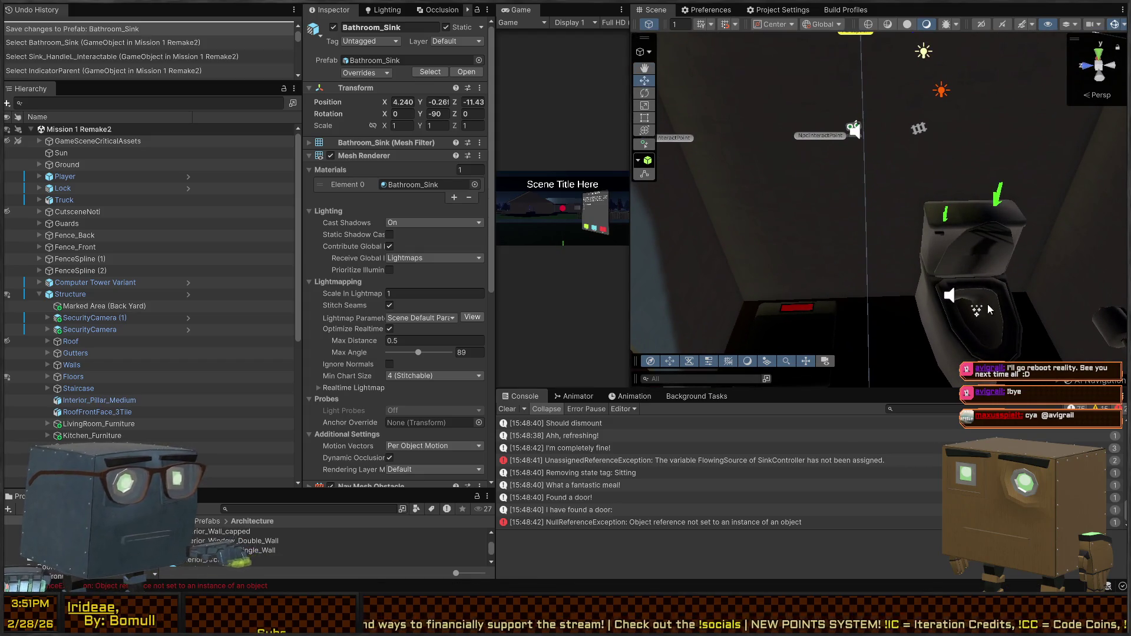
click(990, 309)
click(990, 309)
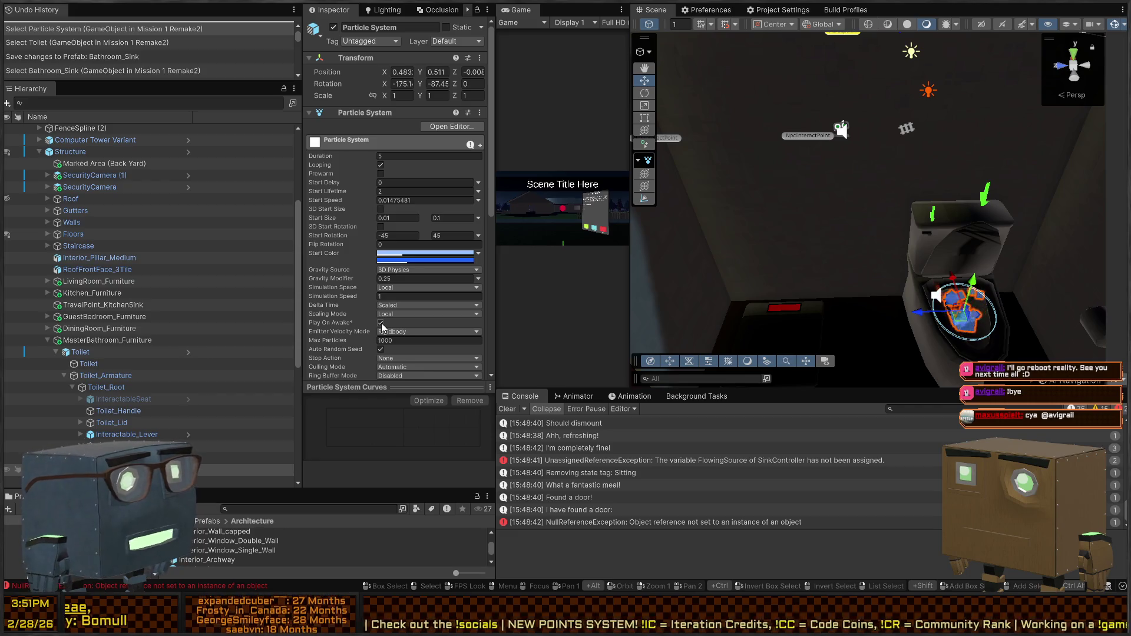
Deactivate WaterParticles in the Toilet prefab, save it, and maximize the Game view.
click(188, 352)
click(97, 439)
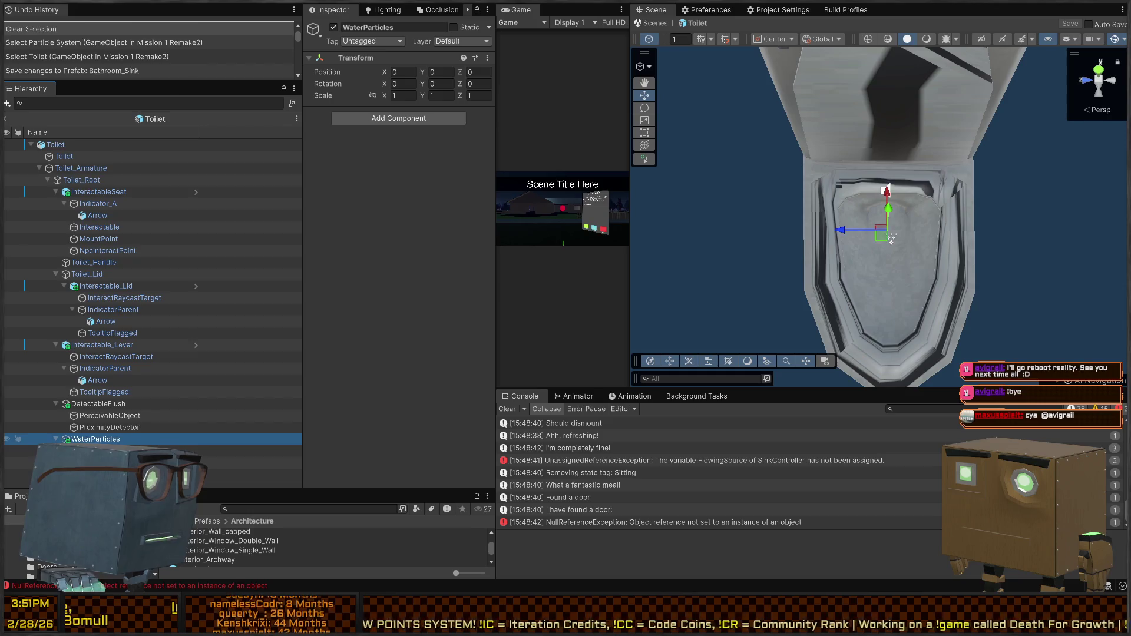
key(alt+shift+a)
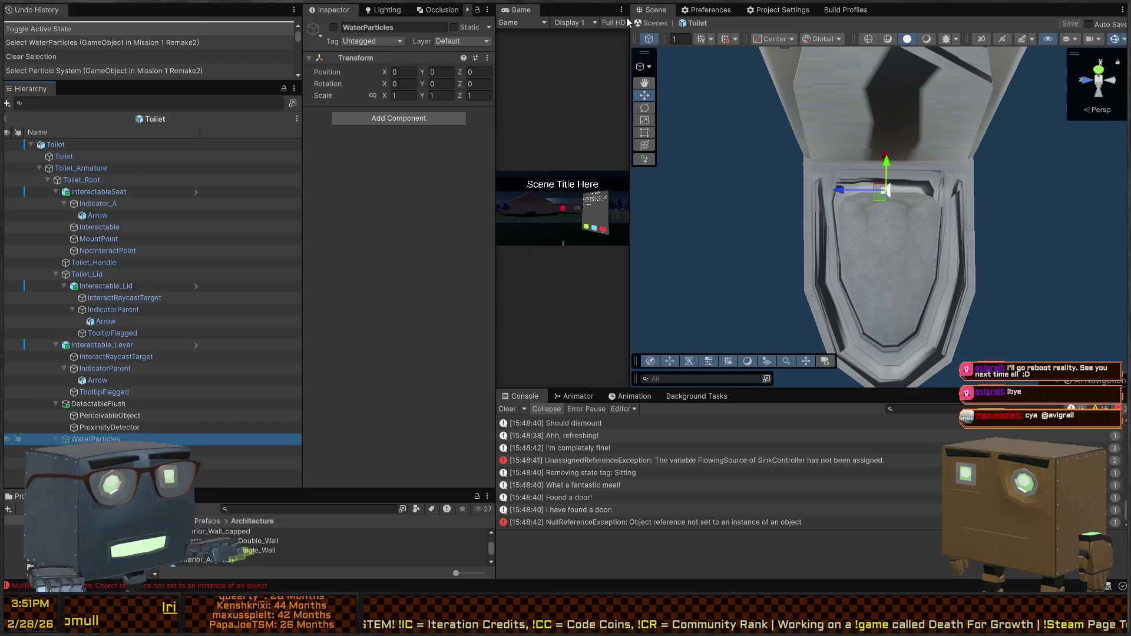
click(655, 22)
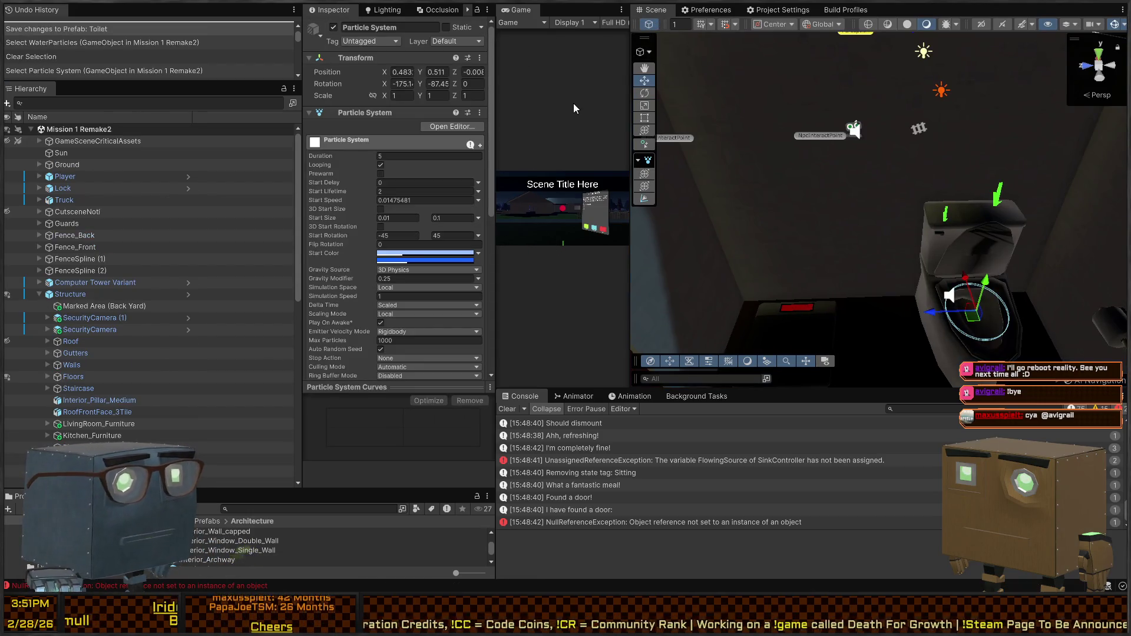
key(shift+space)
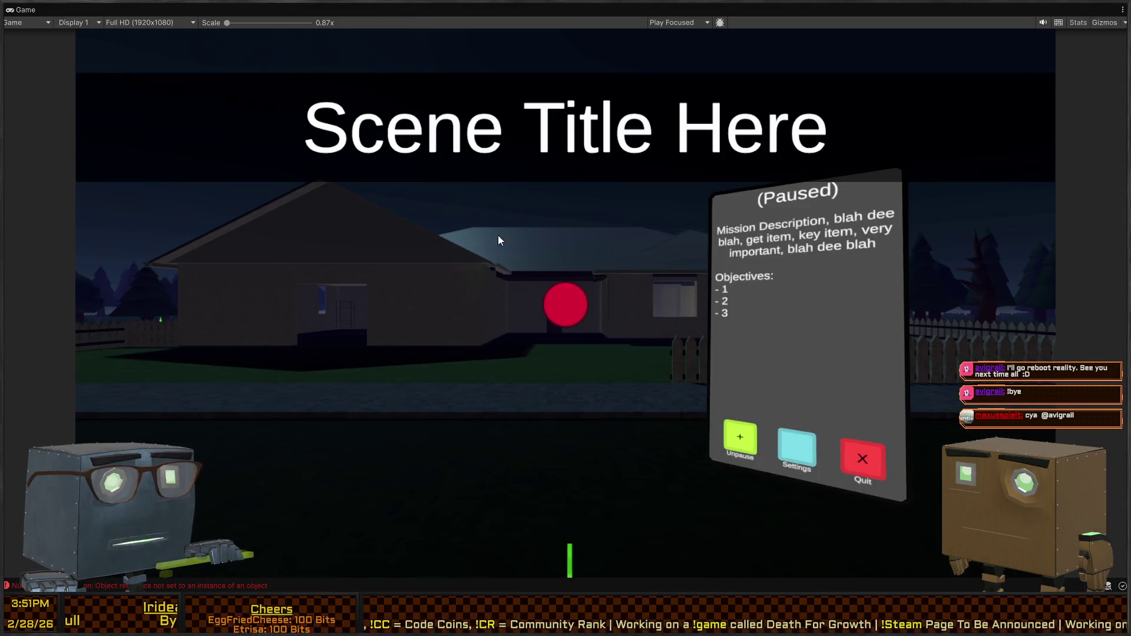
Resume the game, walk into the house through the door, and switch off the light.
key(Escape)
key(w)
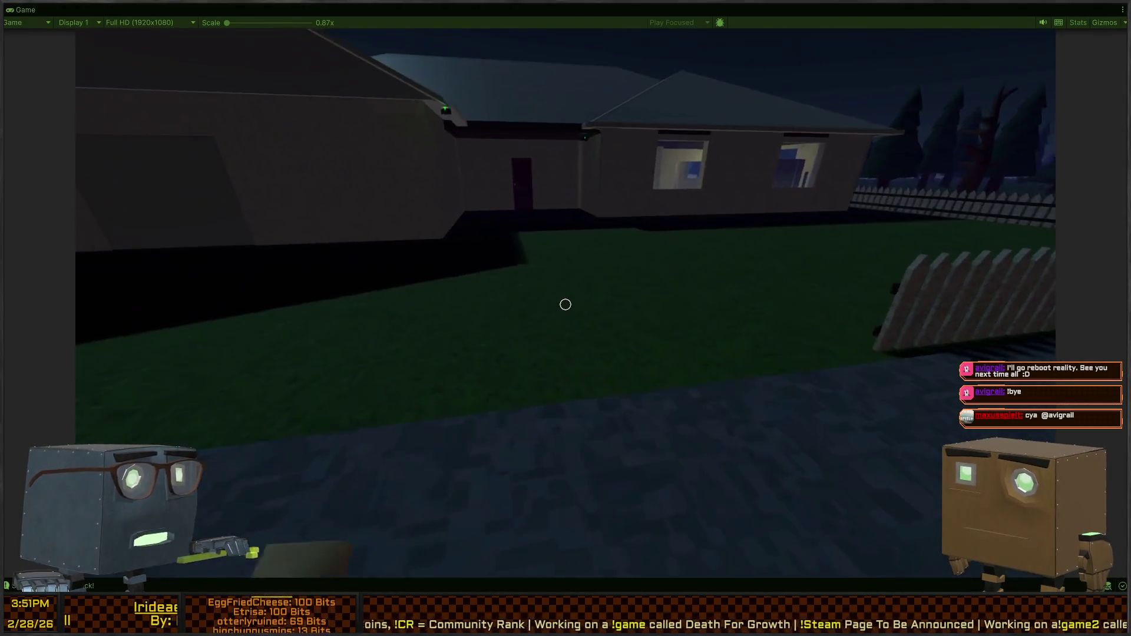
key(w)
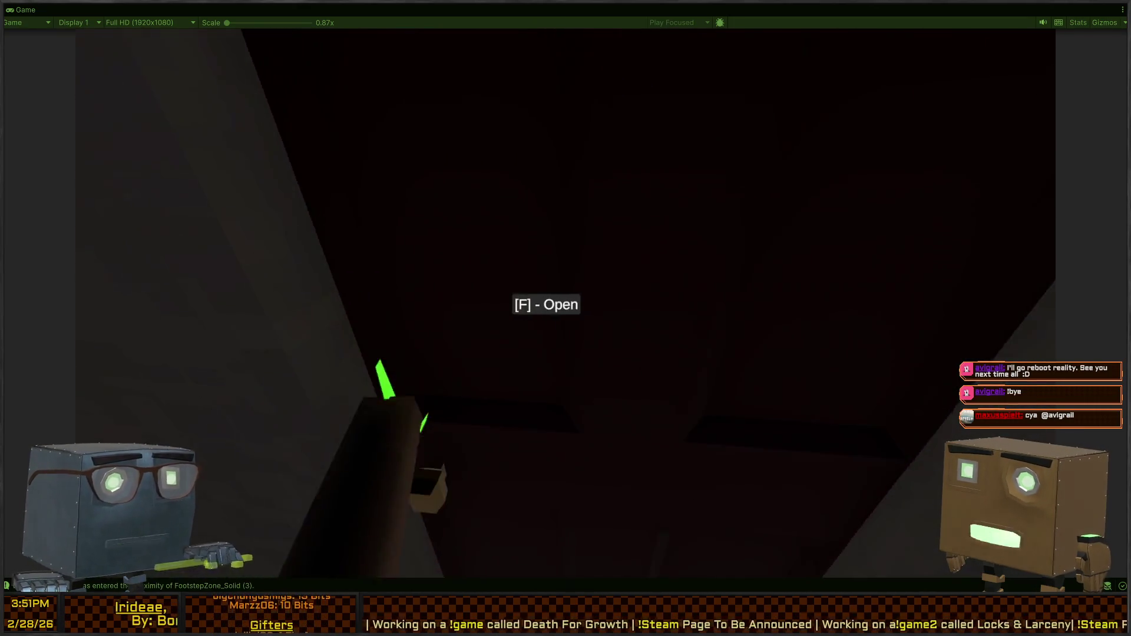
key(f)
key(w)
key(w)
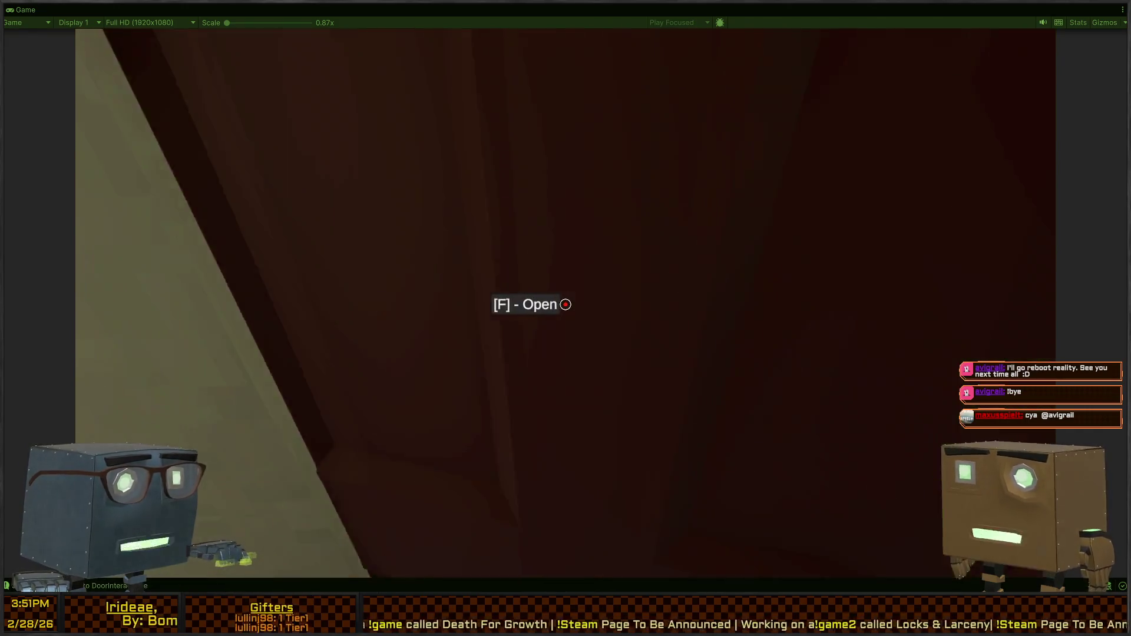
key(s)
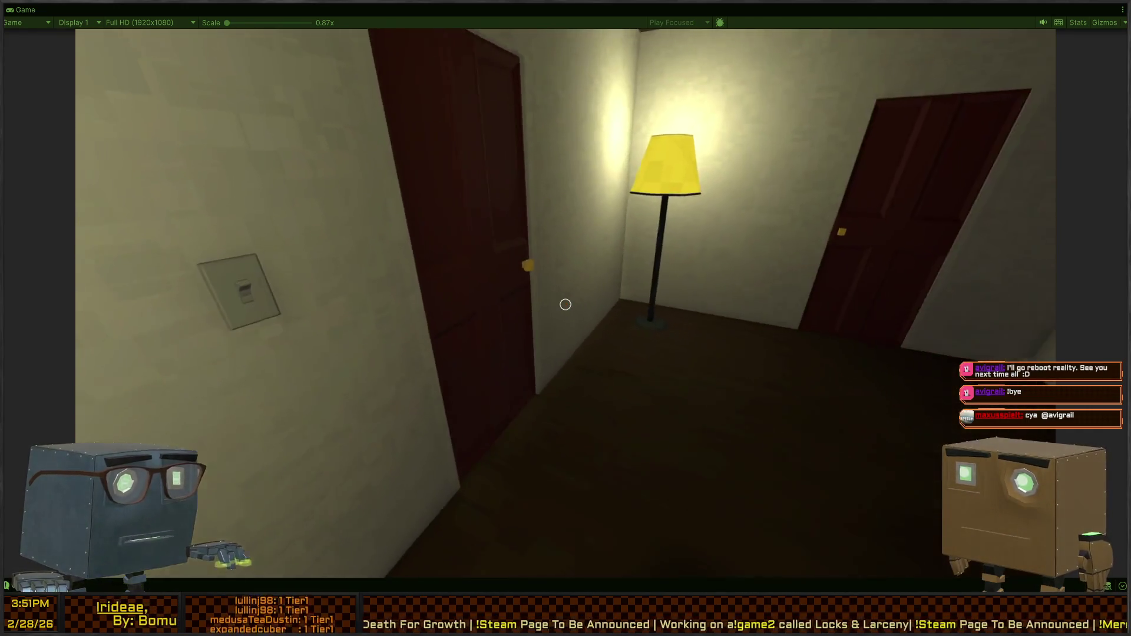
key(w)
key(f)
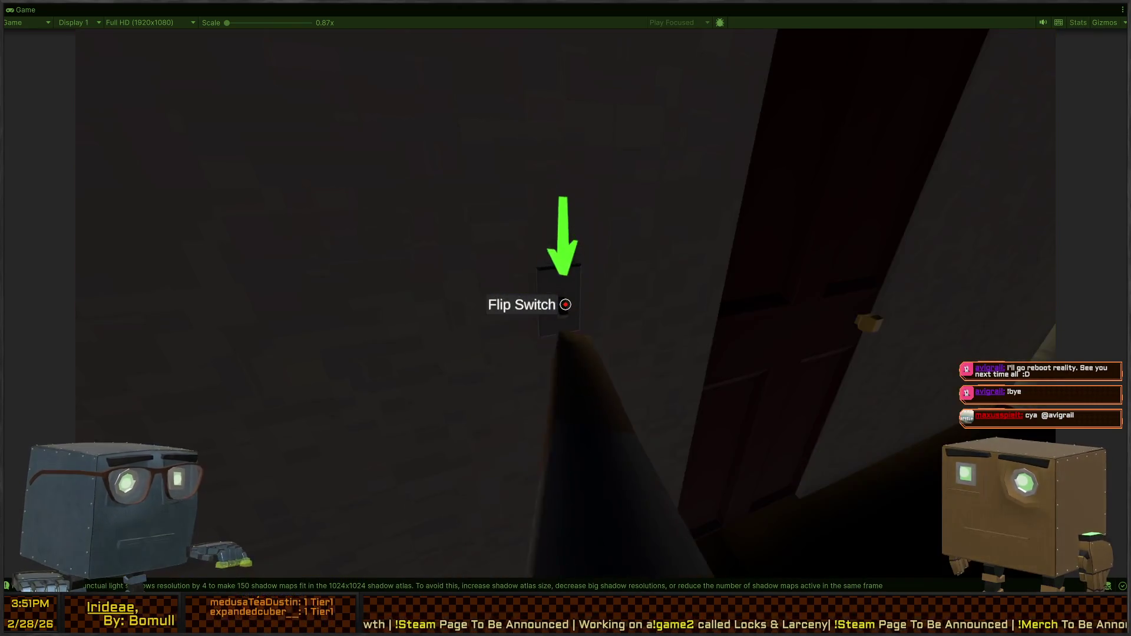